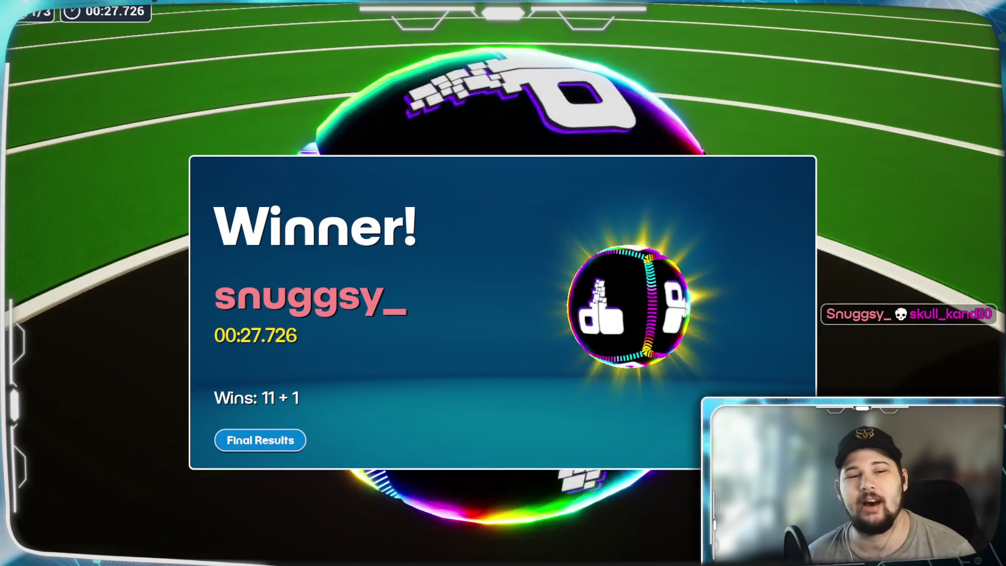
# Open the finished race's Final Results and move on to a fresh race lobby showing Waiting To Start
pyautogui.click(288, 437)
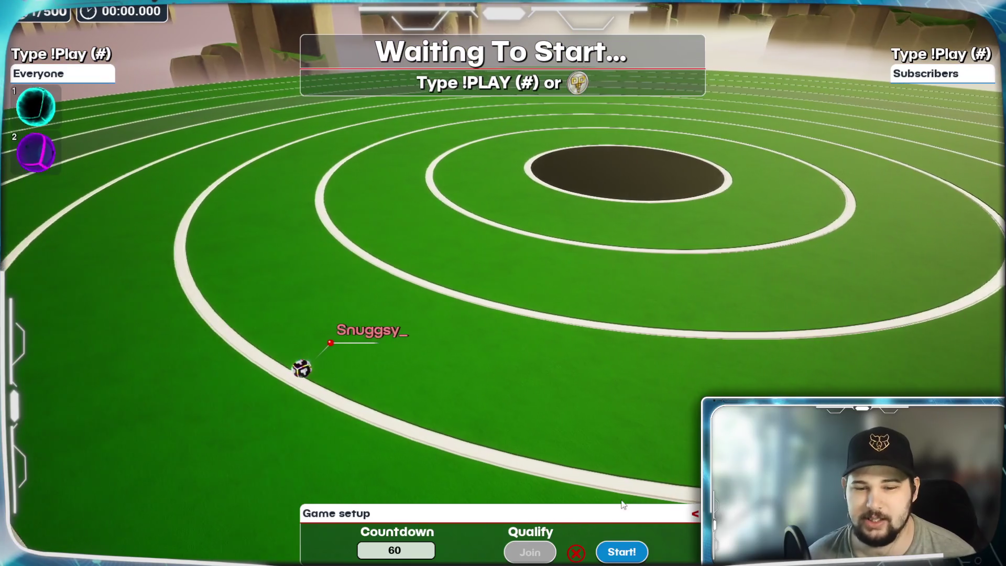
# Start the race and let it play out until the Winner panel shows a 00:56.431 finish
pyautogui.click(622, 551)
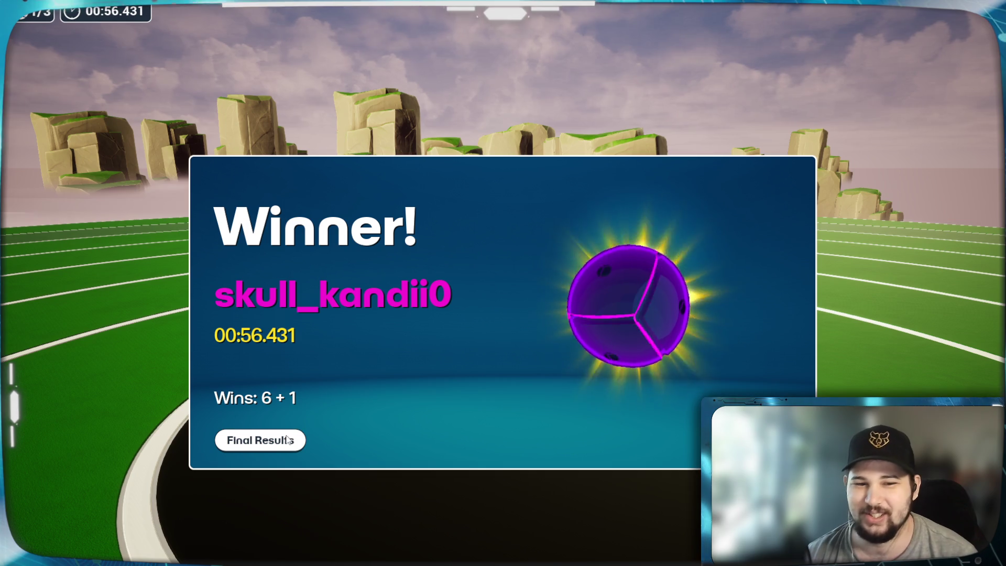
# Open the race's Final Results, return to the main menu via Race Menu, and go to the Hub
pyautogui.click(261, 440)
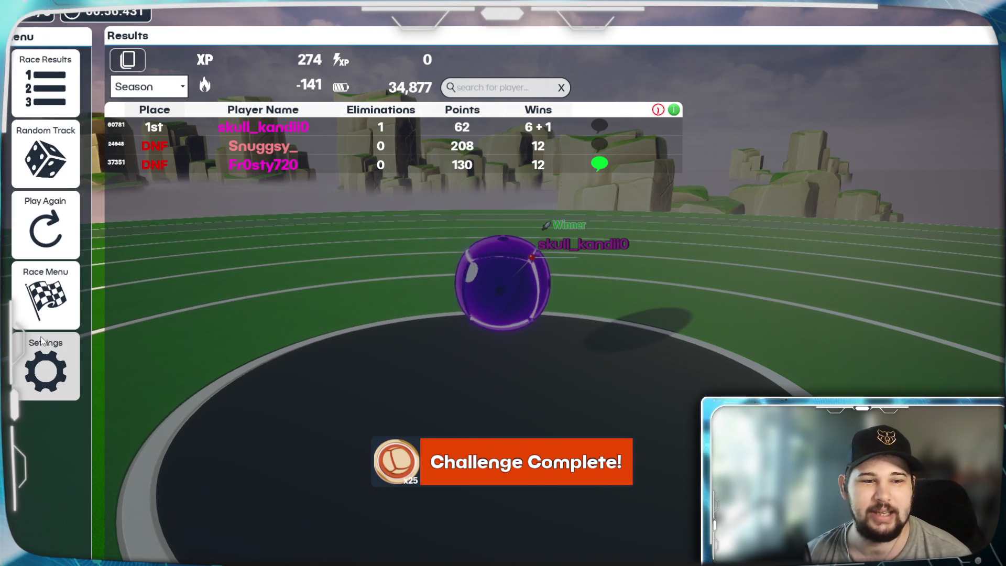
pyautogui.click(47, 292)
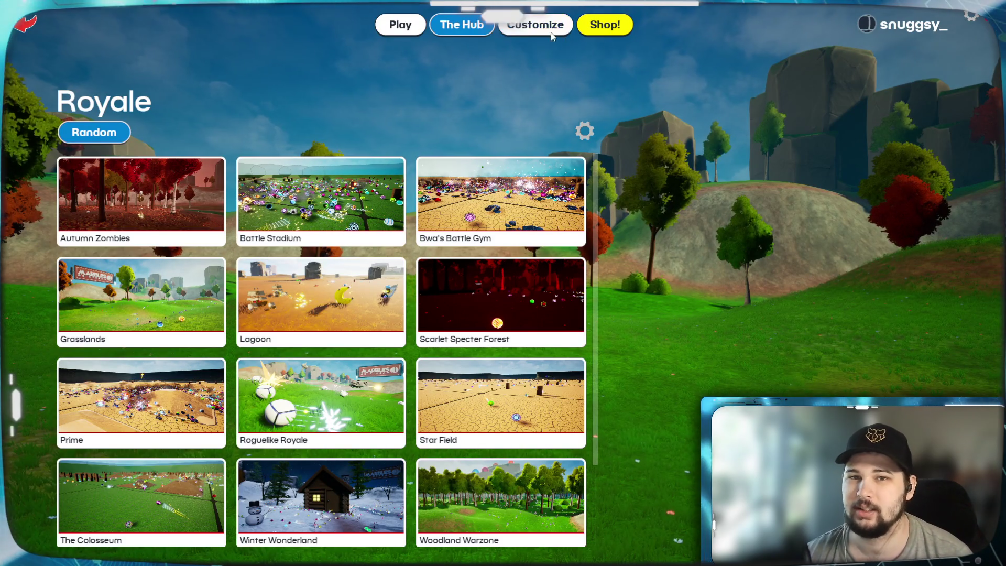
pyautogui.click(461, 25)
# Claim the completed Reach 5000 Season XP reward under Incentives, then open the Shop's Featured page
pyautogui.click(357, 64)
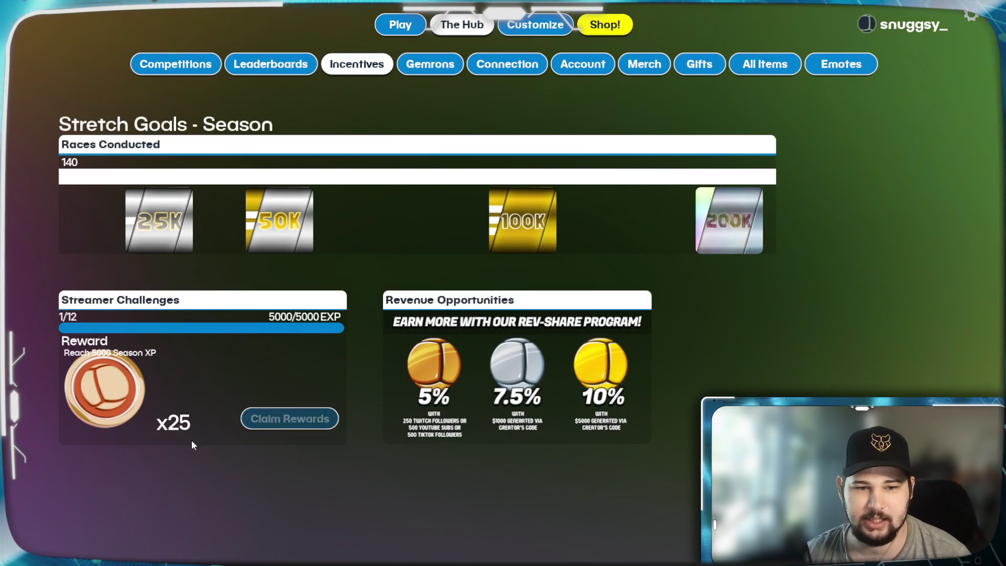
pyautogui.click(287, 417)
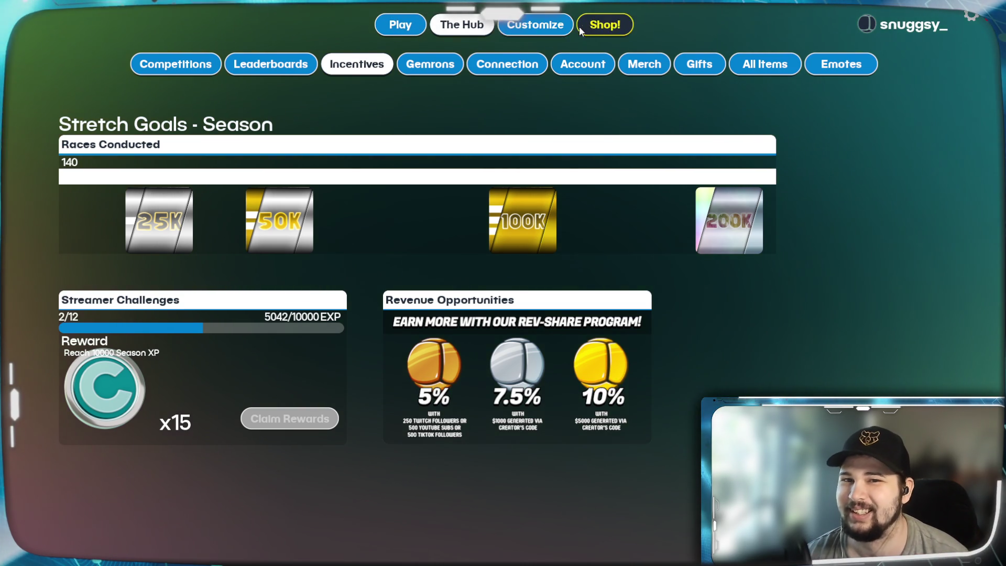
pyautogui.click(592, 26)
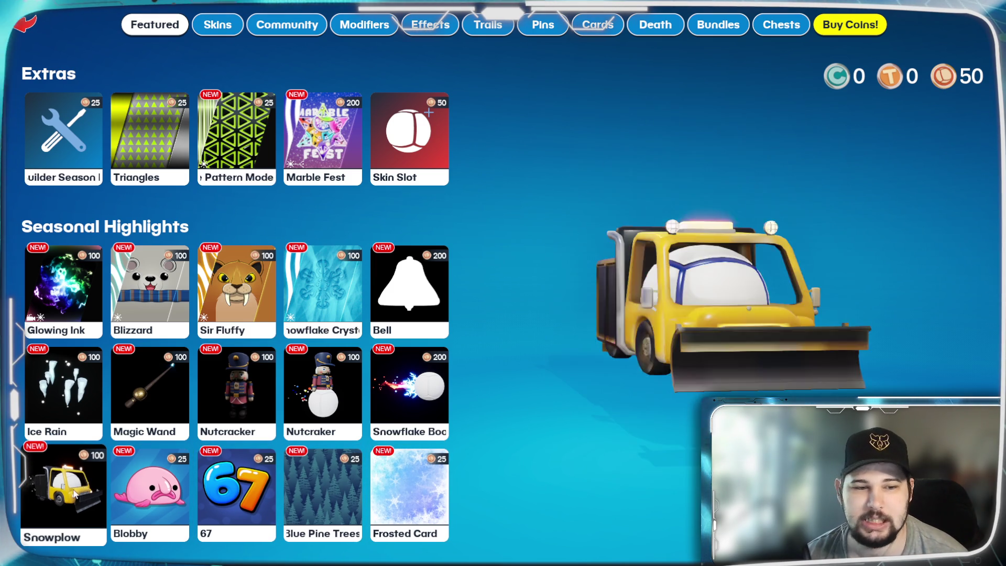
# Buy a Skin Slot for 50 coins, confirm and dismiss the success message, then leave the shop
pyautogui.click(442, 156)
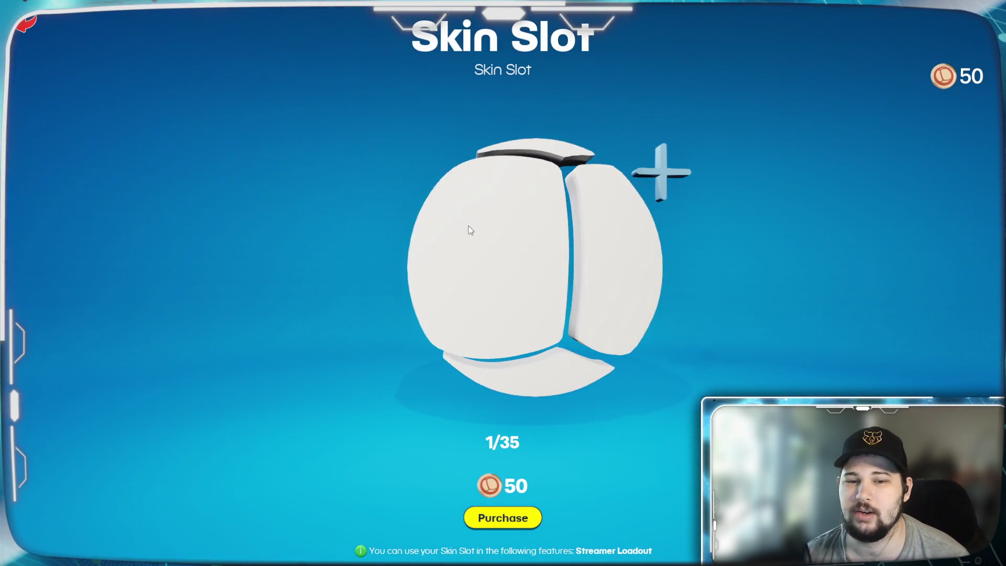
pyautogui.click(498, 527)
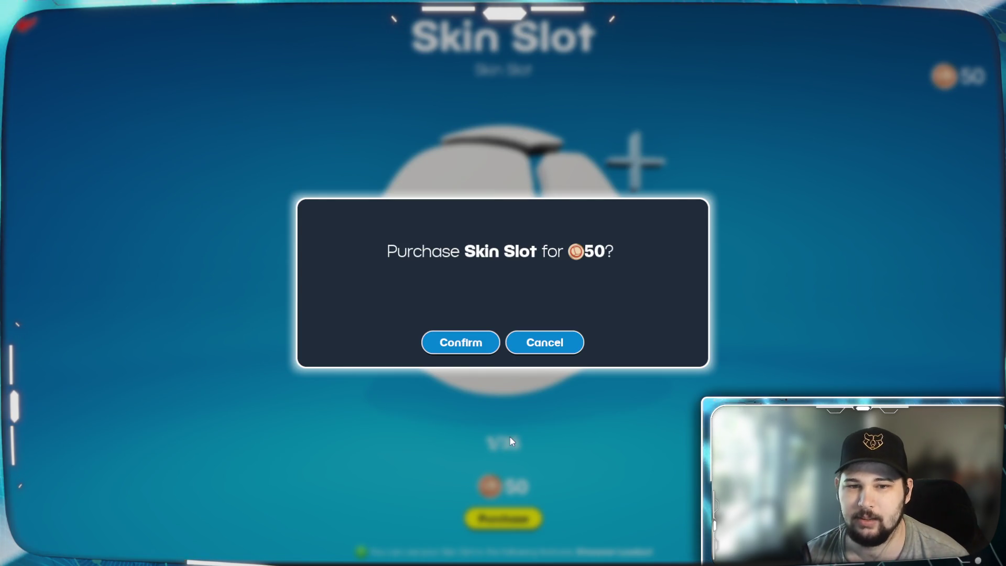
pyautogui.click(457, 354)
pyautogui.click(511, 342)
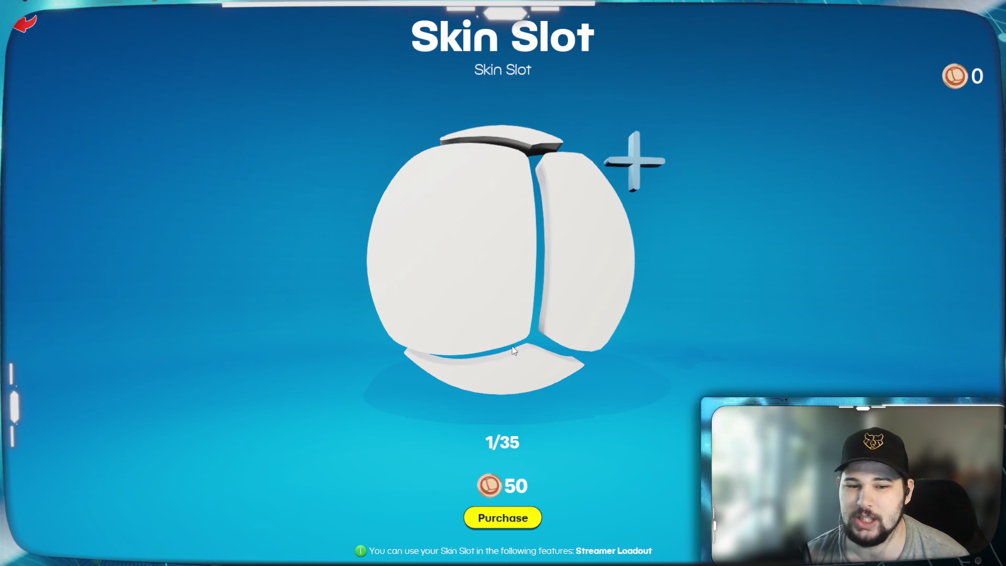
pyautogui.press('Escape')
pyautogui.press('Escape')
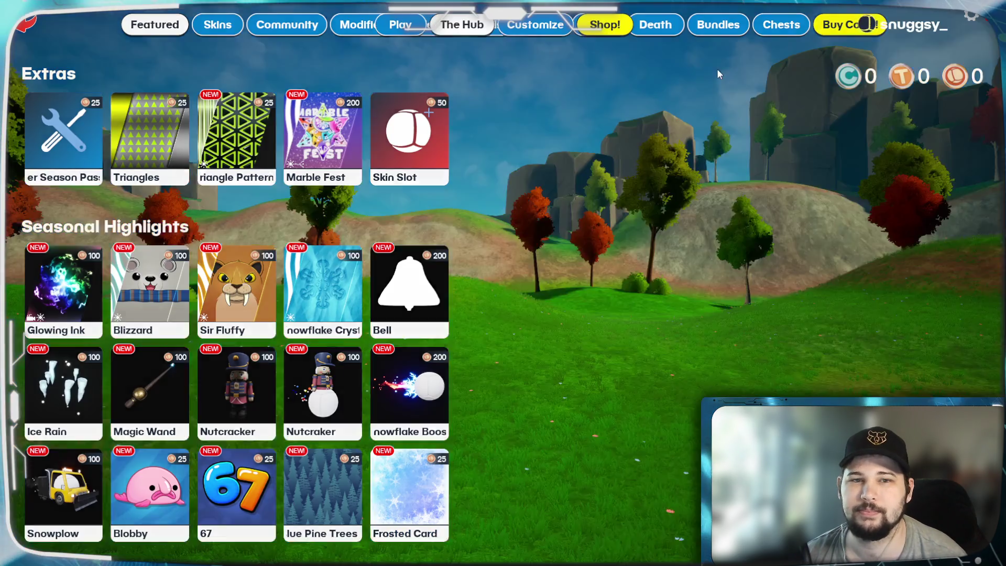
# On Customize > My Marble, drag Dev V17 Orange from Inventory into Everyone slot 3, replacing Dev V3 Green
pyautogui.click(556, 27)
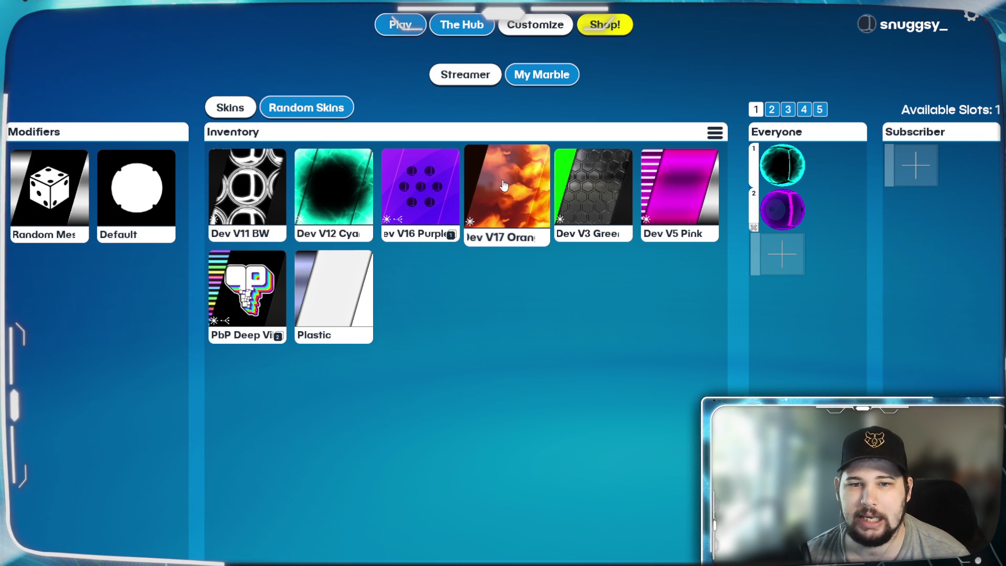
pyautogui.moveTo(498, 182)
pyautogui.mouseDown()
pyautogui.moveTo(791, 297)
pyautogui.moveTo(795, 259)
pyautogui.mouseUp()
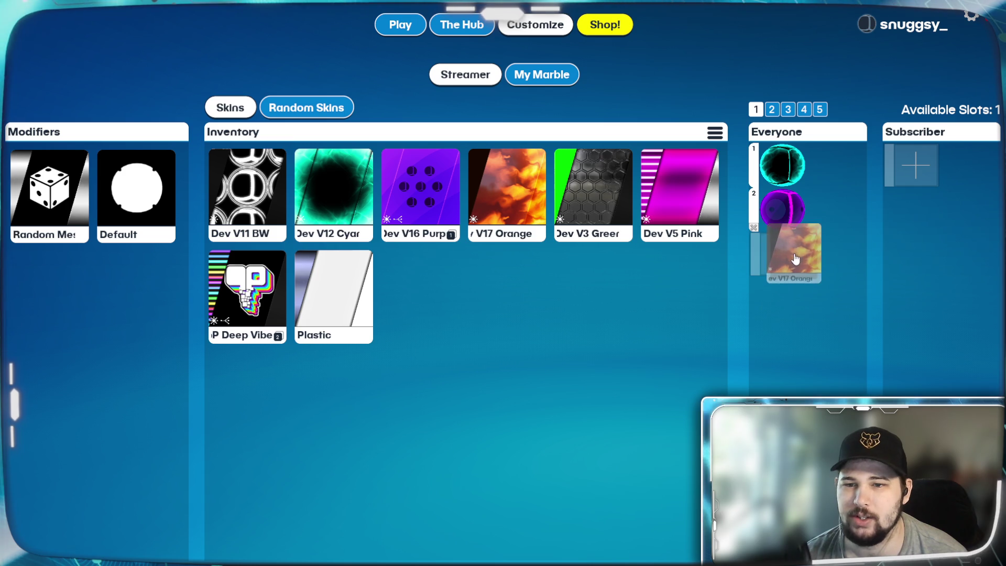
pyautogui.moveTo(506, 186)
pyautogui.mouseDown()
pyautogui.moveTo(766, 260)
pyautogui.moveTo(781, 254)
pyautogui.mouseUp()
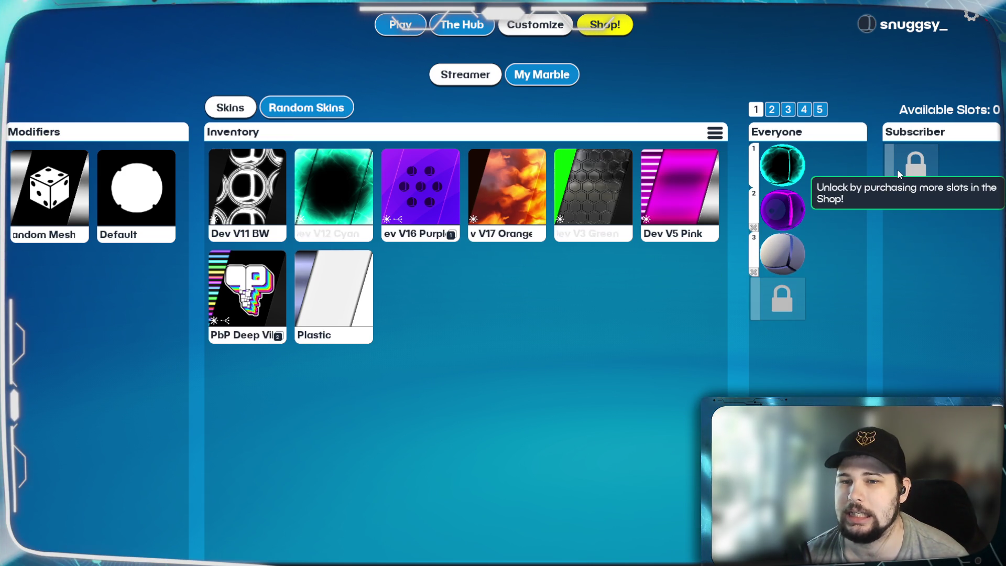
pyautogui.moveTo(934, 159)
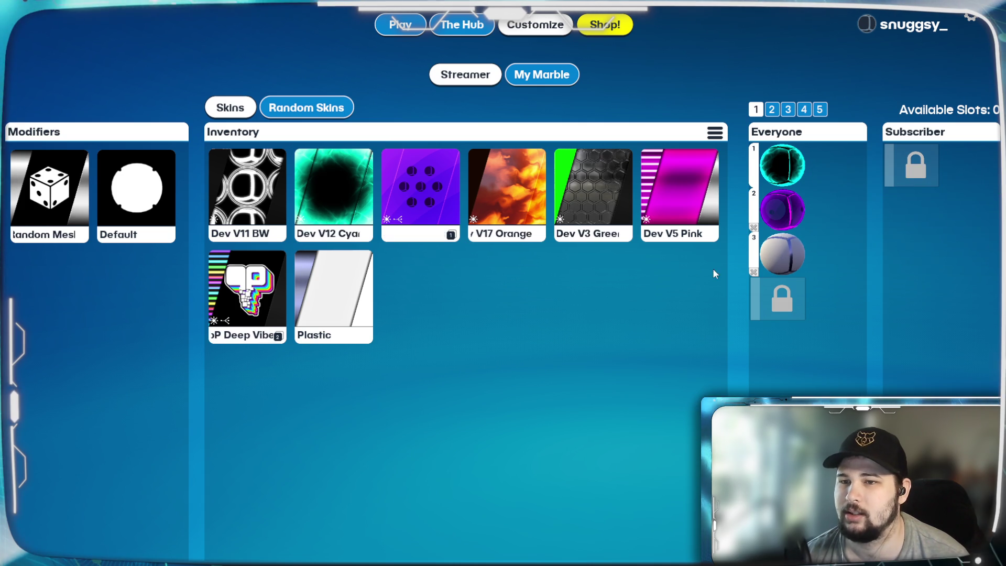
pyautogui.moveTo(507, 186); pyautogui.dragTo(786, 269)
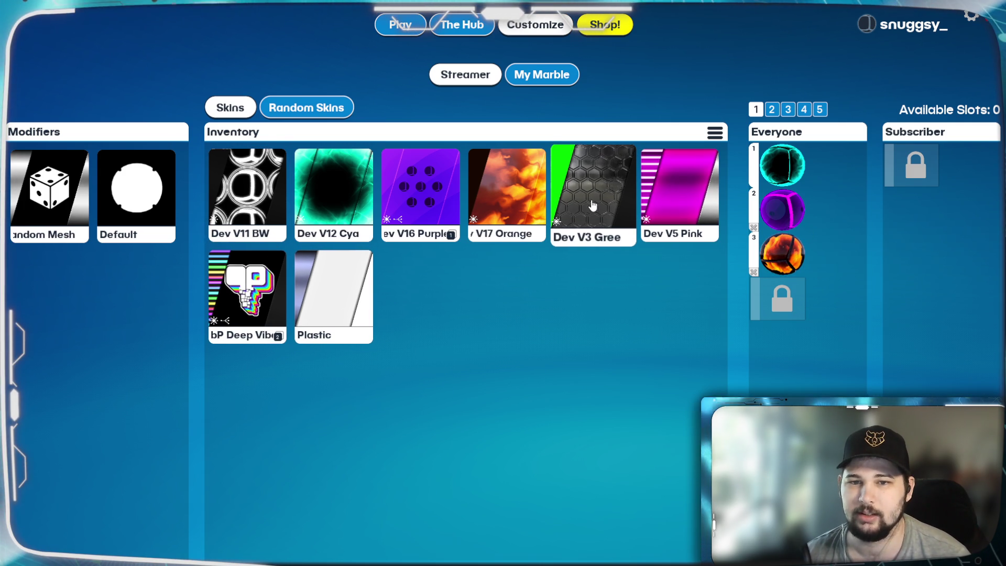
pyautogui.click(594, 178)
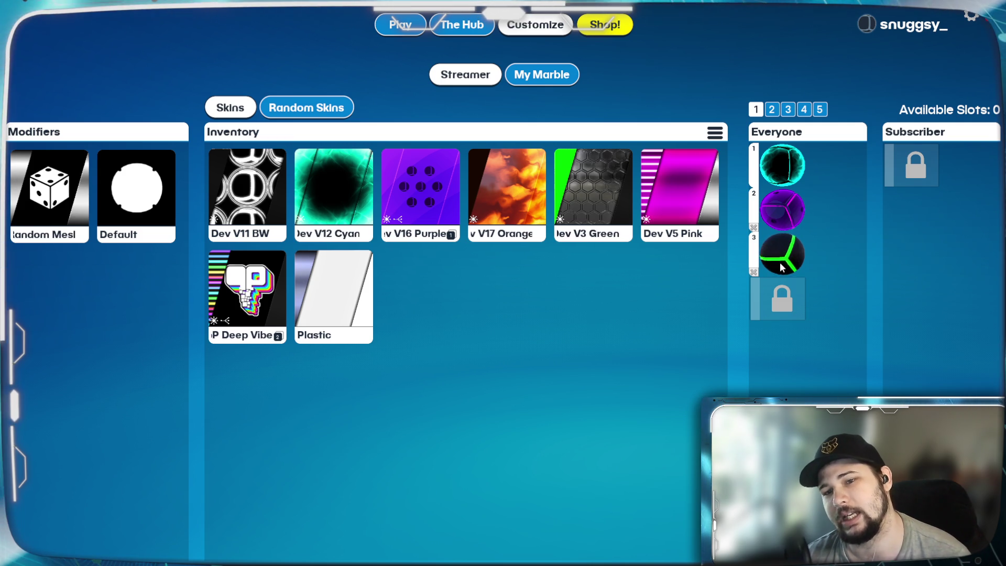
pyautogui.moveTo(507, 189)
pyautogui.mouseDown()
pyautogui.moveTo(667, 253)
pyautogui.moveTo(782, 254)
pyautogui.mouseUp()
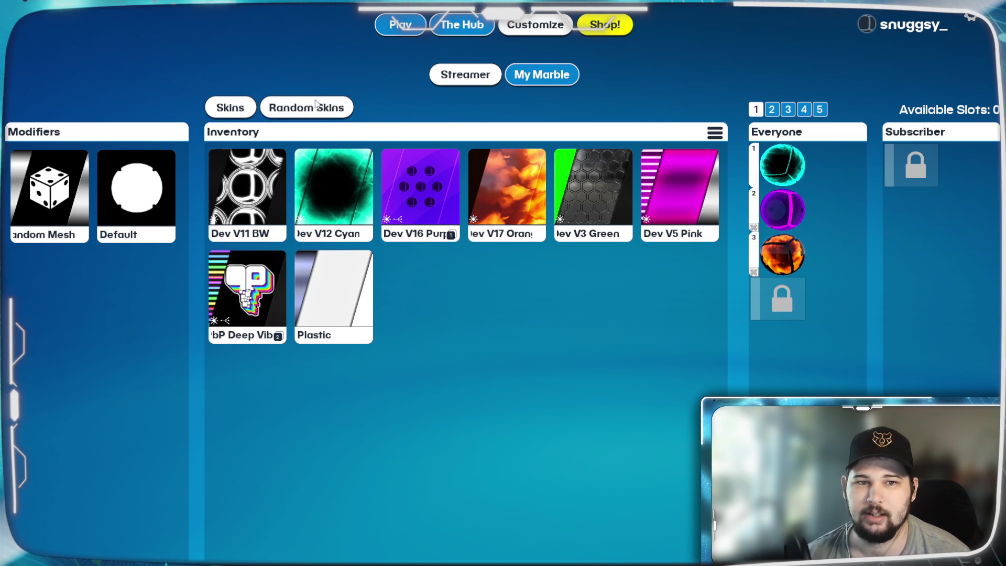
# Escape from the Play menu to the main menu and bring up the quit-game prompt
pyautogui.press('Escape')
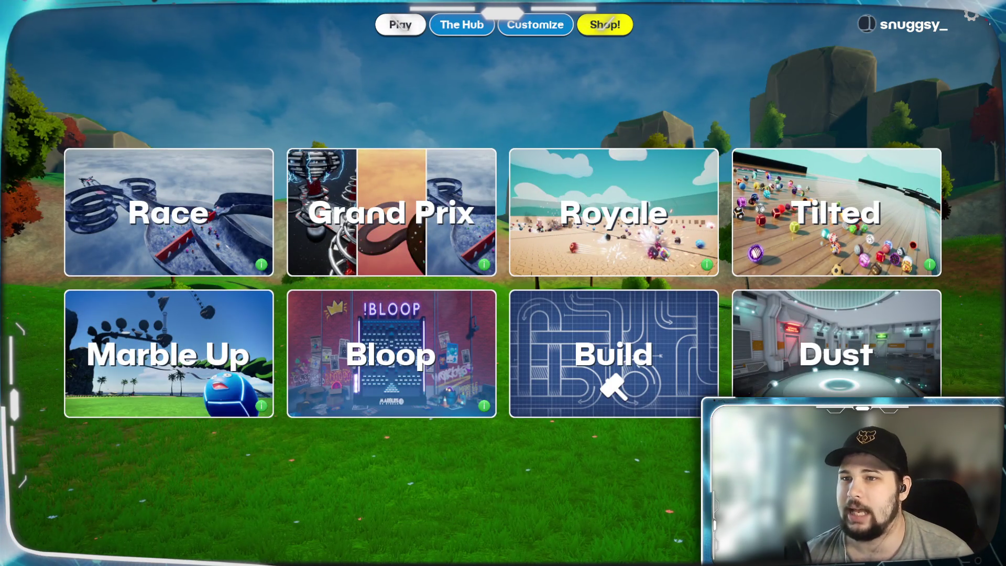
pyautogui.press('Escape')
pyautogui.press('Escape')
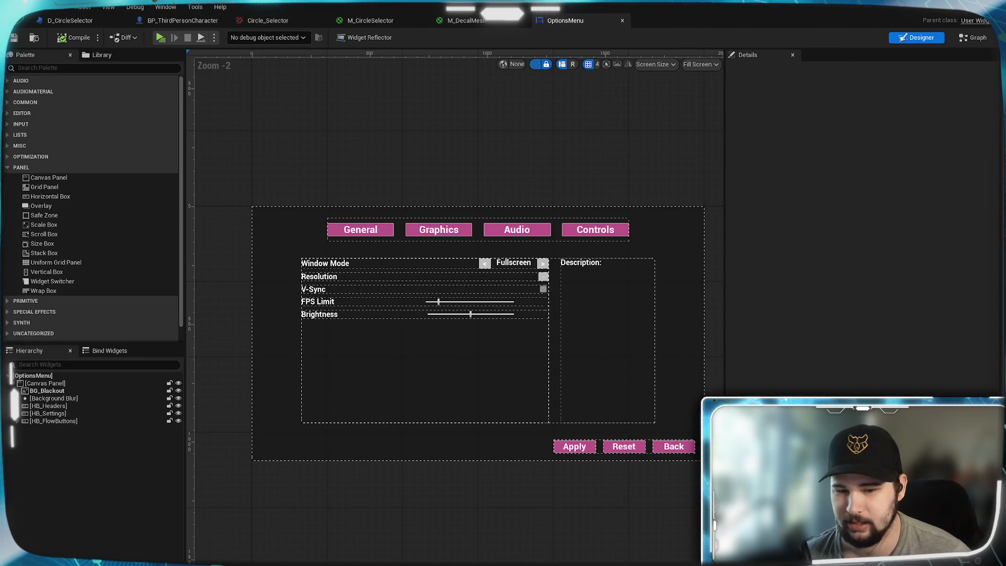
# Switch to the Crowd Control app and start a live session for the game
pyautogui.hotkey('alt', 'Tab')
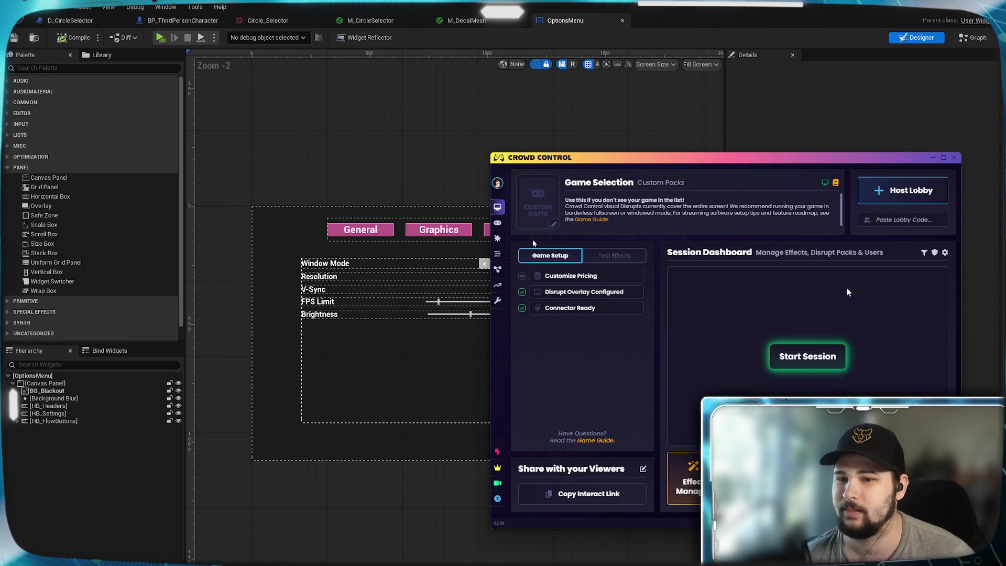
pyautogui.click(808, 357)
pyautogui.click(933, 158)
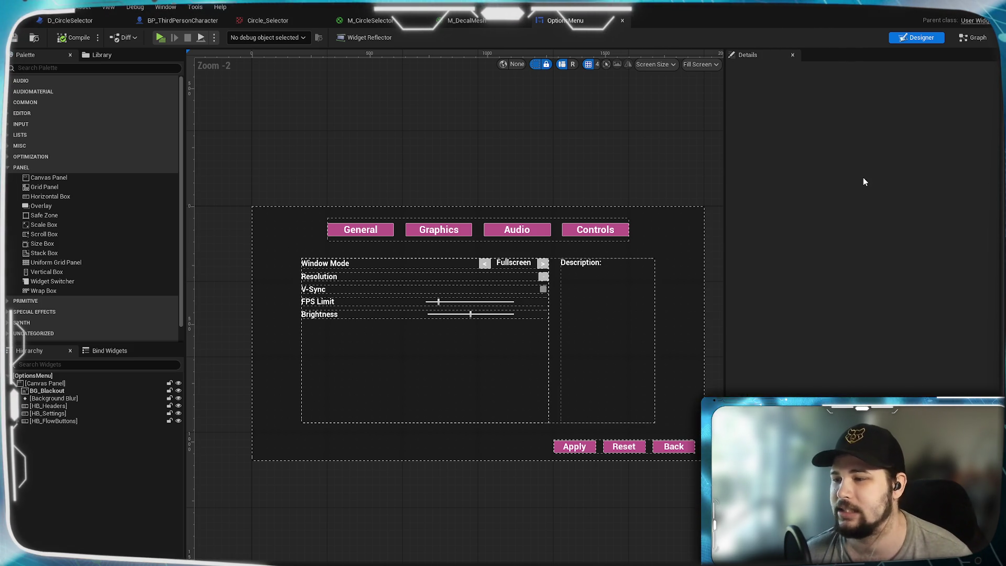
pyautogui.scroll(2, 498, 399)
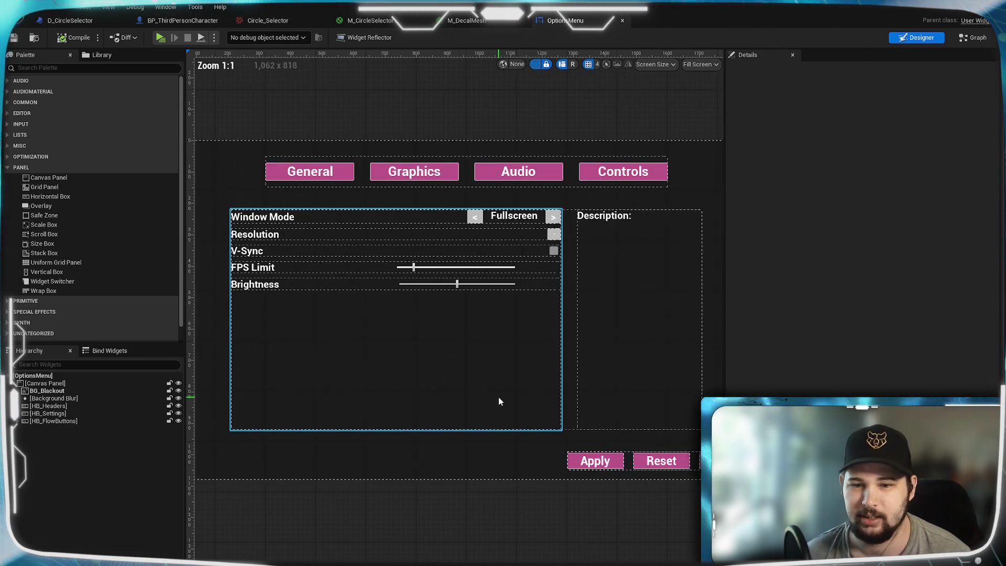
pyautogui.scroll(2, 411, 367)
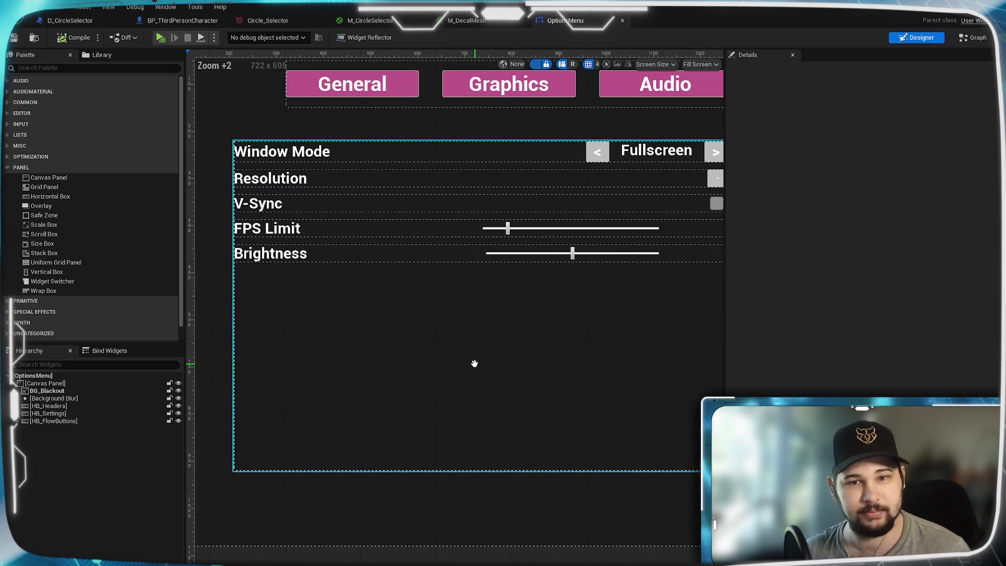
pyautogui.moveTo(463, 359); pyautogui.dragTo(450, 354)
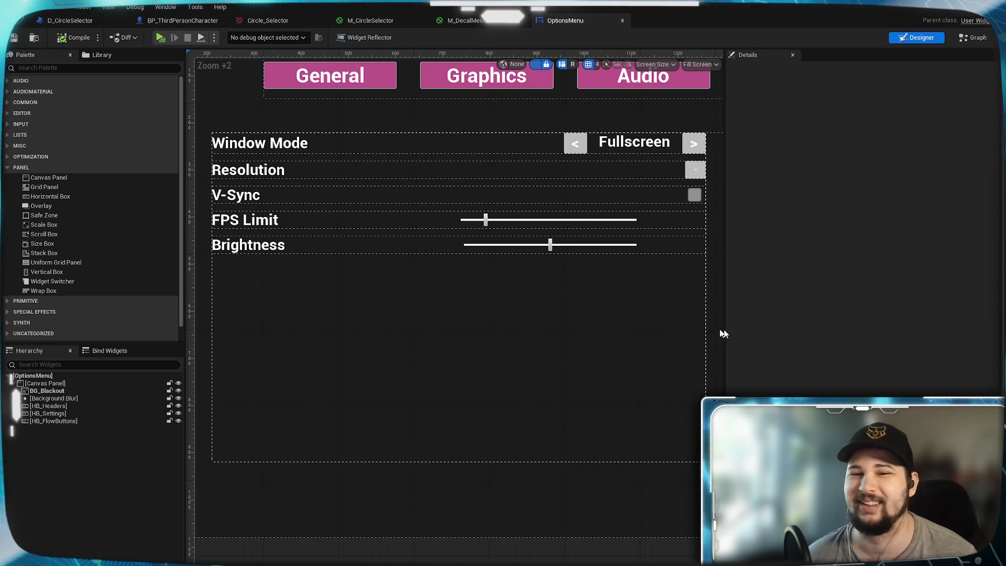
pyautogui.moveTo(485, 370)
pyautogui.mouseDown()
pyautogui.moveTo(471, 326)
pyautogui.moveTo(458, 409)
pyautogui.moveTo(382, 396)
pyautogui.moveTo(416, 398)
pyautogui.moveTo(409, 463)
pyautogui.moveTo(407, 370)
pyautogui.mouseUp()
pyautogui.scroll(-2, 397, 400)
pyautogui.scroll(1, 439, 402)
pyautogui.scroll(1, 439, 402)
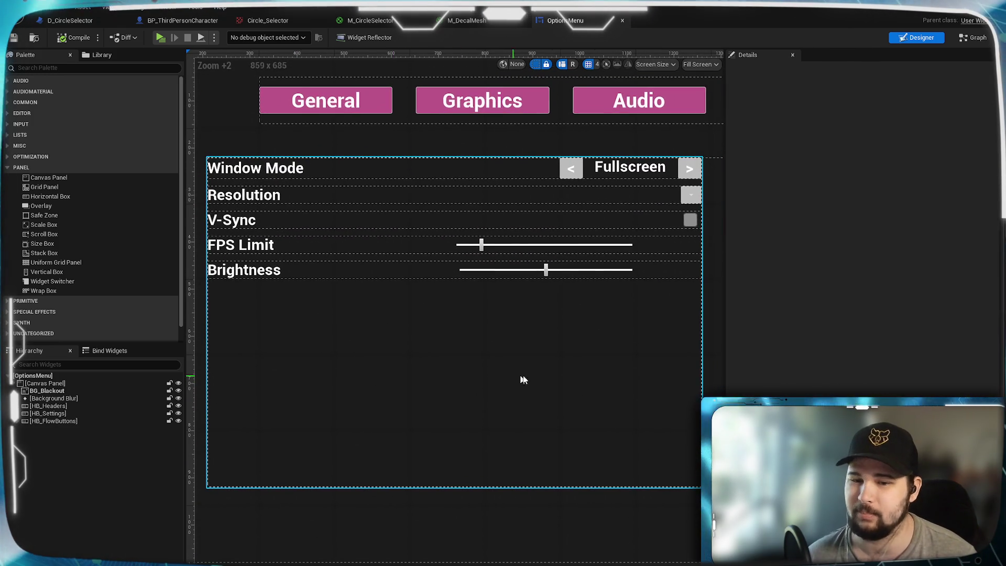
pyautogui.moveTo(524, 380); pyautogui.dragTo(404, 406)
pyautogui.moveTo(576, 385); pyautogui.dragTo(476, 418)
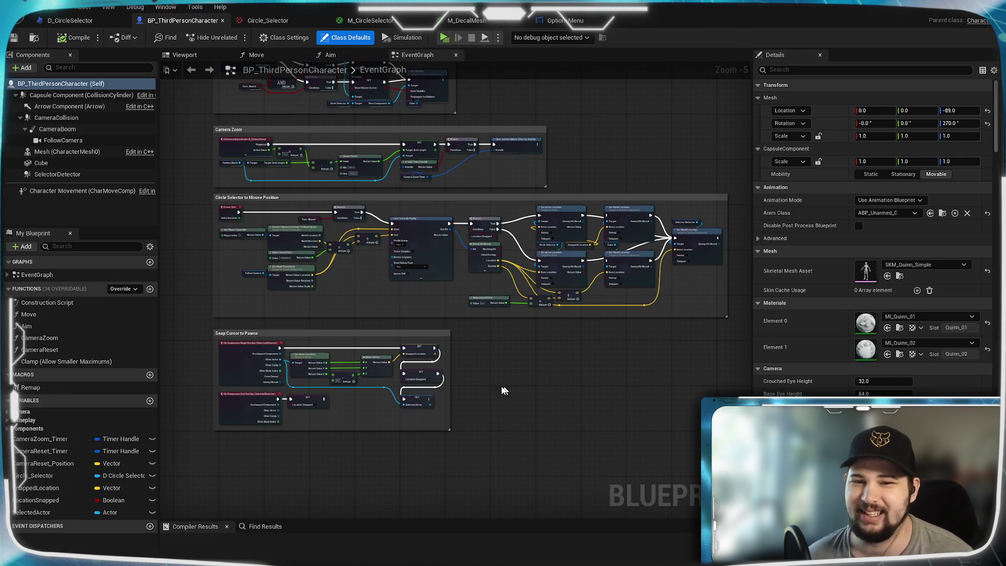
# Minimize the Project Settings window so the Project Biltong main menu with New Game, Settings and Quit shows
pyautogui.scroll(-2, 505, 386)
pyautogui.scroll(4, 495, 391)
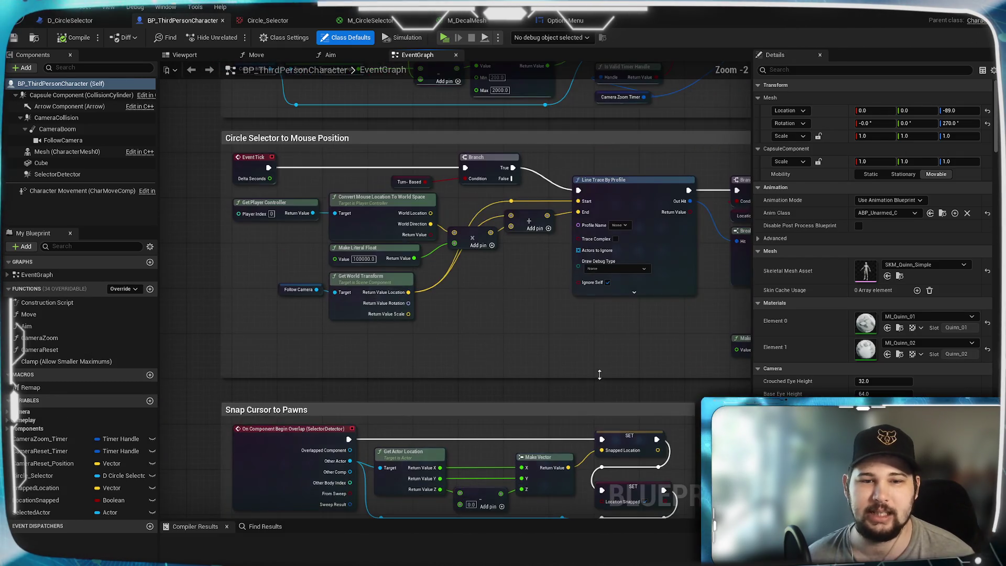
pyautogui.scroll(-3, 469, 430)
pyautogui.scroll(2, 394, 442)
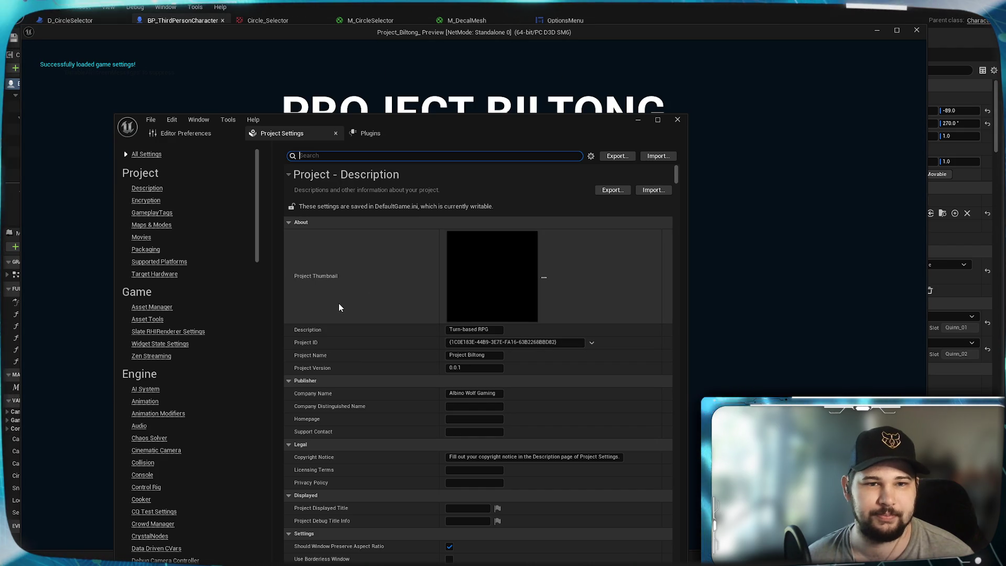
pyautogui.click(638, 120)
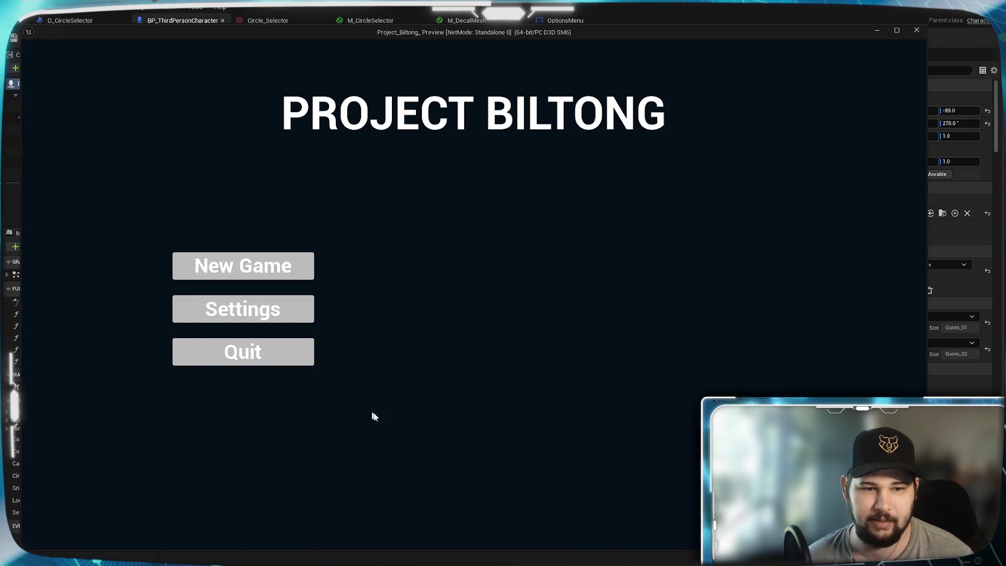
# Start a New Game and walk the character forward across the floor with W
pyautogui.click(283, 273)
pyautogui.press('w')
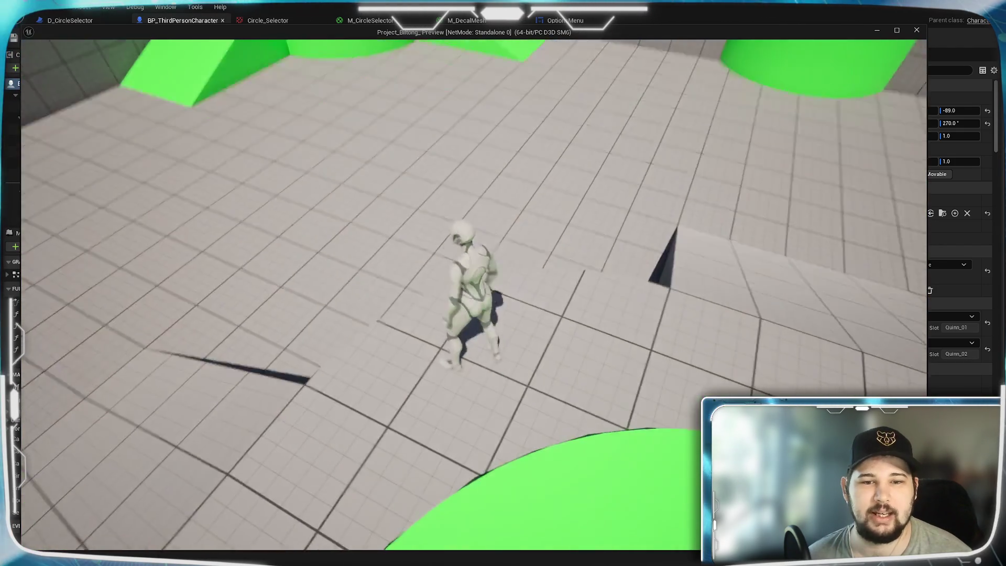
pyautogui.press('w')
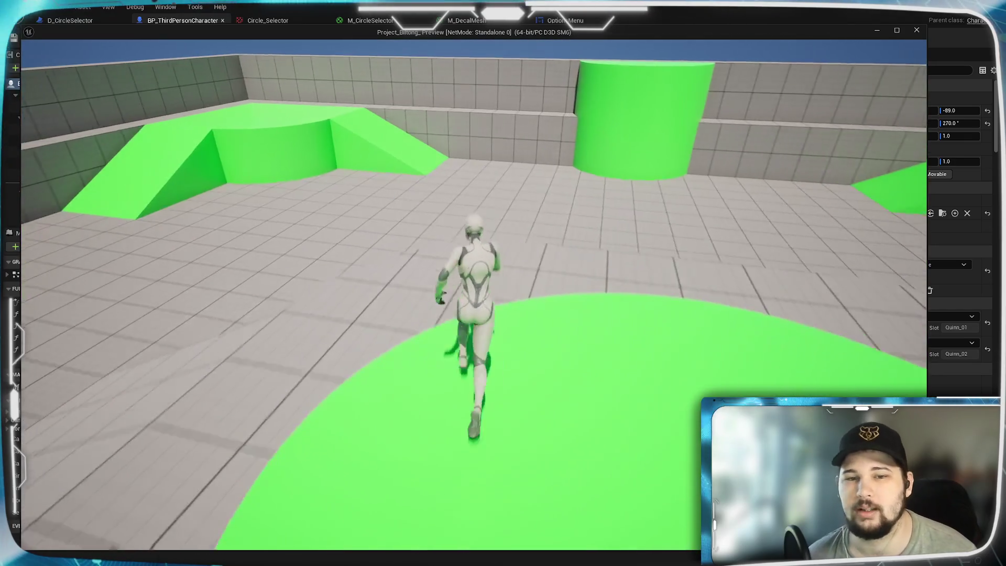
pyautogui.press('w')
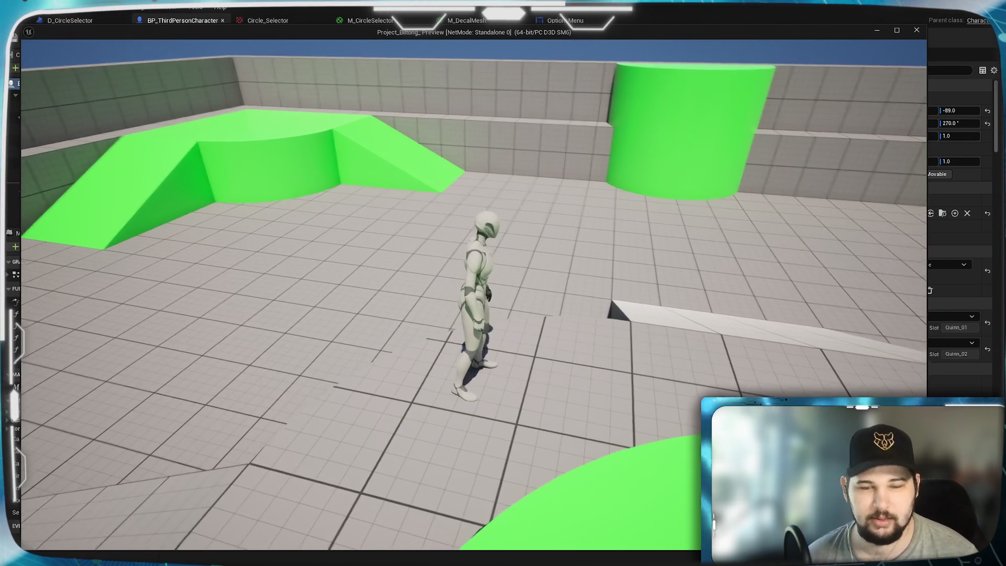
# Toggle the overhead turn-based view with Tab and zoom the camera with the mouse wheel
pyautogui.press('Tab')
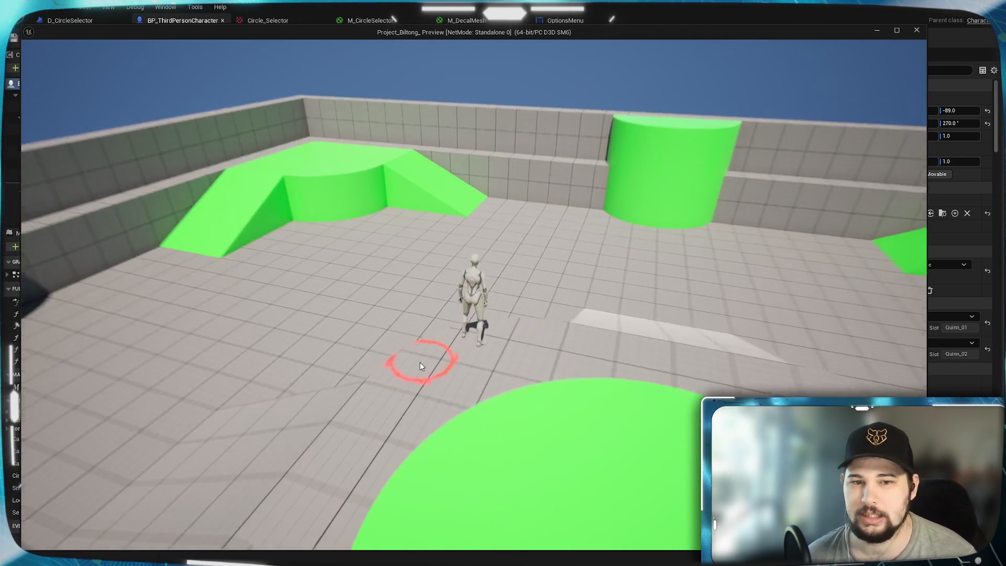
pyautogui.scroll(-5, 435, 372)
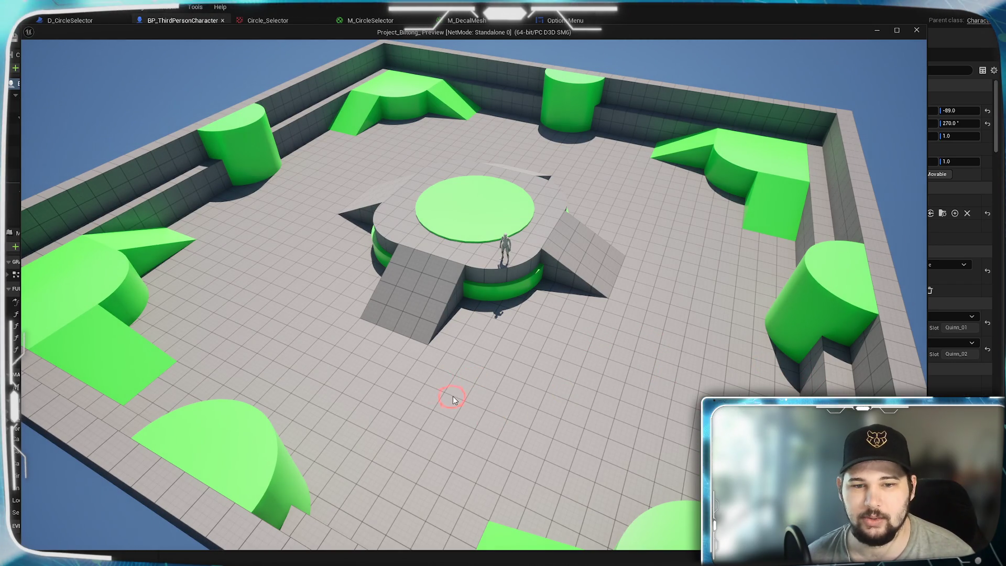
pyautogui.scroll(2, 453, 396)
pyautogui.scroll(3, 521, 411)
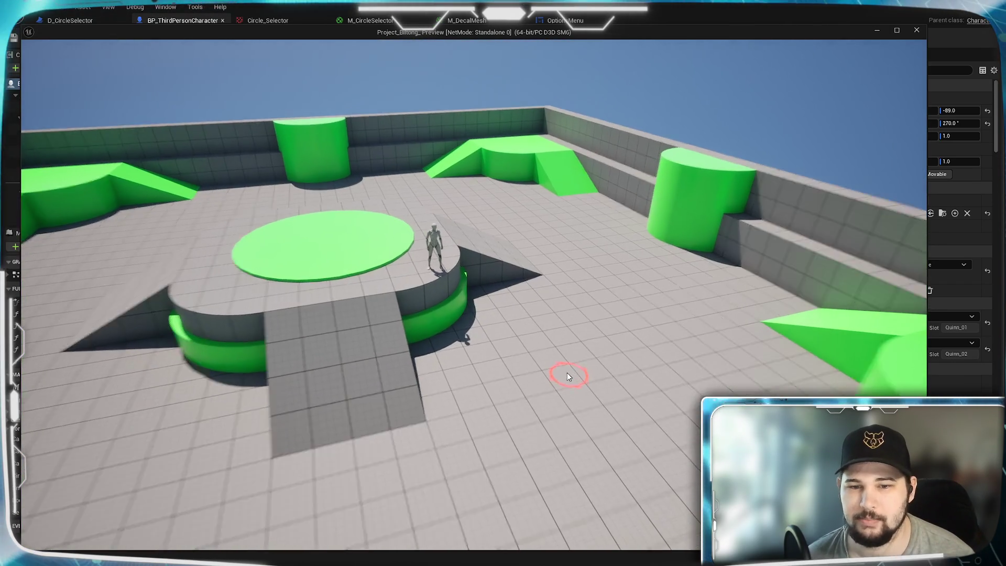
pyautogui.scroll(2, 567, 373)
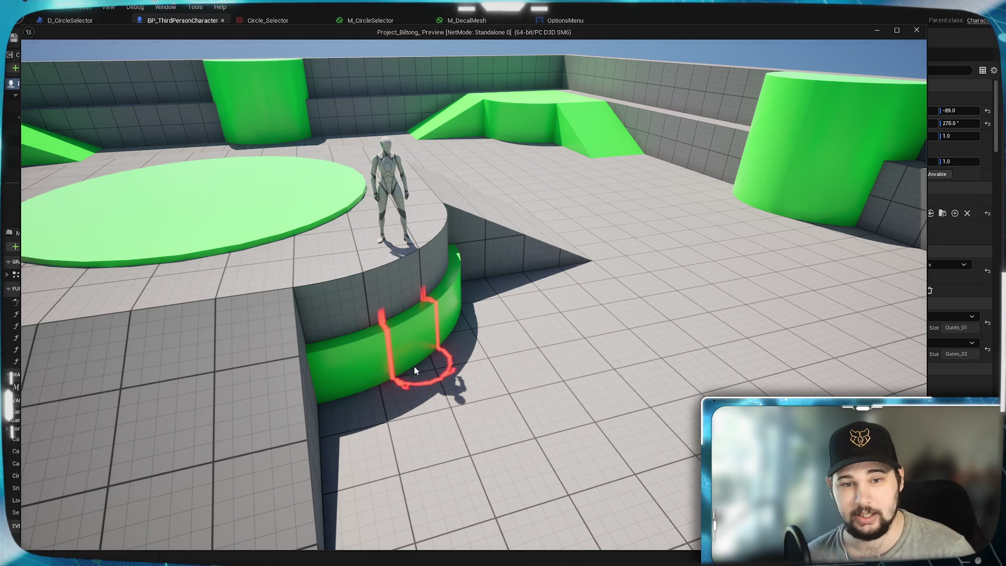
pyautogui.scroll(2, 393, 367)
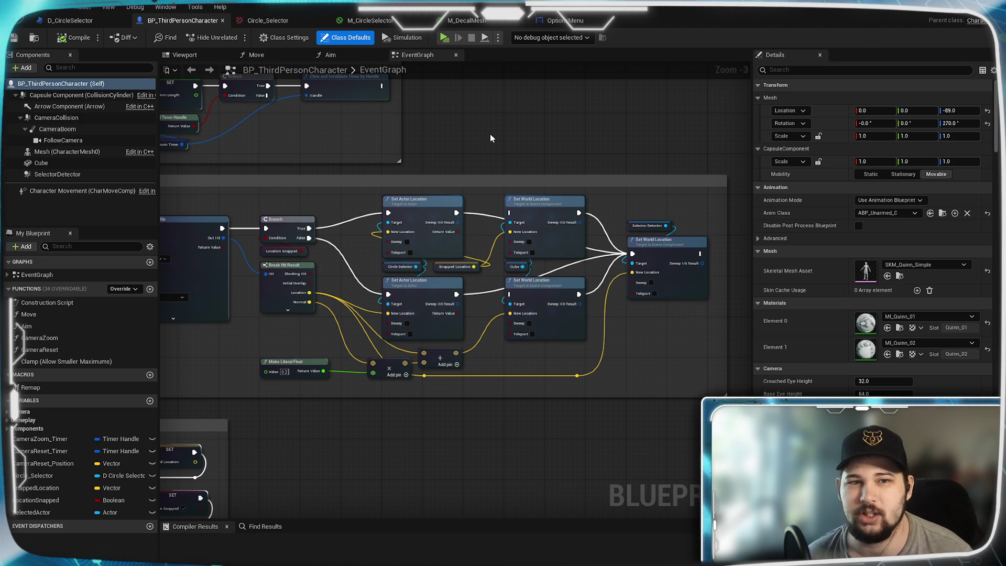
# Zoom in and out around the Circle Selector to Mouse Position nodes in the EventGraph
pyautogui.scroll(-2, 391, 443)
pyautogui.scroll(3, 465, 349)
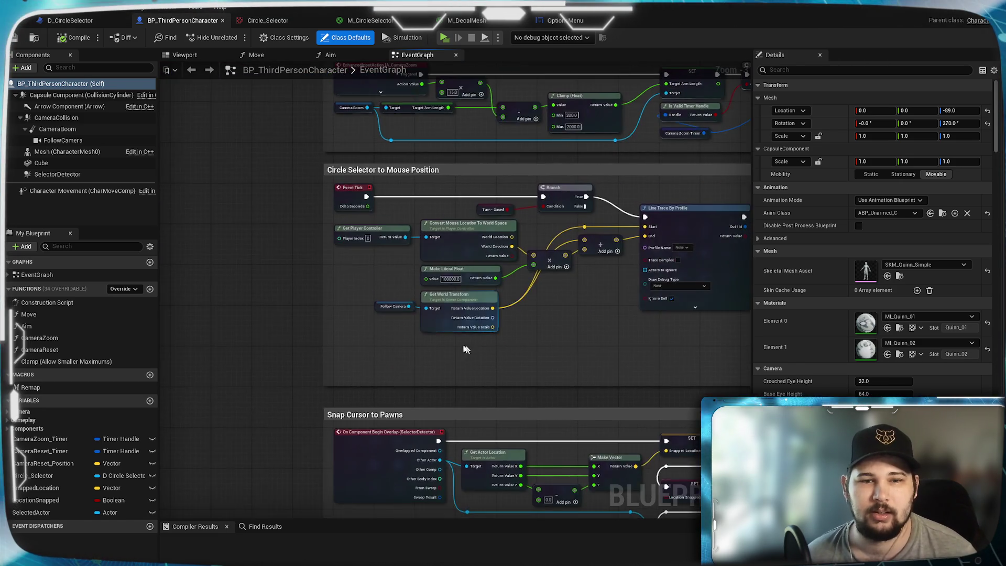
pyautogui.scroll(4, 466, 349)
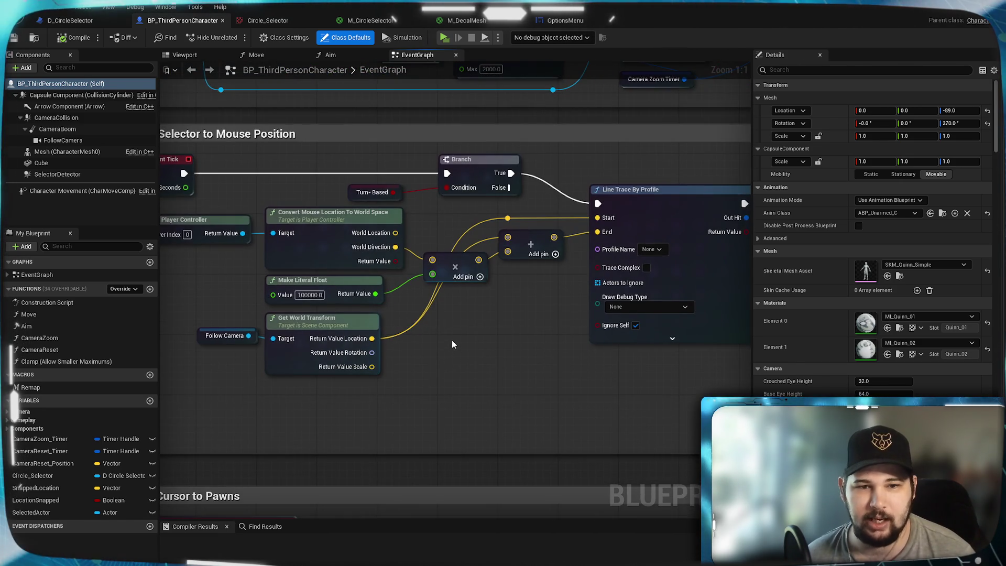
pyautogui.scroll(-1, 451, 339)
pyautogui.scroll(2, 652, 328)
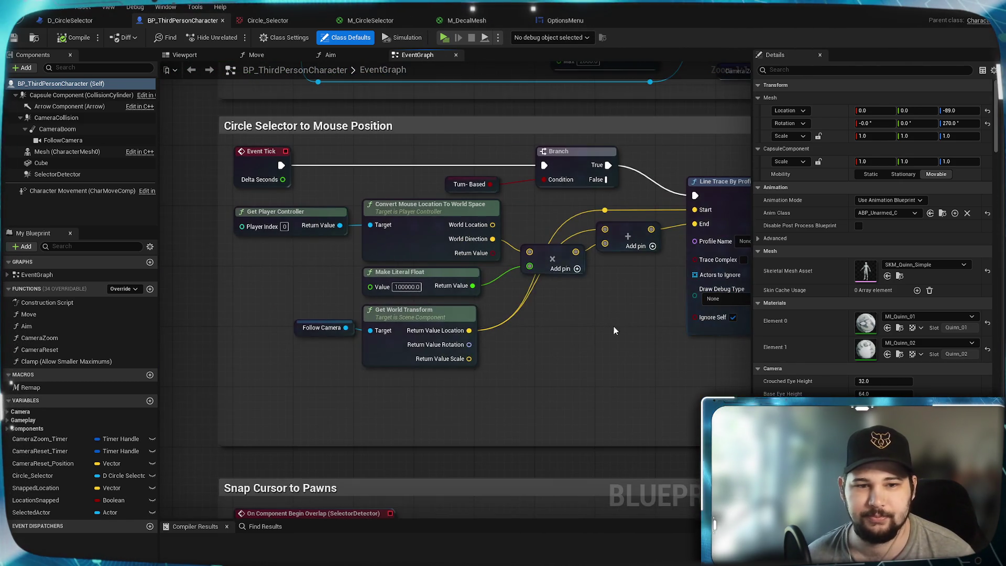
pyautogui.scroll(-2, 298, 347)
pyautogui.scroll(3, 526, 362)
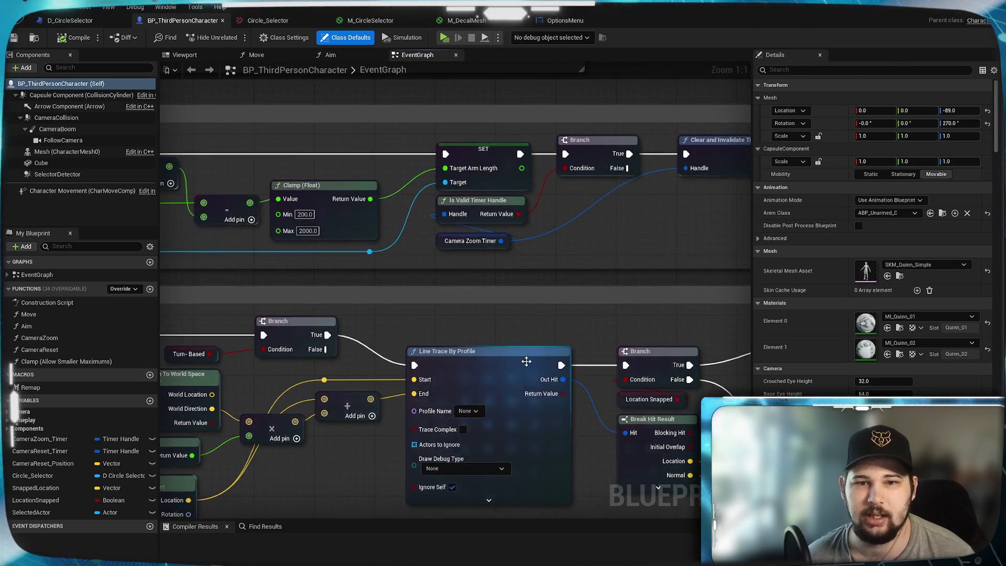
pyautogui.scroll(-6, 548, 328)
# Connect the Cube to the Set Visibility node's Target pin
pyautogui.scroll(-3, 607, 409)
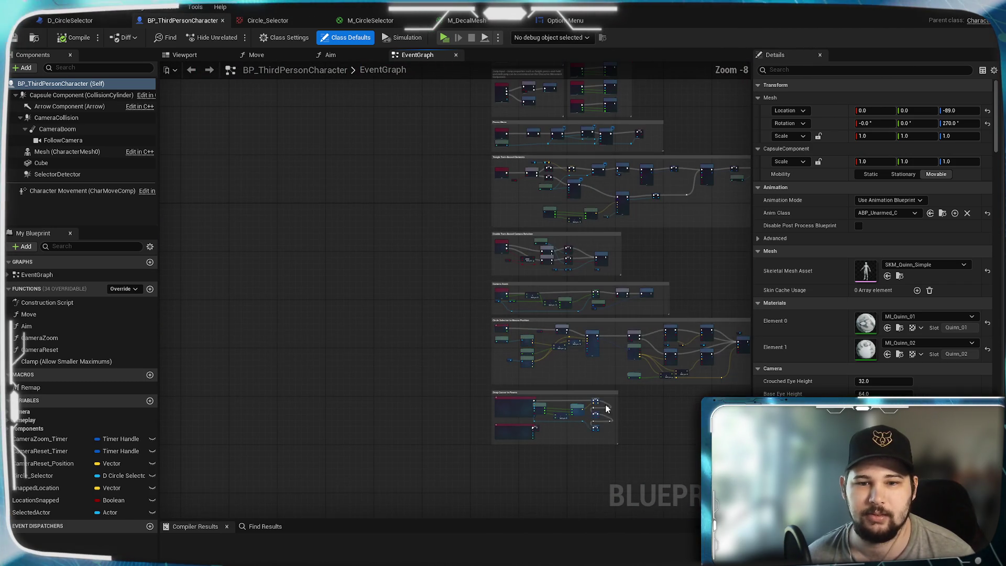
pyautogui.moveTo(602, 385)
pyautogui.mouseDown()
pyautogui.moveTo(535, 477)
pyautogui.moveTo(493, 473)
pyautogui.mouseUp()
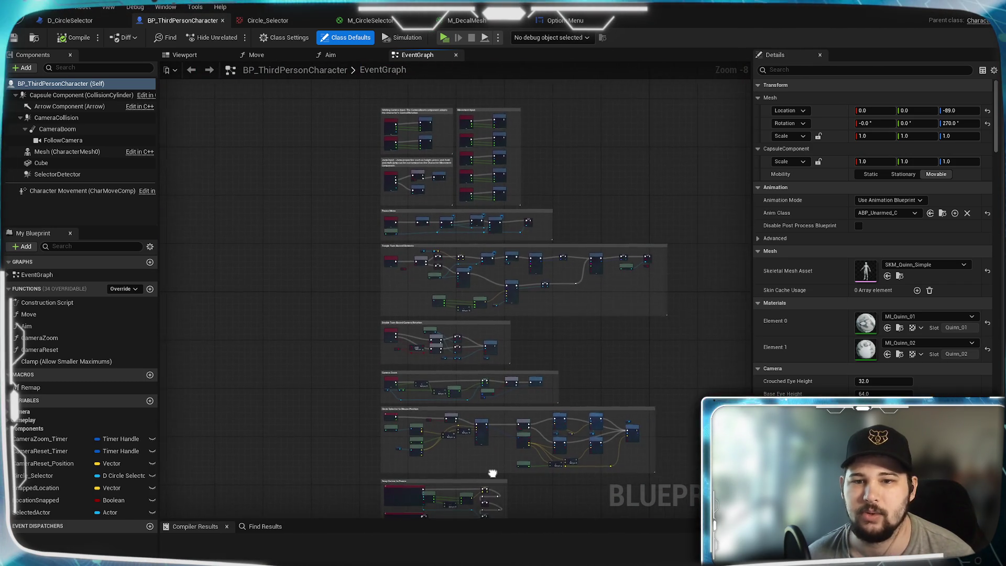
pyautogui.scroll(8, 493, 473)
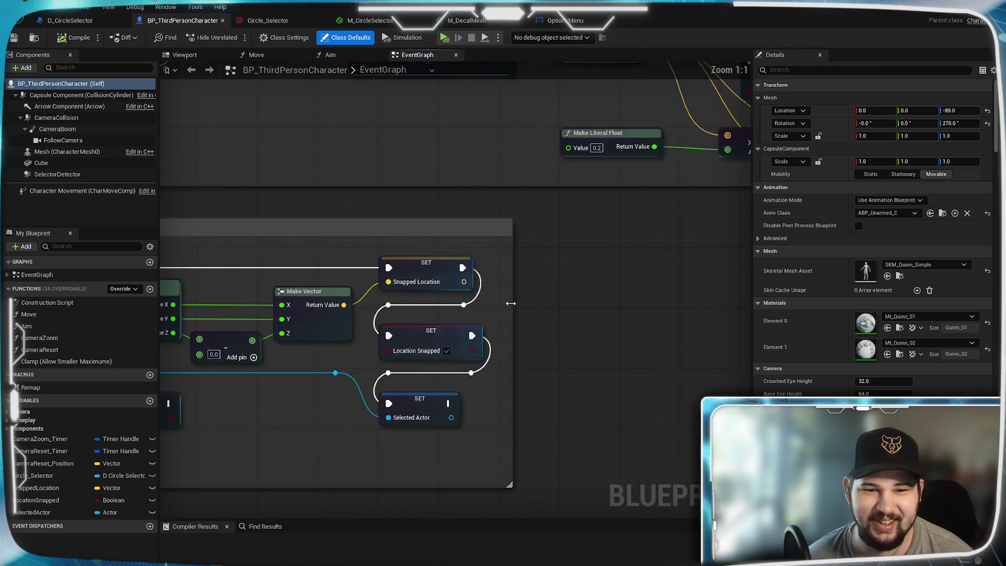
pyautogui.moveTo(511, 303); pyautogui.dragTo(802, 253)
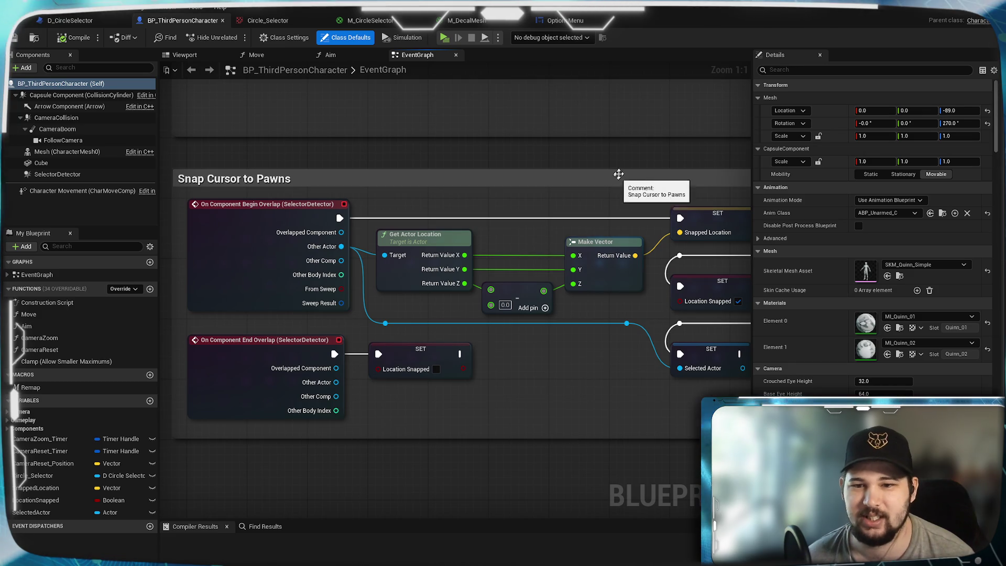
pyautogui.moveTo(618, 174); pyautogui.dragTo(581, 401)
pyautogui.moveTo(530, 307)
pyautogui.mouseDown()
pyautogui.moveTo(431, 345)
pyautogui.moveTo(394, 315)
pyautogui.moveTo(264, 307)
pyautogui.mouseUp()
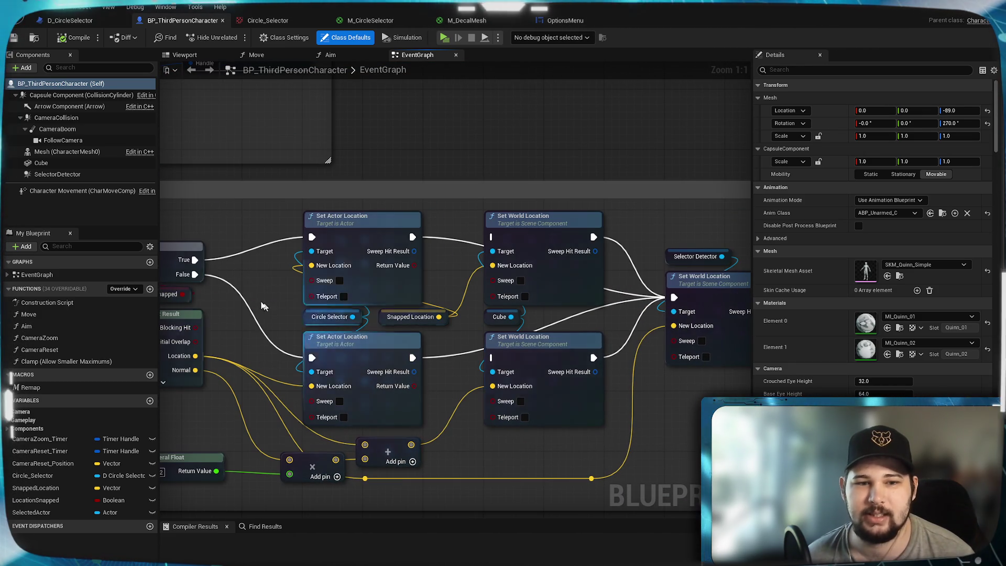
pyautogui.scroll(-3, 459, 313)
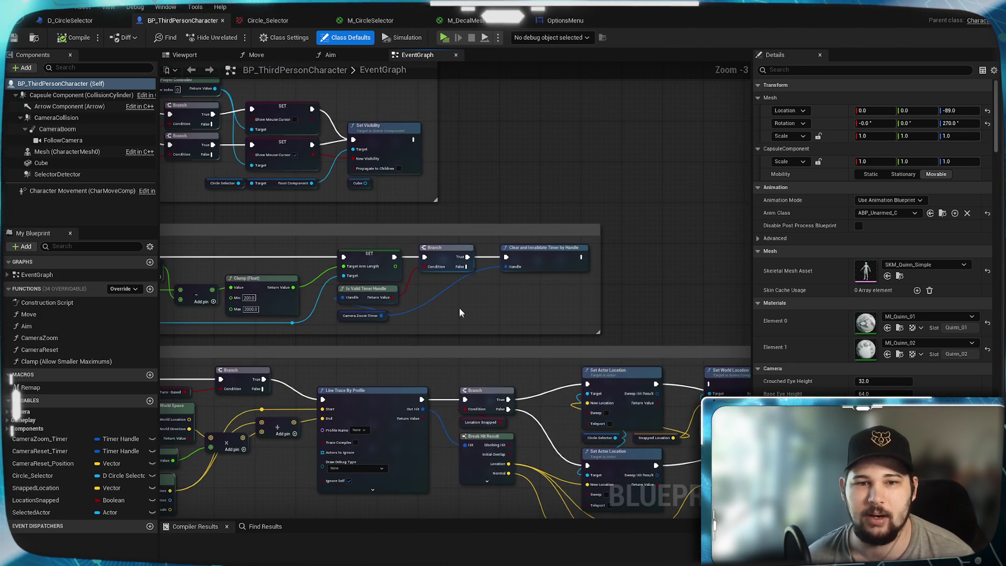
pyautogui.scroll(3, 449, 207)
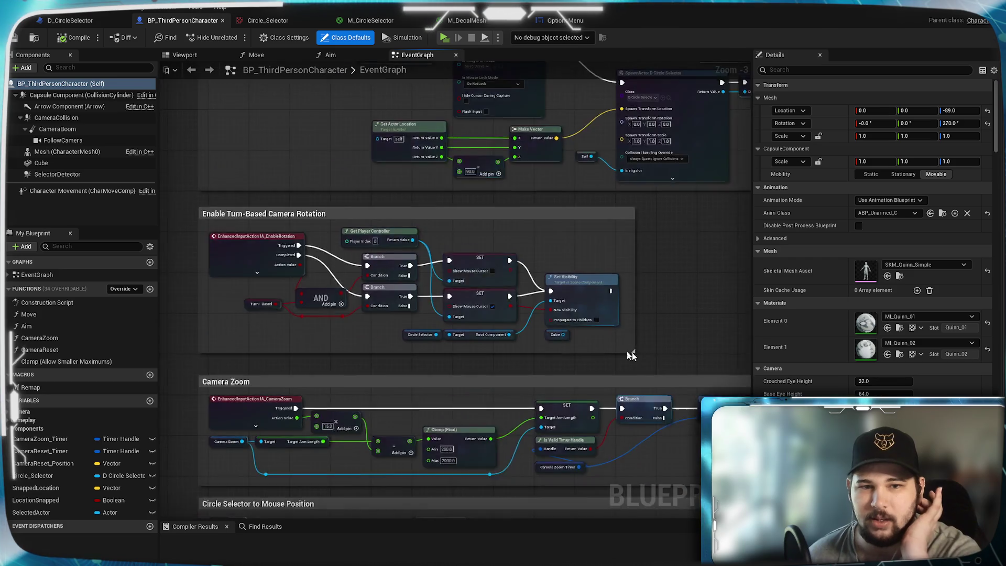
pyautogui.moveTo(541, 328); pyautogui.dragTo(526, 277)
# Reroute the exec wire to Set World Location, wire Branch False to the lower location nodes, and compile
pyautogui.scroll(-3, 510, 348)
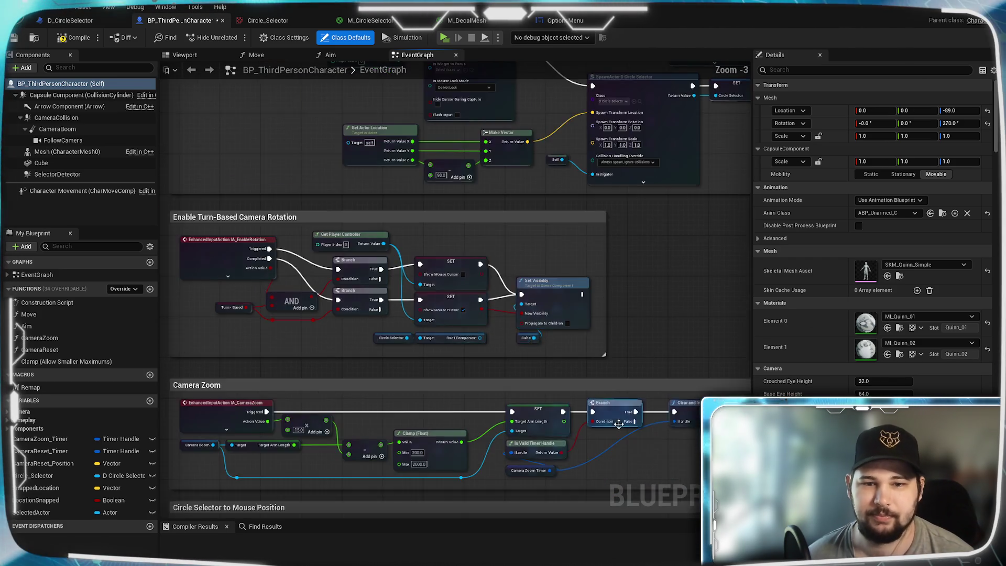
pyautogui.scroll(3, 580, 334)
pyautogui.moveTo(467, 263)
pyautogui.mouseDown()
pyautogui.moveTo(603, 291)
pyautogui.moveTo(648, 263)
pyautogui.mouseUp()
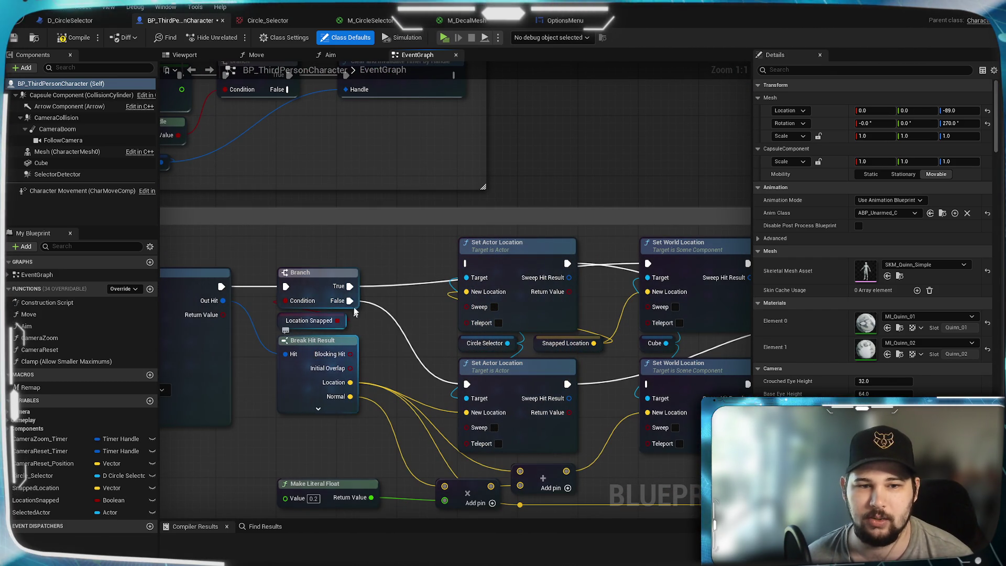
pyautogui.moveTo(350, 300); pyautogui.dragTo(652, 391)
pyautogui.scroll(-3, 612, 438)
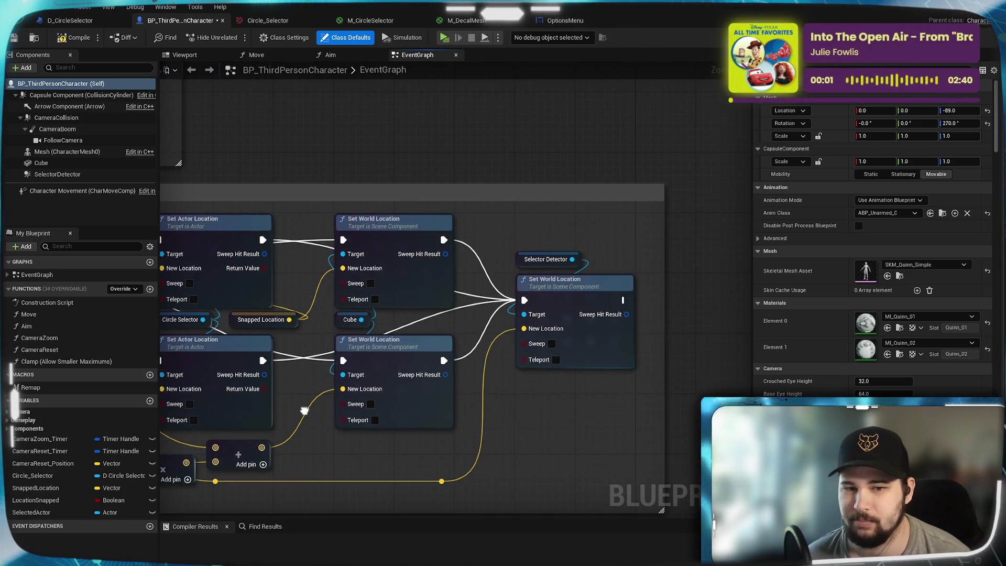
pyautogui.click(75, 37)
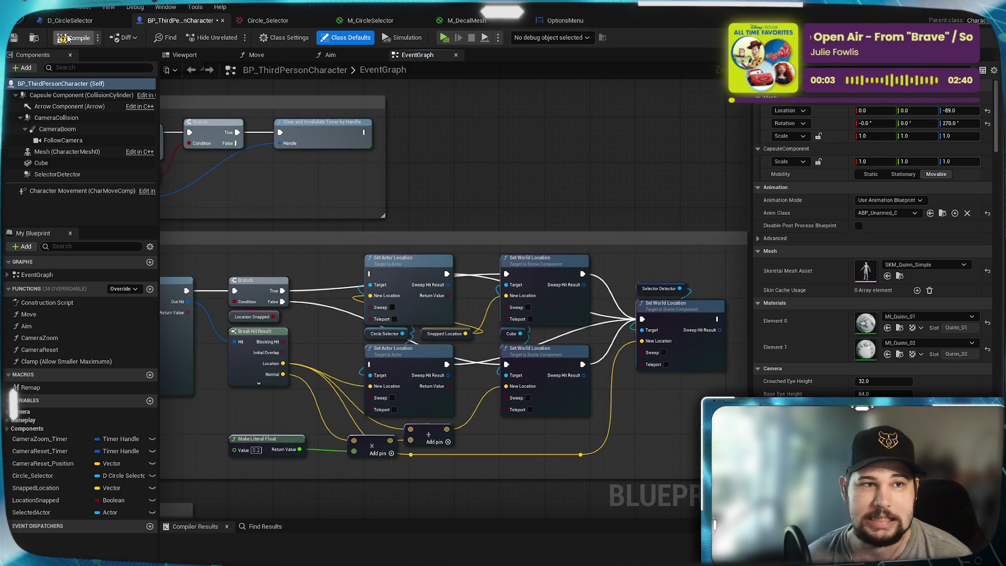
# Launch the standalone preview, start a New Game, run forward and switch to overhead view
pyautogui.click(444, 39)
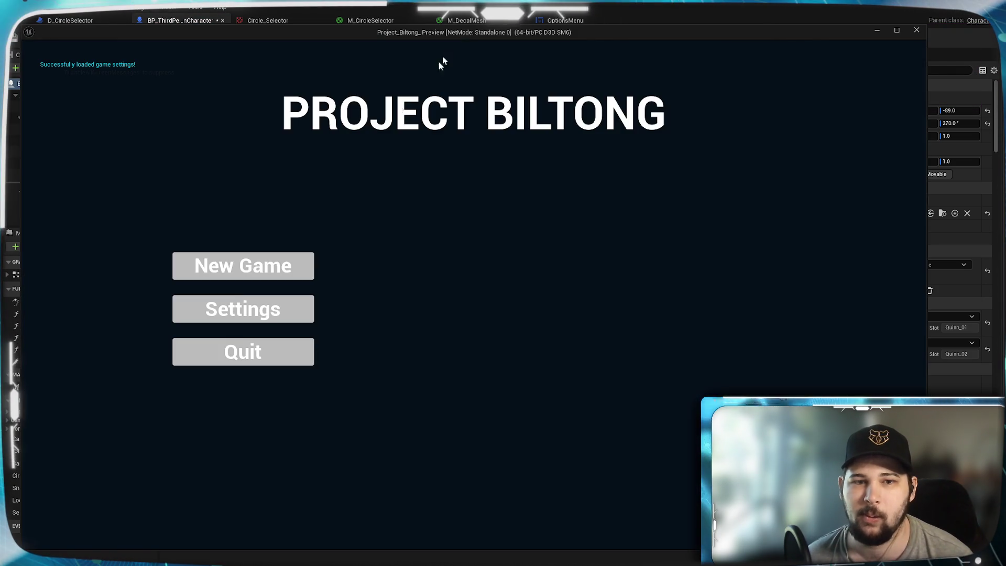
pyautogui.click(290, 260)
pyautogui.press('w')
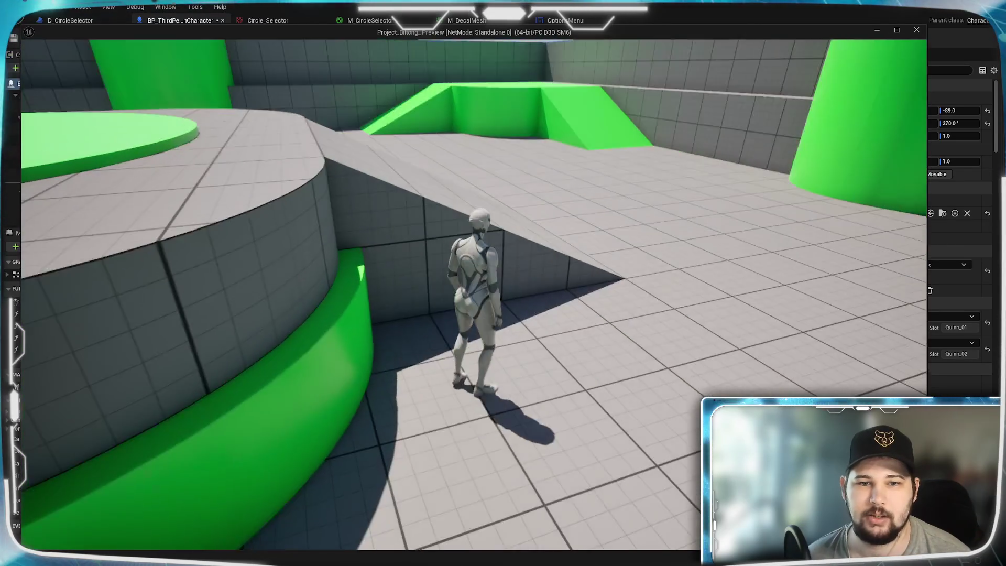
pyautogui.press('Tab')
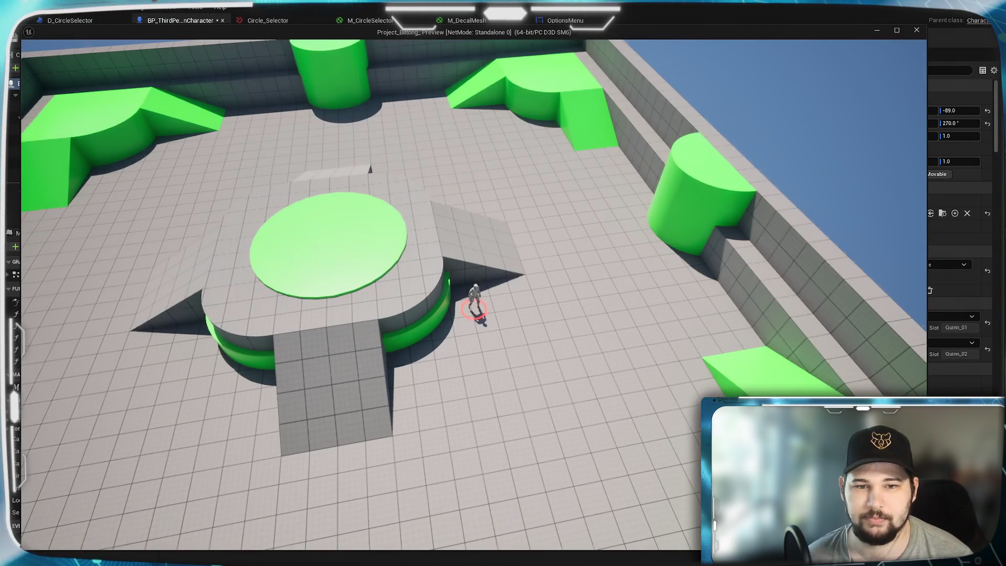
# Test the red circle selector by clicking floor spots beside the curved green wall, then turn the camera
pyautogui.scroll(2, 466, 397)
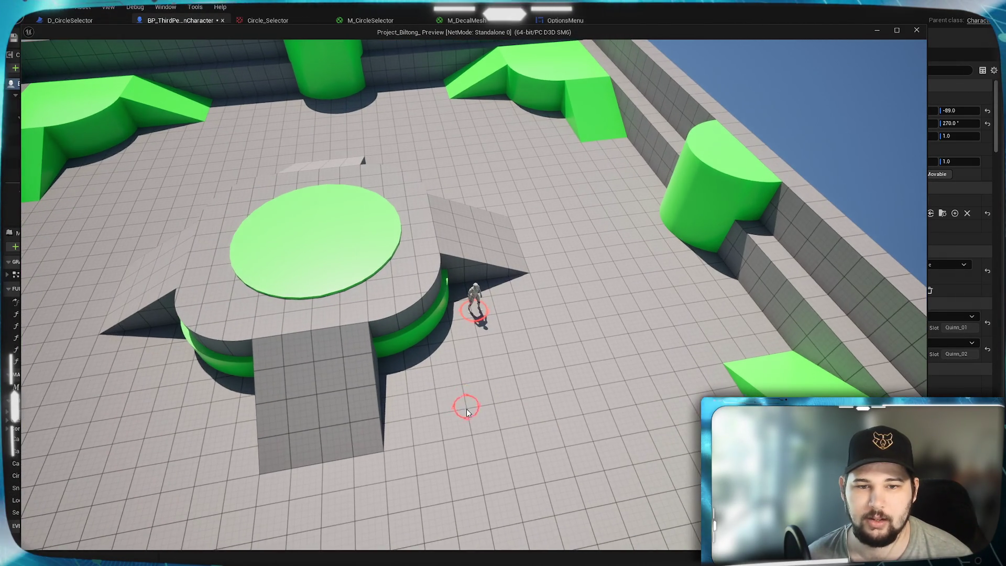
pyautogui.scroll(2, 466, 409)
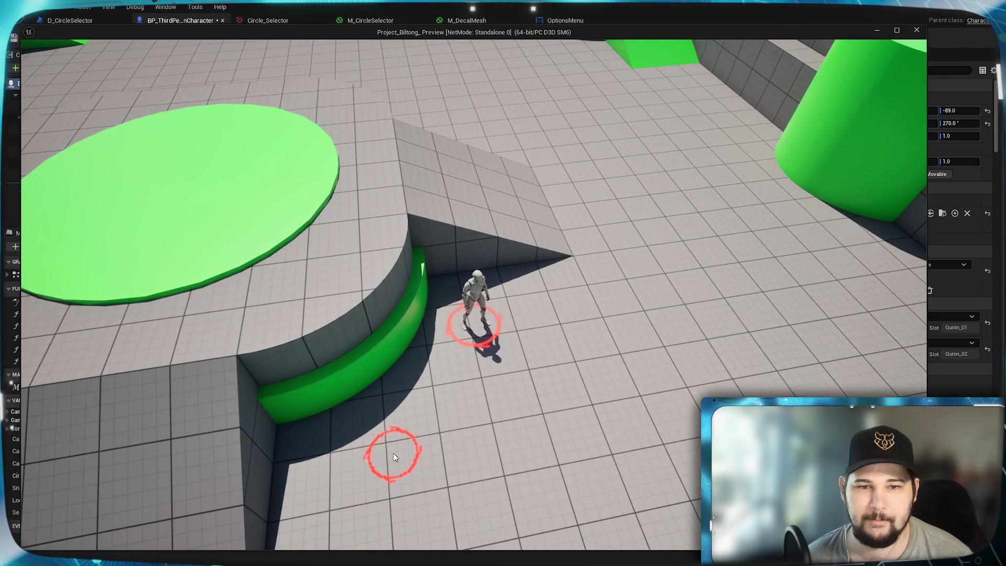
pyautogui.scroll(-3, 394, 454)
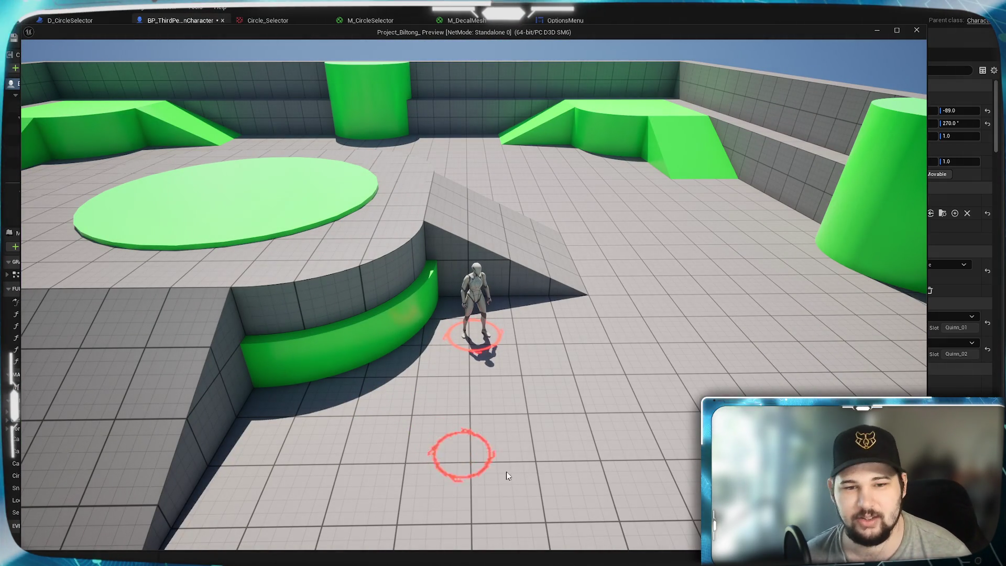
pyautogui.scroll(-1, 391, 455)
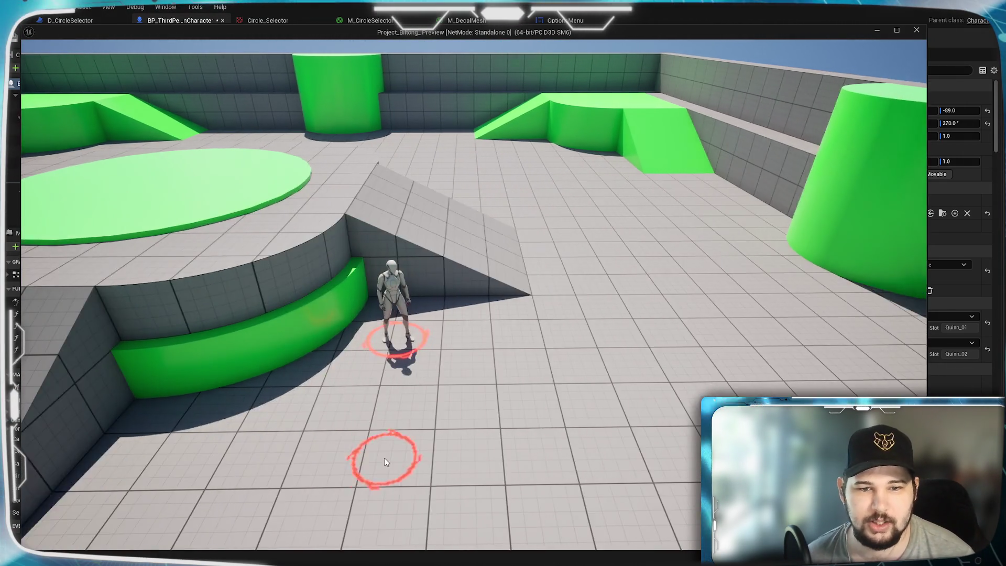
pyautogui.scroll(3, 382, 418)
pyautogui.scroll(-2, 383, 417)
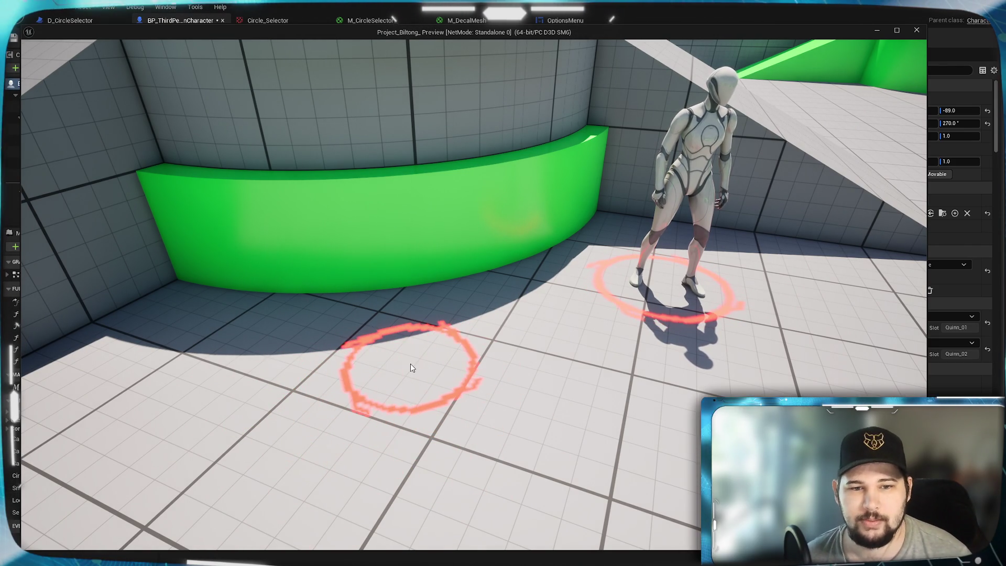
pyautogui.click(402, 323)
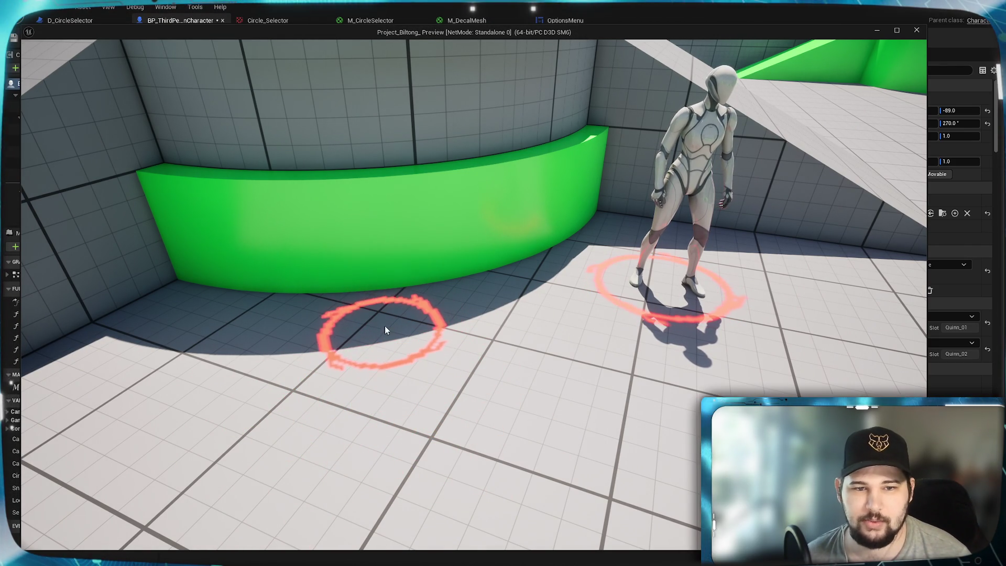
pyautogui.click(405, 322)
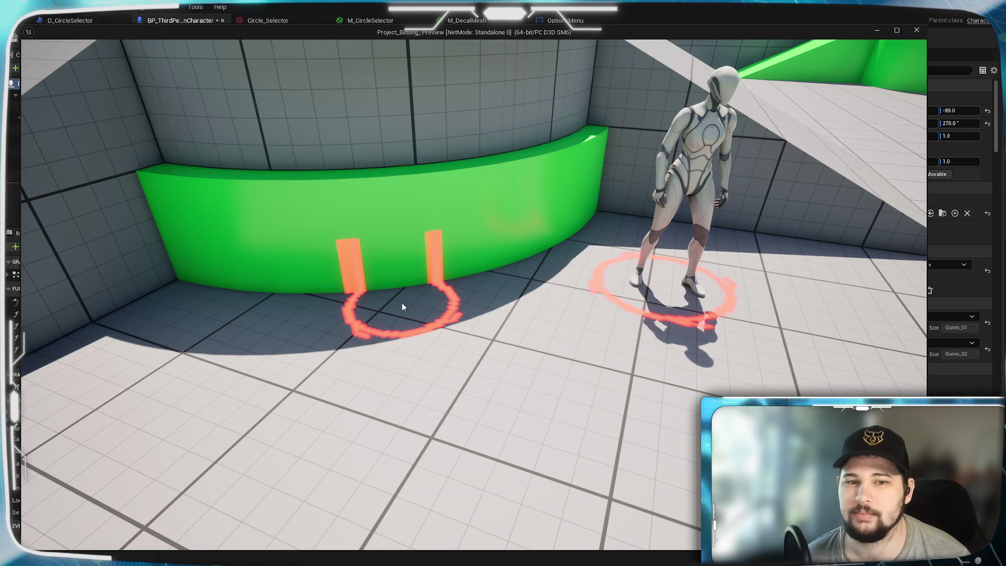
pyautogui.moveTo(376, 329); pyautogui.dragTo(419, 329)
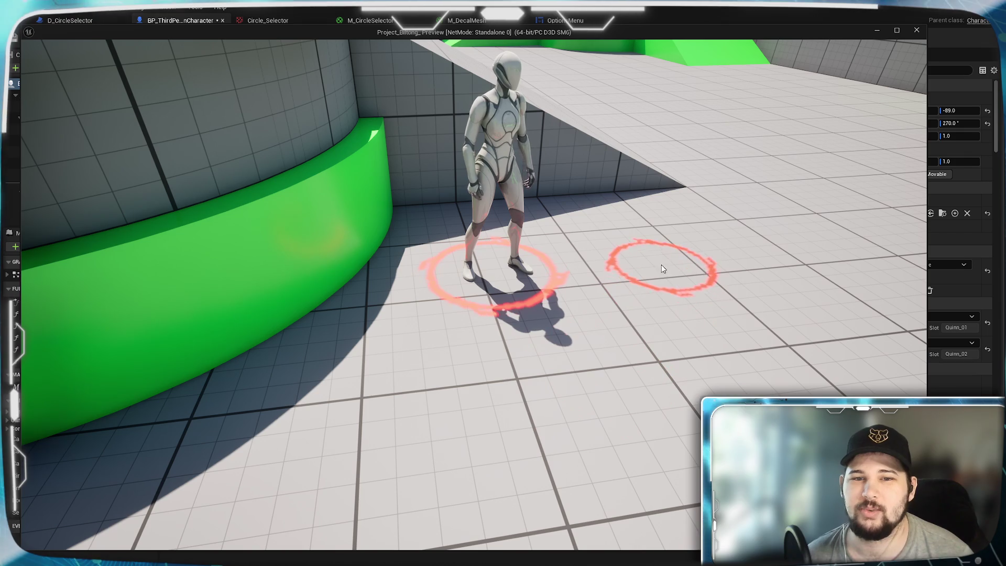
# Select the character in the playtest so it shows a red outline
pyautogui.scroll(2, 527, 216)
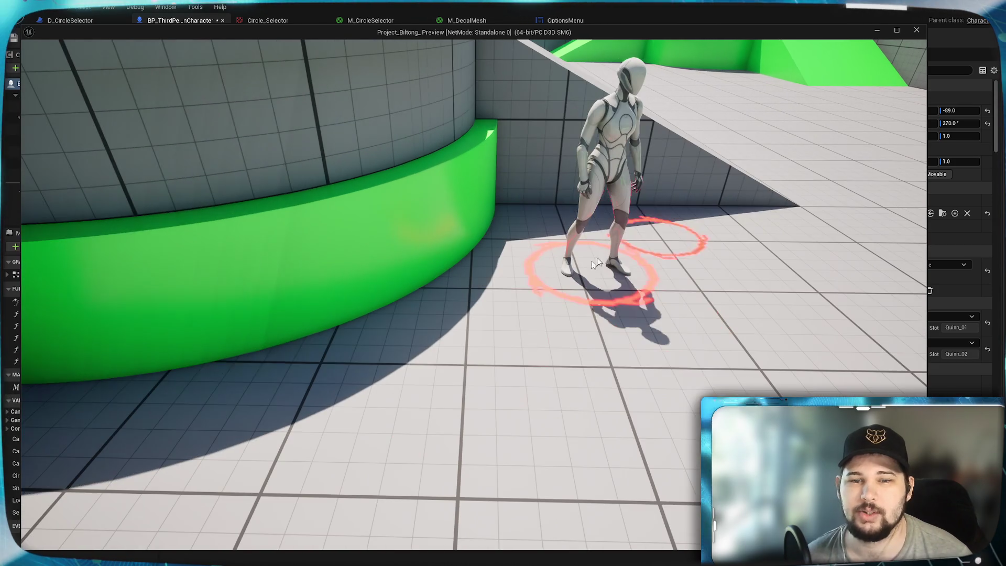
pyautogui.click(592, 259)
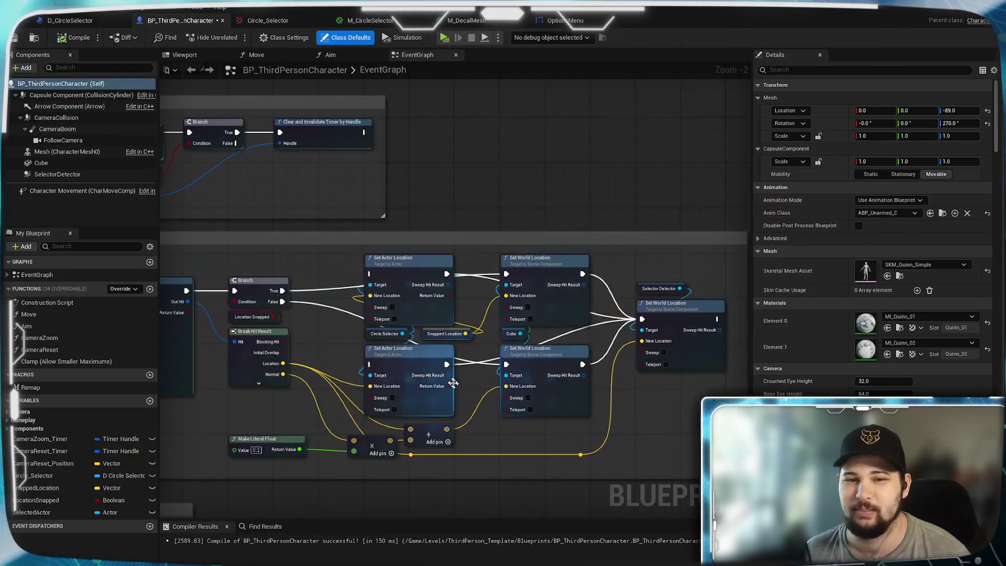
# Wire Branch True to the first and Branch False to the second Set Actor Location
pyautogui.moveTo(282, 291); pyautogui.dragTo(370, 274)
pyautogui.moveTo(282, 301); pyautogui.dragTo(371, 364)
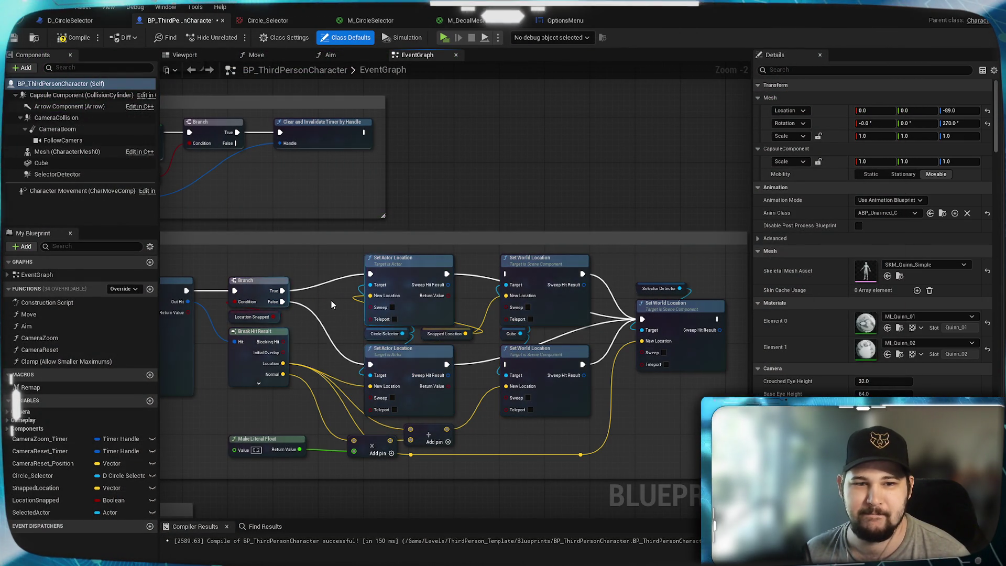
pyautogui.moveTo(300, 260)
pyautogui.mouseDown()
pyautogui.moveTo(531, 229)
pyautogui.moveTo(557, 243)
pyautogui.moveTo(441, 241)
pyautogui.moveTo(527, 287)
pyautogui.moveTo(545, 251)
pyautogui.moveTo(333, 291)
pyautogui.mouseUp()
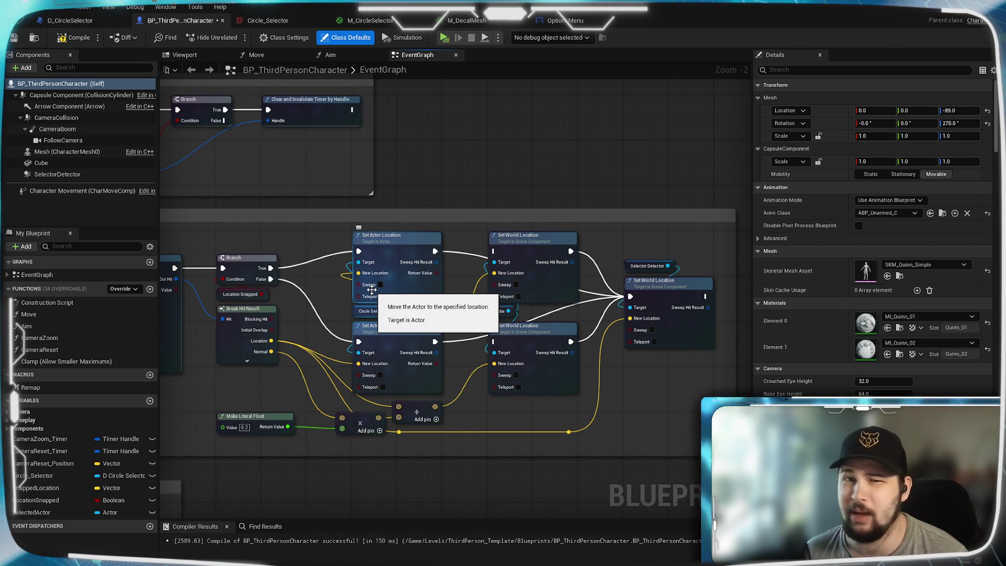
pyautogui.moveTo(278, 238)
pyautogui.mouseDown()
pyautogui.moveTo(486, 243)
pyautogui.moveTo(521, 226)
pyautogui.mouseUp()
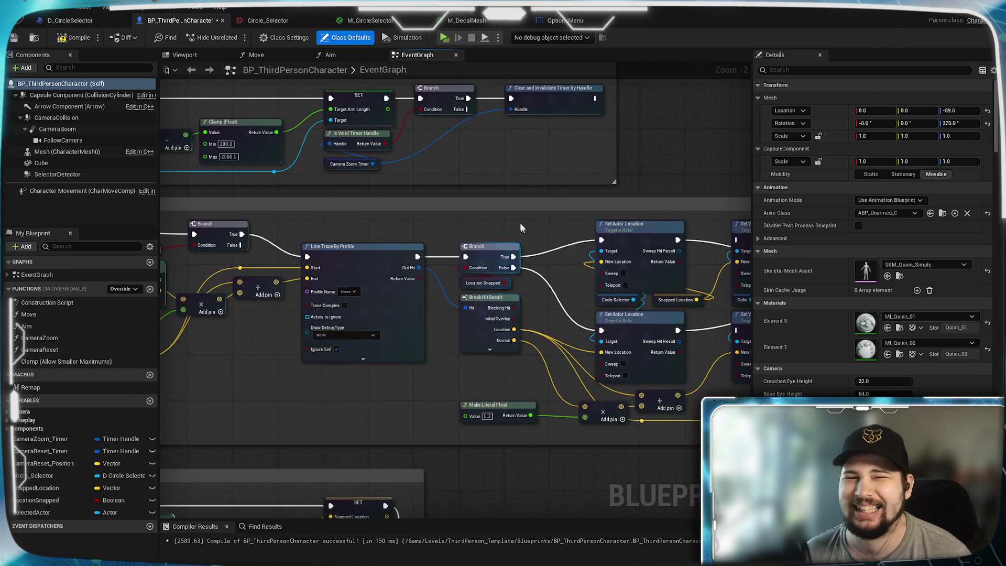
# Connect Root Component to the Set Visibility Target pin
pyautogui.scroll(2, 477, 190)
pyautogui.moveTo(477, 190)
pyautogui.mouseDown()
pyautogui.moveTo(391, 304)
pyautogui.moveTo(271, 281)
pyautogui.mouseUp()
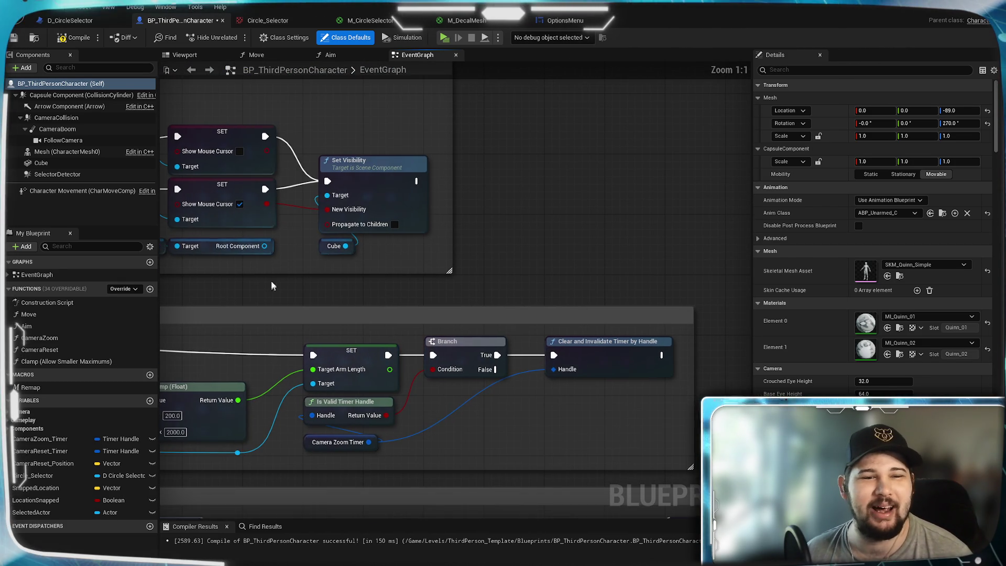
pyautogui.moveTo(264, 246)
pyautogui.mouseDown()
pyautogui.moveTo(330, 257)
pyautogui.moveTo(327, 195)
pyautogui.mouseUp()
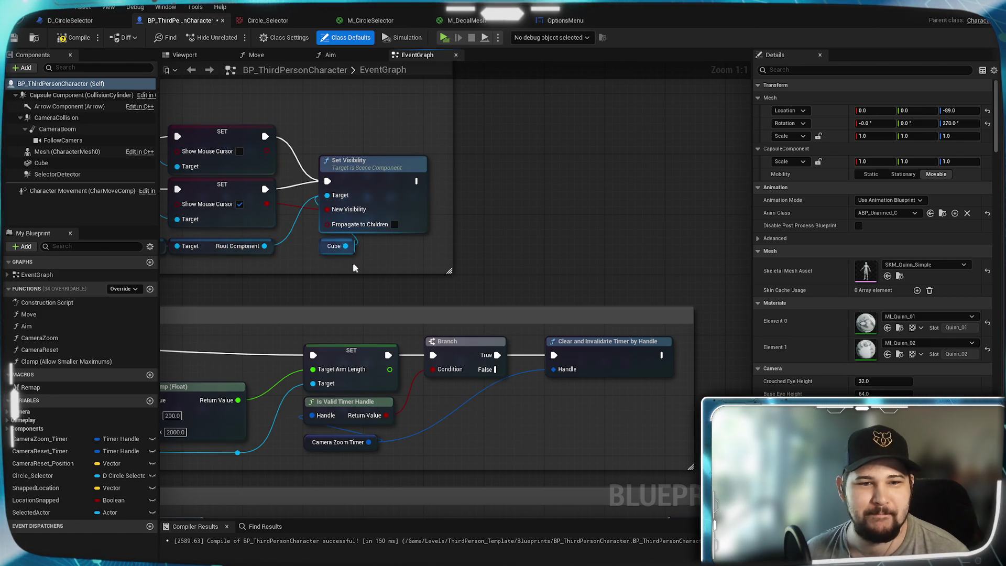
pyautogui.moveTo(331, 244); pyautogui.dragTo(414, 234)
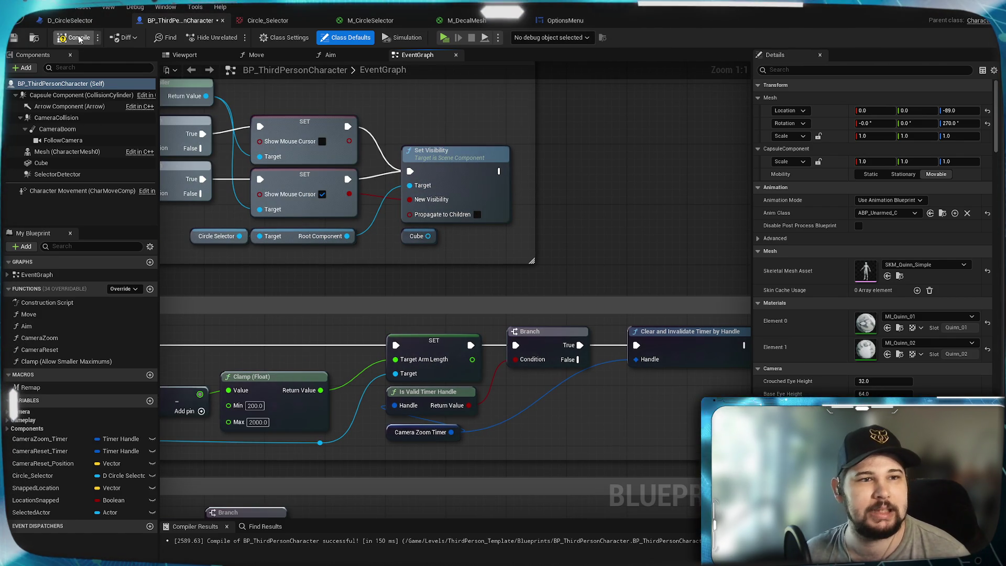
pyautogui.scroll(-6, 335, 334)
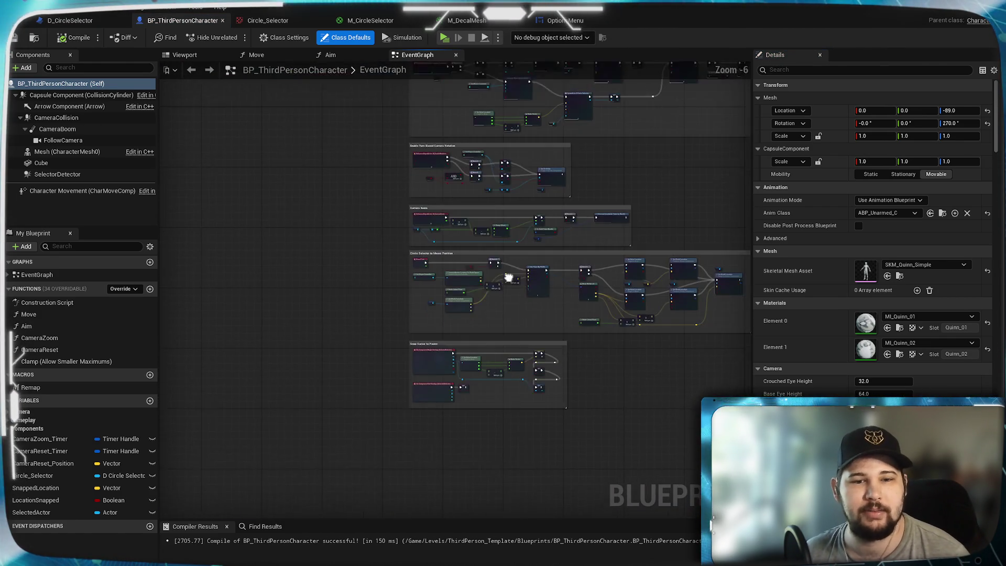
pyautogui.scroll(5, 646, 198)
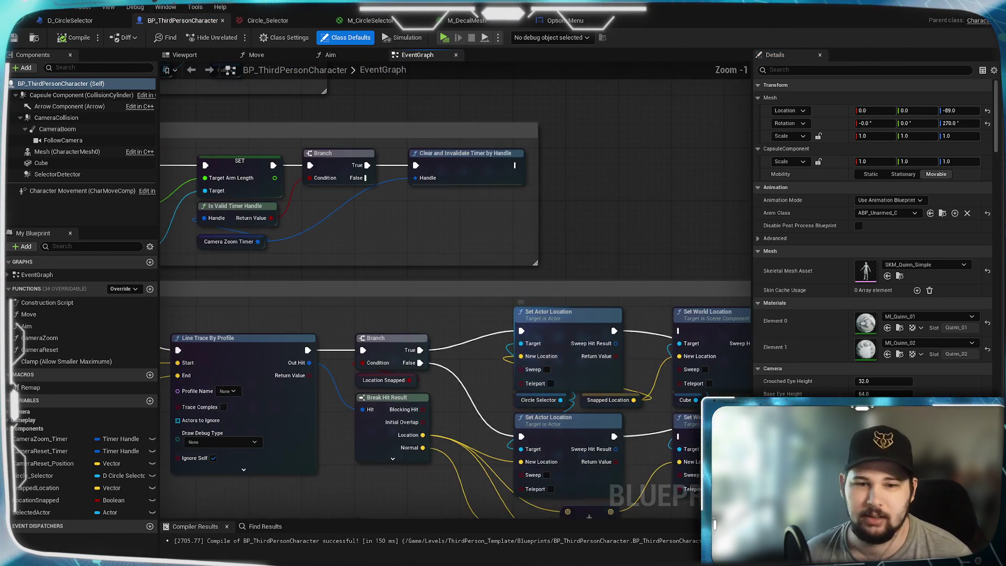
pyautogui.scroll(-3, 576, 199)
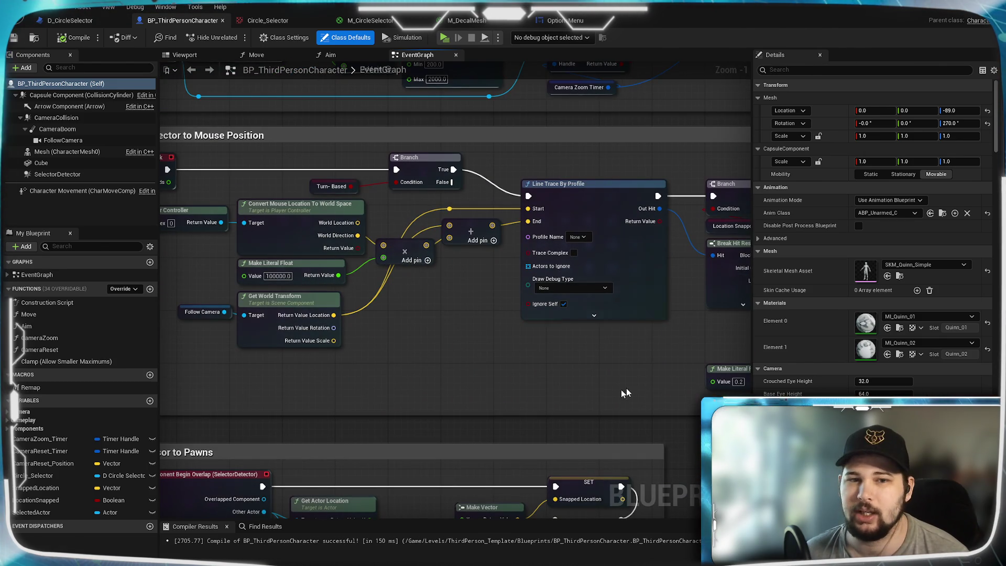
pyautogui.scroll(3, 621, 389)
pyautogui.moveTo(721, 355)
pyautogui.mouseDown()
pyautogui.moveTo(621, 379)
pyautogui.moveTo(458, 382)
pyautogui.moveTo(580, 353)
pyautogui.mouseUp()
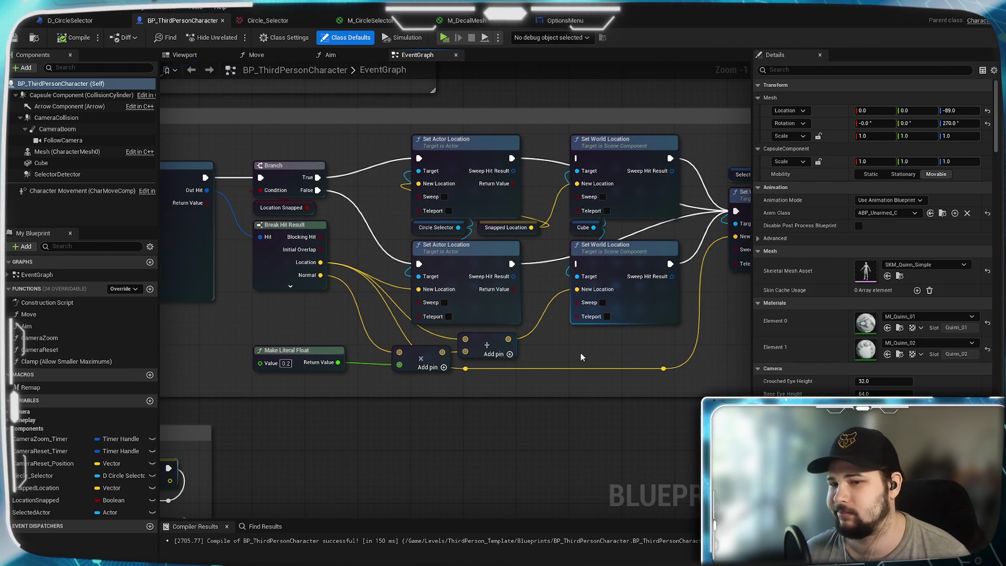
pyautogui.moveTo(348, 404); pyautogui.dragTo(618, 356)
pyautogui.moveTo(450, 377)
pyautogui.mouseDown()
pyautogui.moveTo(444, 348)
pyautogui.moveTo(645, 225)
pyautogui.moveTo(638, 199)
pyautogui.mouseUp()
pyautogui.scroll(-1, 638, 197)
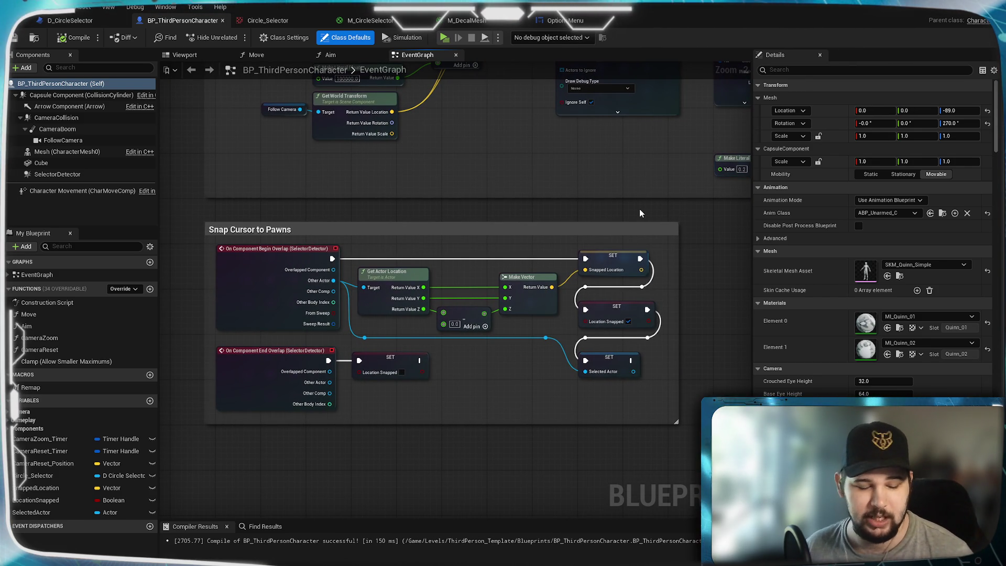
pyautogui.scroll(-1, 639, 213)
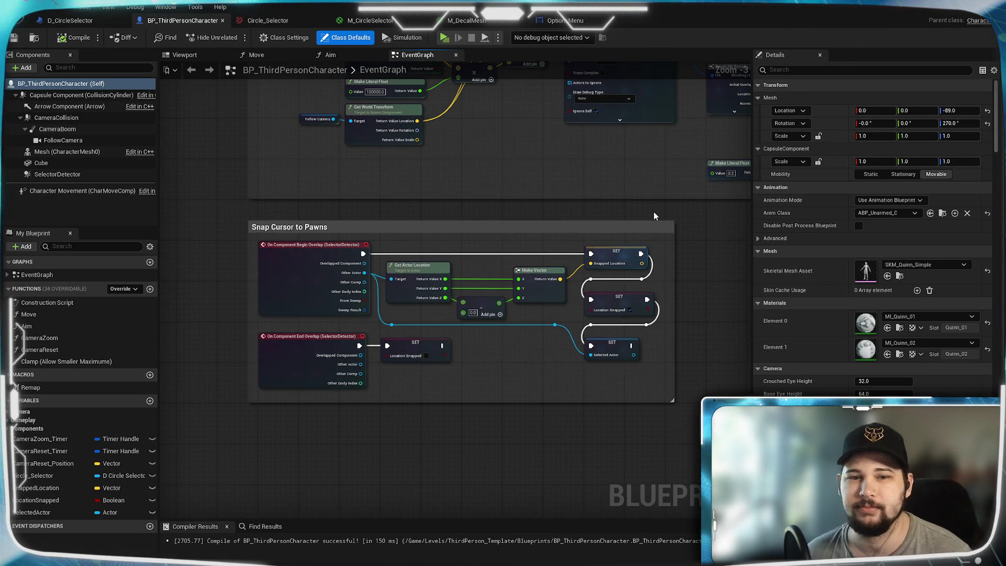
pyautogui.moveTo(653, 211)
pyautogui.mouseDown()
pyautogui.moveTo(595, 268)
pyautogui.moveTo(595, 308)
pyautogui.moveTo(578, 319)
pyautogui.mouseUp()
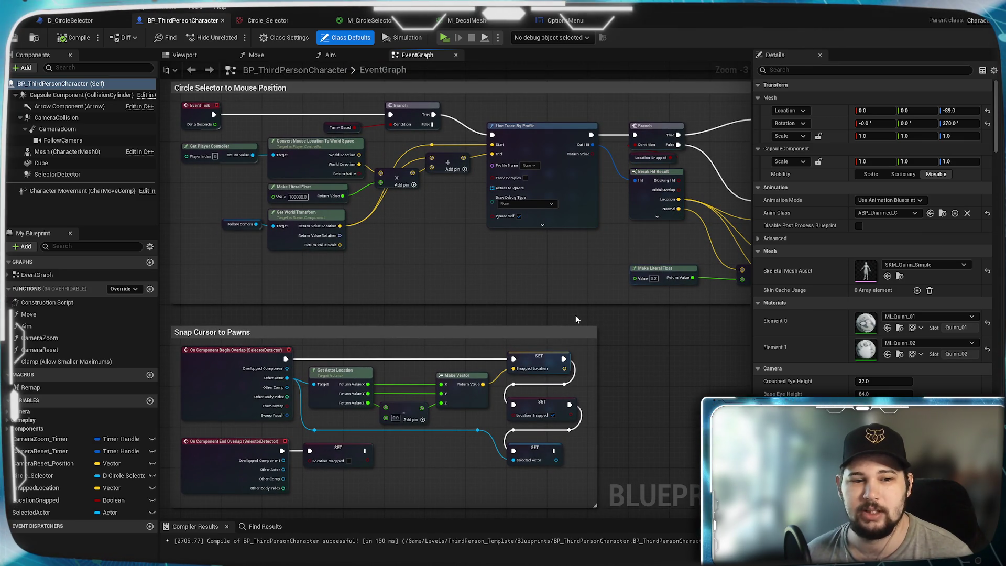
pyautogui.moveTo(576, 315)
pyautogui.mouseDown()
pyautogui.moveTo(528, 402)
pyautogui.moveTo(564, 350)
pyautogui.moveTo(489, 367)
pyautogui.moveTo(410, 348)
pyautogui.moveTo(397, 330)
pyautogui.mouseUp()
pyautogui.moveTo(470, 344)
pyautogui.mouseDown()
pyautogui.moveTo(314, 330)
pyautogui.moveTo(286, 361)
pyautogui.moveTo(734, 336)
pyautogui.moveTo(595, 300)
pyautogui.mouseUp()
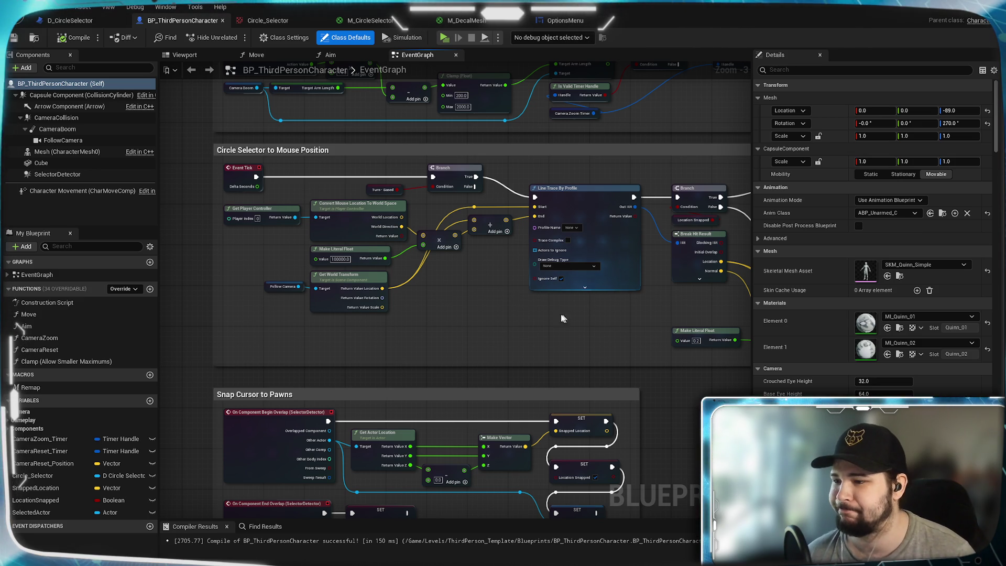
pyautogui.moveTo(561, 313); pyautogui.dragTo(610, 320)
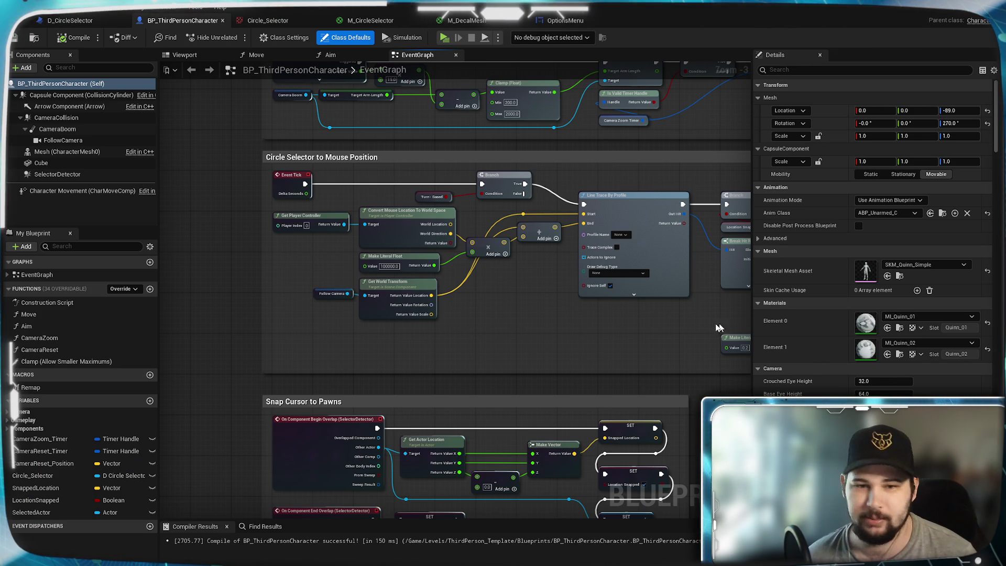
# Pan through the Turn-Based, Camera Zoom and Circle Selector sections, nudging the Snap Cursor to Pawns comment up
pyautogui.scroll(-3, 606, 356)
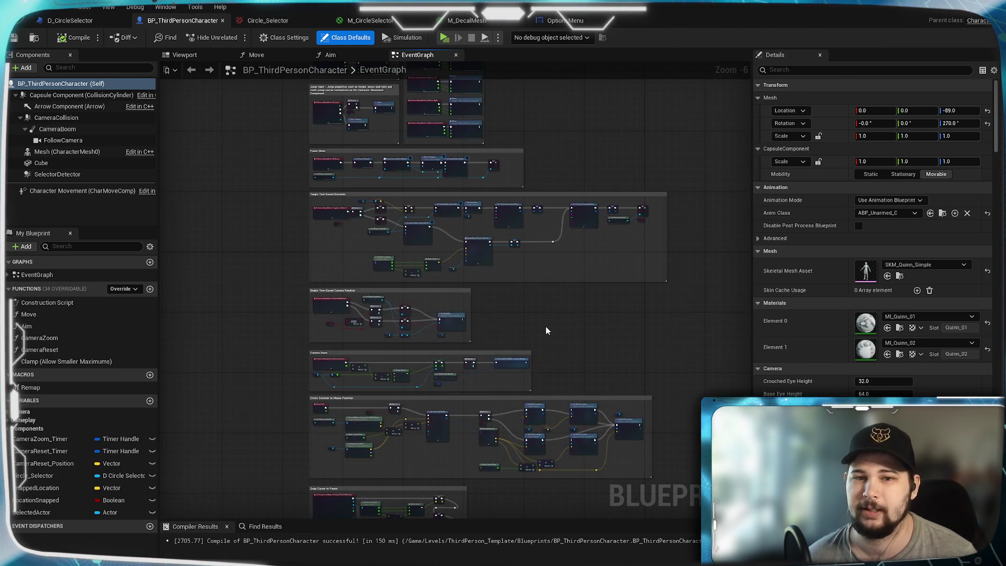
pyautogui.scroll(4, 545, 326)
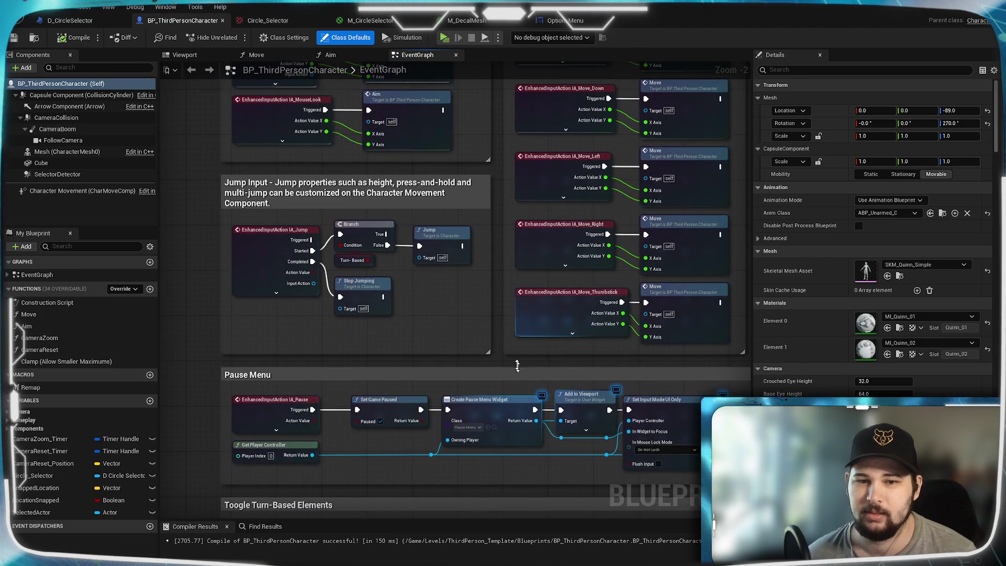
pyautogui.moveTo(517, 365)
pyautogui.mouseDown()
pyautogui.moveTo(527, 563)
pyautogui.moveTo(480, 314)
pyautogui.moveTo(431, 172)
pyautogui.mouseUp()
pyautogui.scroll(-3, 529, 373)
pyautogui.moveTo(524, 451); pyautogui.dragTo(471, 10)
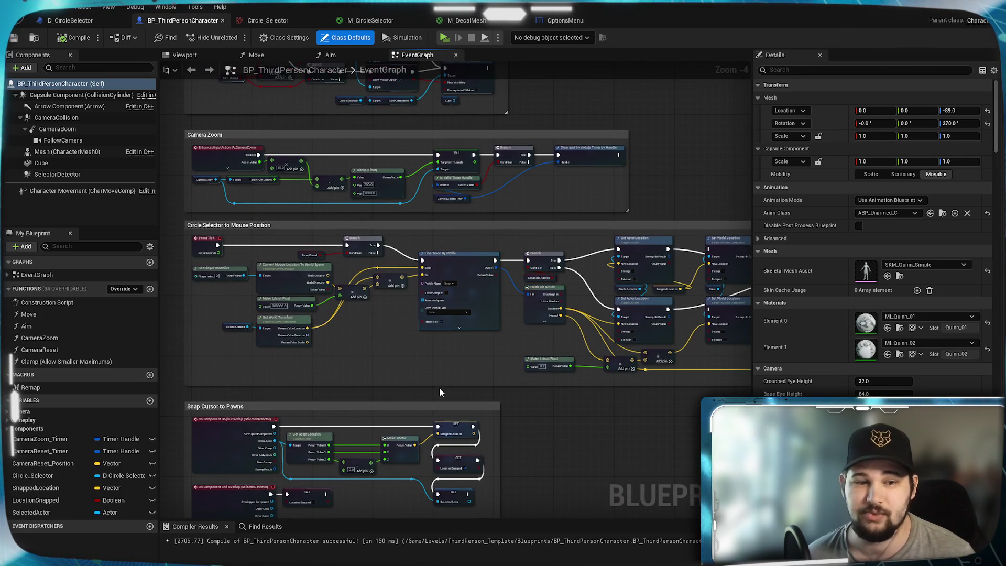
pyautogui.scroll(4, 439, 392)
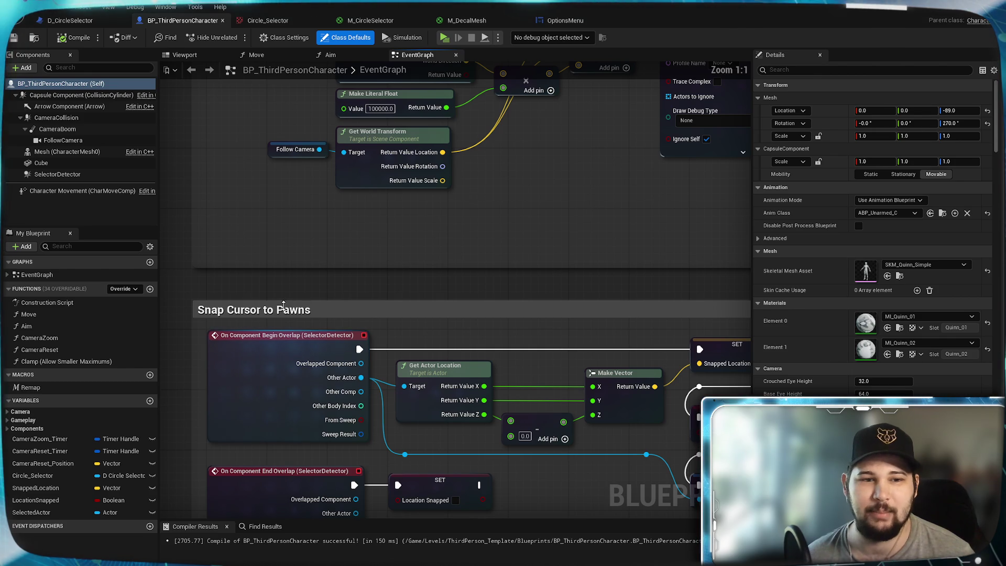
pyautogui.moveTo(283, 305); pyautogui.dragTo(278, 294)
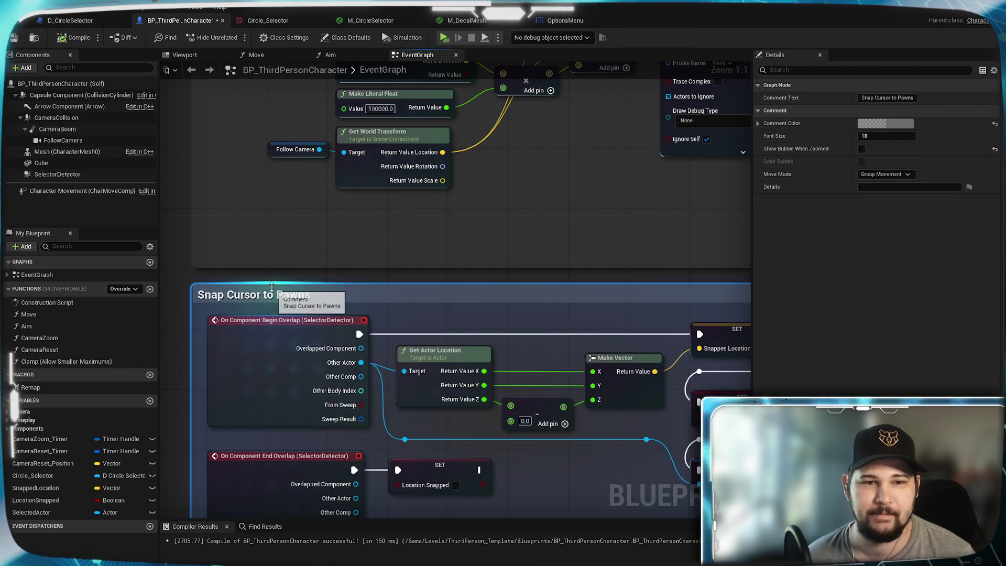
pyautogui.scroll(-2, 271, 287)
pyautogui.scroll(-2, 490, 270)
pyautogui.moveTo(555, 212); pyautogui.dragTo(613, 327)
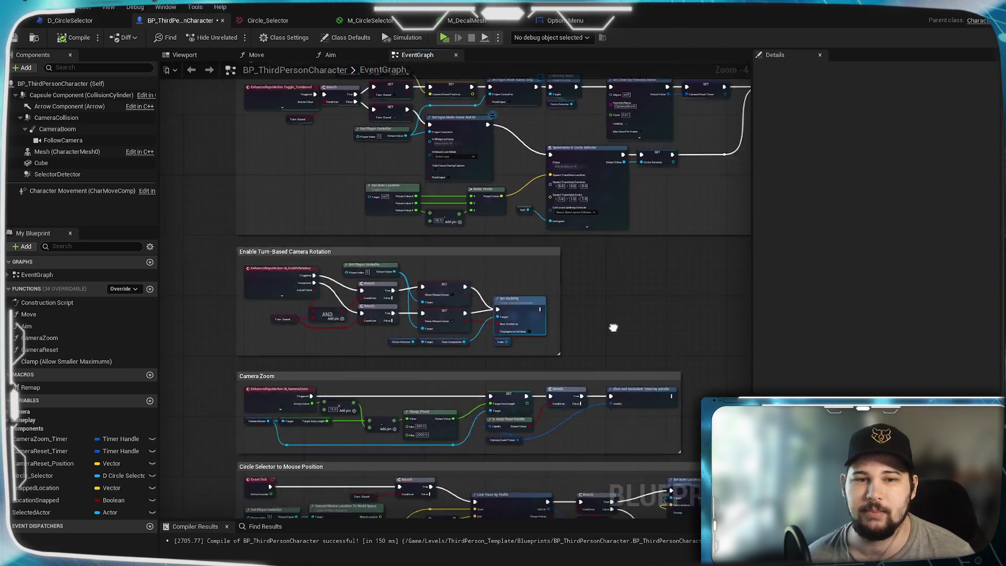
# Save the BP_ThirdPersonCharacter blueprint
pyautogui.scroll(-2, 420, 341)
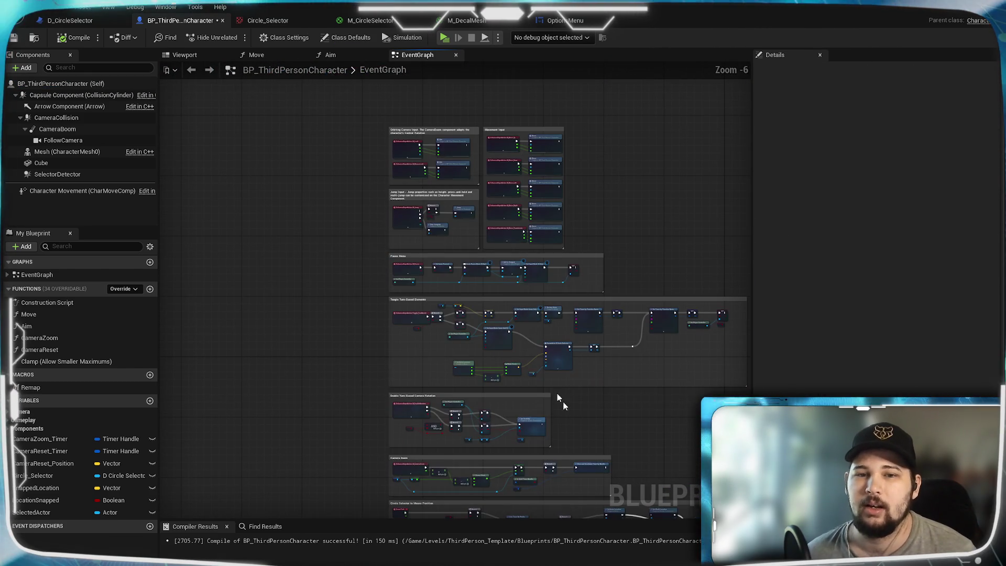
pyautogui.click(13, 37)
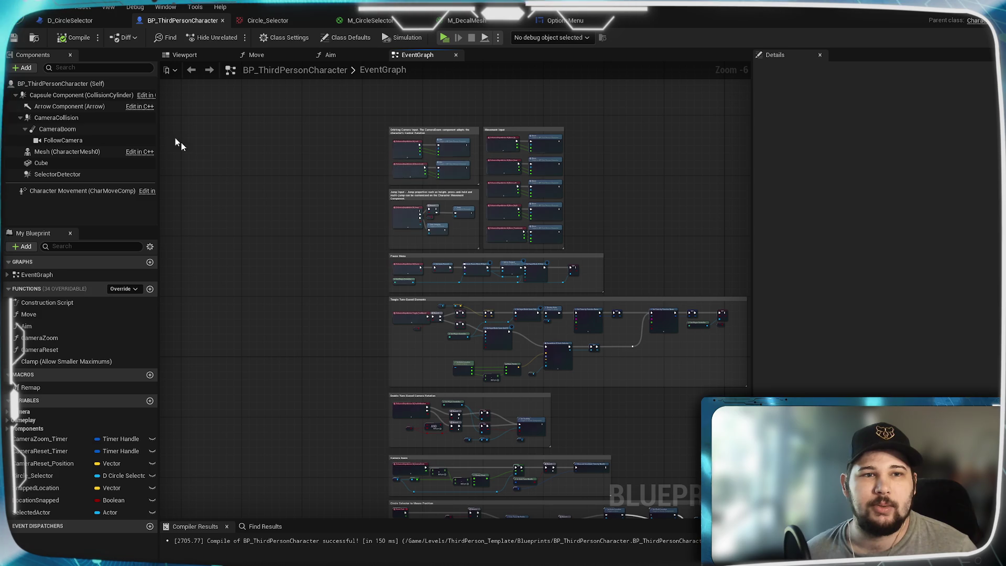
pyautogui.moveTo(321, 423); pyautogui.dragTo(231, 247)
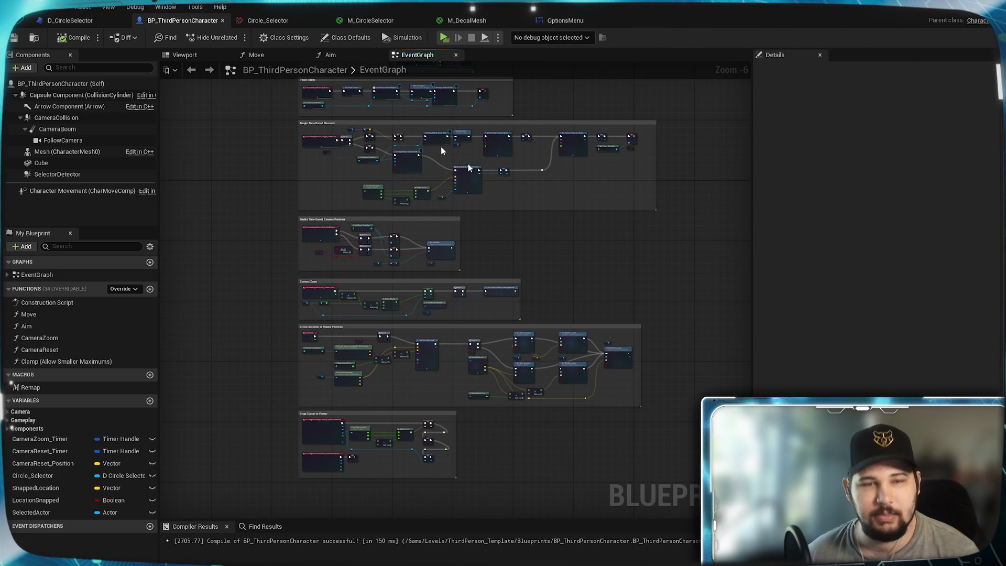
pyautogui.click(445, 39)
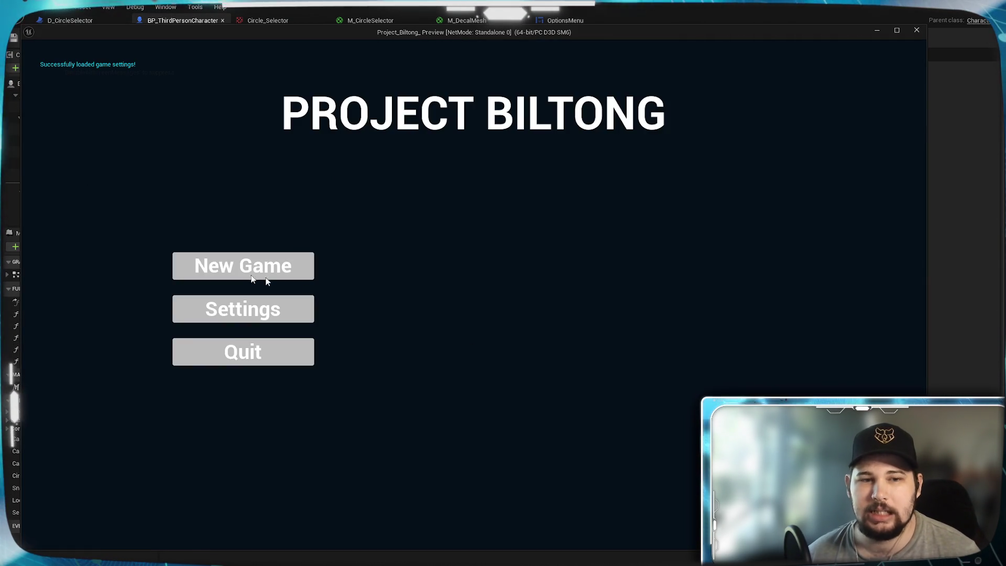
pyautogui.click(266, 282)
pyautogui.press('w')
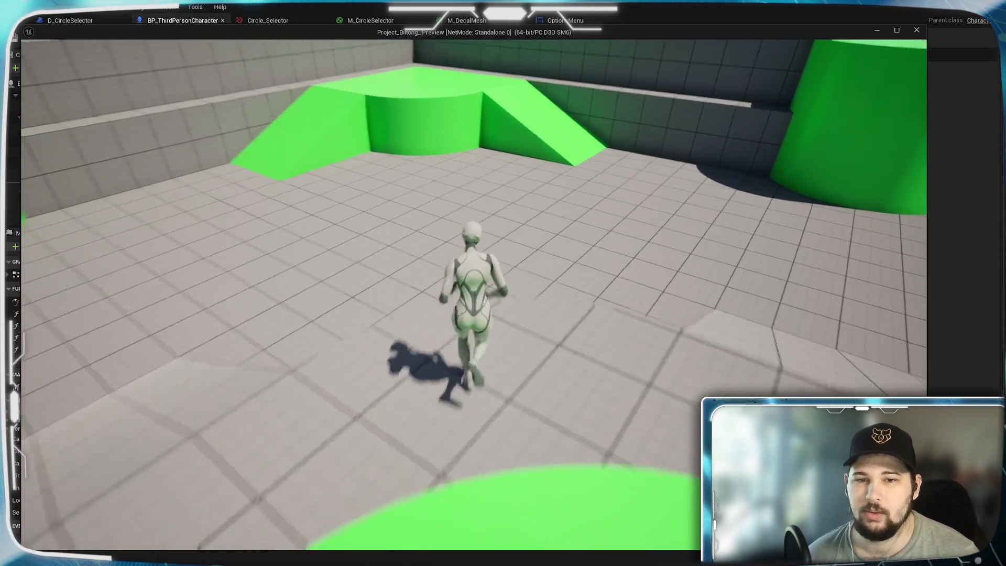
pyautogui.scroll(-8, 373, 364)
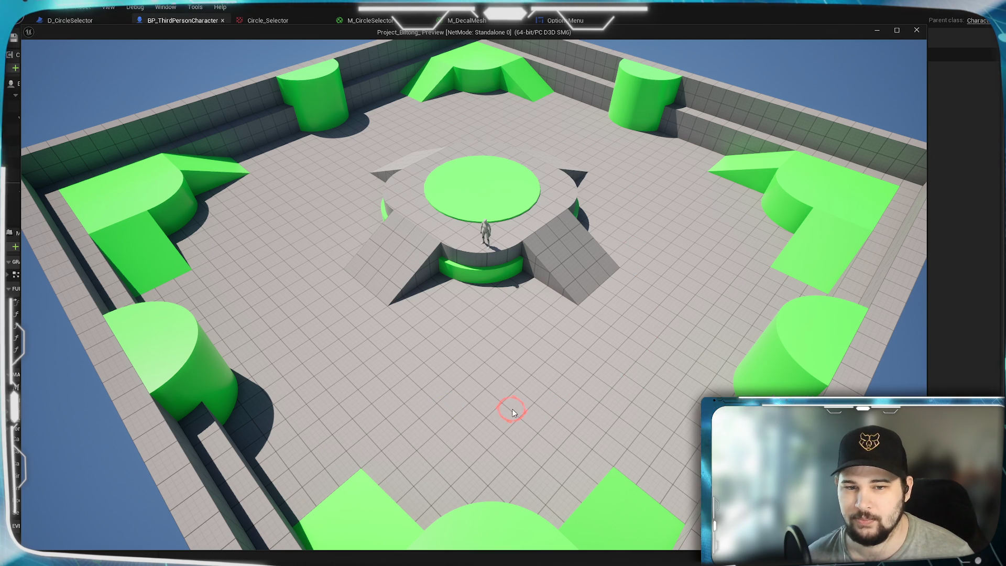
pyautogui.scroll(3, 512, 408)
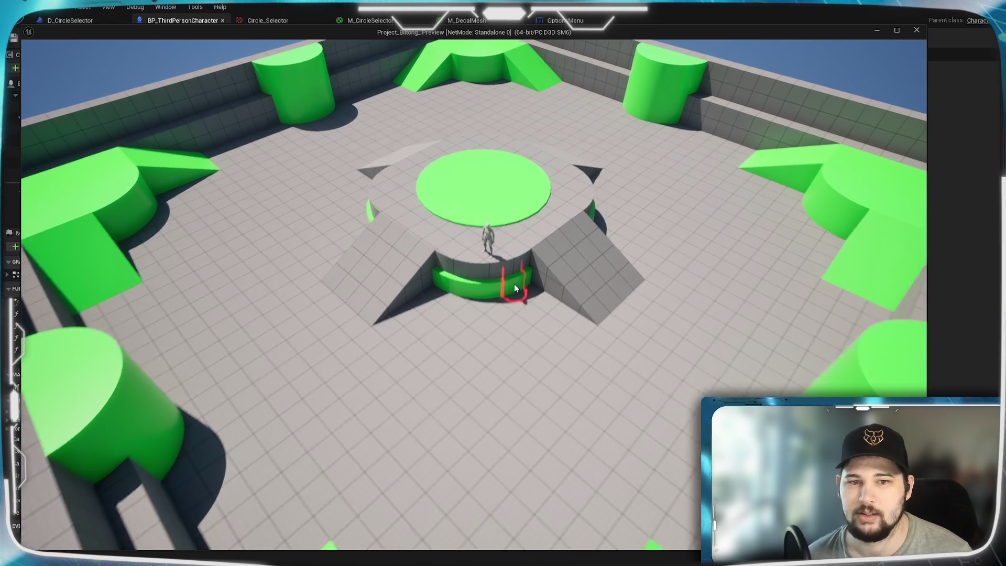
pyautogui.scroll(-3, 514, 284)
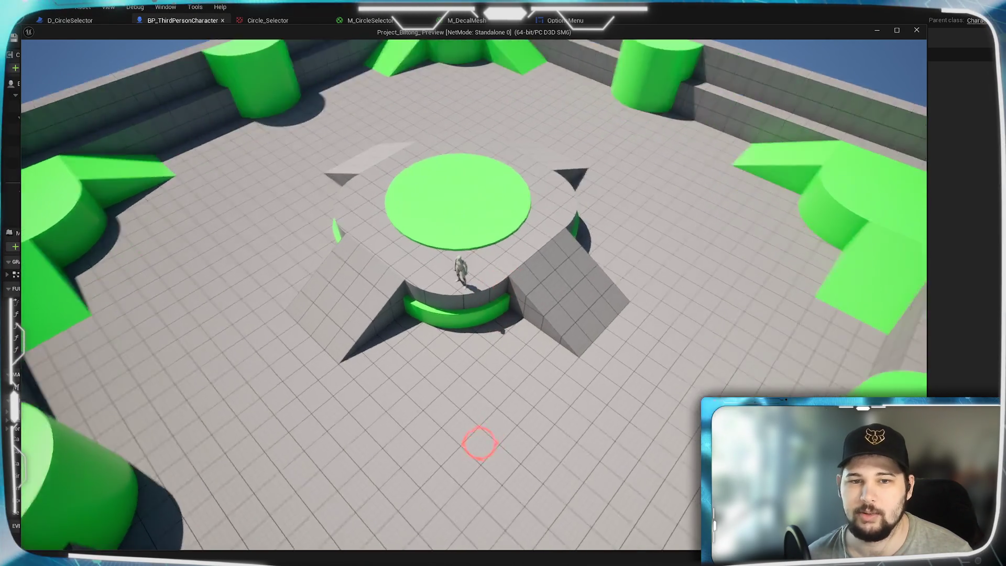
pyautogui.scroll(5, 302, 410)
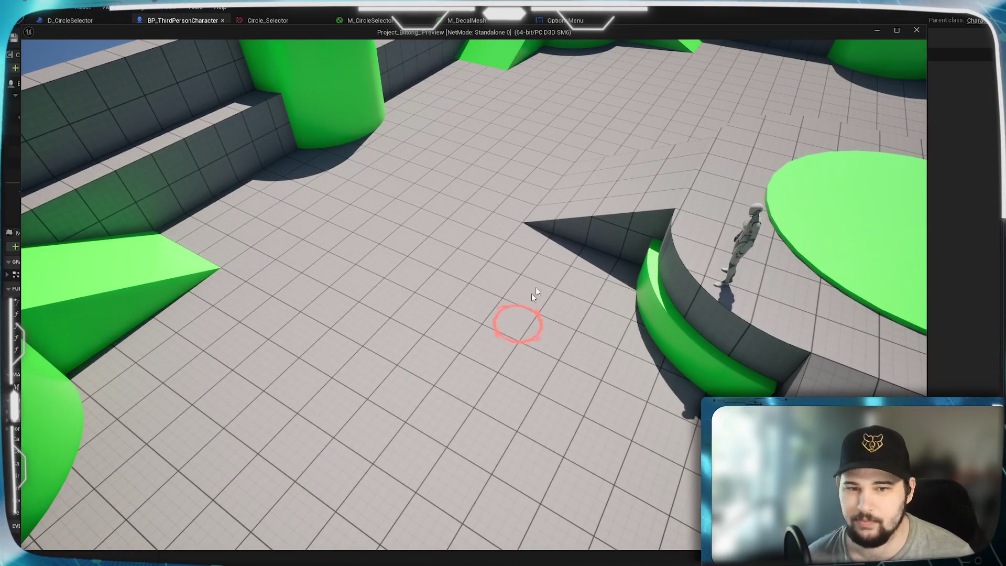
# Stop the preview, pan to the Snap Cursor to Pawns area, and open a floating Content Browser
pyautogui.press('Escape')
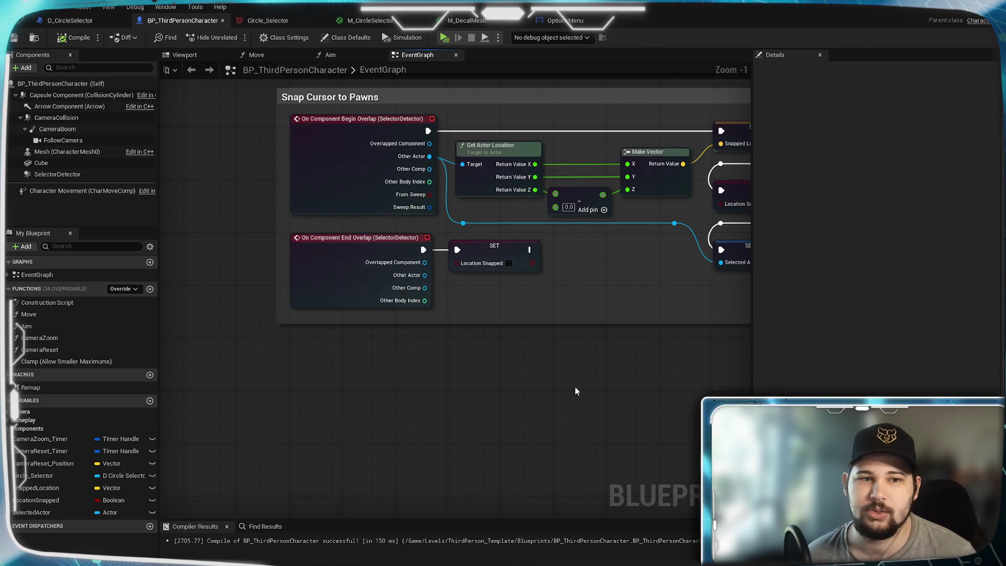
pyautogui.scroll(-3, 521, 337)
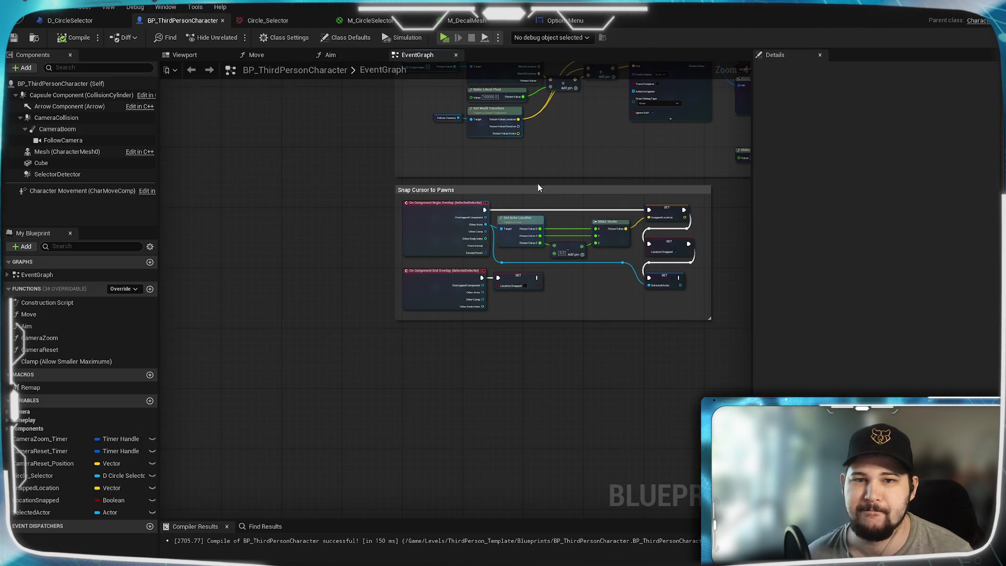
pyautogui.moveTo(537, 184); pyautogui.dragTo(486, 415)
pyautogui.moveTo(613, 157)
pyautogui.mouseDown()
pyautogui.moveTo(612, 367)
pyautogui.moveTo(603, 121)
pyautogui.mouseUp()
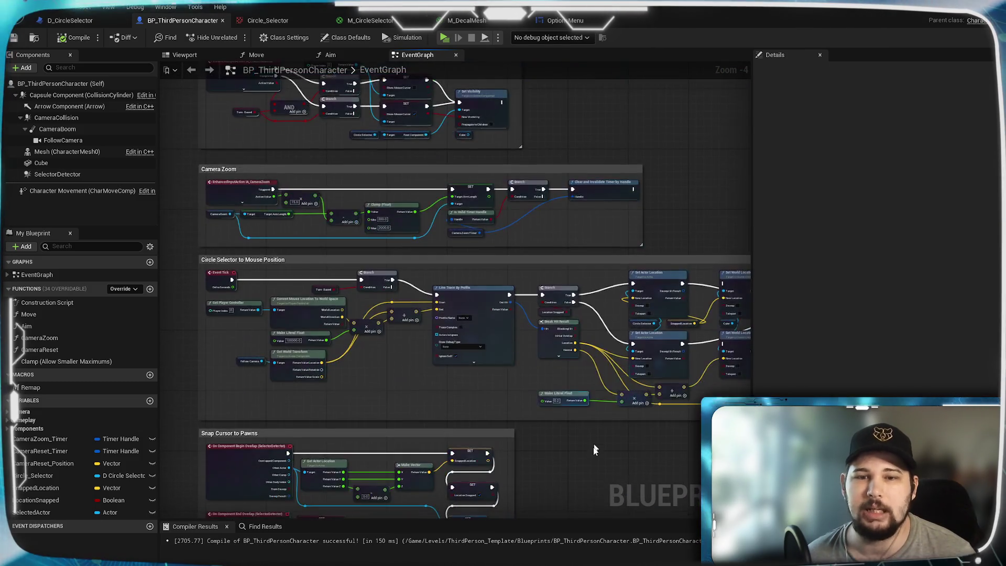
pyautogui.moveTo(593, 448); pyautogui.dragTo(600, 300)
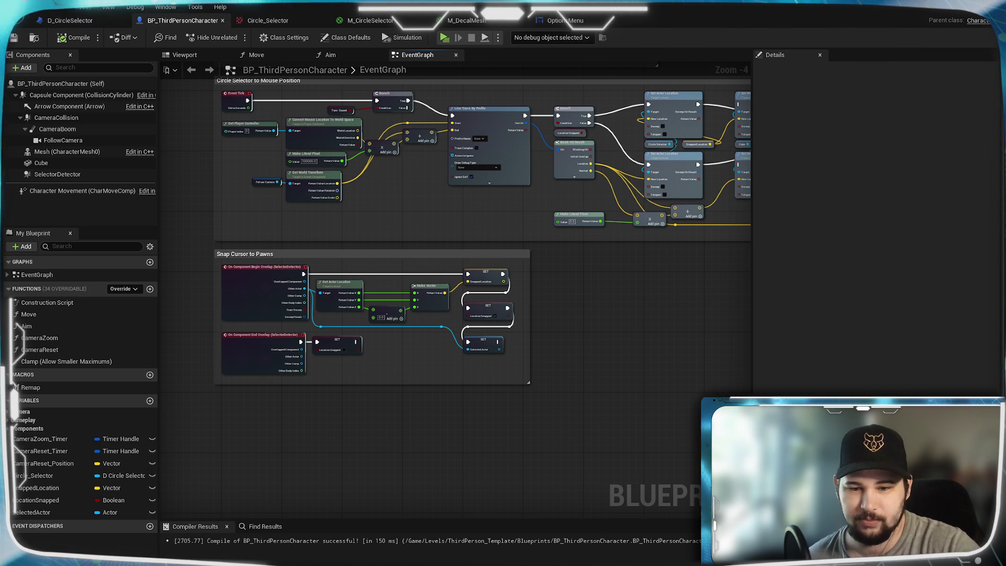
pyautogui.hotkey('ctrl', 'space')
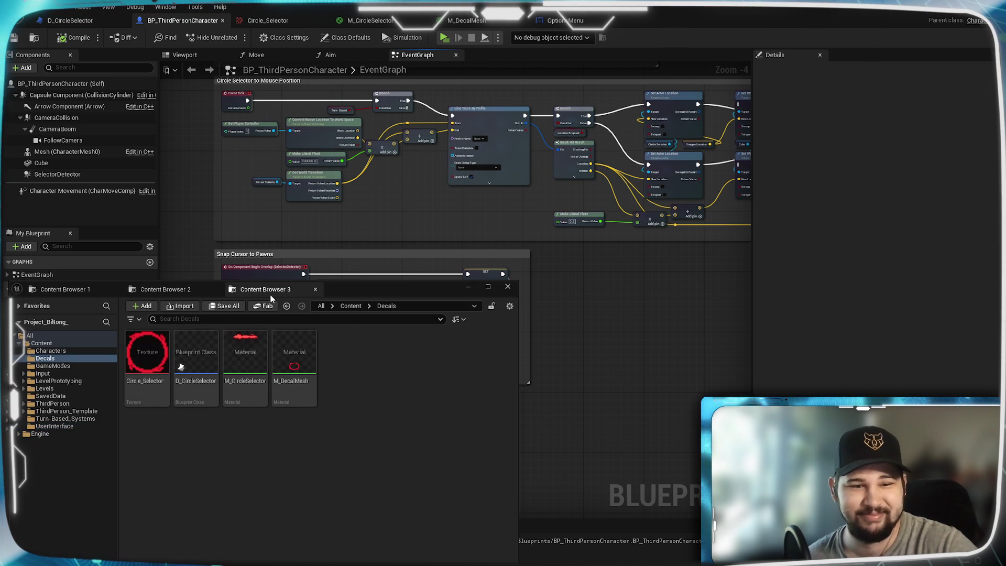
# Create the Input Action IA_TurnBasedSelection in Input/Actions and open it in its editor
pyautogui.click(84, 290)
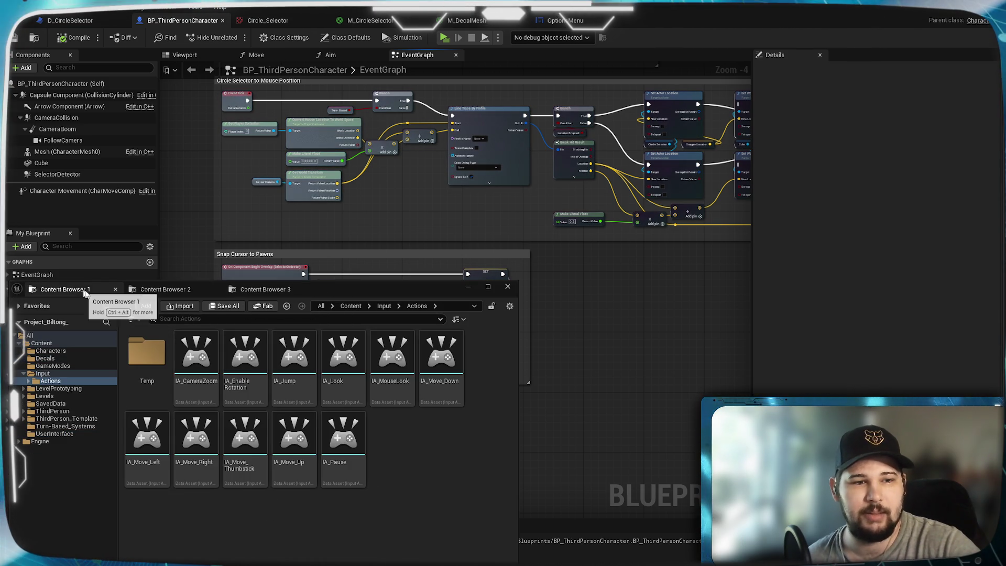
pyautogui.rightClick(392, 429)
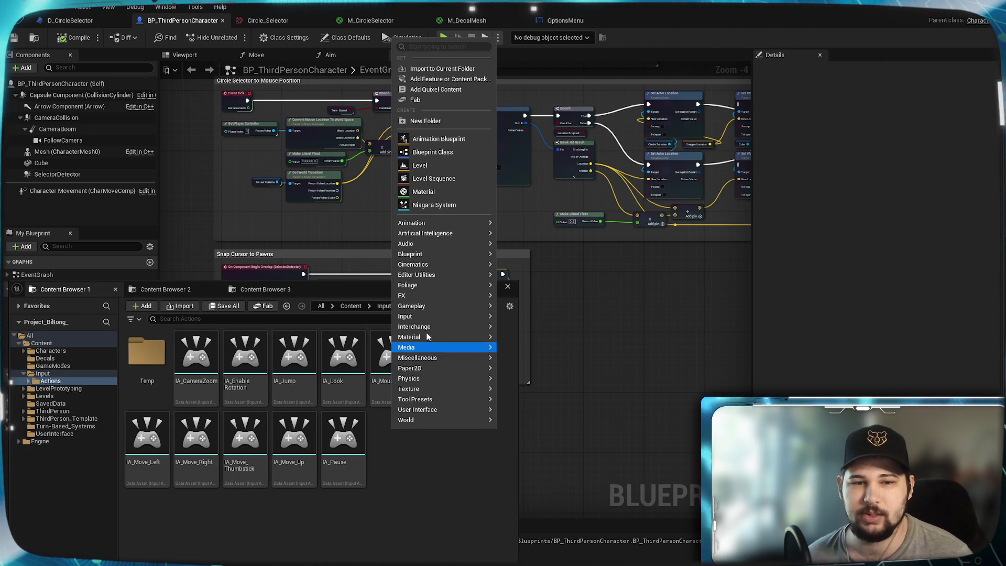
pyautogui.moveTo(419, 318)
pyautogui.click(530, 349)
pyautogui.write('IA_')
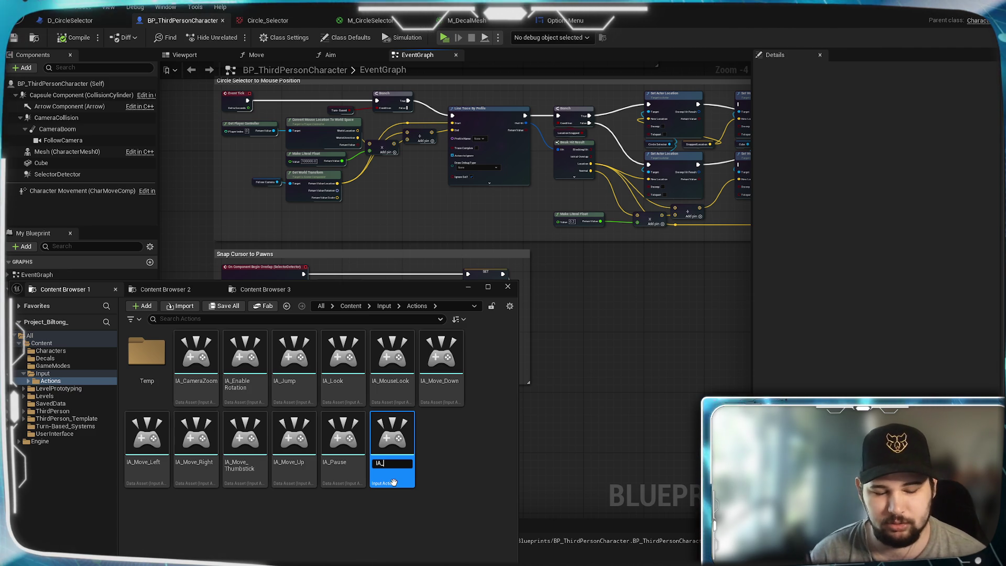
pyautogui.write('Turn')
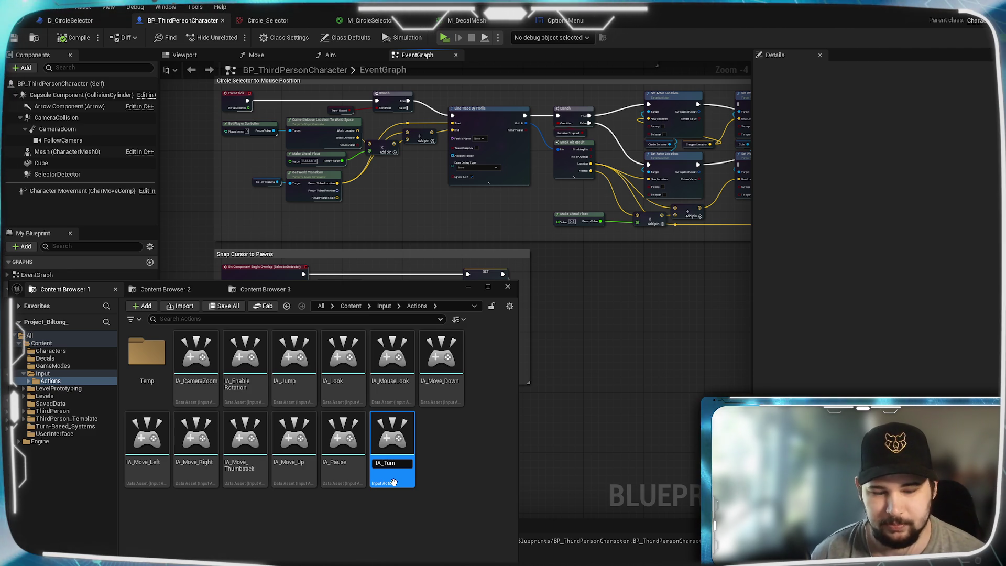
pyautogui.write('Base')
pyautogui.write('Selection\\')
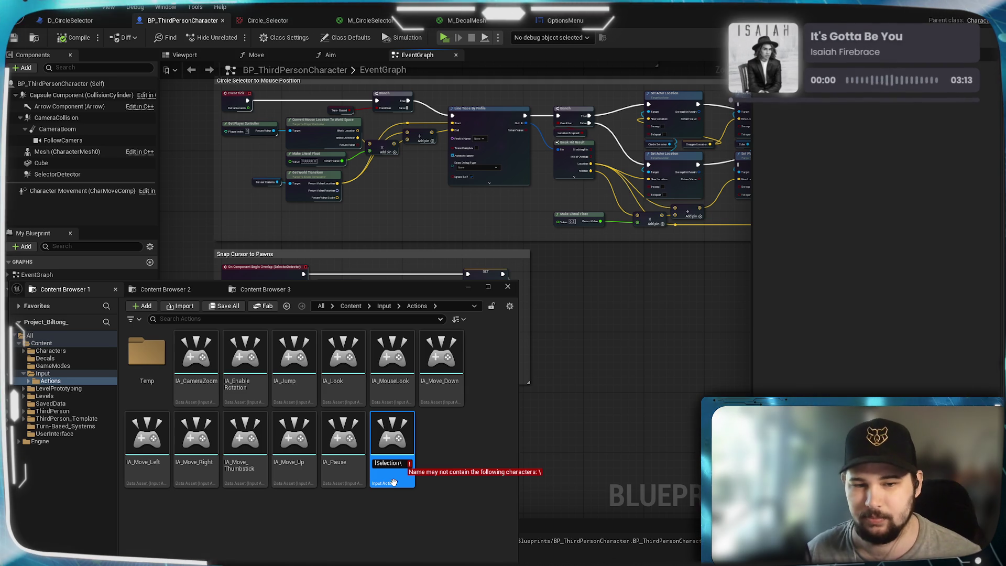
pyautogui.press('BackSpace')
pyautogui.press('Return')
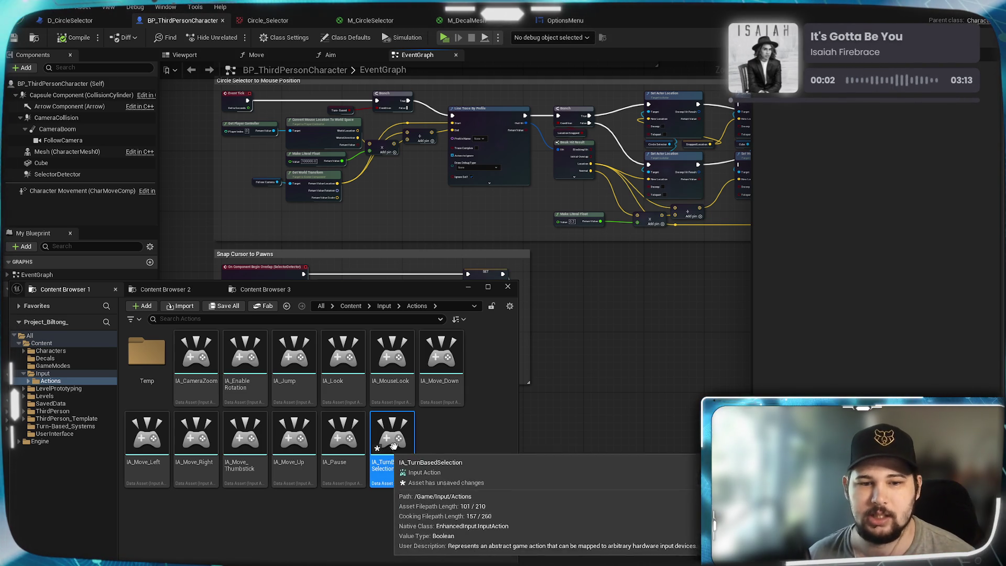
pyautogui.doubleClick(393, 481)
# Keep Value Type as Digital (bool), close the action editor, and browse to the Input folder
pyautogui.click(435, 147)
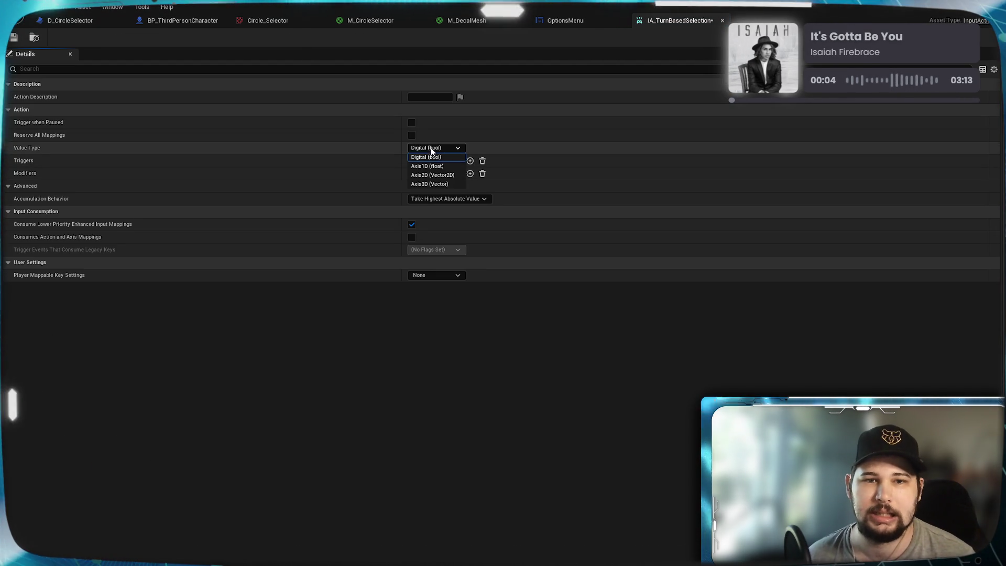
pyautogui.click(449, 143)
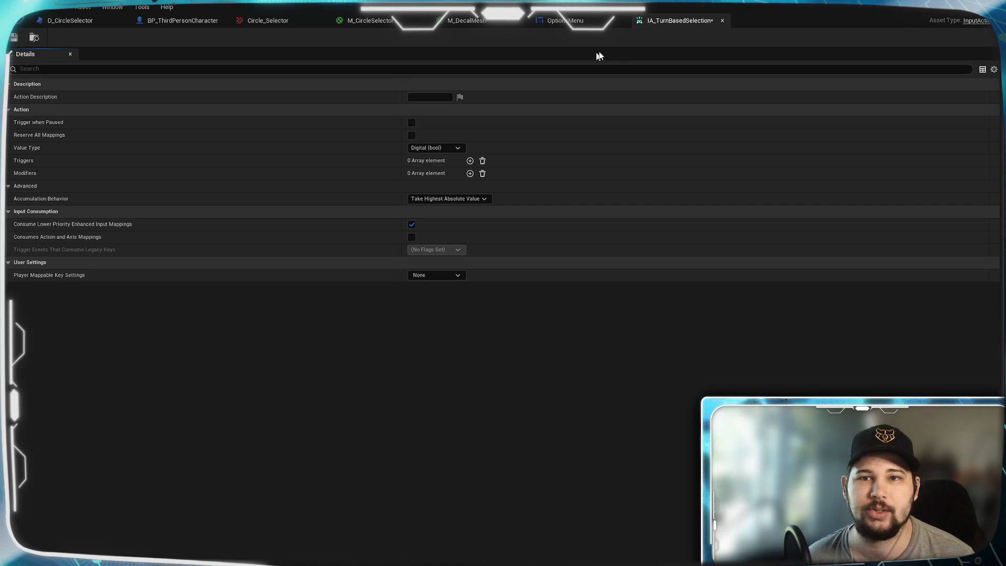
pyautogui.click(723, 21)
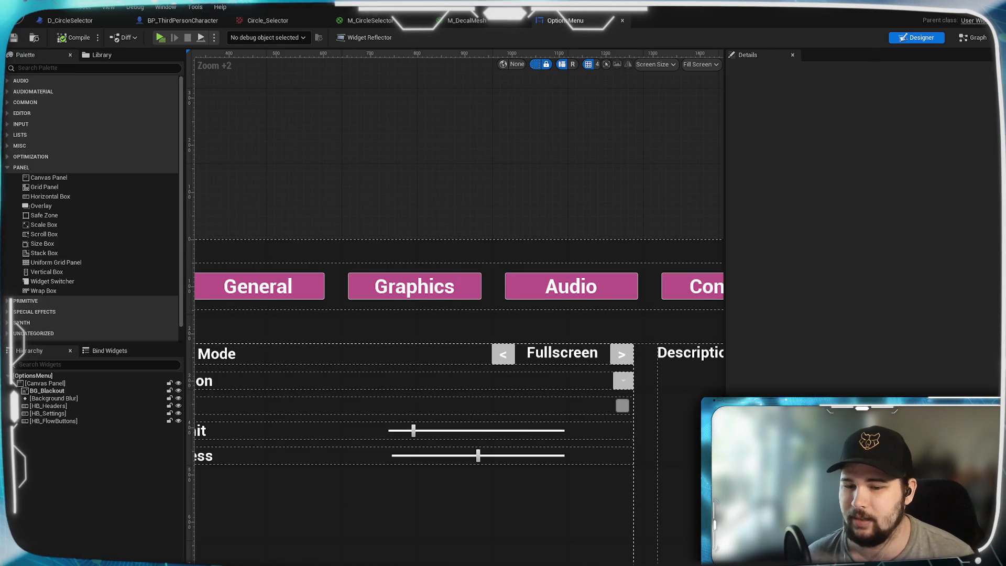
pyautogui.hotkey('ctrl', 'space')
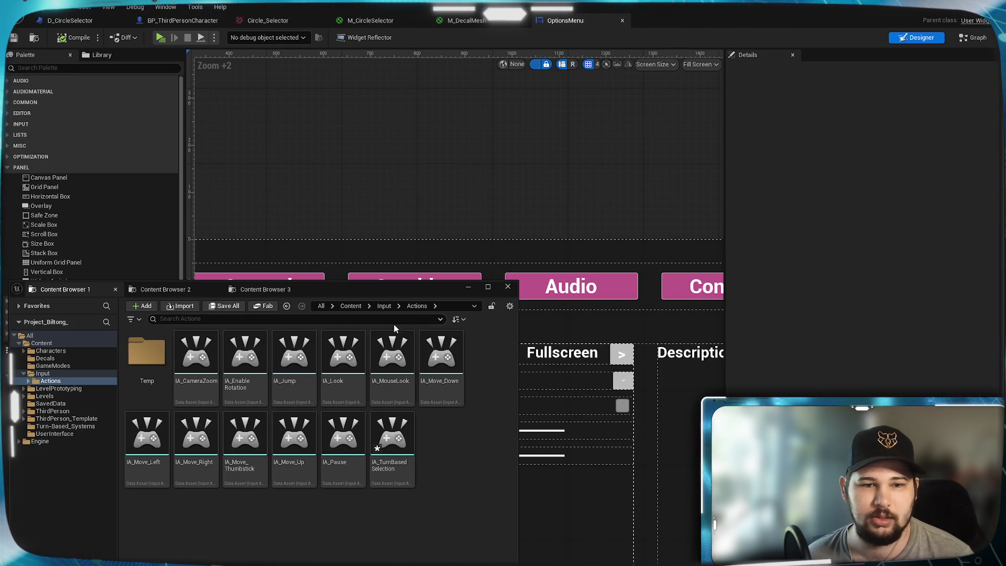
pyautogui.click(384, 306)
# Open IMC_Default, collapse mapping details and move Toggle_TurnBased below IA_EnableRotation
pyautogui.doubleClick(195, 354)
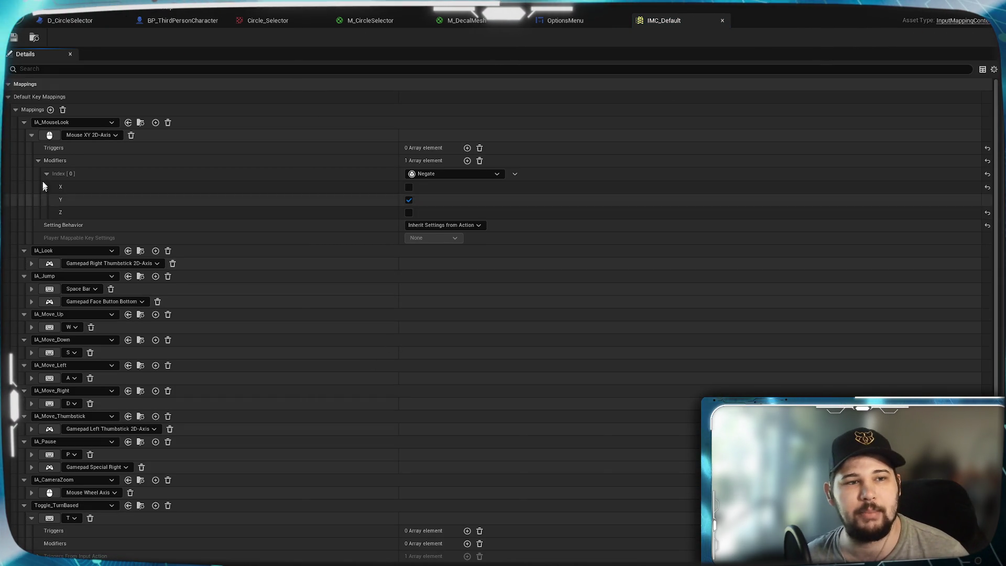
pyautogui.click(26, 122)
pyautogui.click(25, 122)
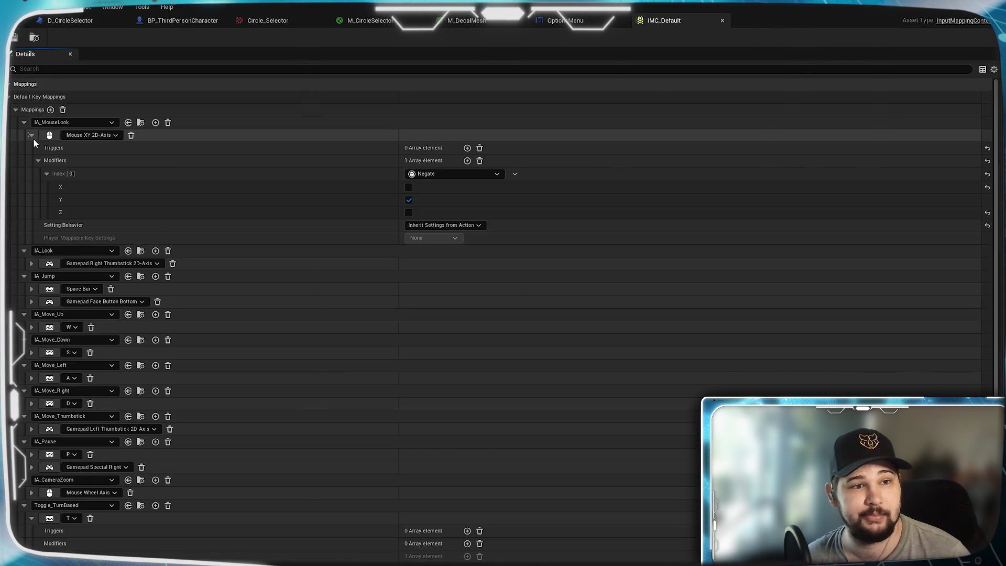
pyautogui.click(32, 135)
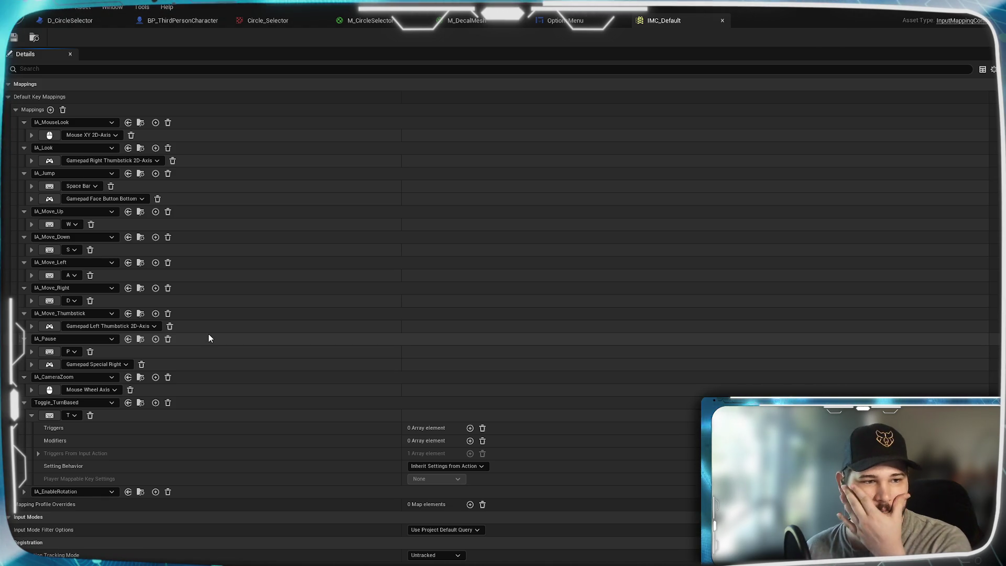
pyautogui.click(32, 416)
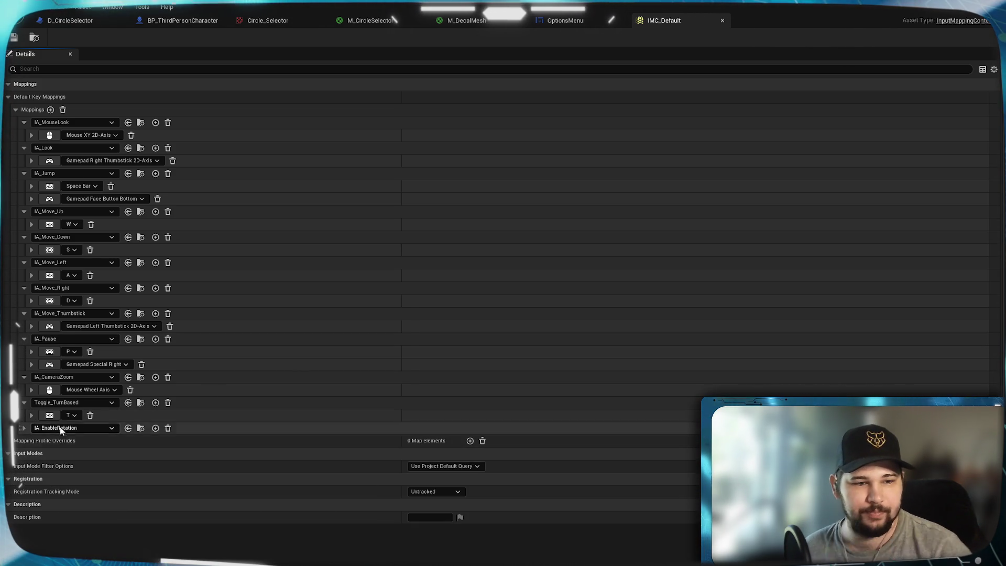
pyautogui.moveTo(29, 417); pyautogui.dragTo(21, 442)
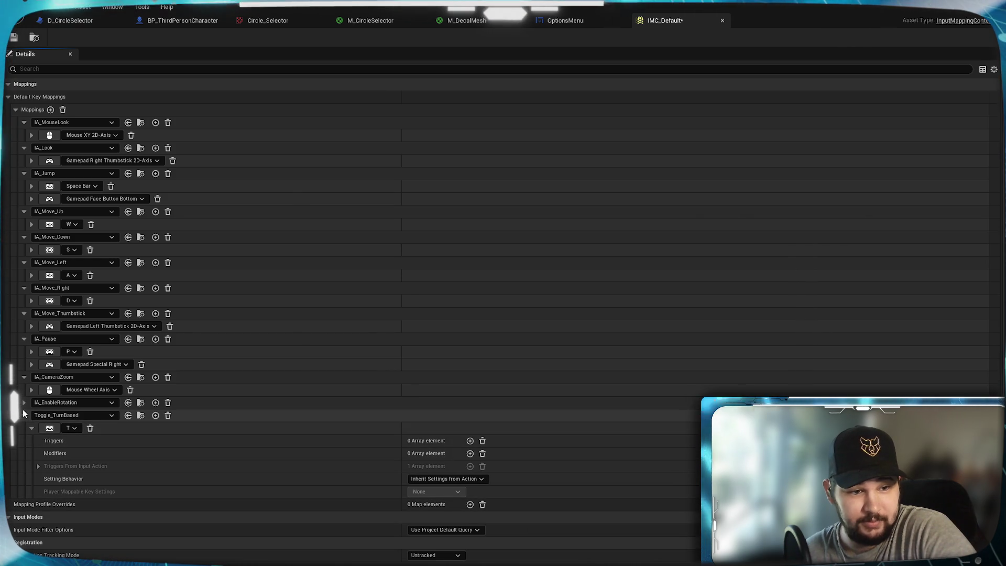
pyautogui.click(31, 428)
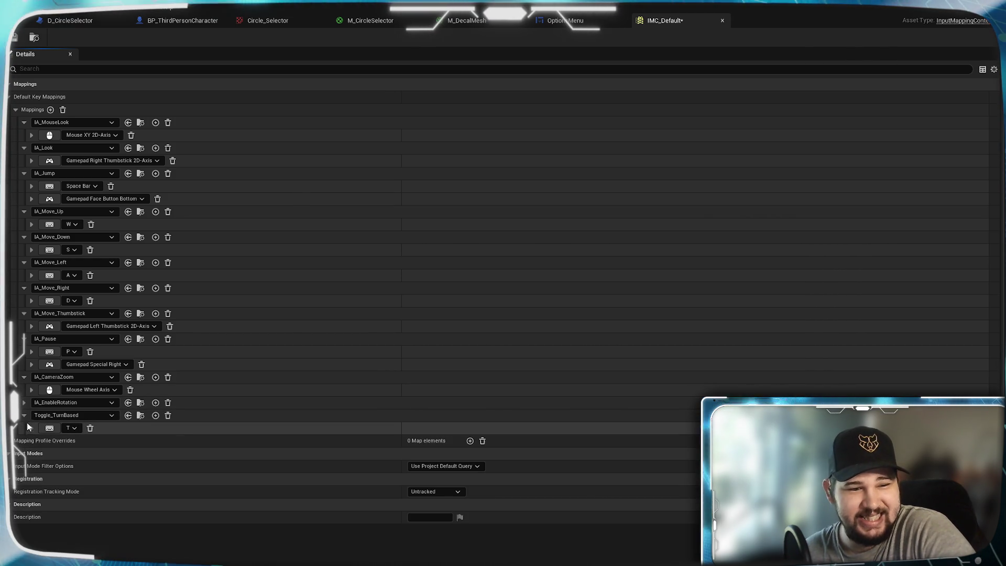
pyautogui.click(24, 403)
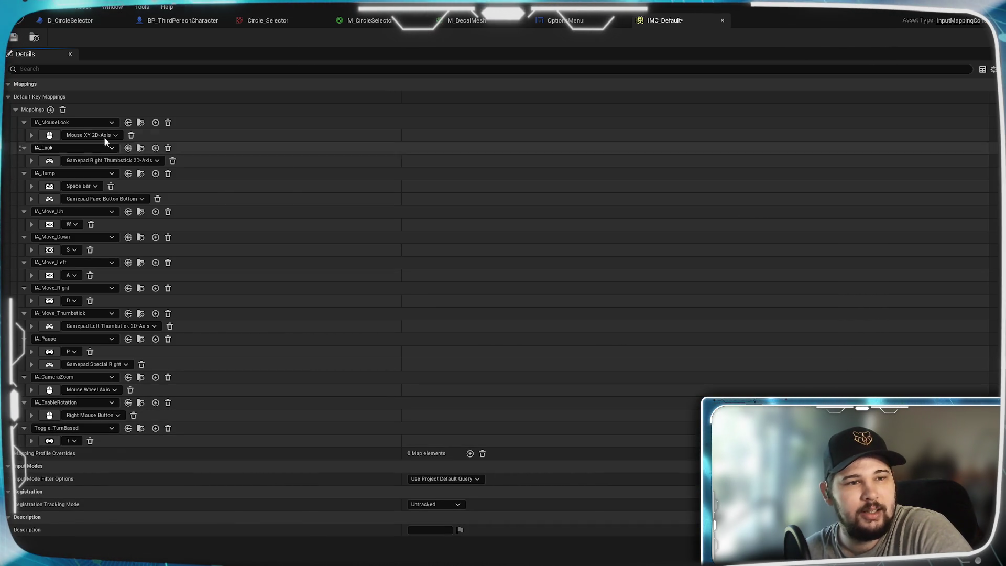
# Add IA_TurnBasedSelection bound to Left Mouse Button, place it above Toggle_TurnBased, and save
pyautogui.click(50, 109)
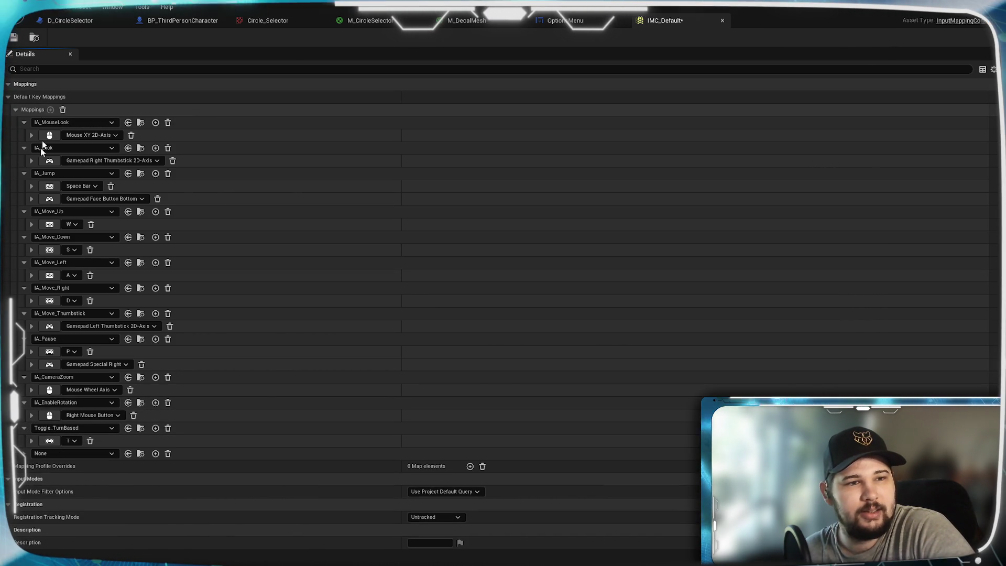
pyautogui.click(56, 454)
pyautogui.scroll(-2, 128, 350)
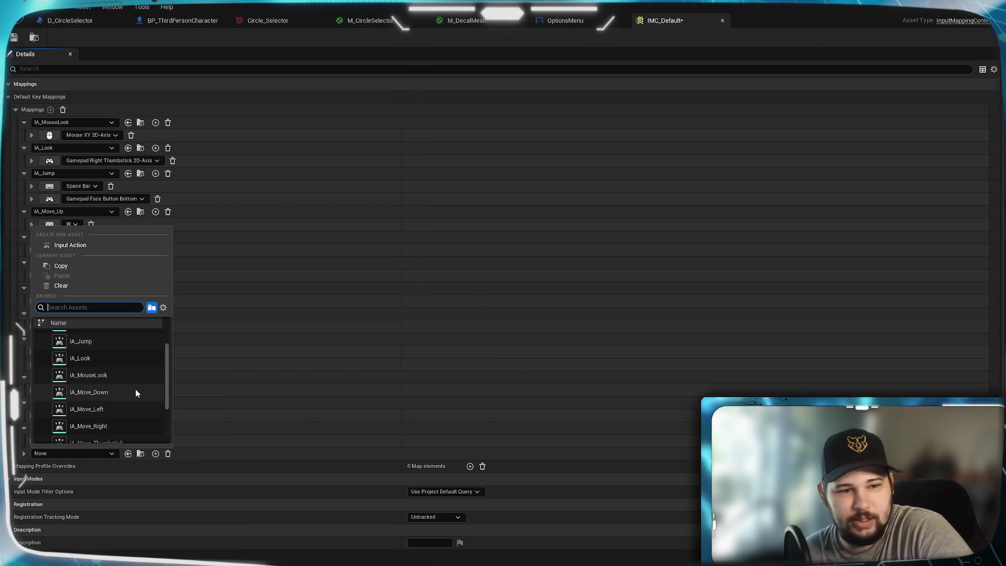
pyautogui.scroll(-3, 135, 392)
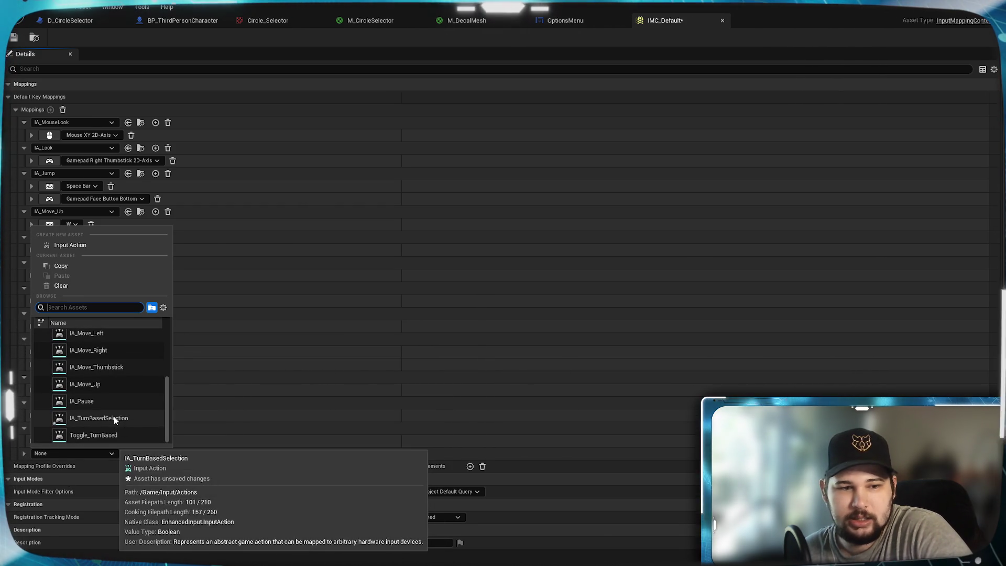
pyautogui.click(115, 418)
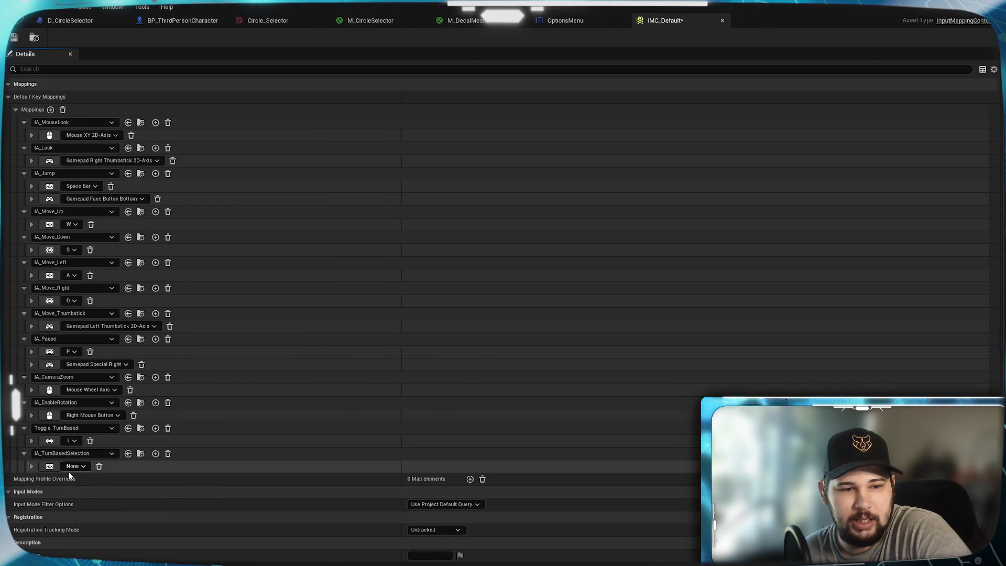
pyautogui.click(54, 467)
pyautogui.click(54, 466)
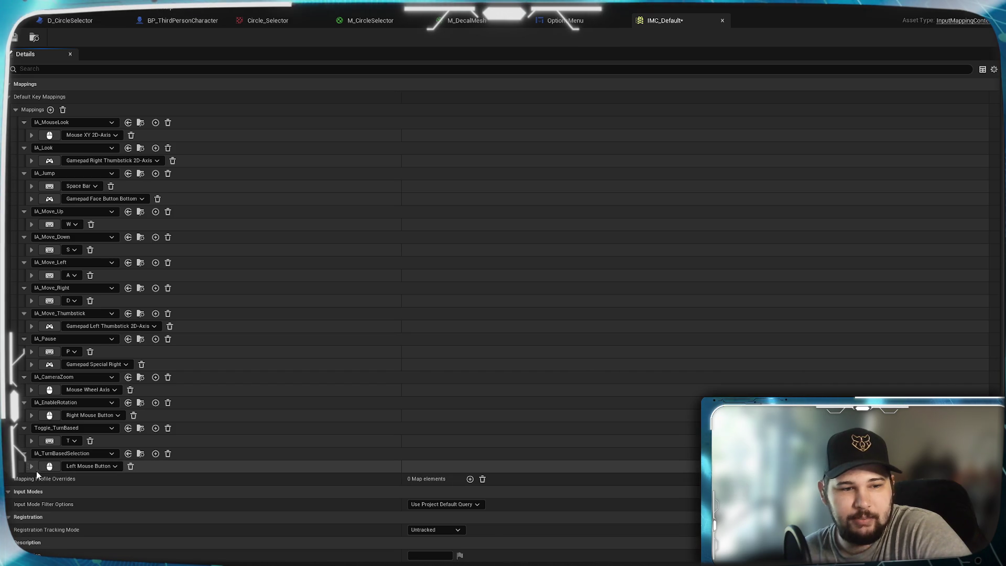
pyautogui.click(31, 466)
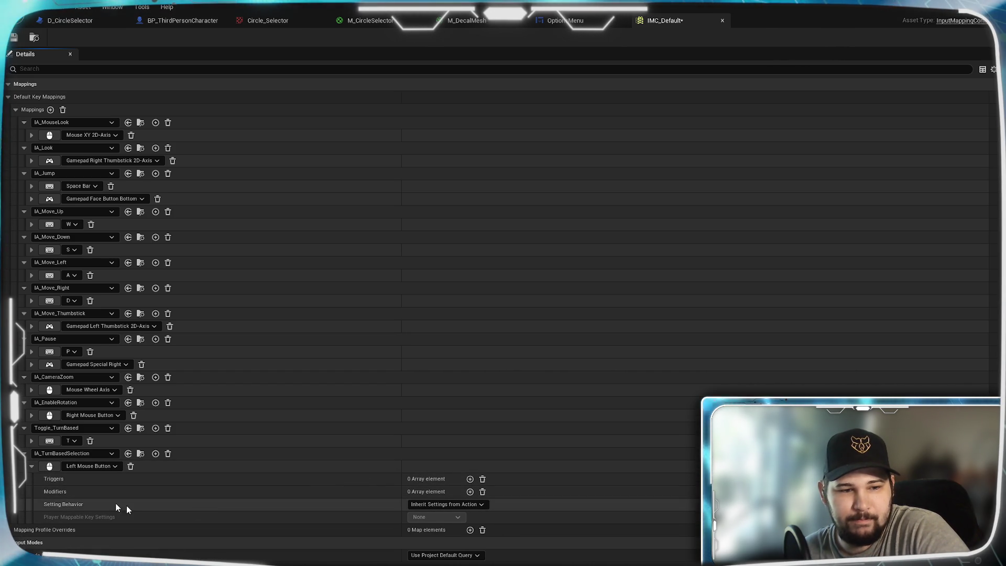
pyautogui.click(32, 465)
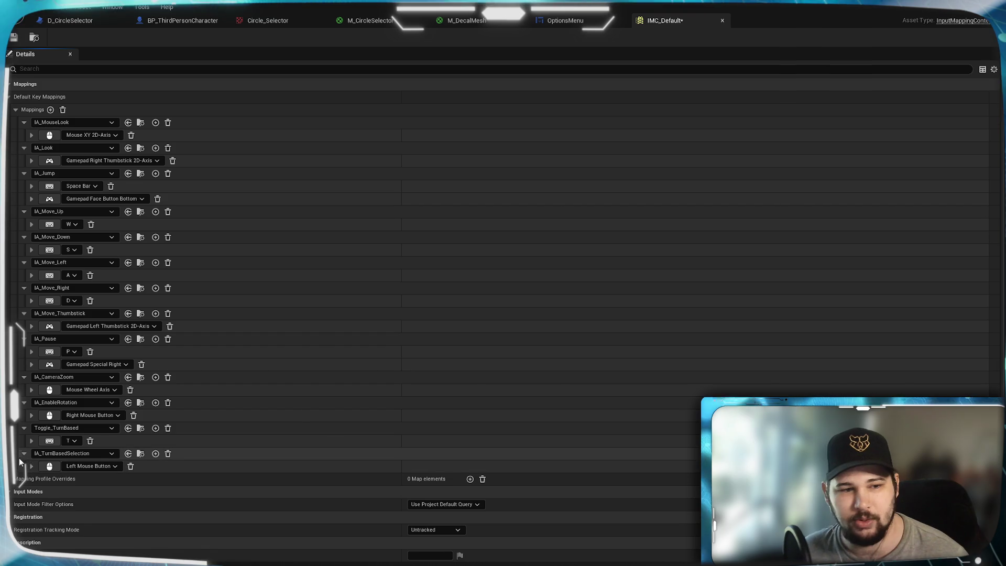
pyautogui.moveTo(18, 455); pyautogui.dragTo(21, 427)
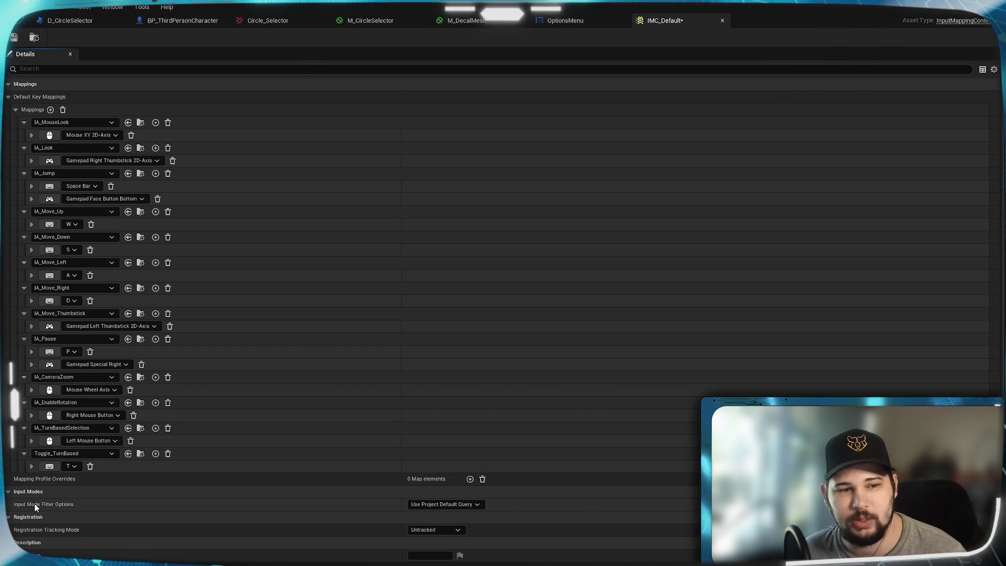
pyautogui.click(15, 41)
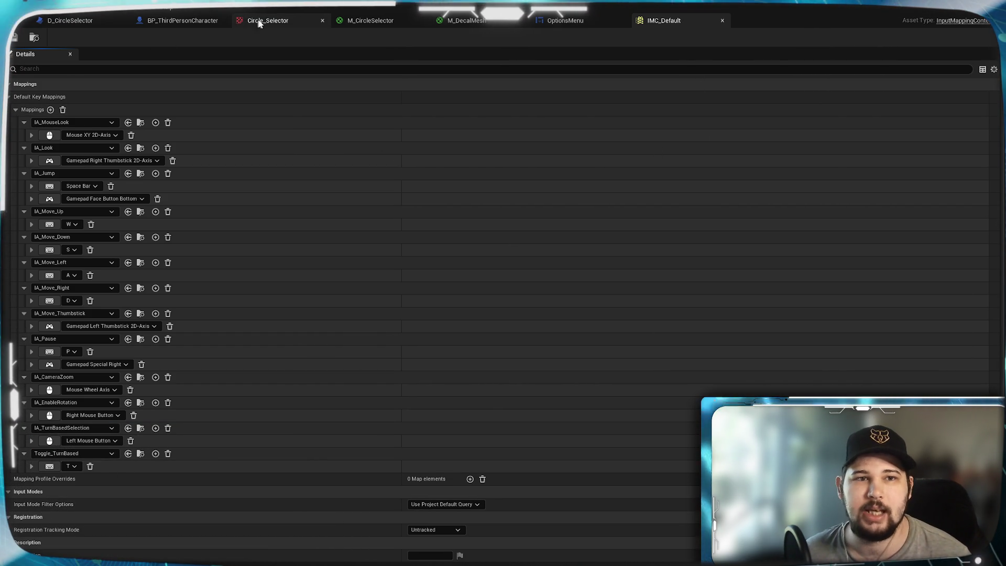
# In BP_ThirdPersonCharacter's event graph, place an IA_TurnBasedSelection event node in empty space
pyautogui.click(178, 21)
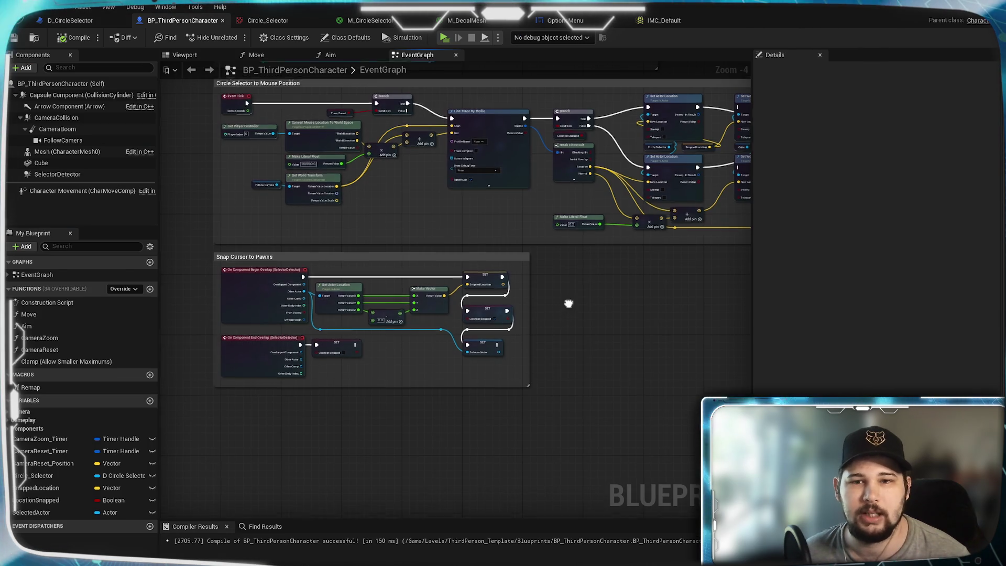
pyautogui.scroll(4, 568, 301)
pyautogui.moveTo(438, 207)
pyautogui.mouseDown()
pyautogui.moveTo(414, 342)
pyautogui.moveTo(435, 256)
pyautogui.mouseUp()
pyautogui.moveTo(433, 325); pyautogui.dragTo(368, 263)
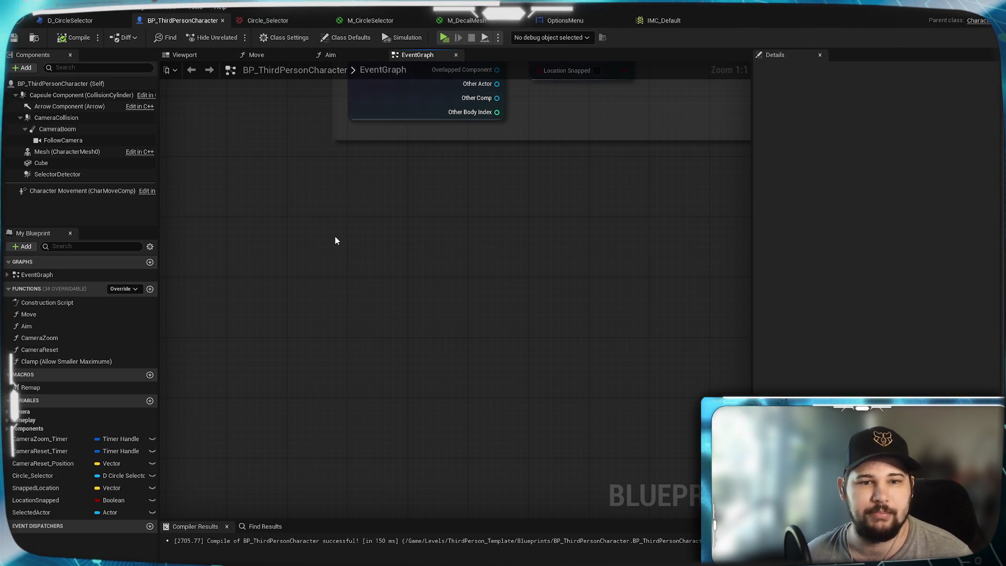
pyautogui.rightClick(373, 203)
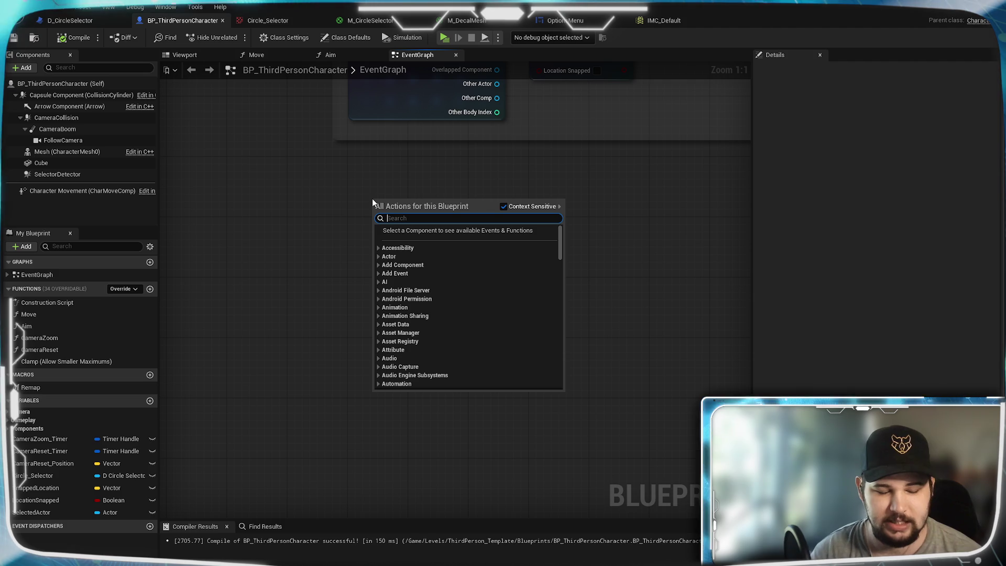
pyautogui.write('IA_')
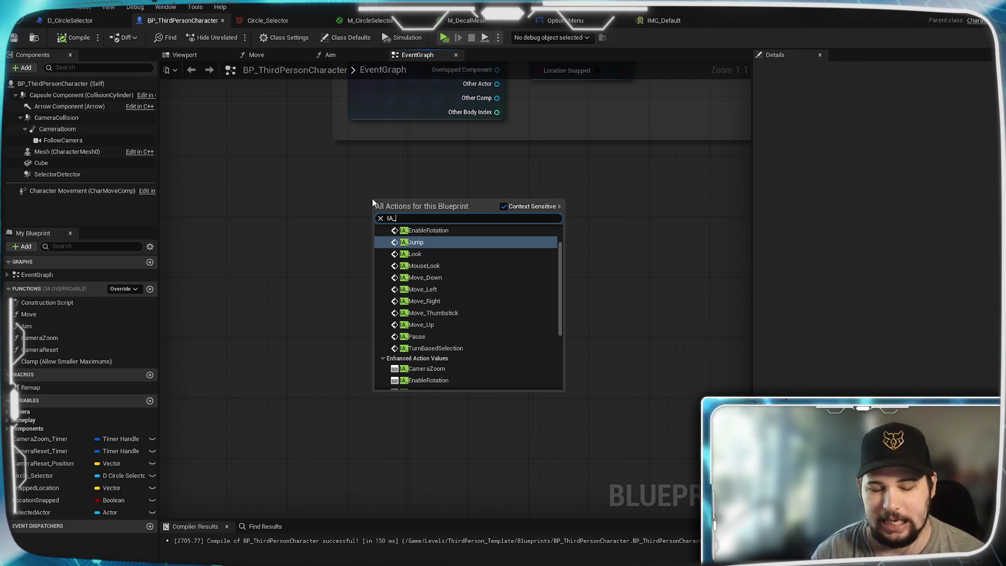
pyautogui.write('T')
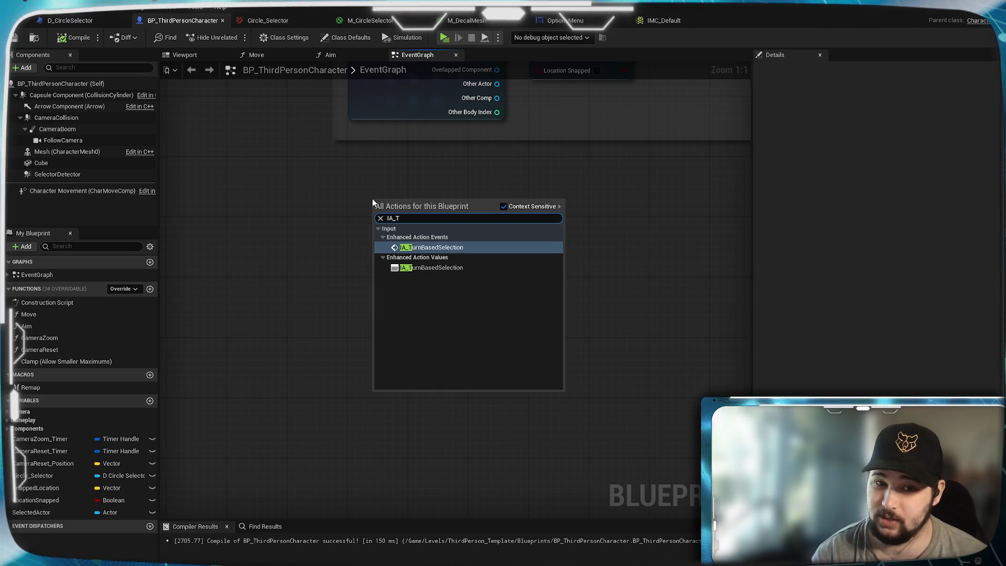
pyautogui.press('Return')
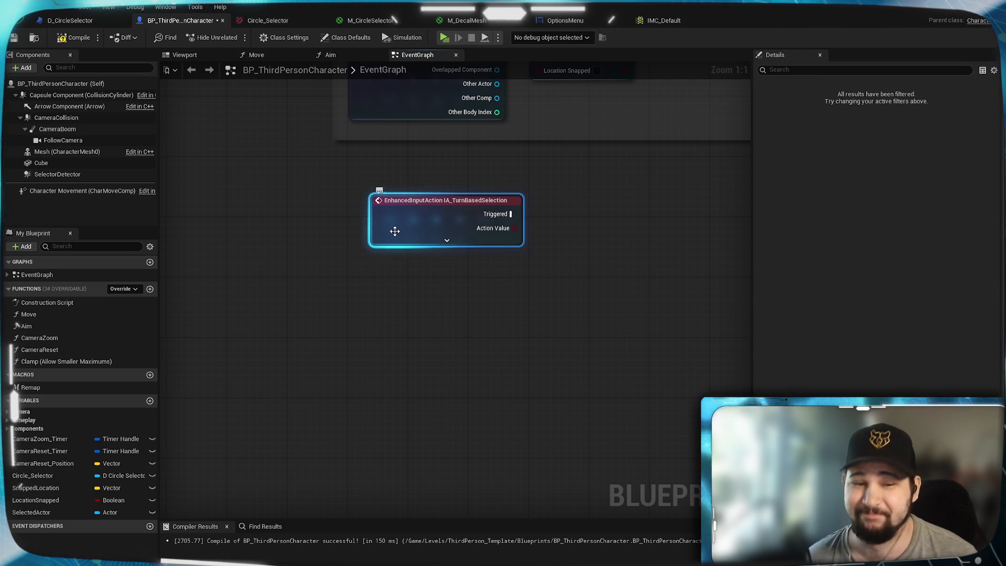
pyautogui.moveTo(394, 231); pyautogui.dragTo(376, 255)
pyautogui.click(466, 161)
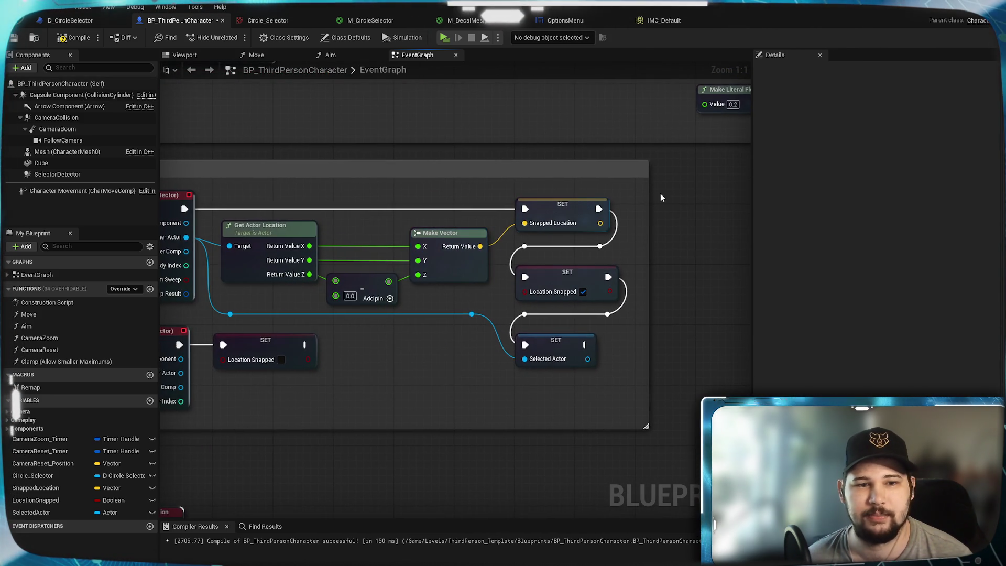
# Review the Snap Cursor to Pawns and Circle Selector to Mouse Position sections, including Event Tick
pyautogui.moveTo(660, 195); pyautogui.dragTo(178, 328)
pyautogui.scroll(-4, 178, 328)
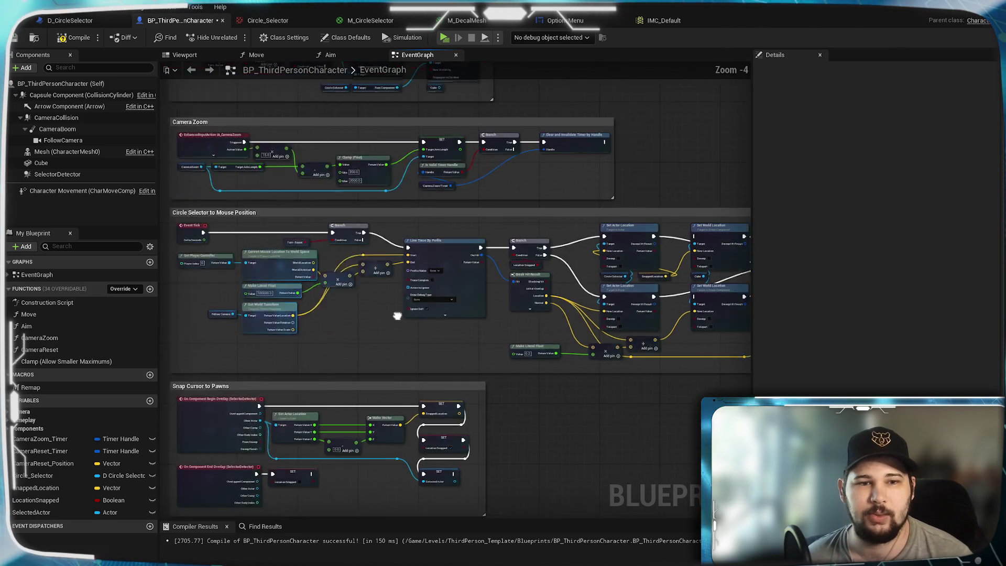
pyautogui.moveTo(397, 315); pyautogui.dragTo(607, 313)
pyautogui.scroll(2, 605, 313)
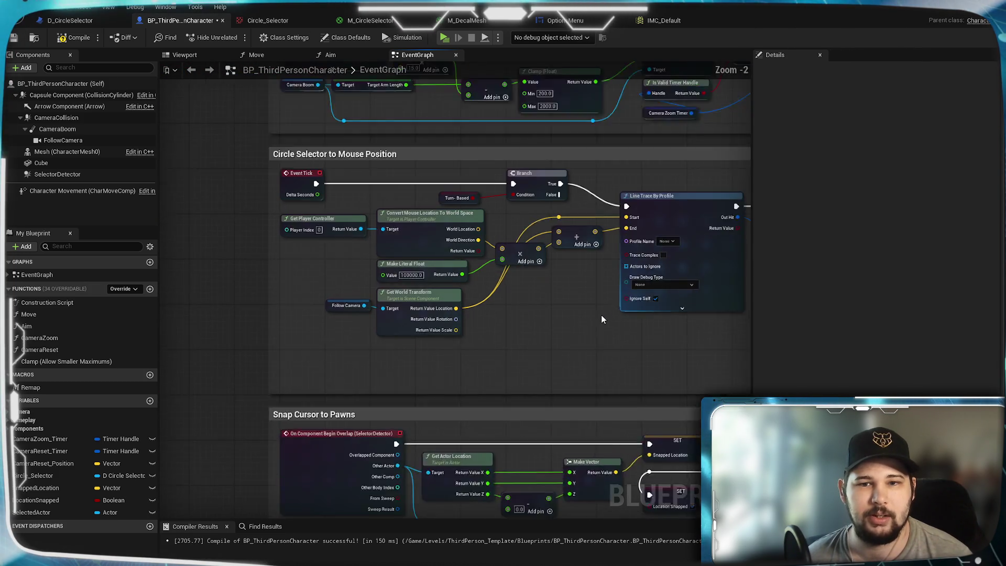
pyautogui.scroll(1, 538, 354)
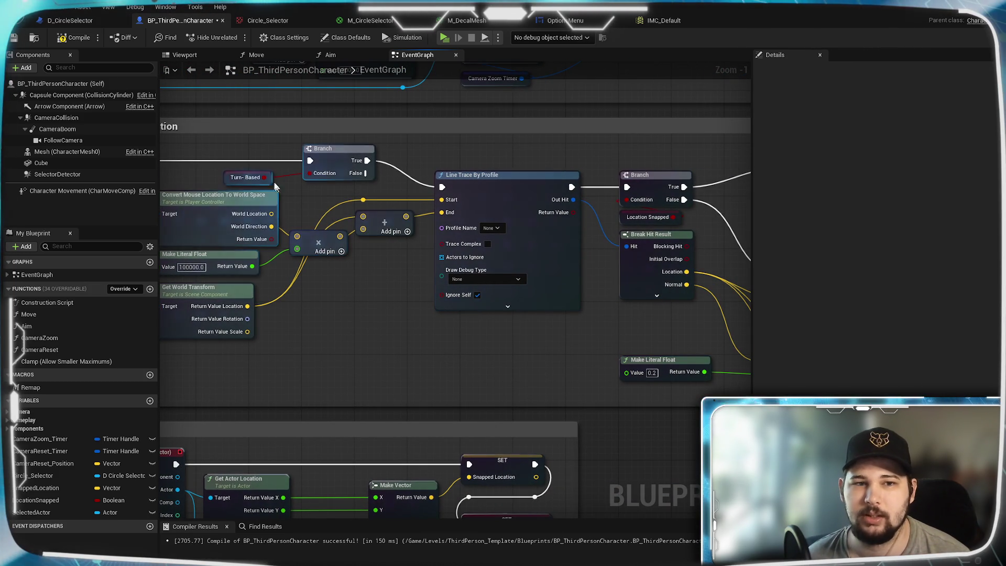
pyautogui.scroll(-3, 344, 195)
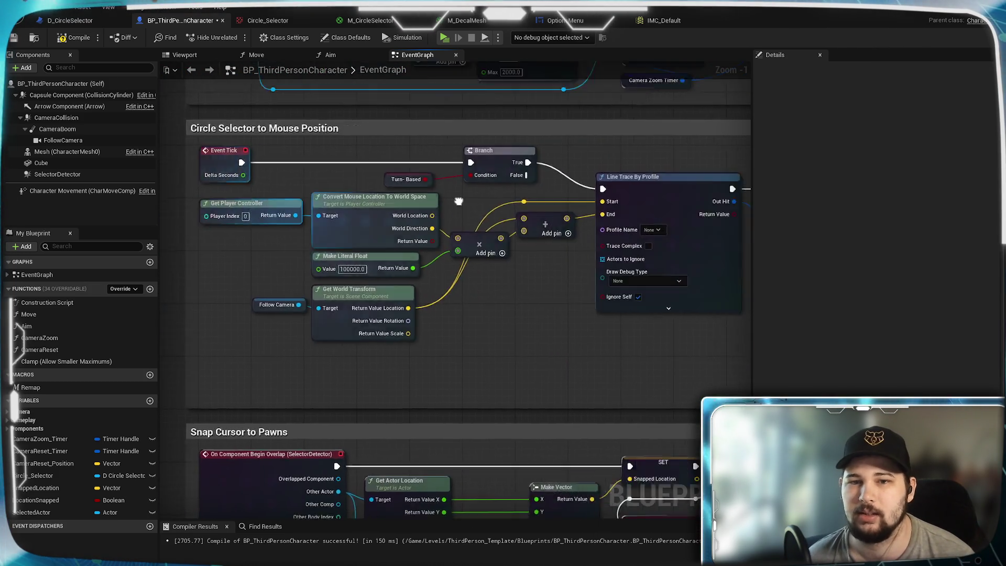
pyautogui.scroll(3, 524, 220)
pyautogui.moveTo(601, 231); pyautogui.dragTo(438, 222)
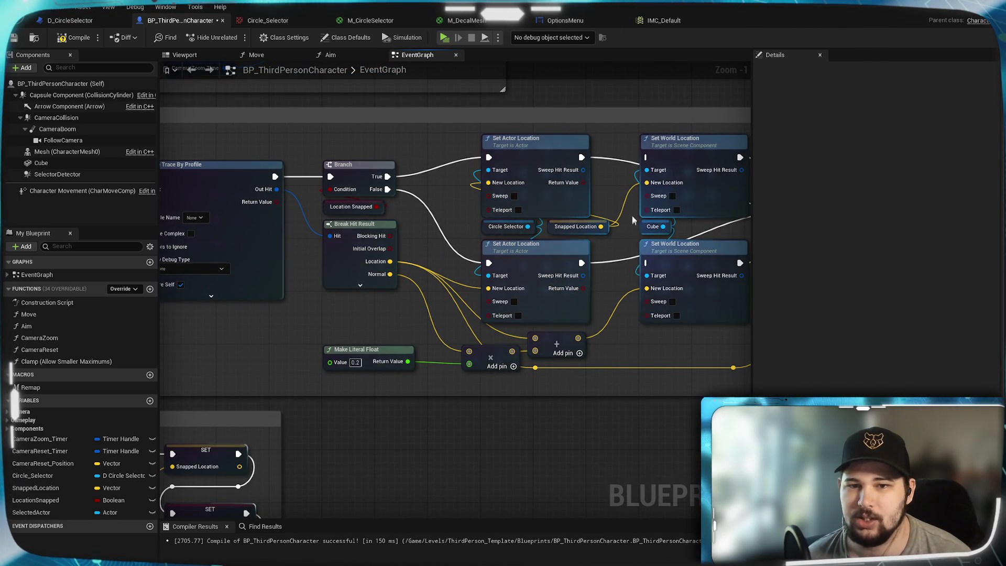
pyautogui.moveTo(162, 315)
pyautogui.mouseDown()
pyautogui.moveTo(350, 333)
pyautogui.moveTo(741, 331)
pyautogui.moveTo(504, 329)
pyautogui.mouseUp()
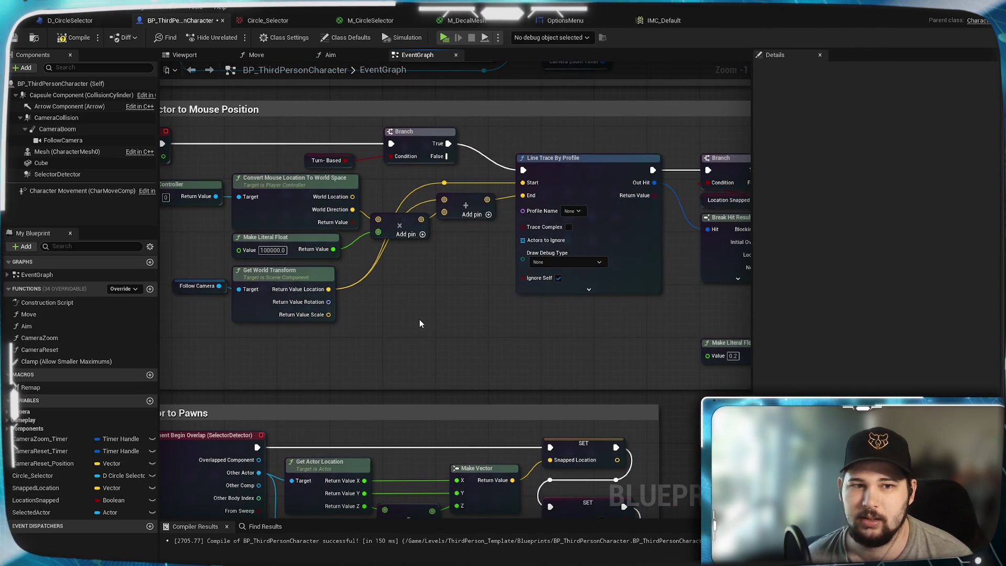
pyautogui.moveTo(419, 319); pyautogui.dragTo(539, 316)
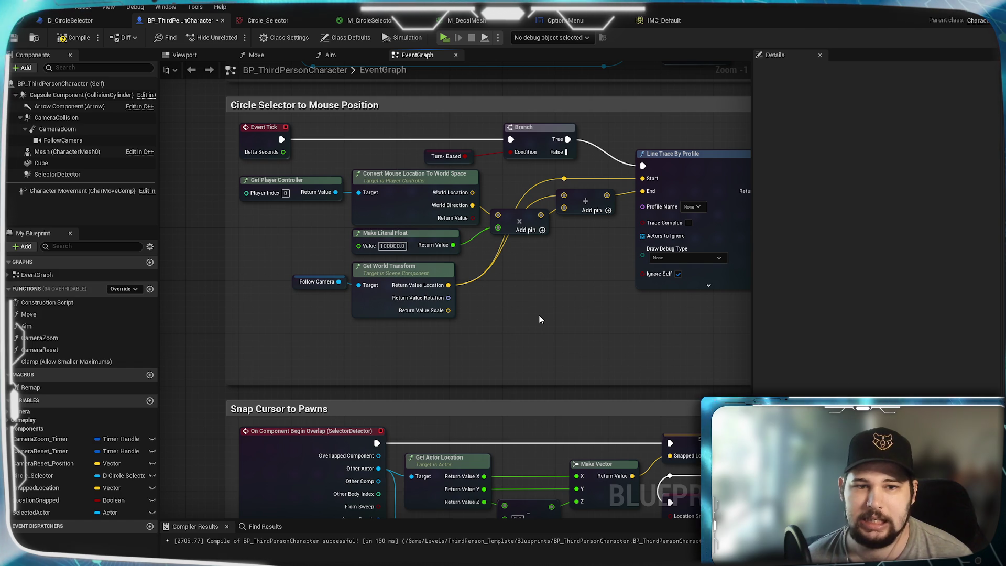
# Review the Camera Zoom and Turn-Based Camera Rotation sections, then open the Move function graph
pyautogui.moveTo(534, 274)
pyautogui.mouseDown()
pyautogui.moveTo(507, 408)
pyautogui.moveTo(527, 427)
pyautogui.moveTo(489, 465)
pyautogui.mouseUp()
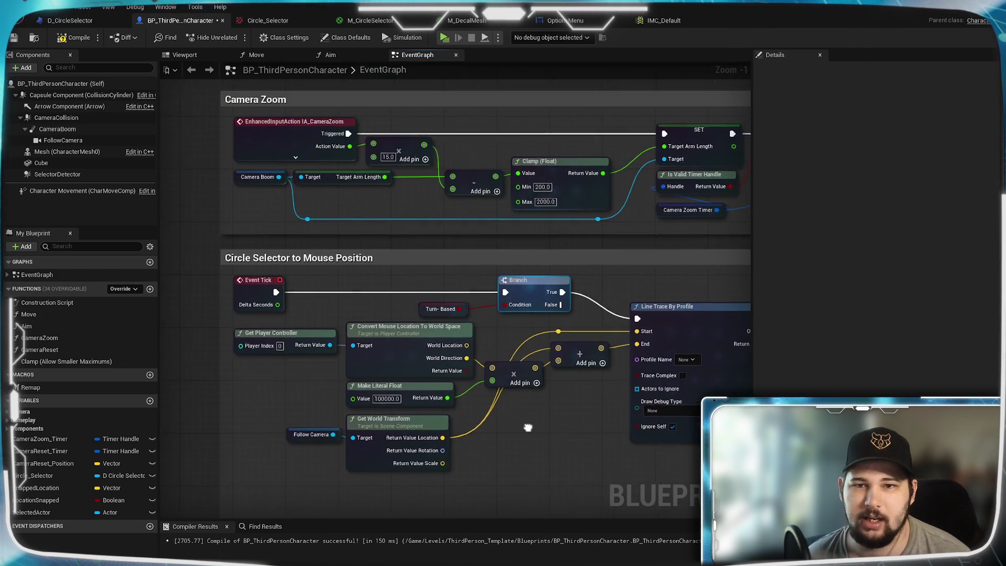
pyautogui.moveTo(484, 121); pyautogui.dragTo(574, 312)
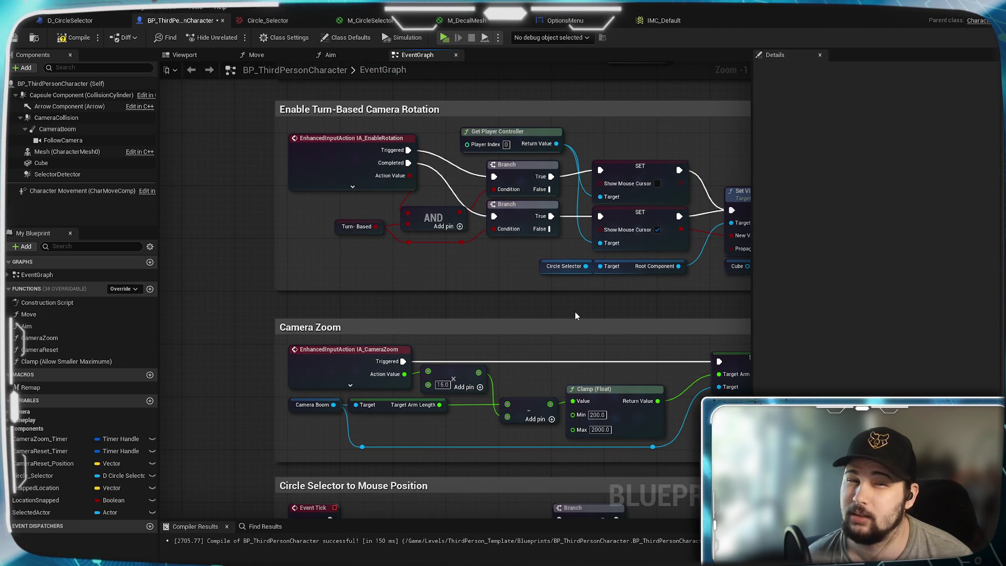
pyautogui.moveTo(349, 202)
pyautogui.mouseDown()
pyautogui.moveTo(316, 302)
pyautogui.moveTo(309, 102)
pyautogui.mouseUp()
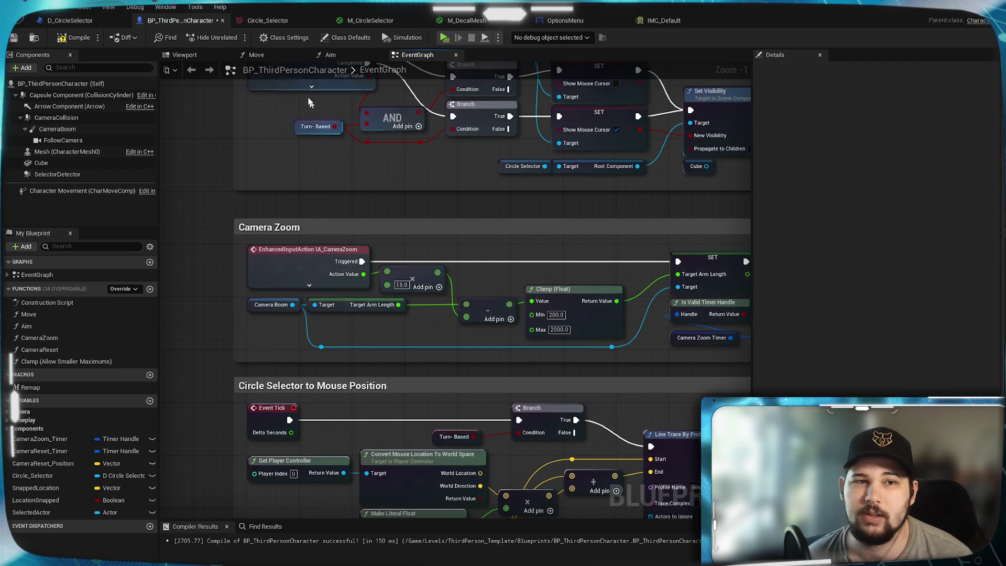
pyautogui.click(264, 60)
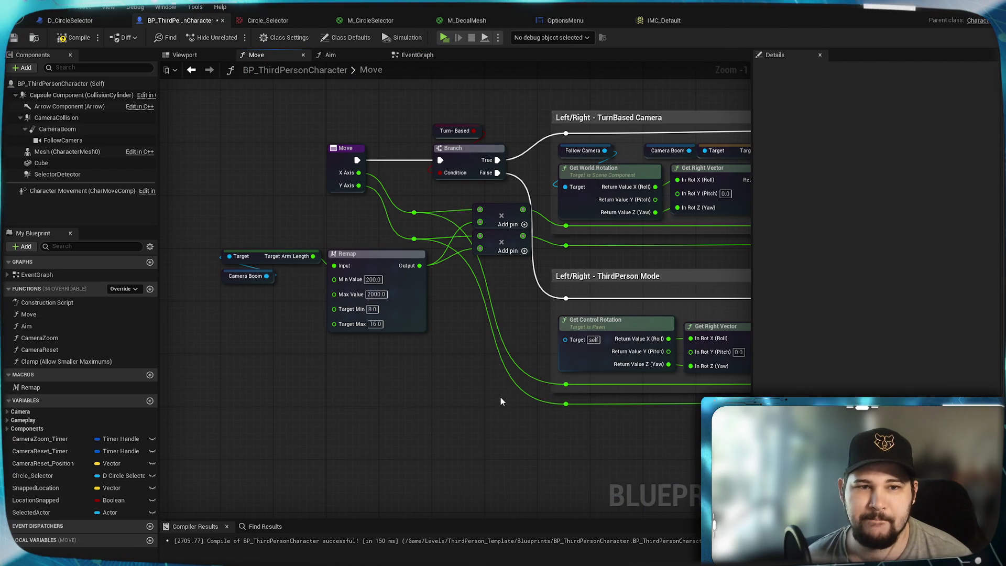
# Look over the Move graph's Forward/Backward, Branch, timer and Remap nodes, then return to EventGraph
pyautogui.moveTo(501, 397); pyautogui.dragTo(254, 417)
pyautogui.scroll(-2, 478, 403)
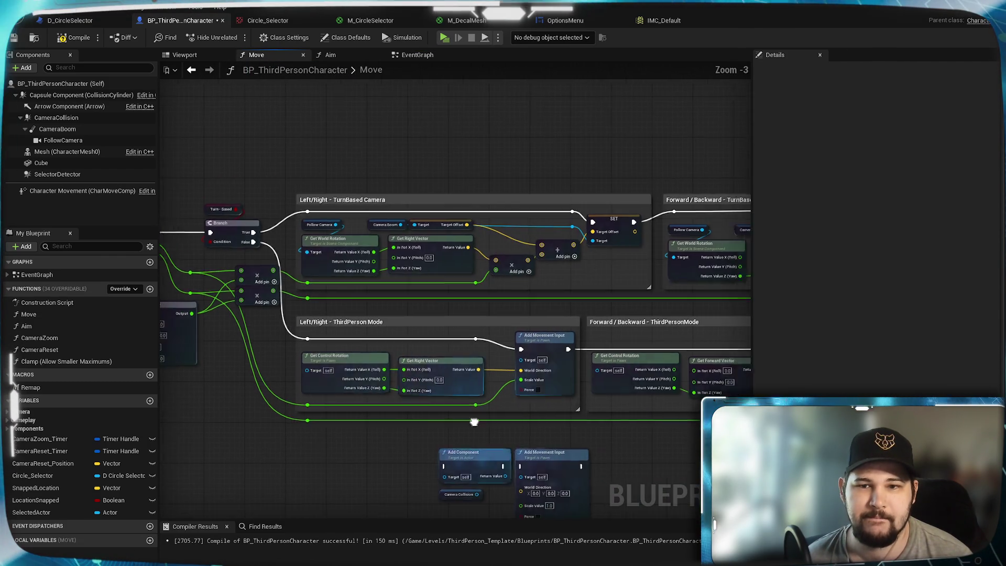
pyautogui.moveTo(474, 418)
pyautogui.mouseDown()
pyautogui.moveTo(197, 412)
pyautogui.moveTo(274, 362)
pyautogui.moveTo(549, 354)
pyautogui.mouseUp()
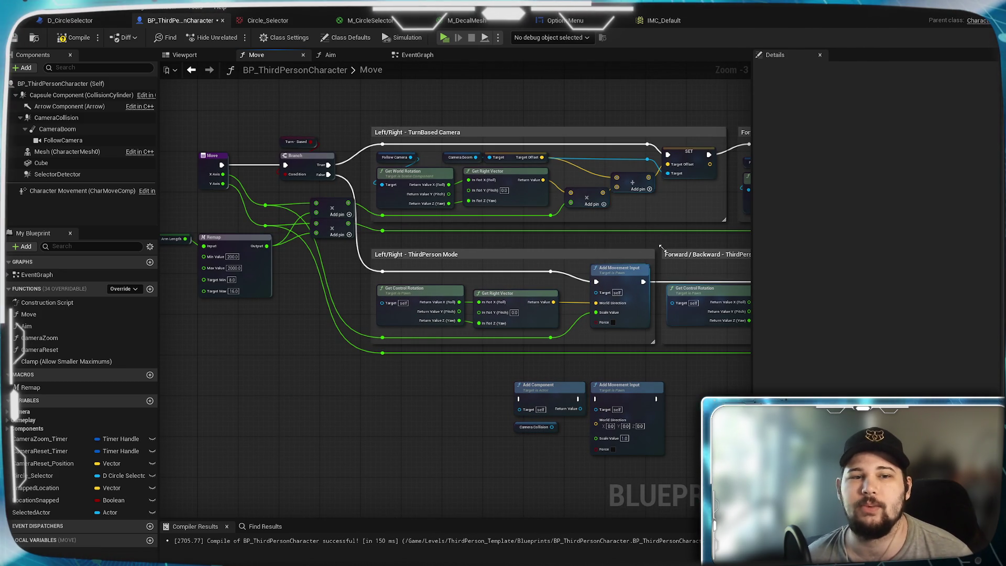
pyautogui.moveTo(696, 250)
pyautogui.mouseDown()
pyautogui.moveTo(539, 257)
pyautogui.moveTo(570, 259)
pyautogui.moveTo(299, 311)
pyautogui.mouseUp()
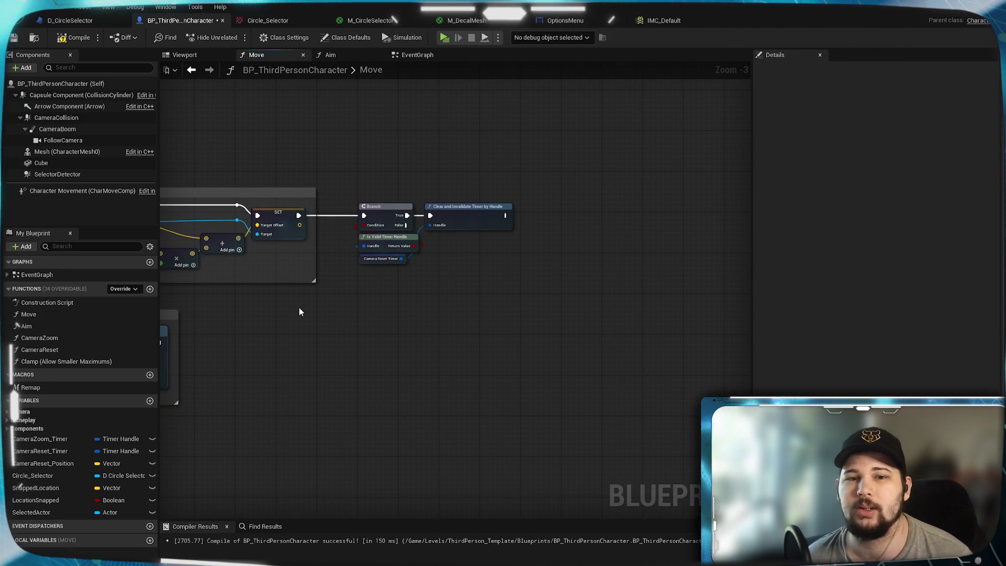
pyautogui.scroll(3, 299, 312)
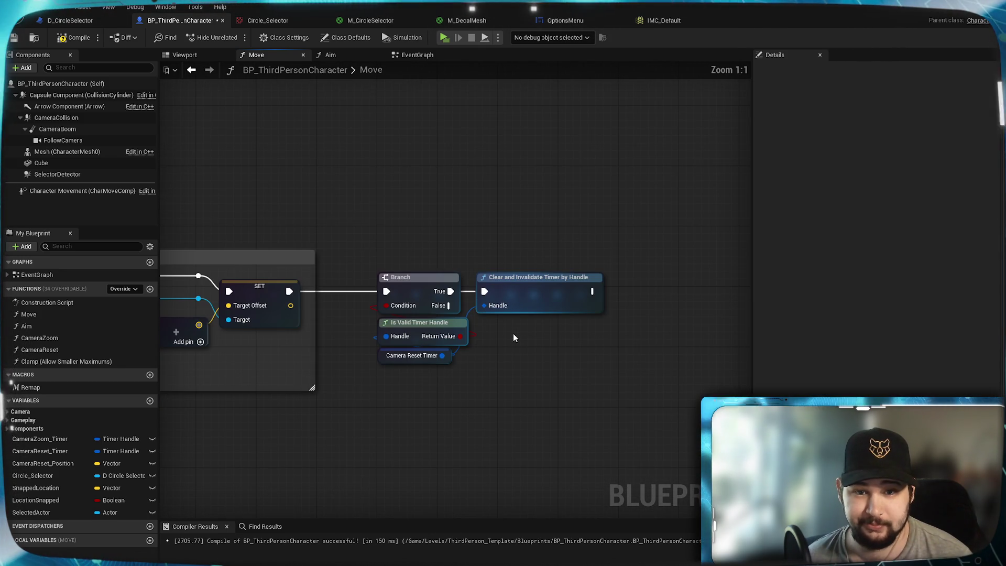
pyautogui.scroll(-5, 513, 333)
pyautogui.scroll(4, 601, 335)
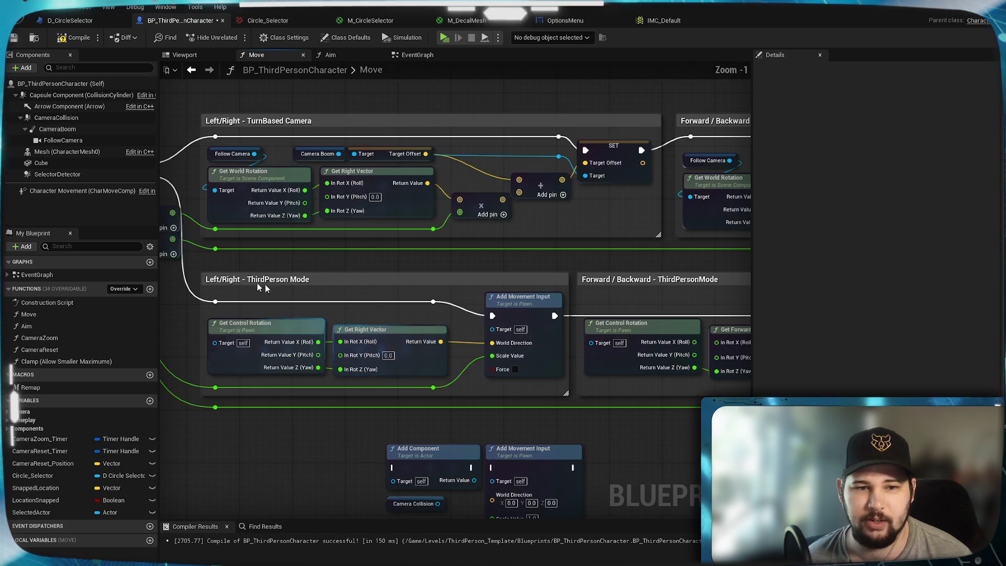
pyautogui.moveTo(330, 258); pyautogui.dragTo(536, 262)
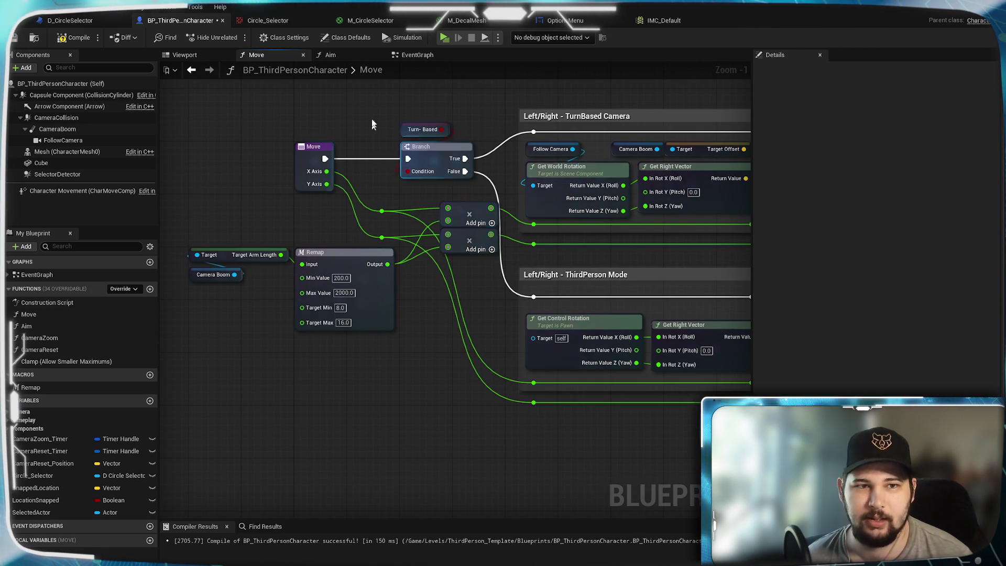
pyautogui.click(429, 58)
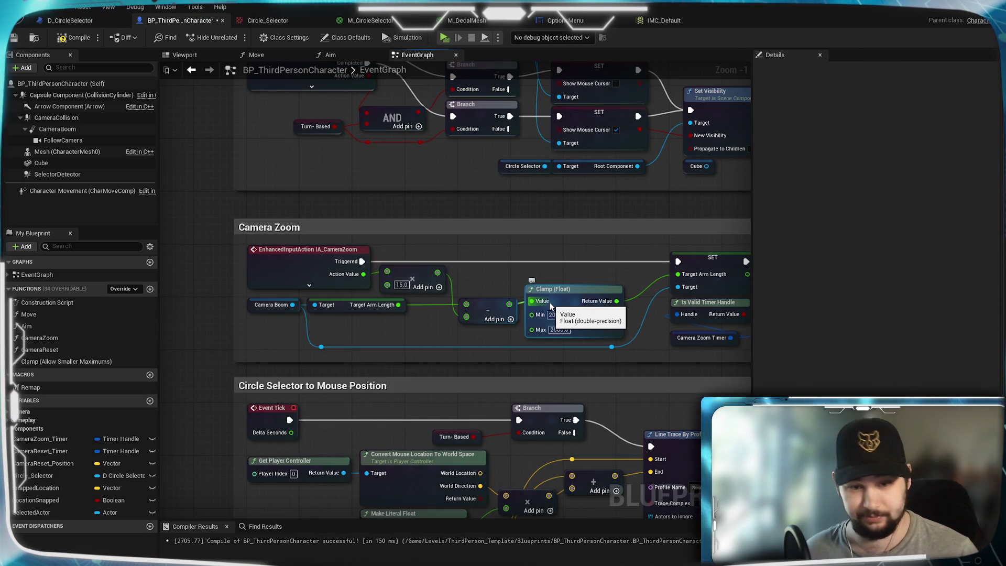
pyautogui.scroll(-3, 485, 371)
pyautogui.scroll(5, 434, 348)
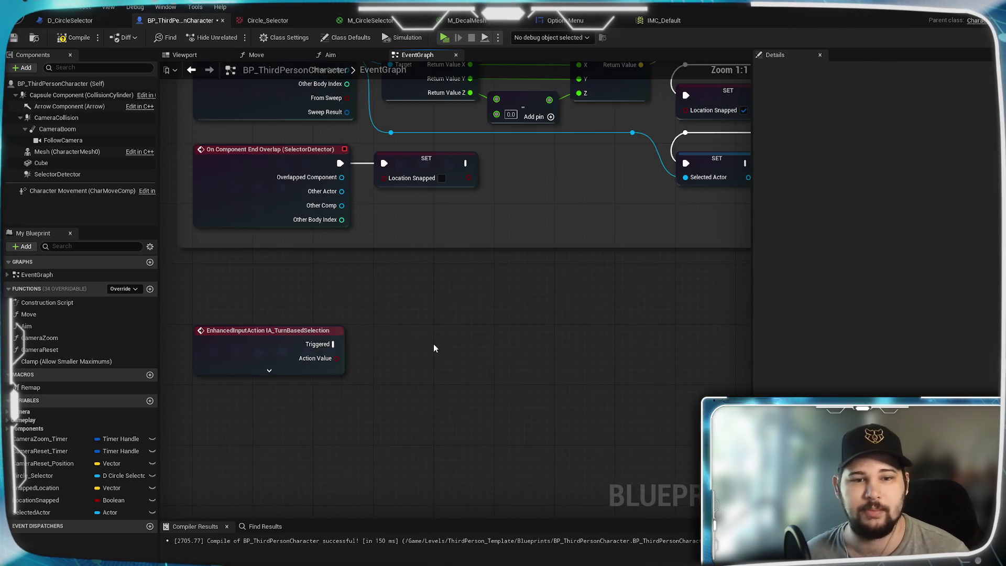
pyautogui.moveTo(434, 348)
pyautogui.mouseDown()
pyautogui.moveTo(451, 321)
pyautogui.moveTo(367, 254)
pyautogui.mouseUp()
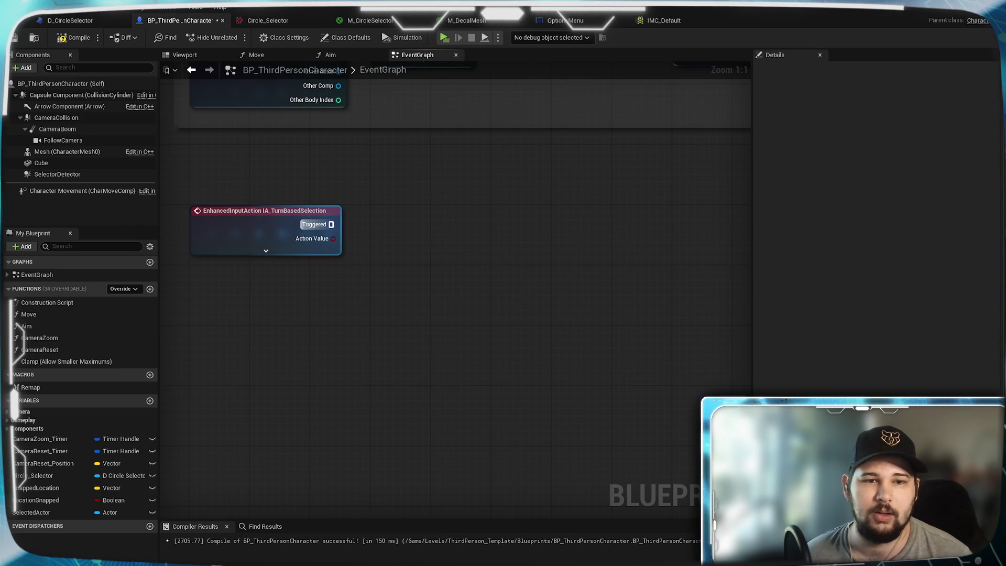
pyautogui.moveTo(331, 224); pyautogui.dragTo(411, 275)
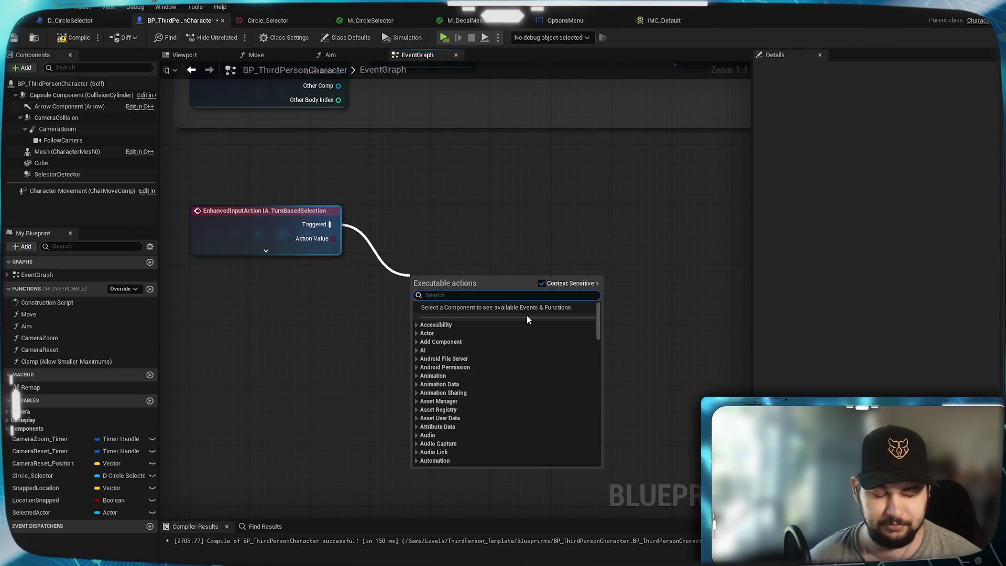
pyautogui.write('add')
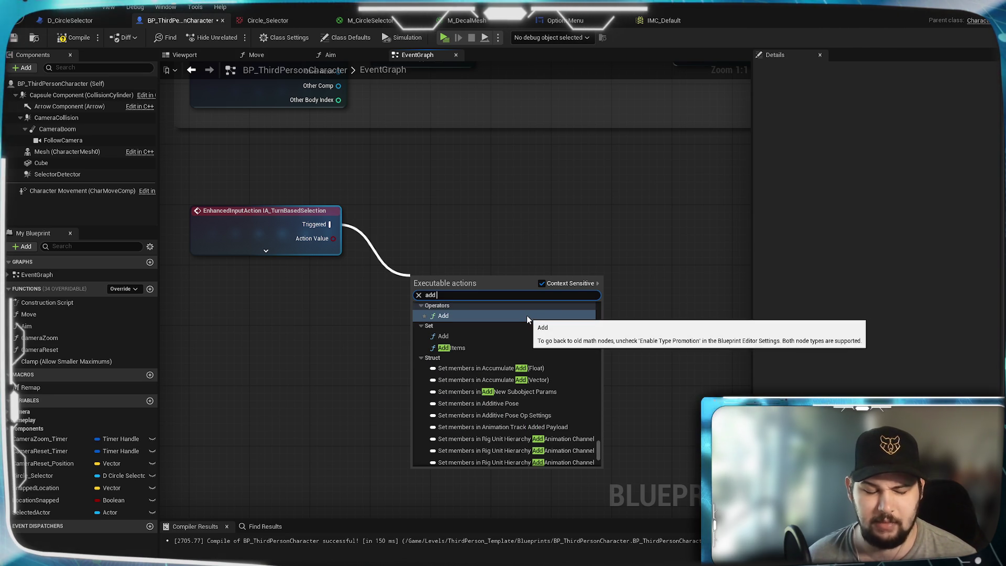
pyautogui.write(' ve')
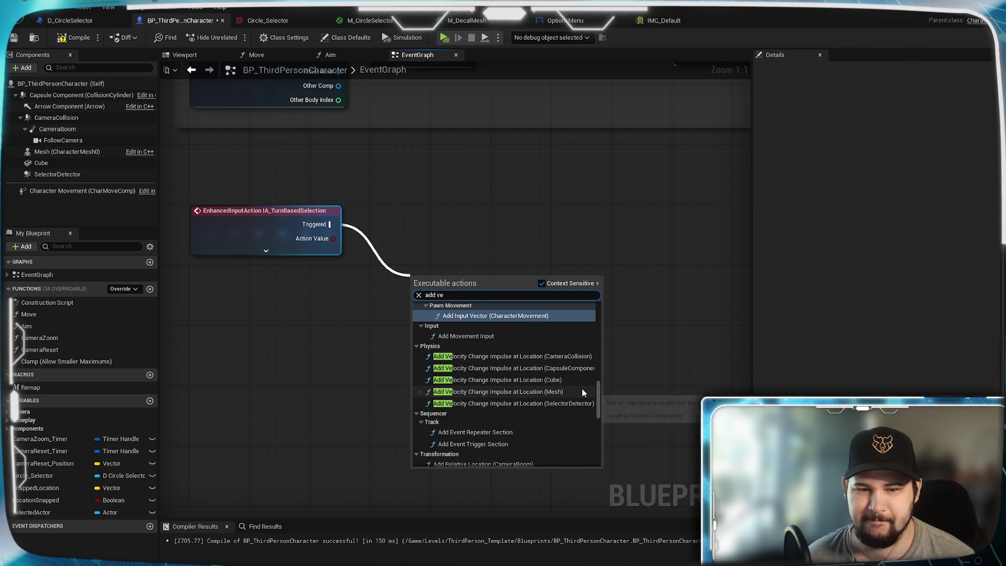
pyautogui.press('Return')
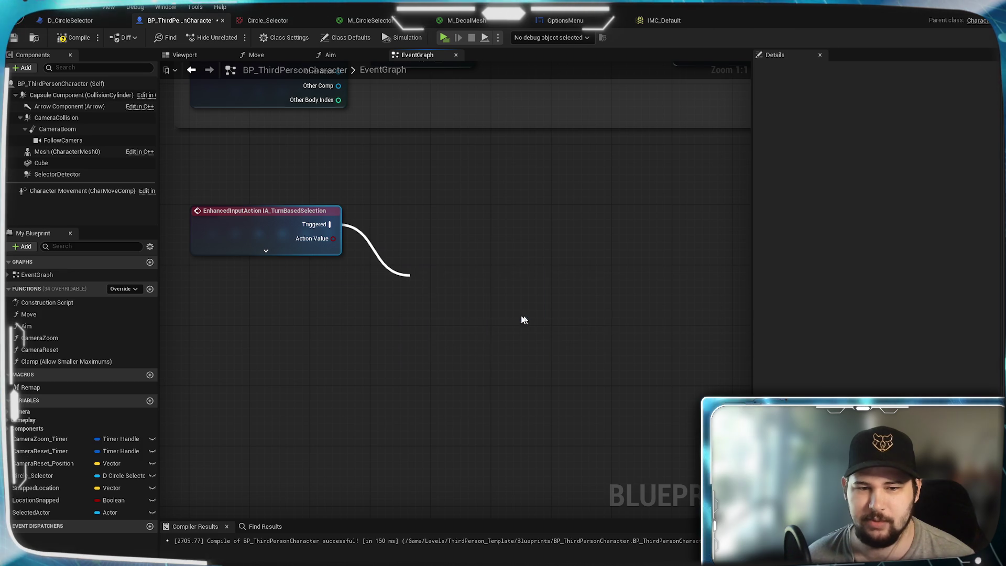
pyautogui.moveTo(491, 328); pyautogui.dragTo(514, 230)
pyautogui.click(389, 272)
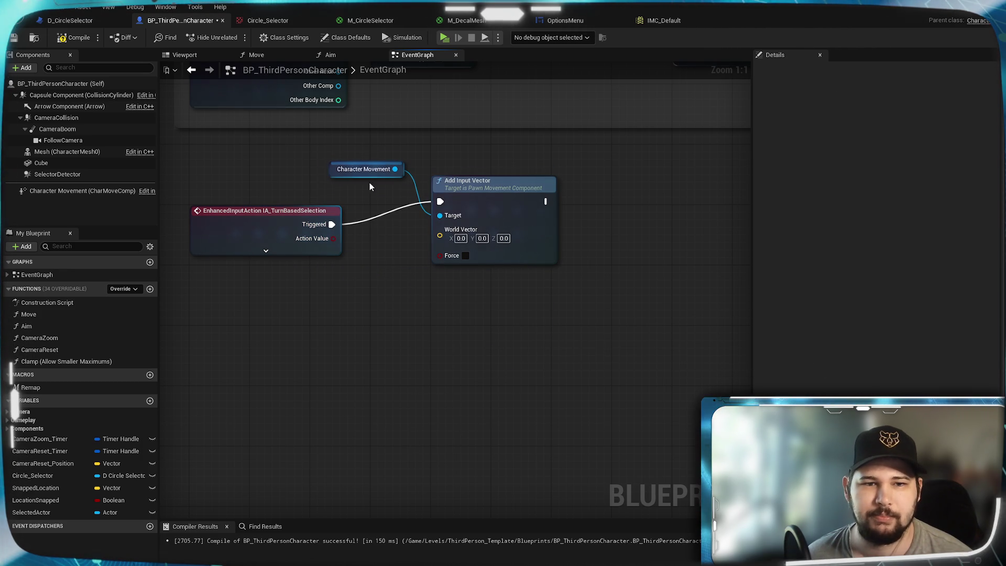
pyautogui.moveTo(363, 176); pyautogui.dragTo(291, 191)
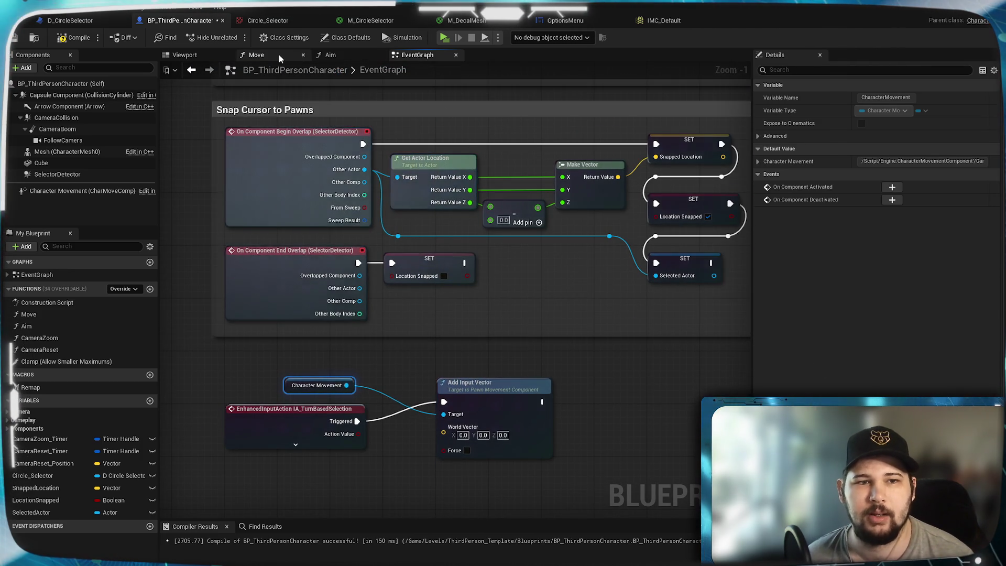
pyautogui.click(278, 54)
pyautogui.moveTo(570, 308); pyautogui.dragTo(281, 254)
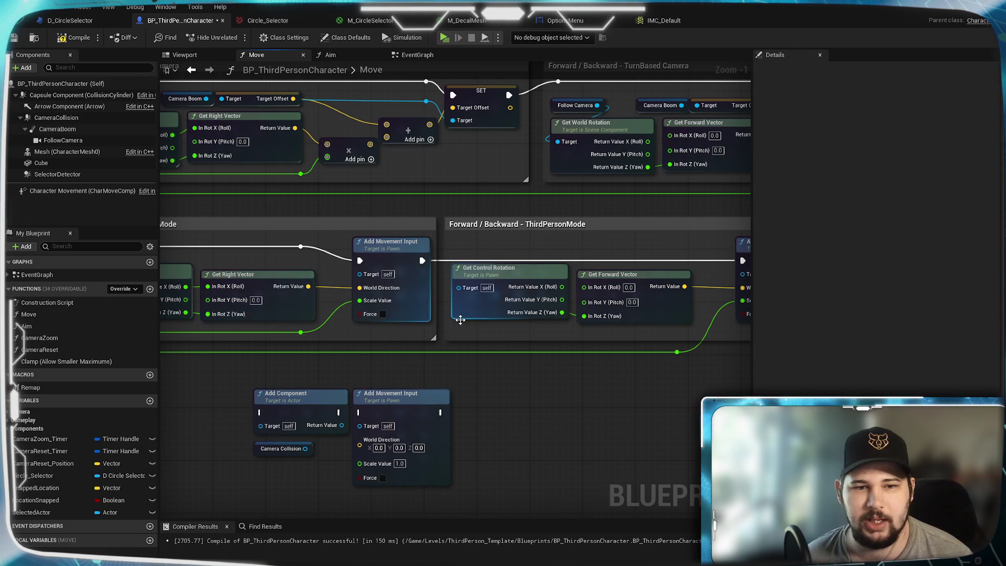
pyautogui.click(417, 55)
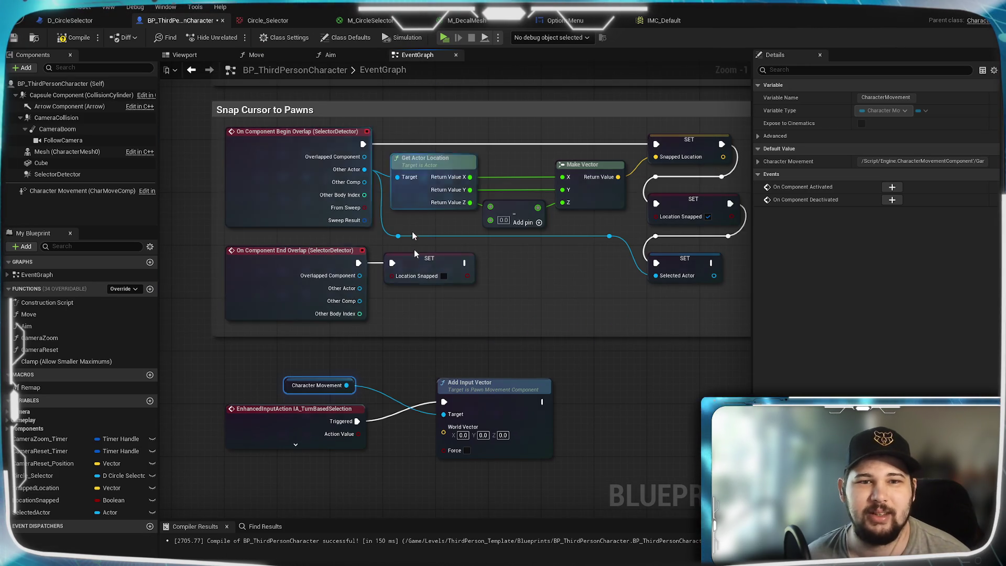
pyautogui.moveTo(513, 386); pyautogui.dragTo(523, 281)
pyautogui.click(484, 292)
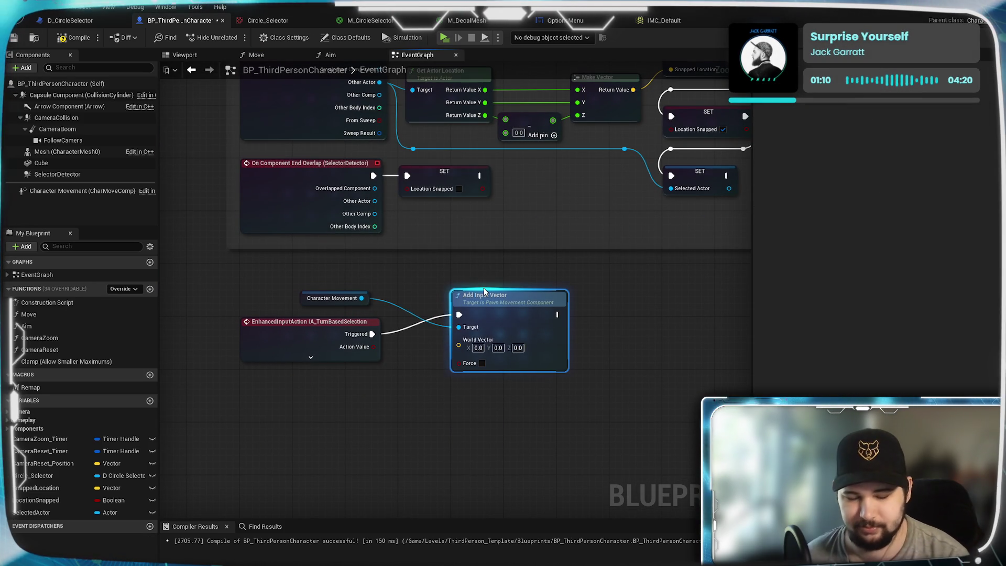
pyautogui.press('Delete')
pyautogui.click(347, 295)
# Replace the Character Movement node with an Add Movement Input driven by IA_TurnBasedSelection's Triggered
pyautogui.press('Delete')
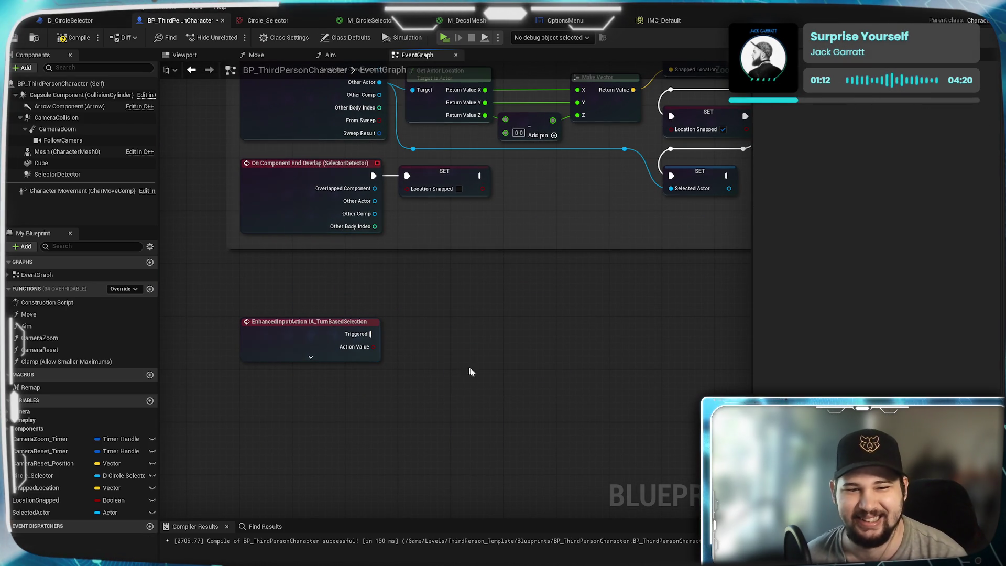
pyautogui.rightClick(436, 318)
pyautogui.write('add movem')
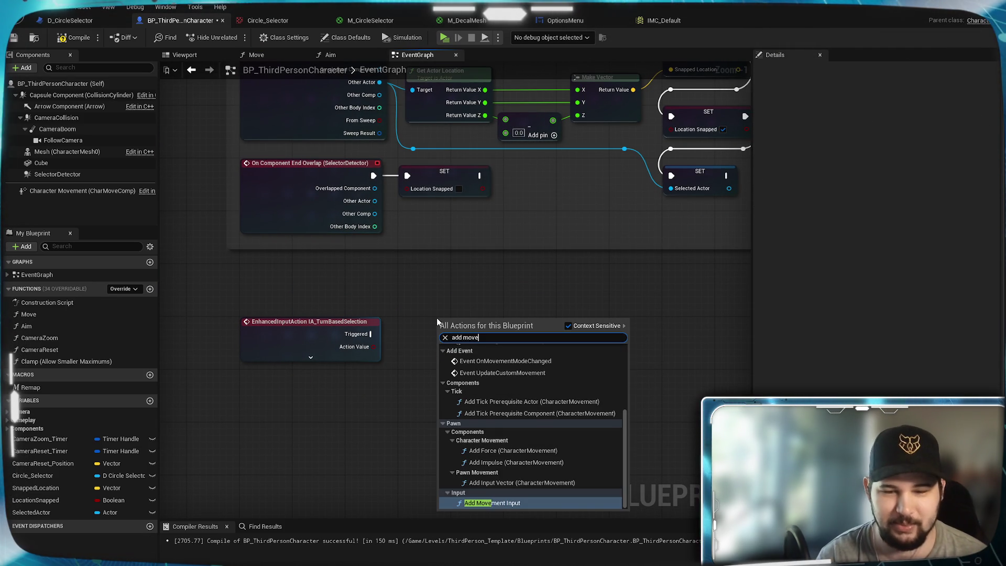
pyautogui.click(504, 506)
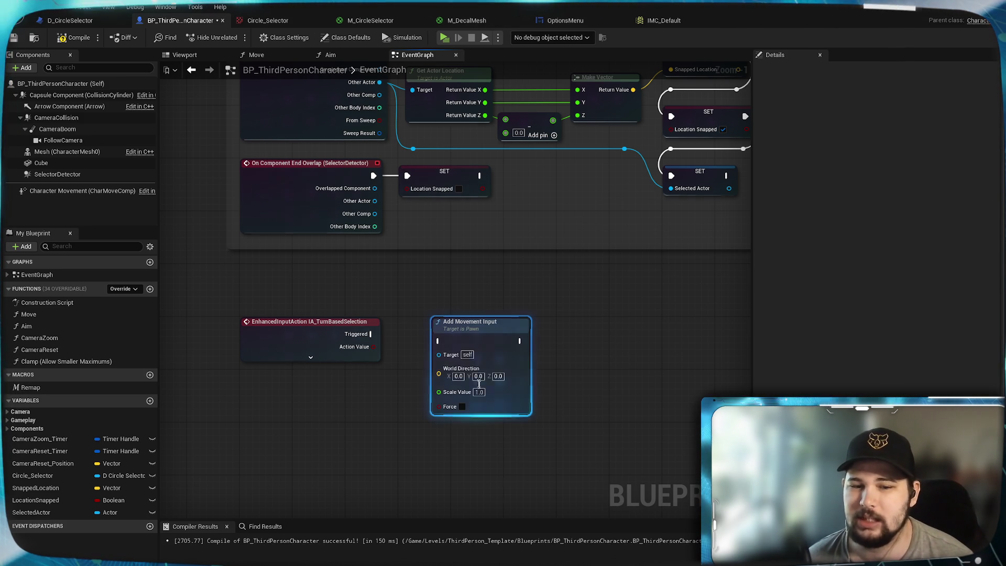
pyautogui.moveTo(373, 334)
pyautogui.mouseDown()
pyautogui.moveTo(439, 341)
pyautogui.moveTo(453, 324)
pyautogui.moveTo(432, 325)
pyautogui.mouseUp()
pyautogui.click(532, 362)
# Copy Get Player Controller and Convert Mouse Location To World Space, wiring its direction into World Direction
pyautogui.moveTo(532, 362); pyautogui.dragTo(675, 292)
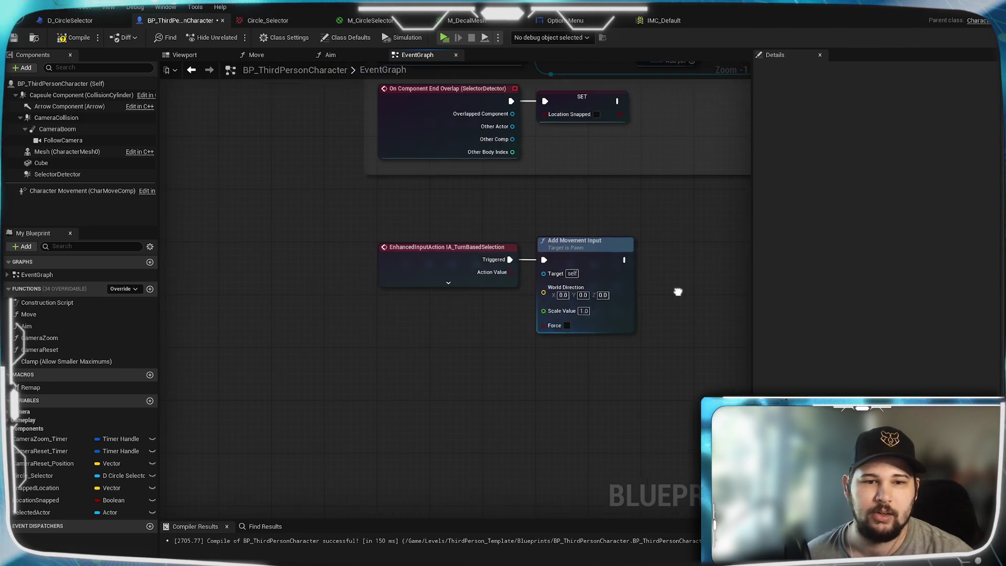
pyautogui.scroll(-1, 680, 292)
pyautogui.moveTo(594, 252)
pyautogui.mouseDown()
pyautogui.moveTo(523, 422)
pyautogui.moveTo(389, 300)
pyautogui.mouseUp()
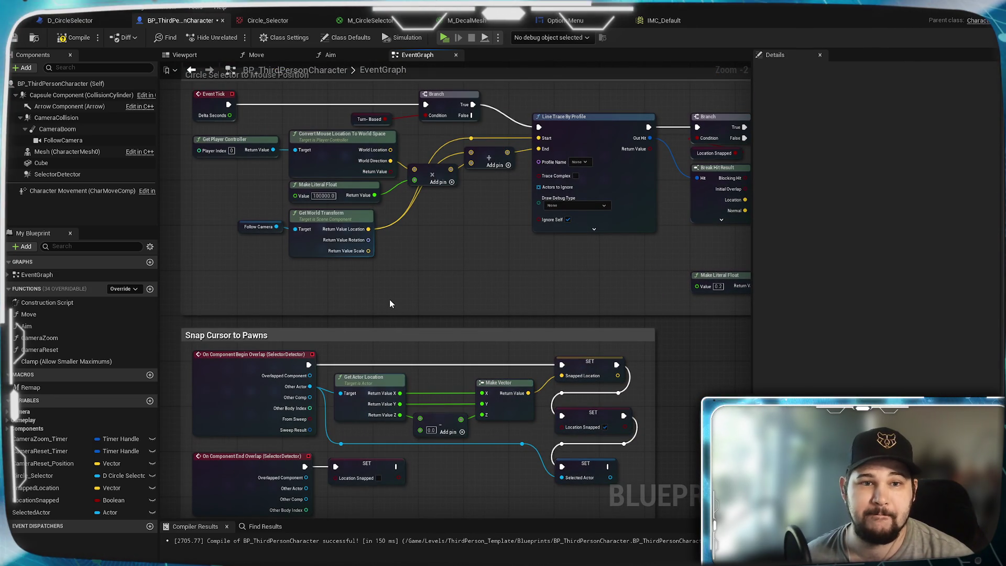
pyautogui.moveTo(241, 165); pyautogui.dragTo(310, 144)
pyautogui.moveTo(476, 457)
pyautogui.mouseDown()
pyautogui.moveTo(511, 230)
pyautogui.moveTo(564, 362)
pyautogui.mouseUp()
pyautogui.hotkey('ctrl', 'v')
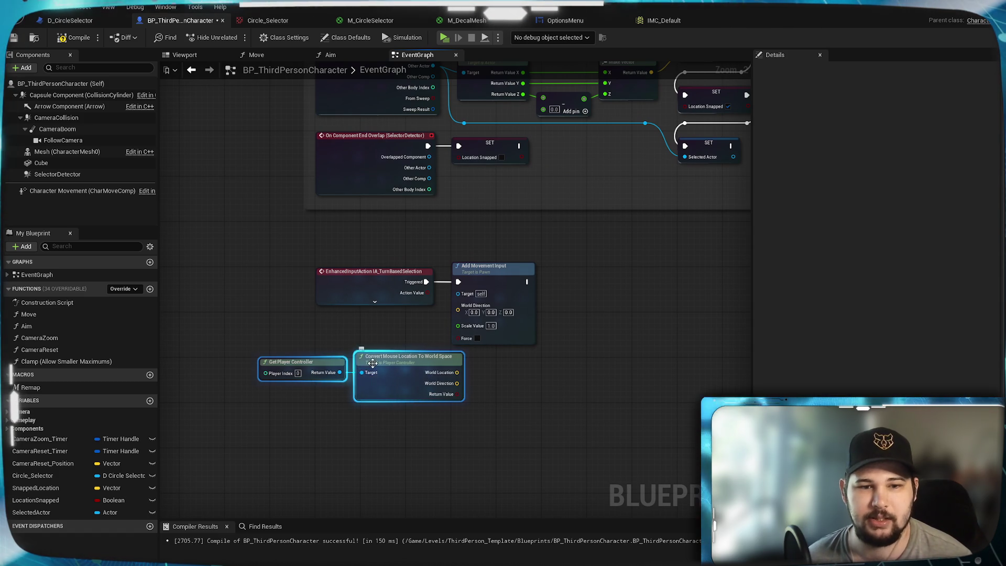
pyautogui.moveTo(369, 357)
pyautogui.mouseDown()
pyautogui.moveTo(335, 342)
pyautogui.moveTo(341, 325)
pyautogui.mouseUp()
pyautogui.click(439, 346)
pyautogui.scroll(2, 436, 342)
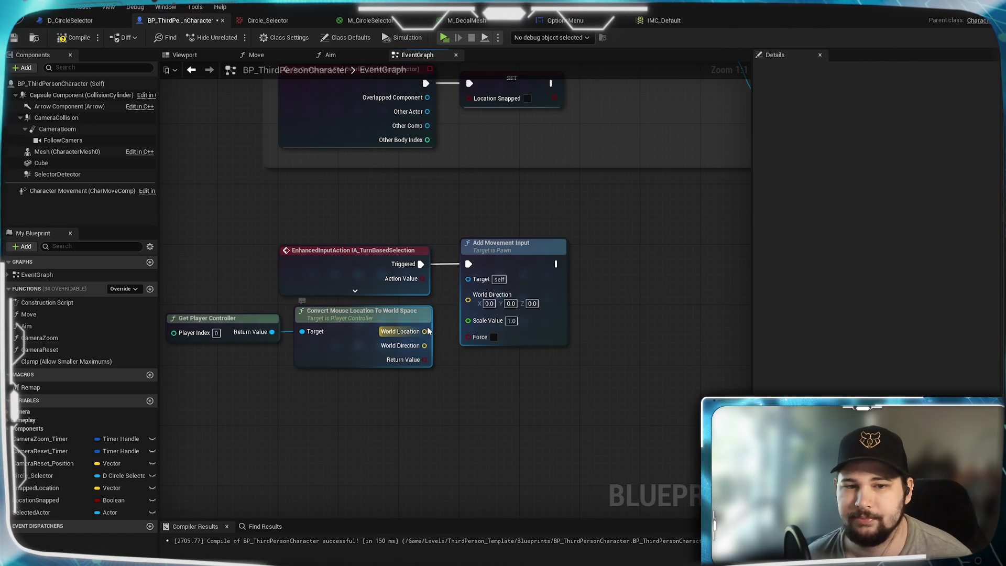
pyautogui.moveTo(468, 306); pyautogui.dragTo(468, 301)
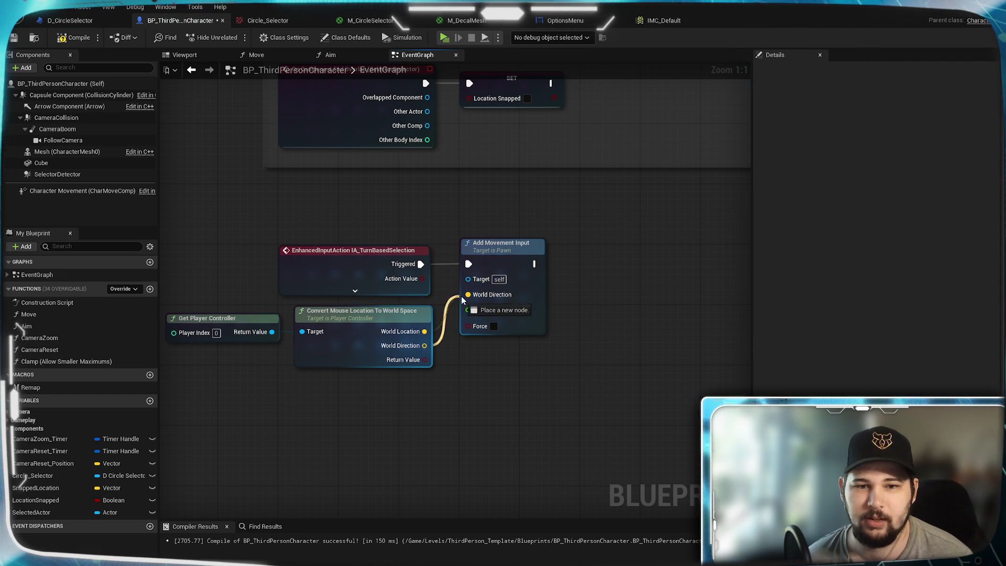
pyautogui.moveTo(461, 297); pyautogui.dragTo(471, 297)
pyautogui.moveTo(499, 344)
pyautogui.mouseDown()
pyautogui.moveTo(407, 346)
pyautogui.moveTo(553, 324)
pyautogui.moveTo(508, 341)
pyautogui.moveTo(591, 339)
pyautogui.mouseUp()
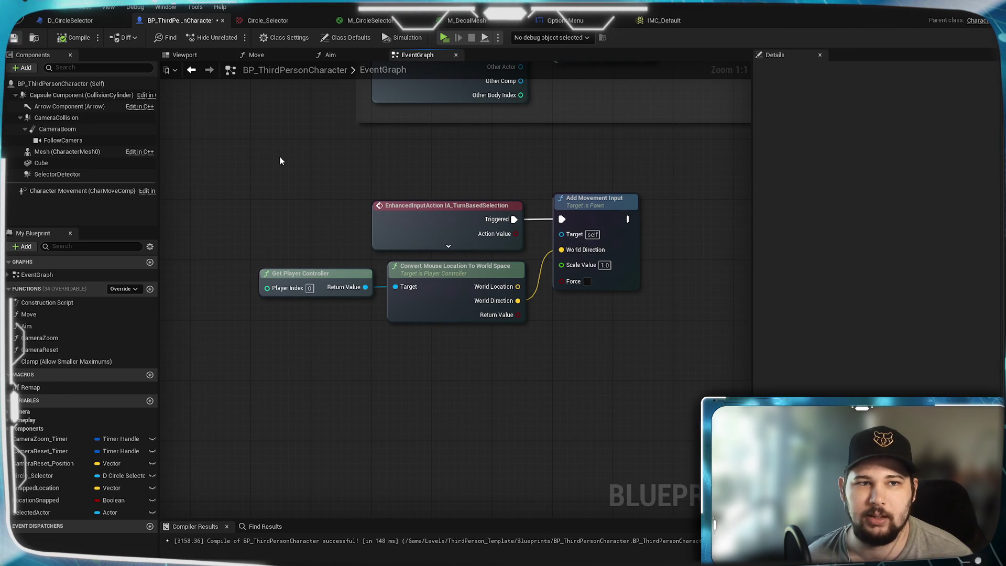
# Save the character blueprint and close the running game window
pyautogui.hotkey('ctrl', 's')
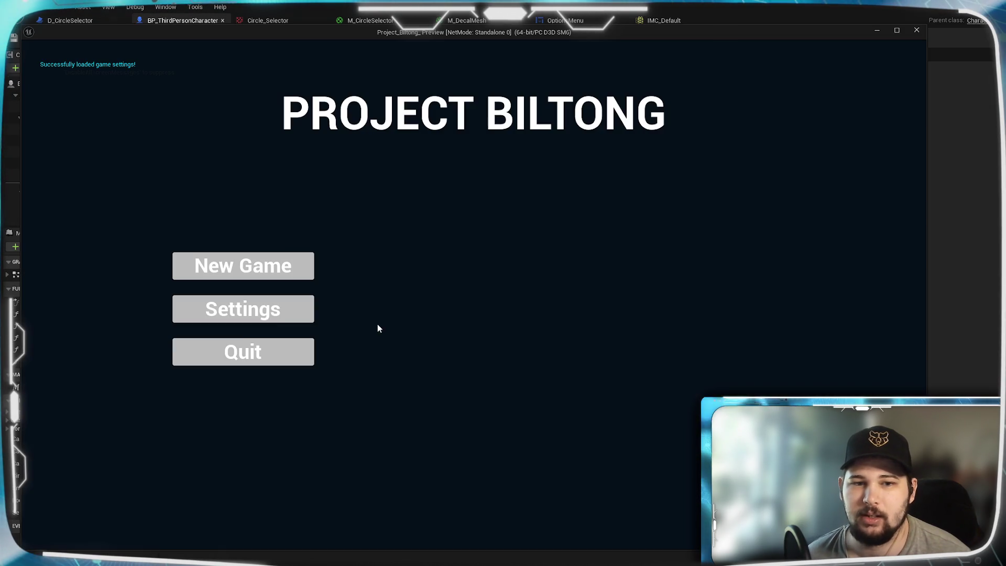
pyautogui.click(242, 308)
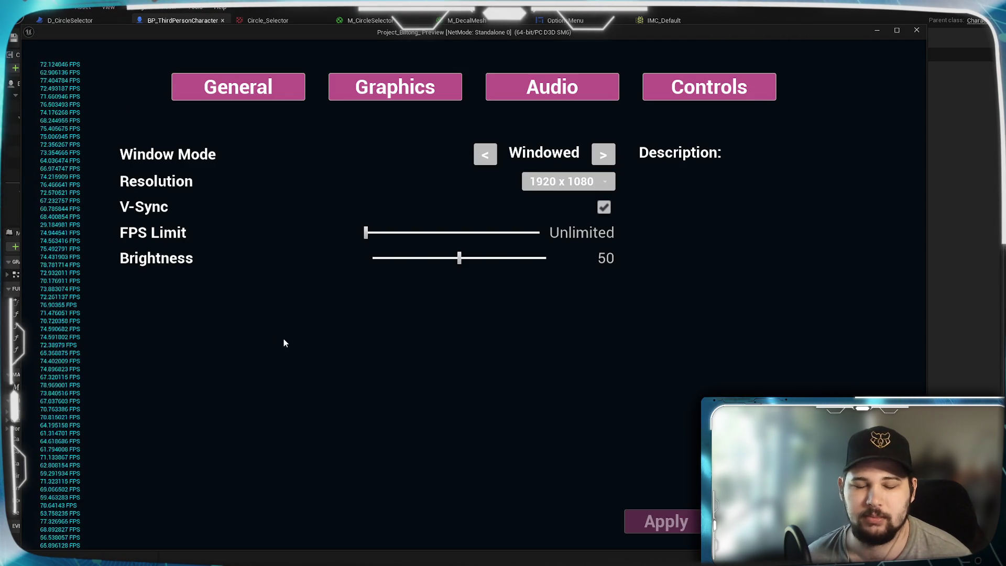
pyautogui.press('Escape')
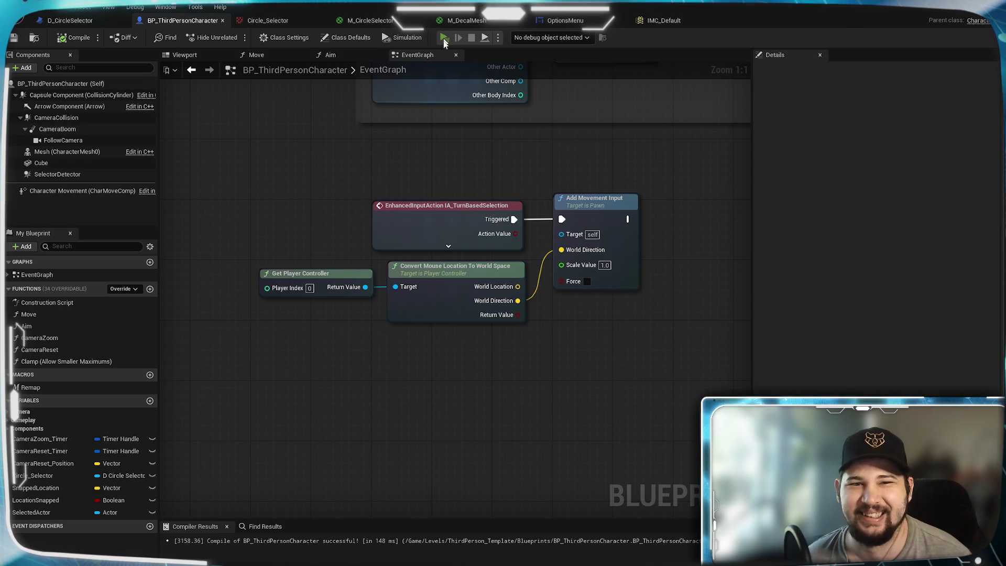
# Relaunch the standalone game, start a new game and move the character to test the selector
pyautogui.click(444, 40)
pyautogui.click(242, 265)
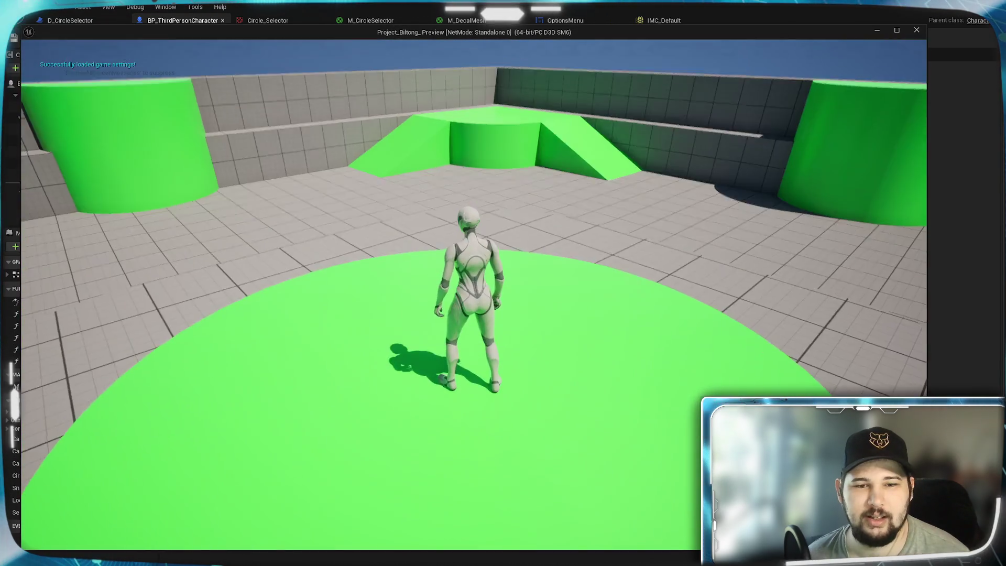
pyautogui.press('w')
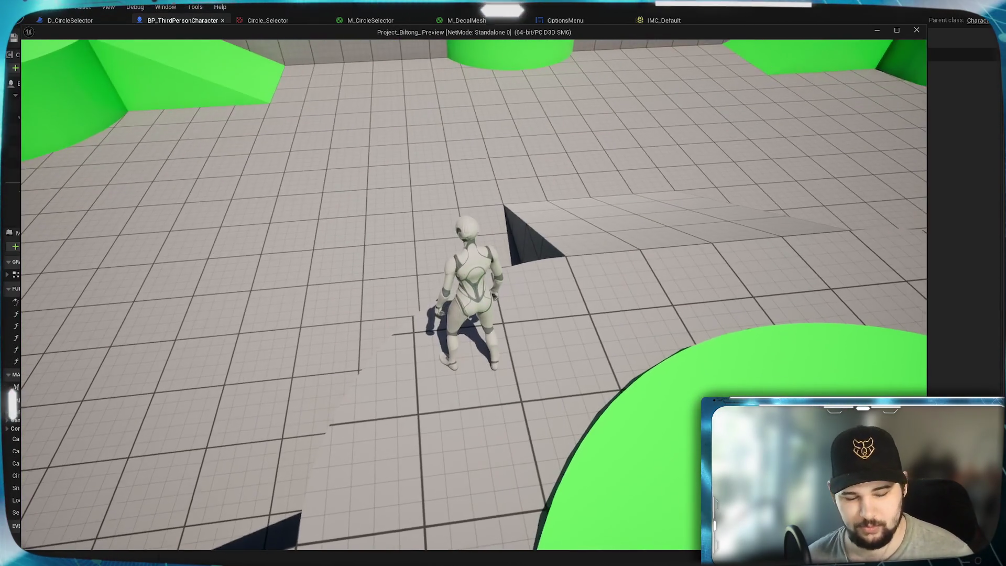
pyautogui.scroll(-5, 220, 355)
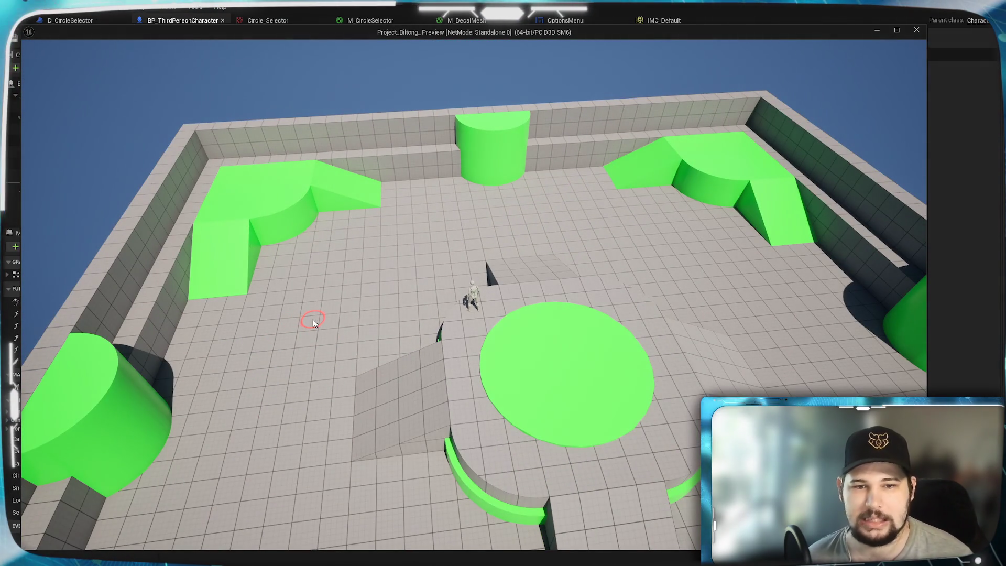
pyautogui.scroll(1, 313, 319)
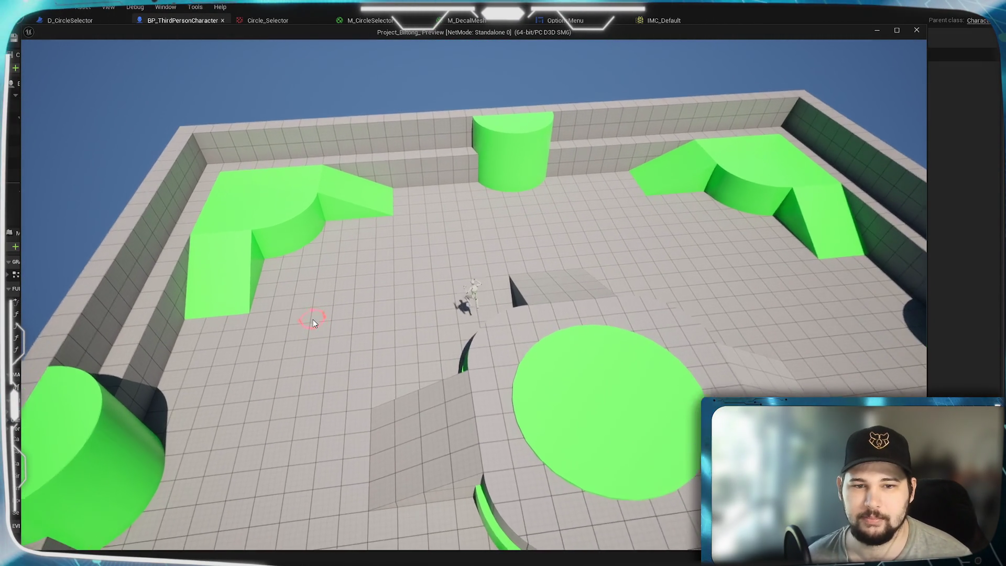
pyautogui.scroll(2, 313, 319)
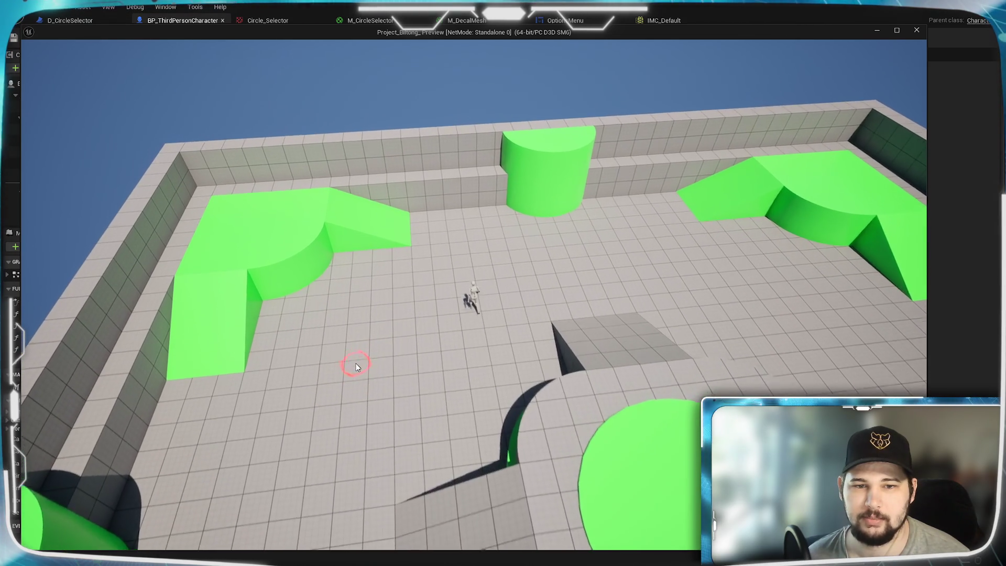
pyautogui.scroll(2, 356, 363)
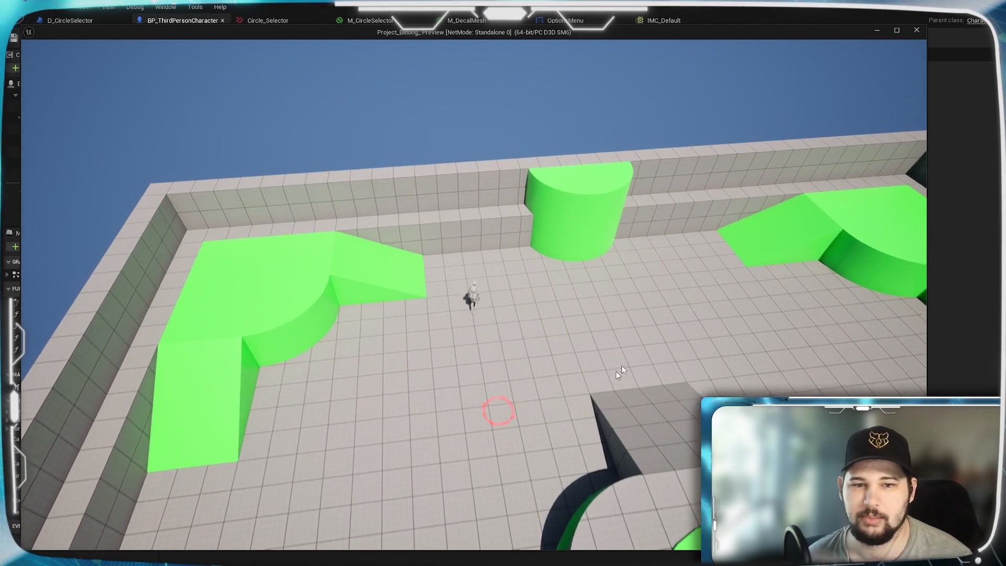
pyautogui.scroll(2, 621, 371)
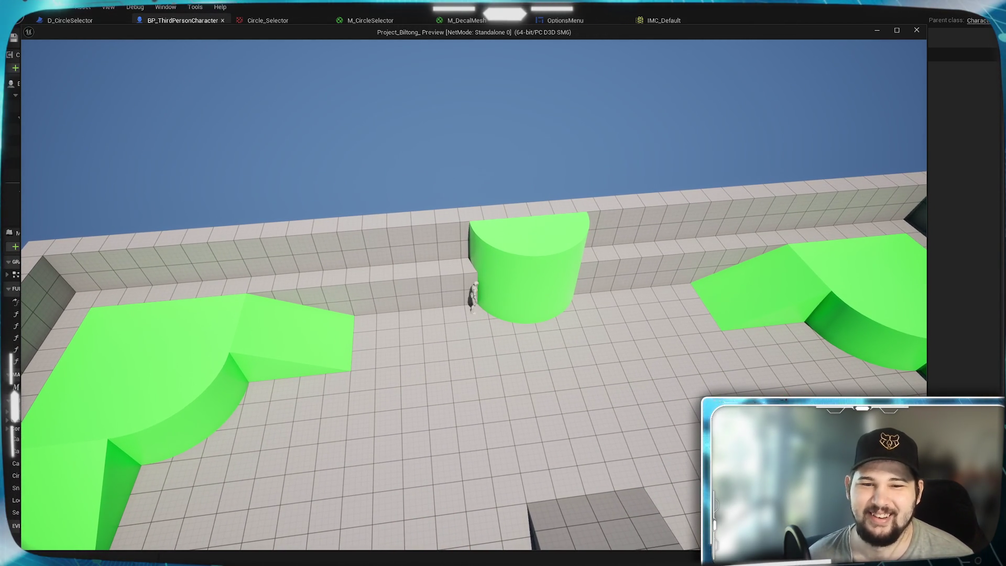
pyautogui.scroll(3, 381, 354)
pyautogui.scroll(-5, 839, 259)
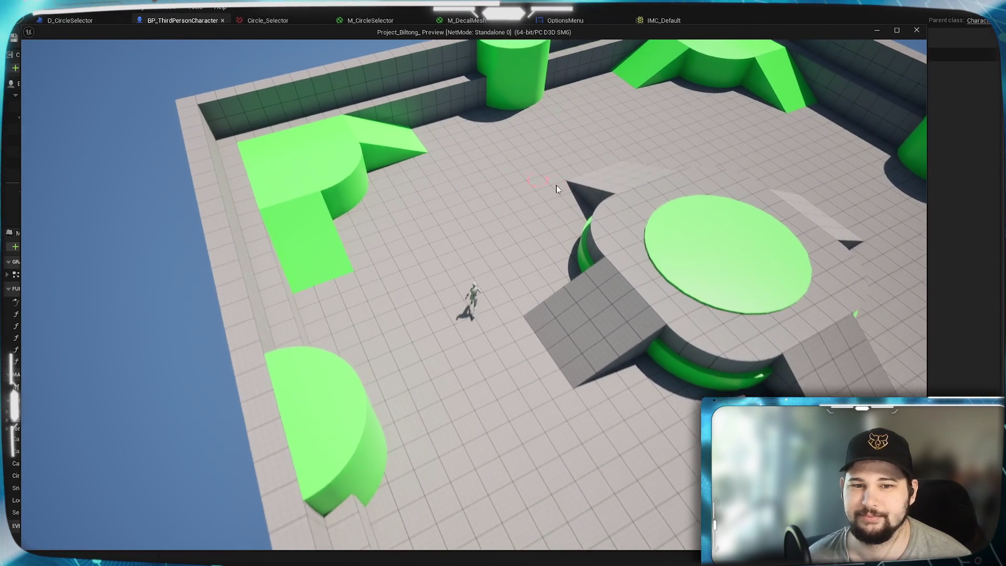
pyautogui.press('Escape')
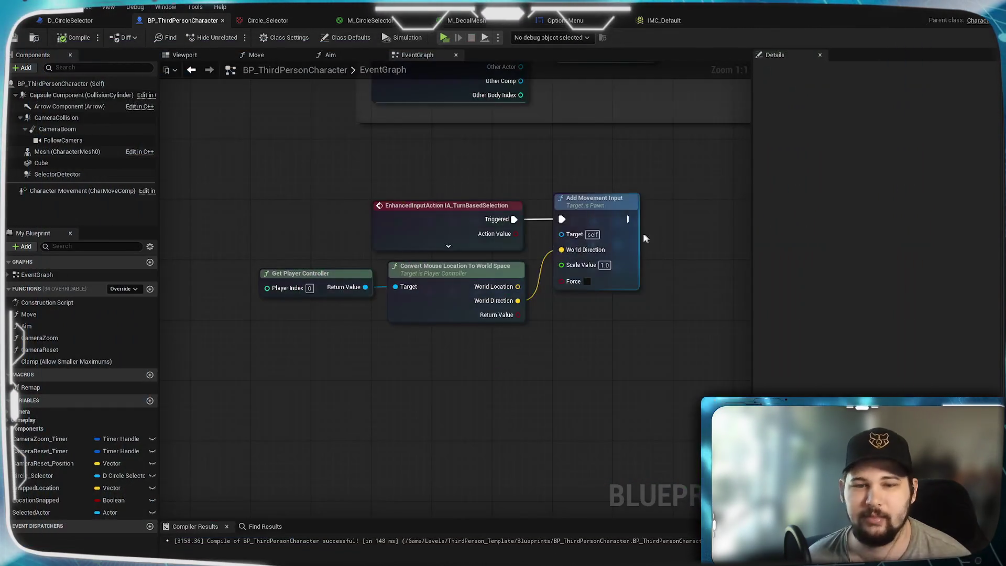
pyautogui.moveTo(455, 392)
pyautogui.mouseDown()
pyautogui.moveTo(359, 366)
pyautogui.moveTo(505, 346)
pyautogui.mouseUp()
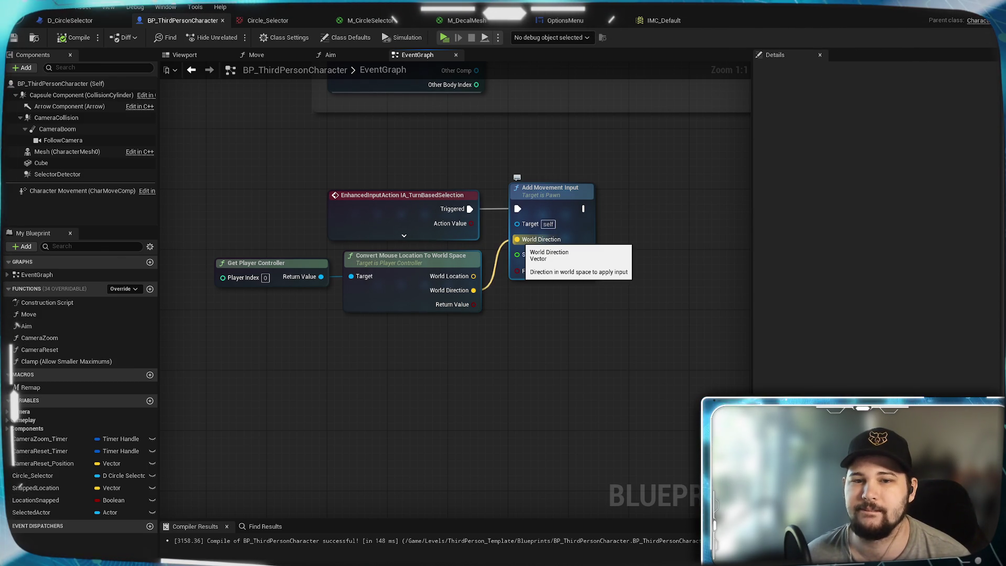
pyautogui.moveTo(537, 351); pyautogui.dragTo(483, 318)
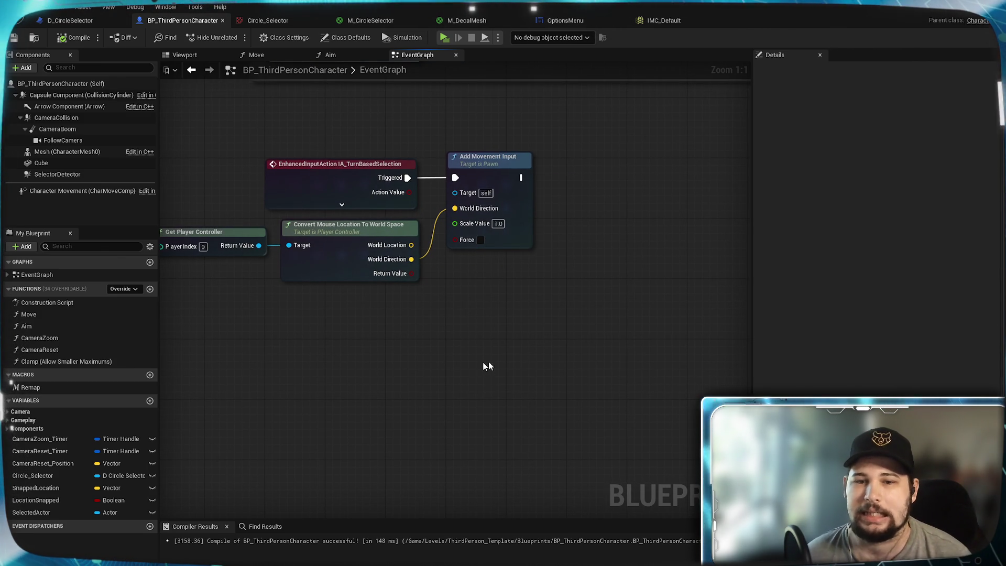
pyautogui.rightClick(486, 306)
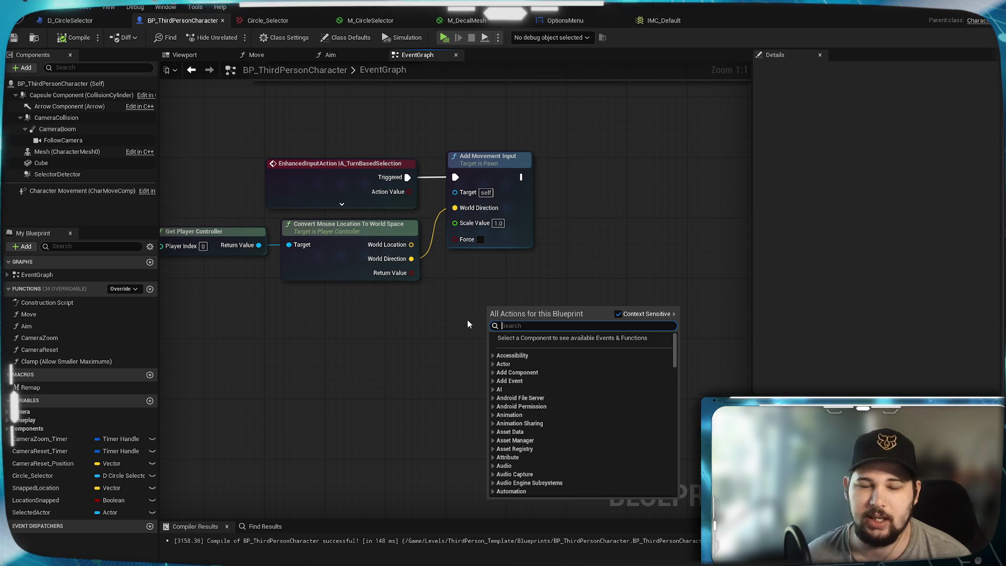
pyautogui.write('navmesh')
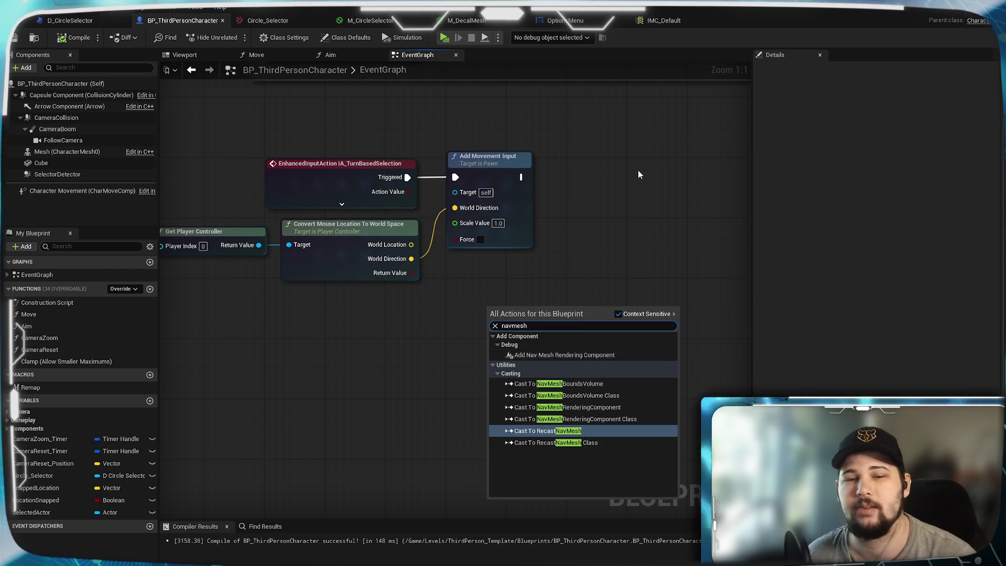
pyautogui.click(585, 151)
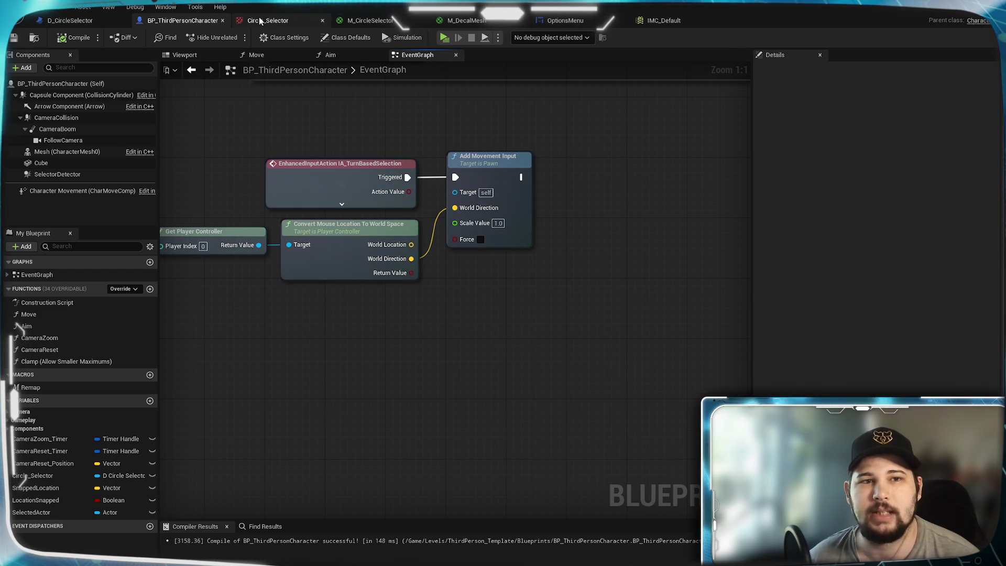
# Return to the main level editor and take the content browser back to the top Content folder
pyautogui.click(278, 23)
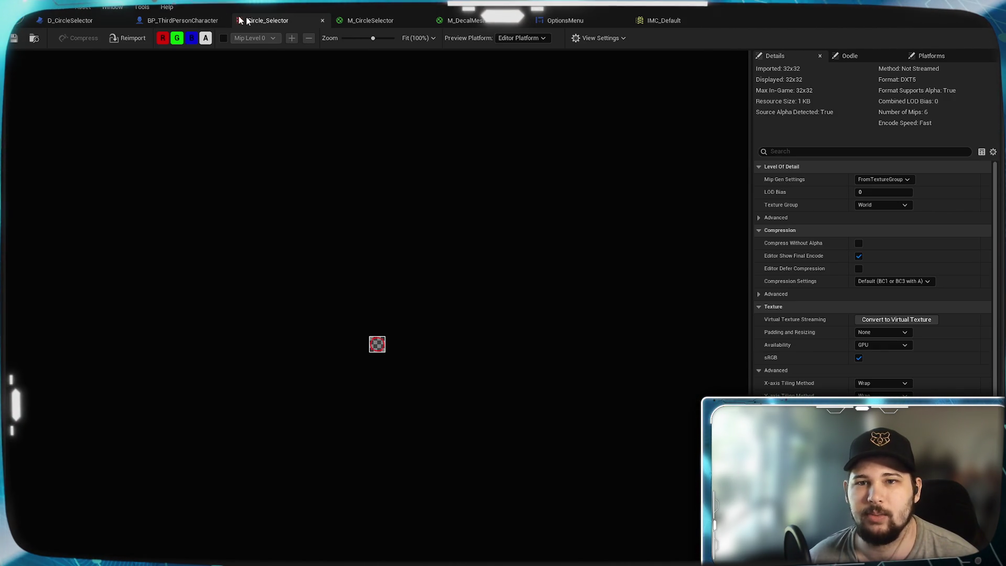
pyautogui.click(174, 21)
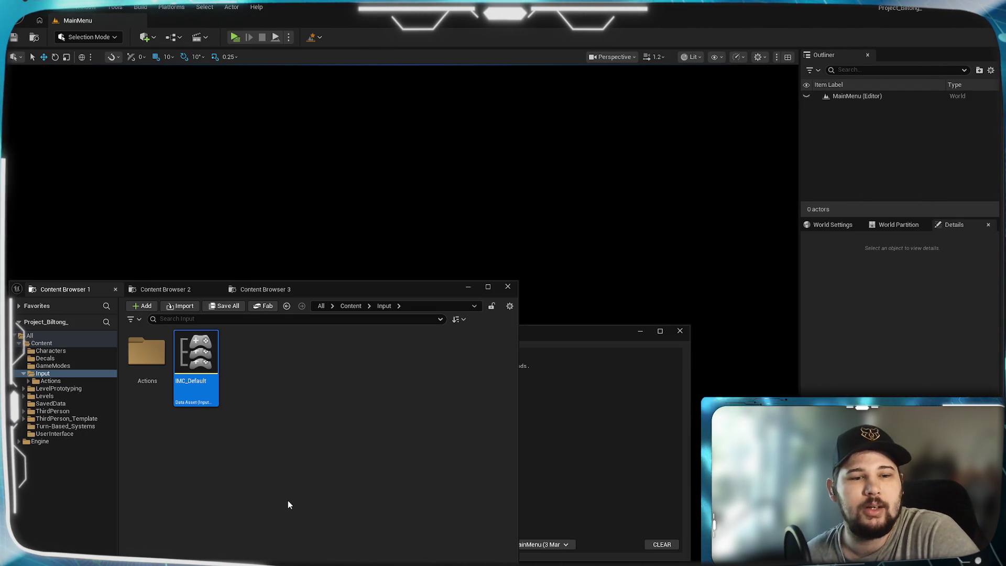
pyautogui.click(218, 296)
pyautogui.click(247, 289)
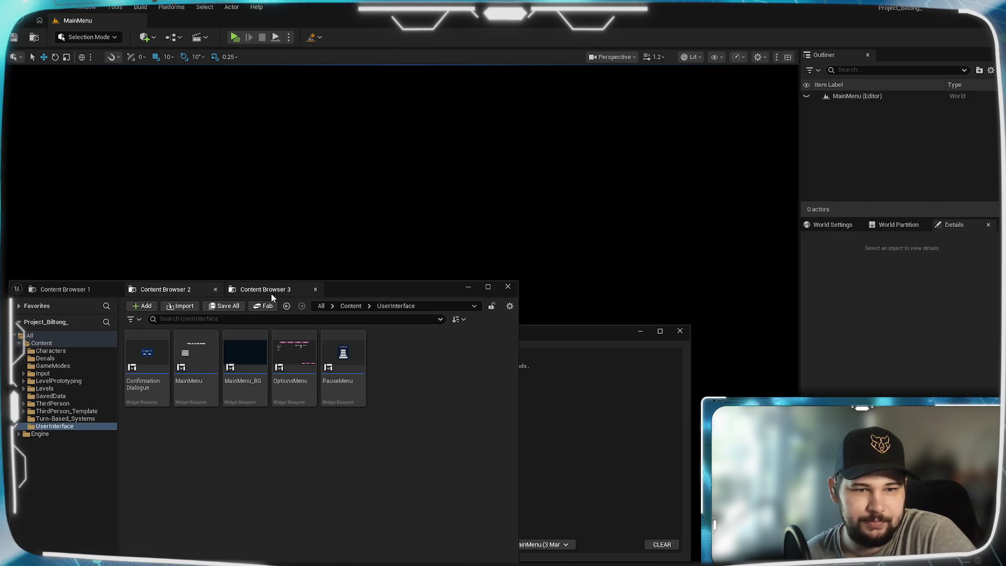
pyautogui.click(89, 288)
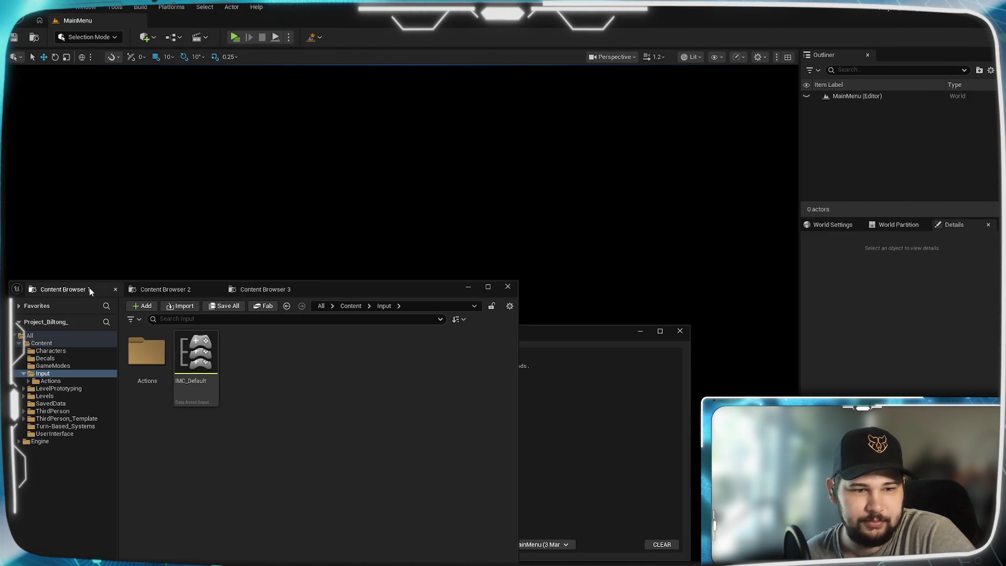
pyautogui.click(346, 307)
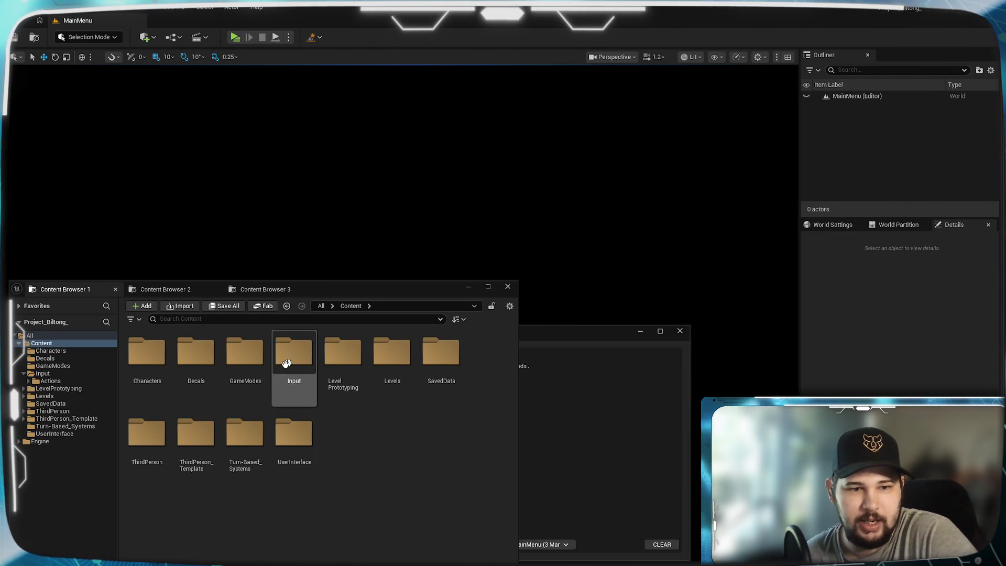
# Open Lvl_ThirdPerson from the level list and confirm the save prompt
pyautogui.click(318, 37)
pyautogui.click(333, 83)
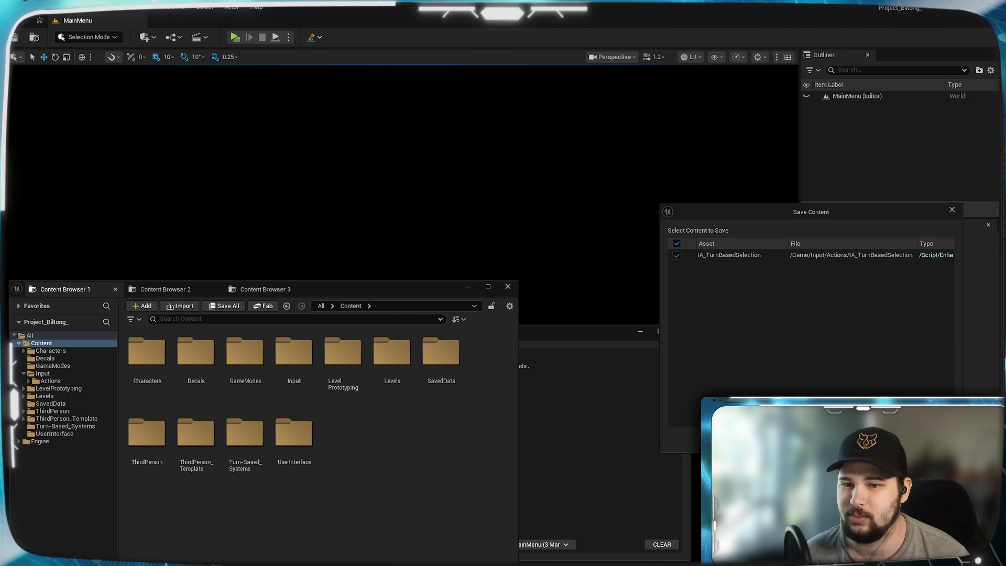
pyautogui.click(894, 439)
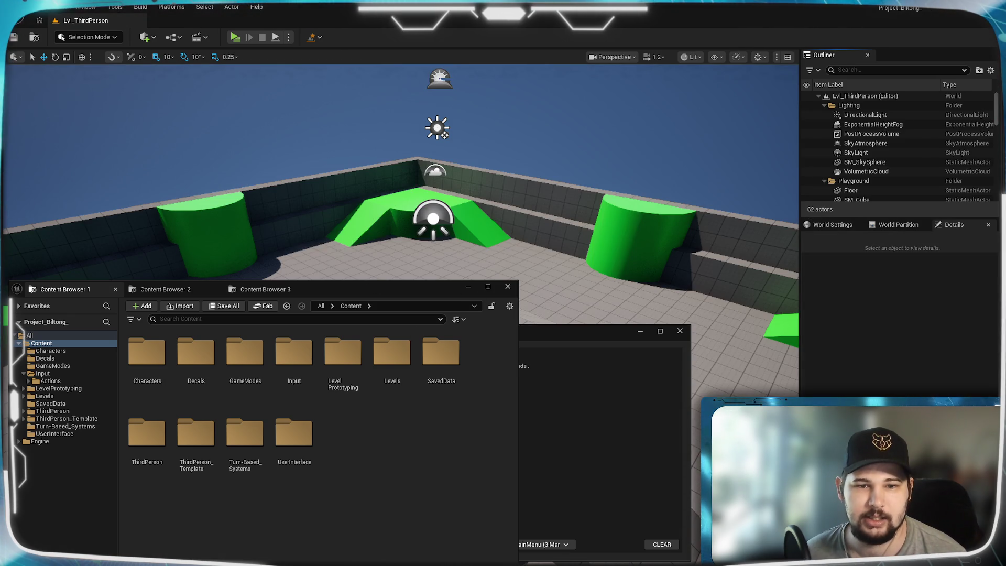
# Minimize the floating Content Browser and Message Log windows
pyautogui.click(468, 287)
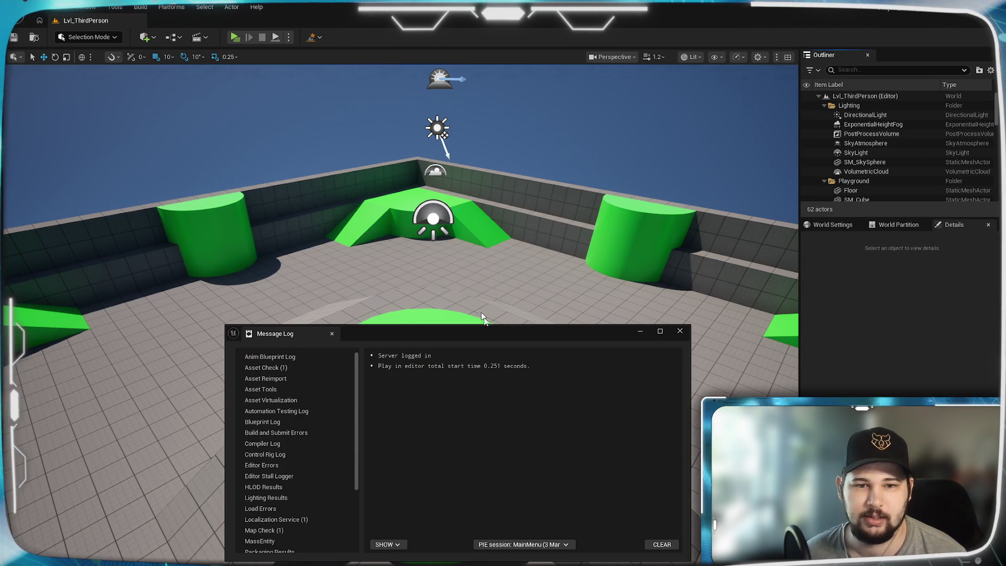
pyautogui.click(641, 331)
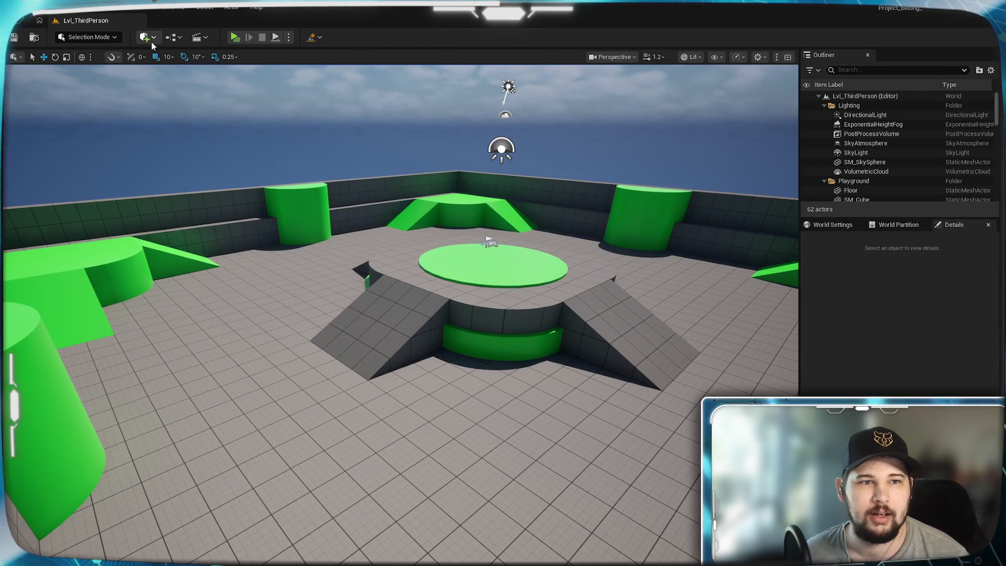
# Search the full Place Actors list for 'nav' to show the navigation actors
pyautogui.click(152, 37)
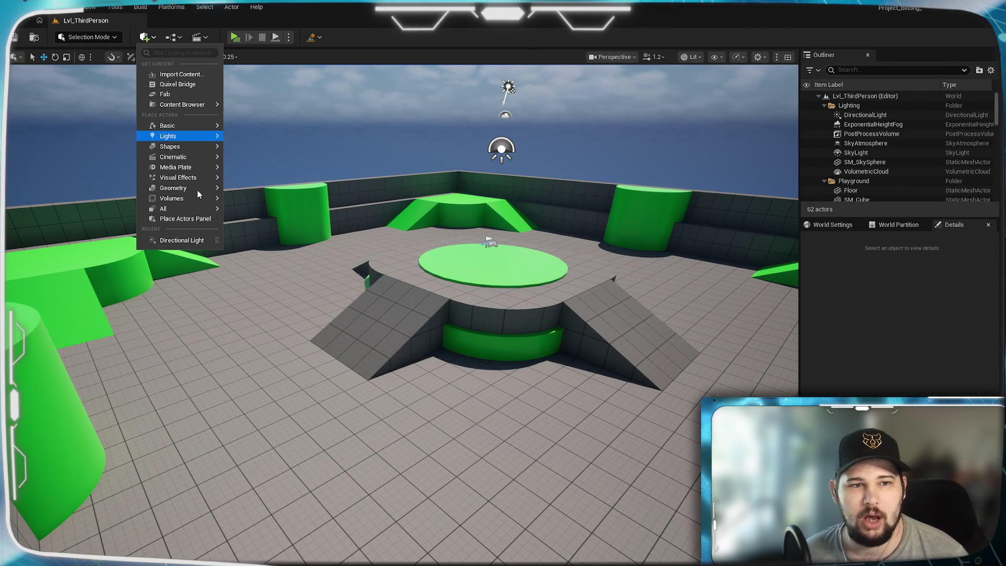
pyautogui.moveTo(197, 191)
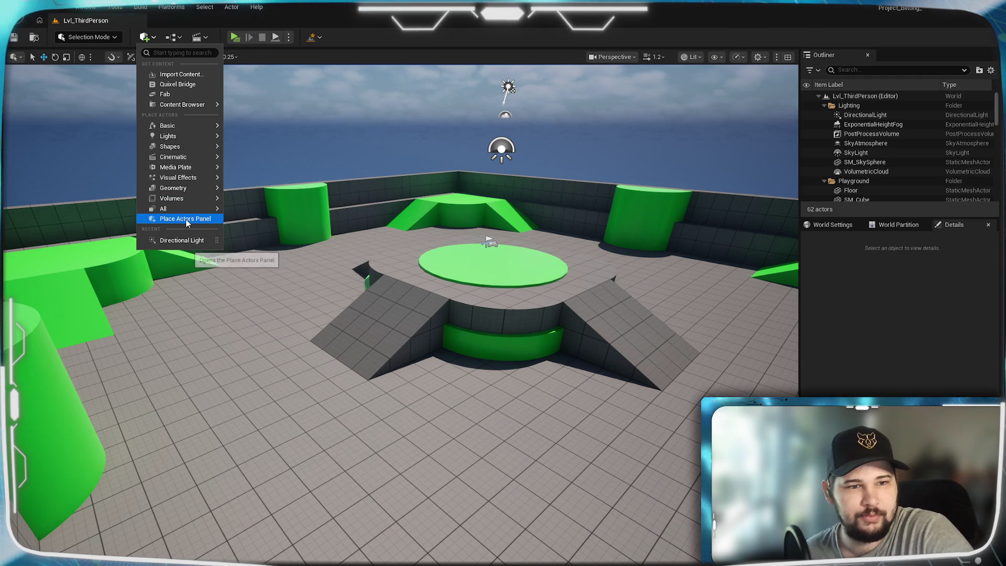
pyautogui.moveTo(205, 210)
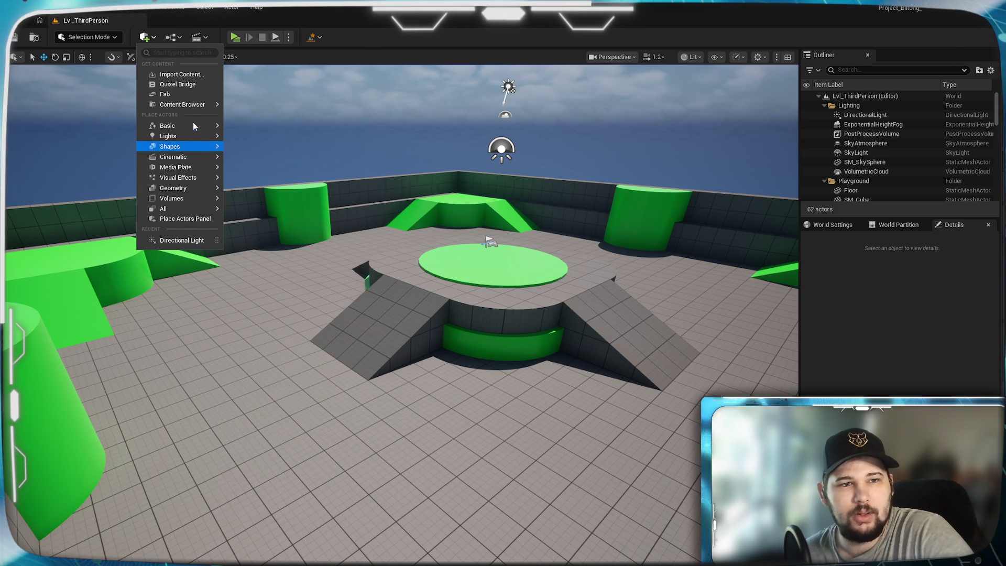
pyautogui.moveTo(193, 128)
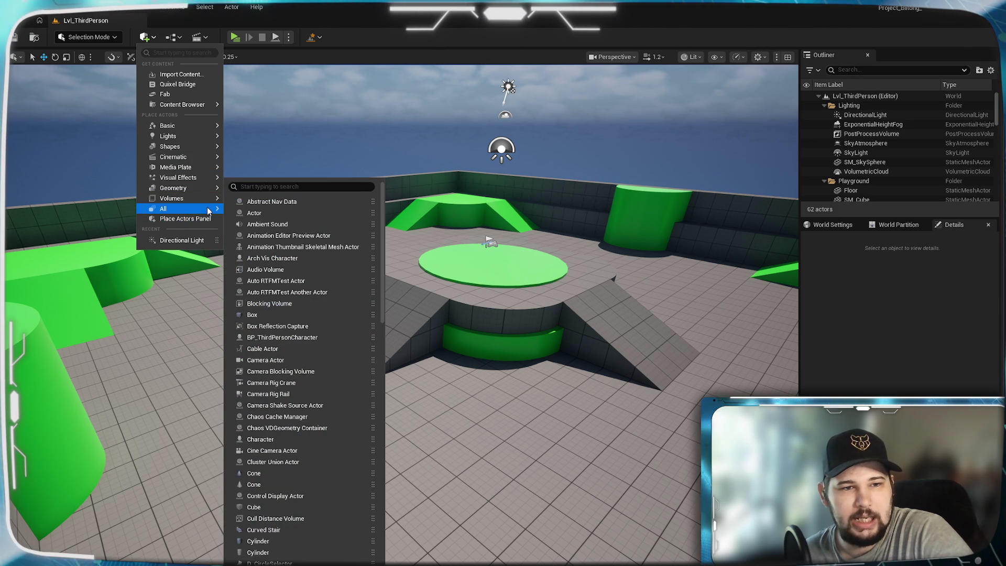
pyautogui.click(236, 105)
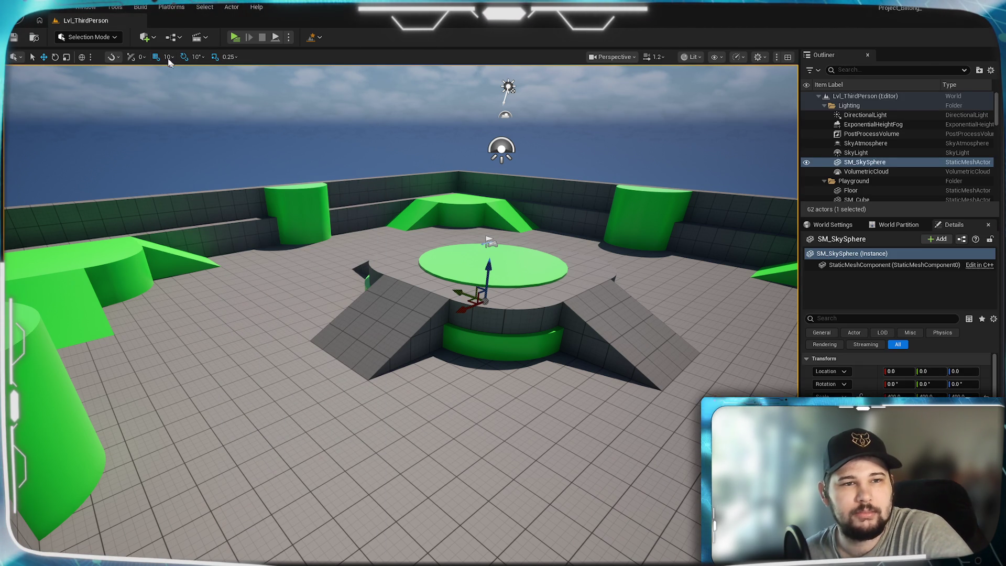
pyautogui.click(144, 36)
pyautogui.moveTo(212, 210)
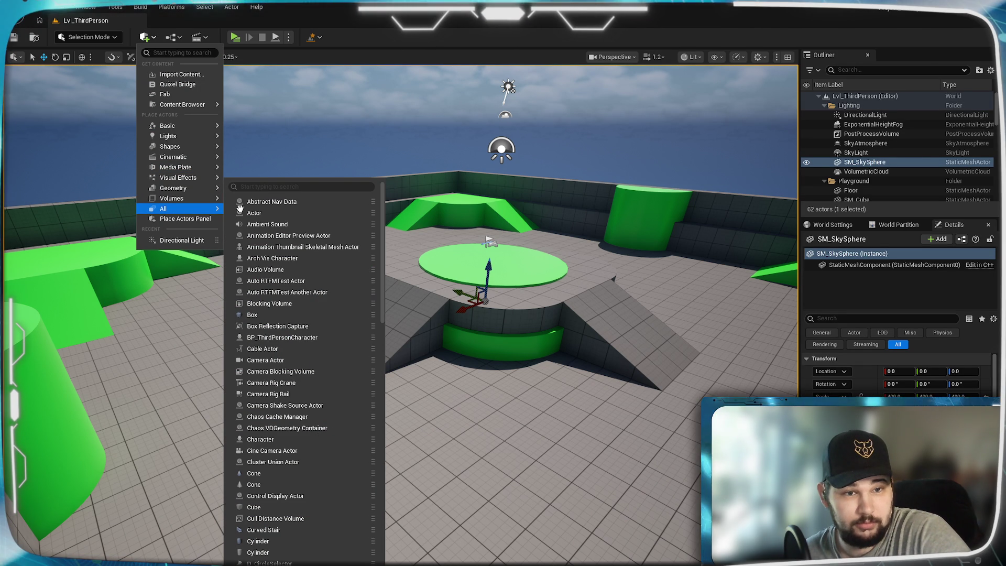
pyautogui.click(278, 187)
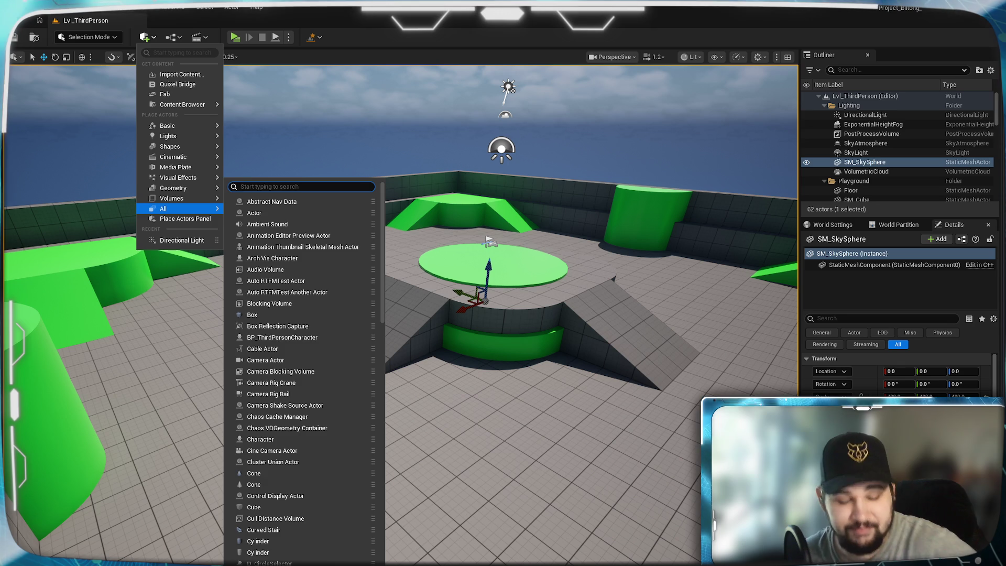
pyautogui.write('nav')
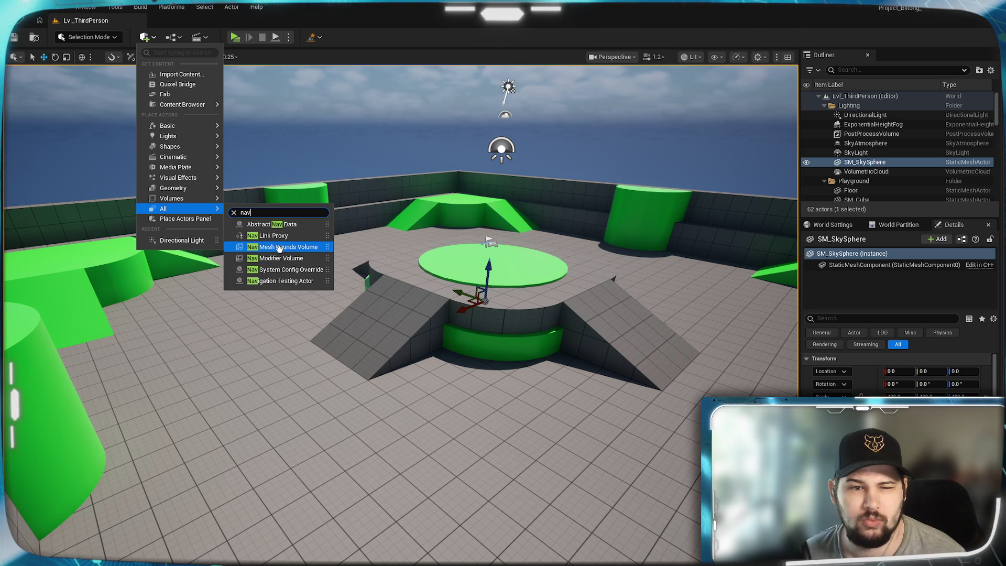
# Drop a Nav Mesh Bounds Volume into the level and move the camera closer to the arena
pyautogui.click(279, 247)
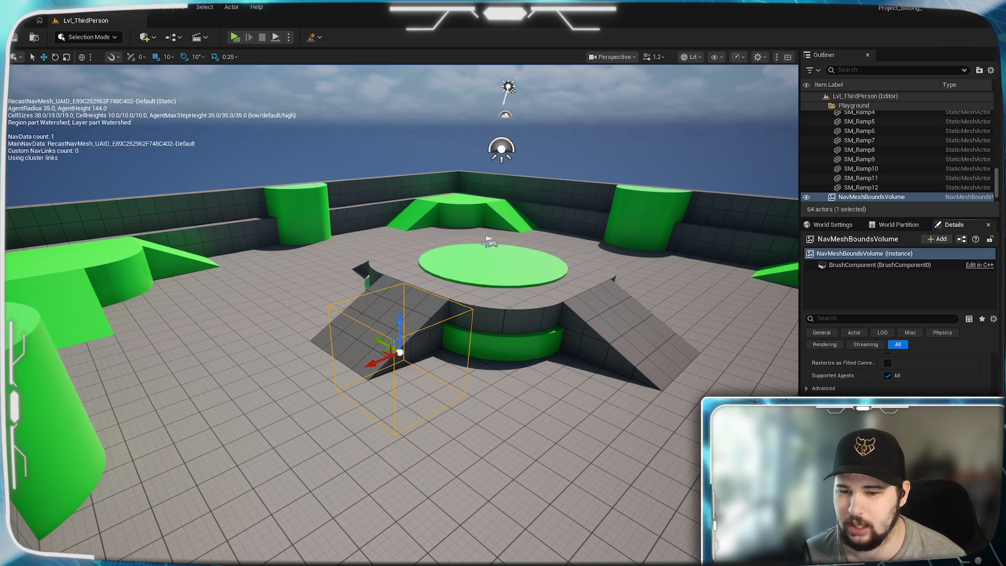
pyautogui.scroll(-3, 899, 372)
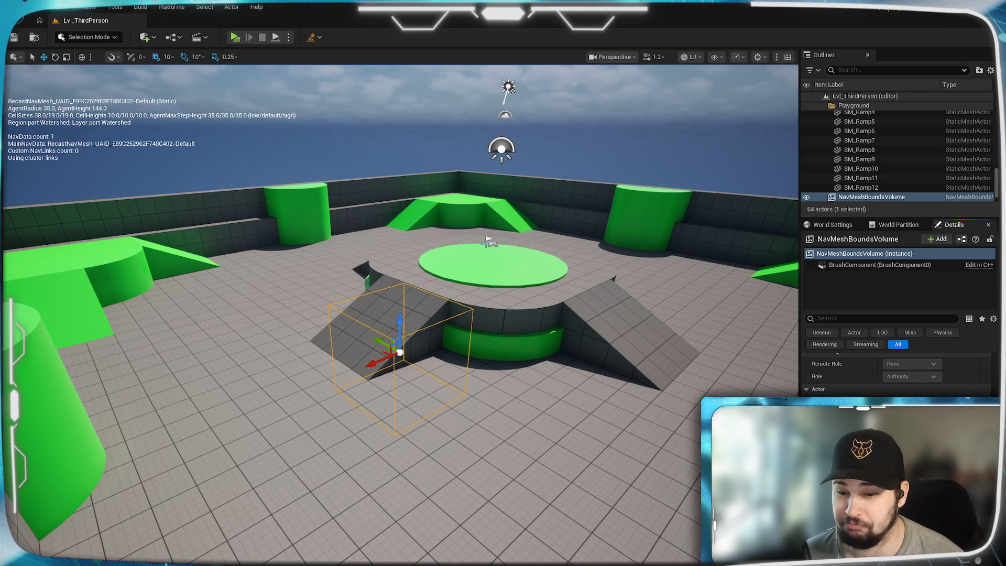
pyautogui.scroll(3, 898, 372)
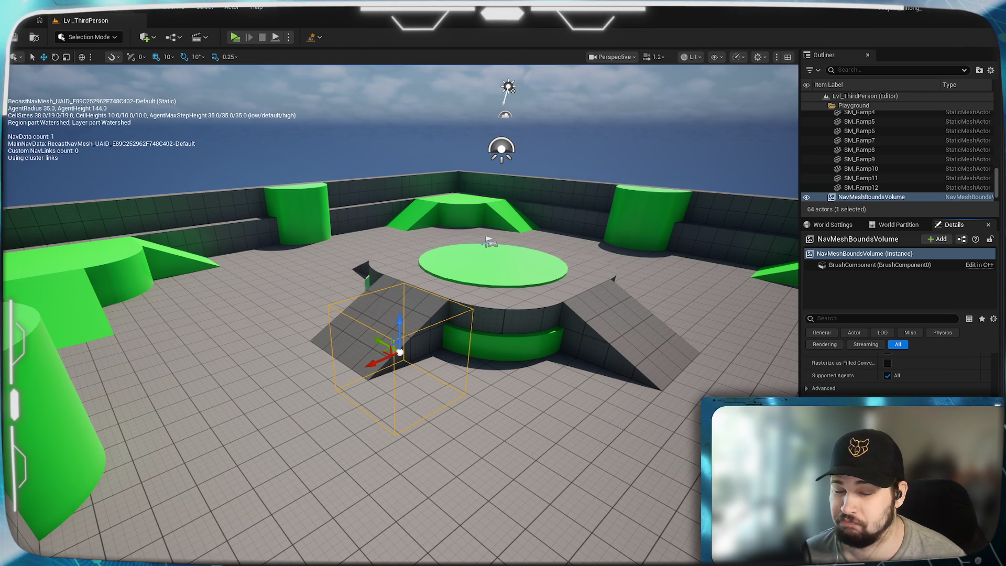
pyautogui.scroll(-2, 572, 384)
pyautogui.moveTo(572, 384)
pyautogui.mouseDown()
pyautogui.moveTo(540, 356)
pyautogui.moveTo(571, 345)
pyautogui.moveTo(576, 330)
pyautogui.moveTo(555, 341)
pyautogui.mouseUp()
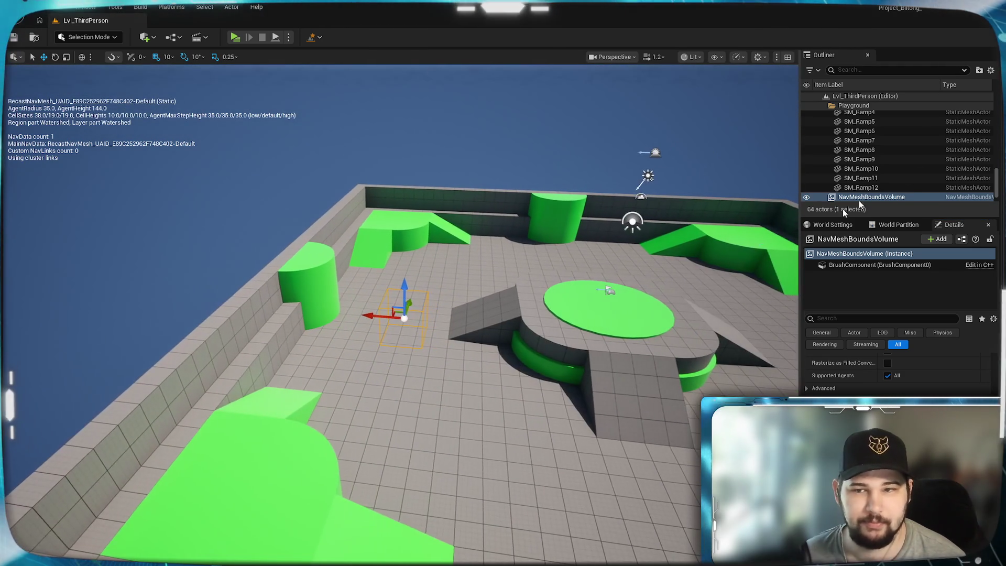
pyautogui.scroll(3, 890, 361)
pyautogui.scroll(1, 893, 359)
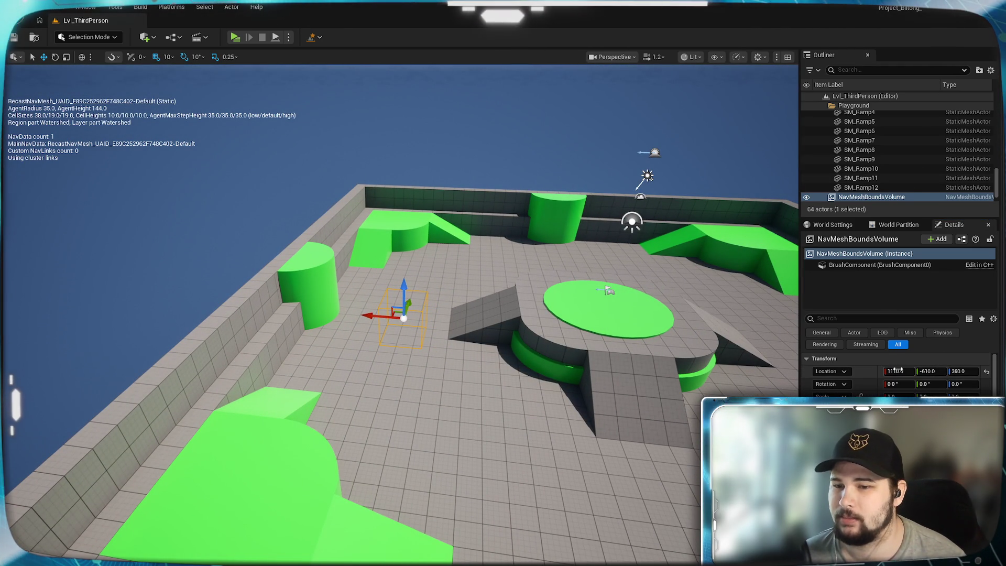
# Set the Nav Mesh Bounds Volume's Location to 0, 0, 0
pyautogui.click(896, 371)
pyautogui.write('0')
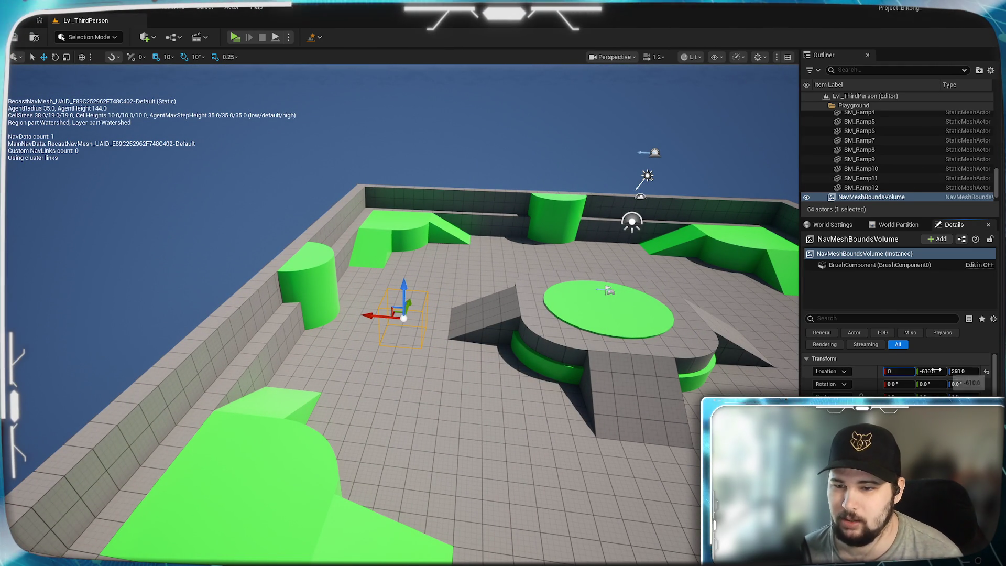
pyautogui.press('Tab')
pyautogui.write('0')
pyautogui.press('Tab')
pyautogui.write('0')
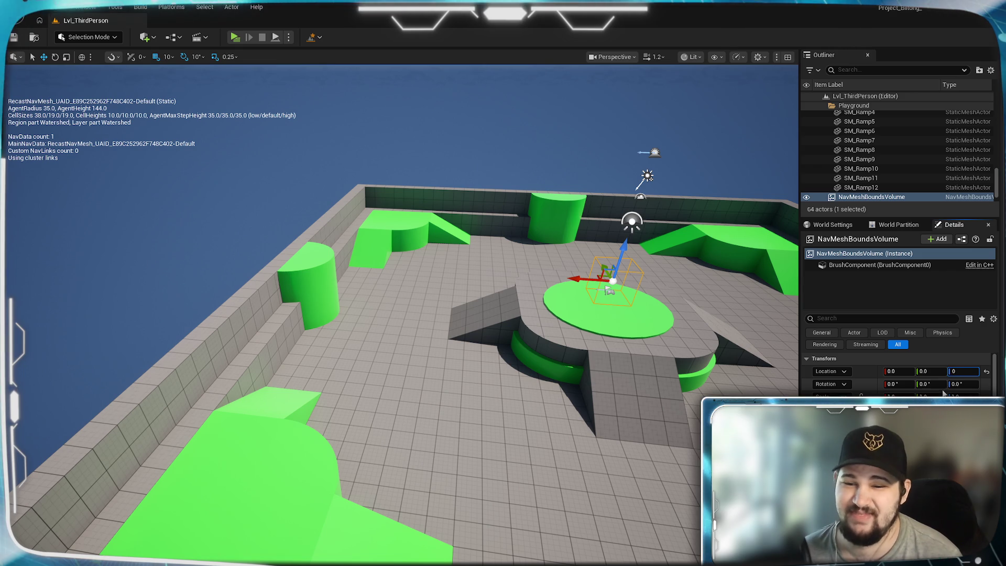
pyautogui.press('Tab')
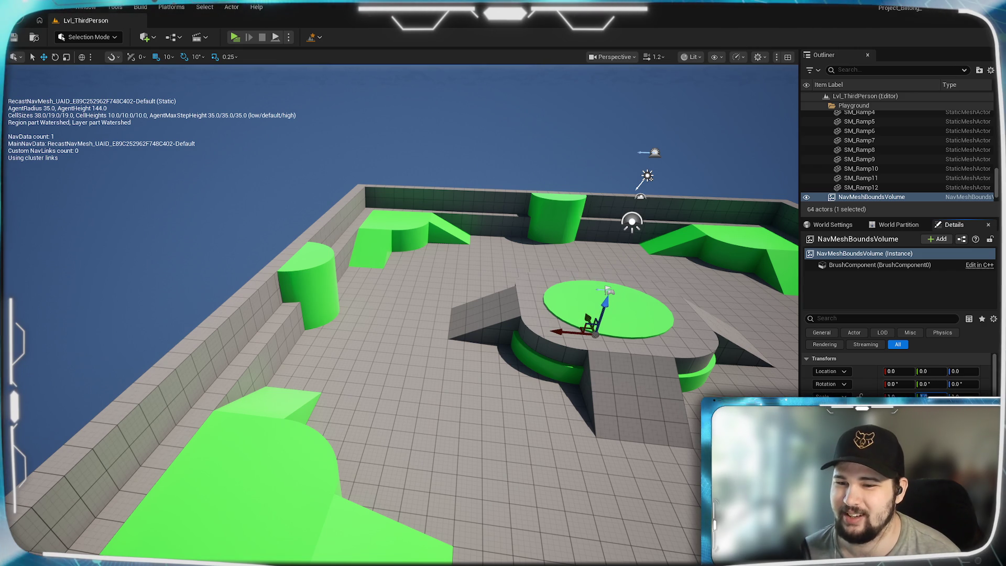
# Raise the volume's scale (Y to 20, plus X and Z) until navmesh covers floor and platforms
pyautogui.write('10')
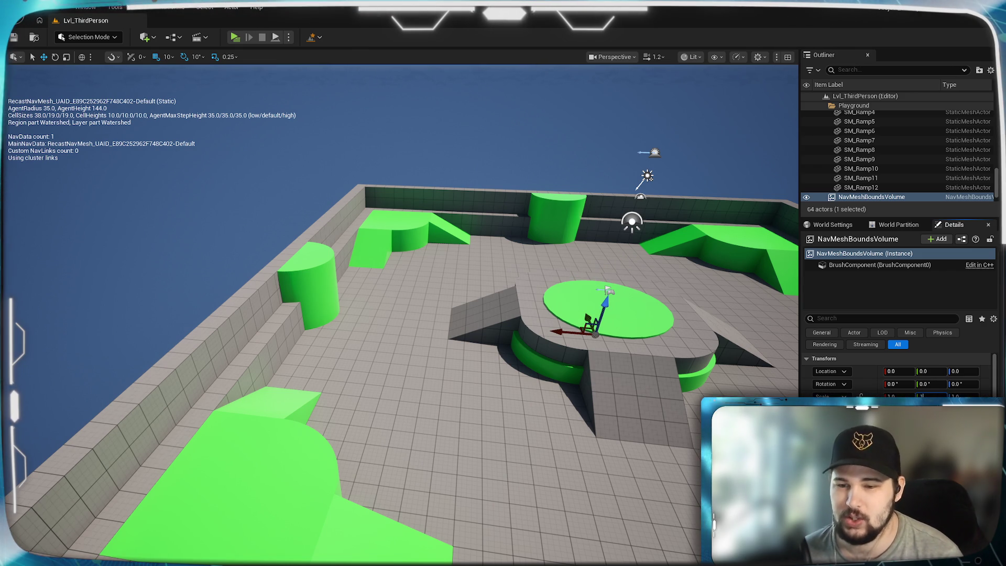
pyautogui.press('Return')
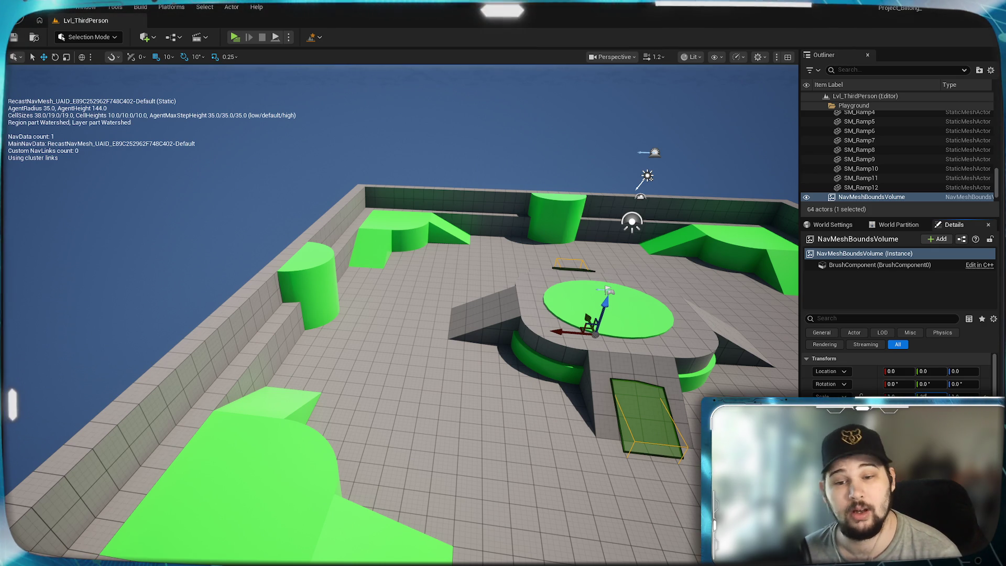
pyautogui.write('20')
pyautogui.press('Return')
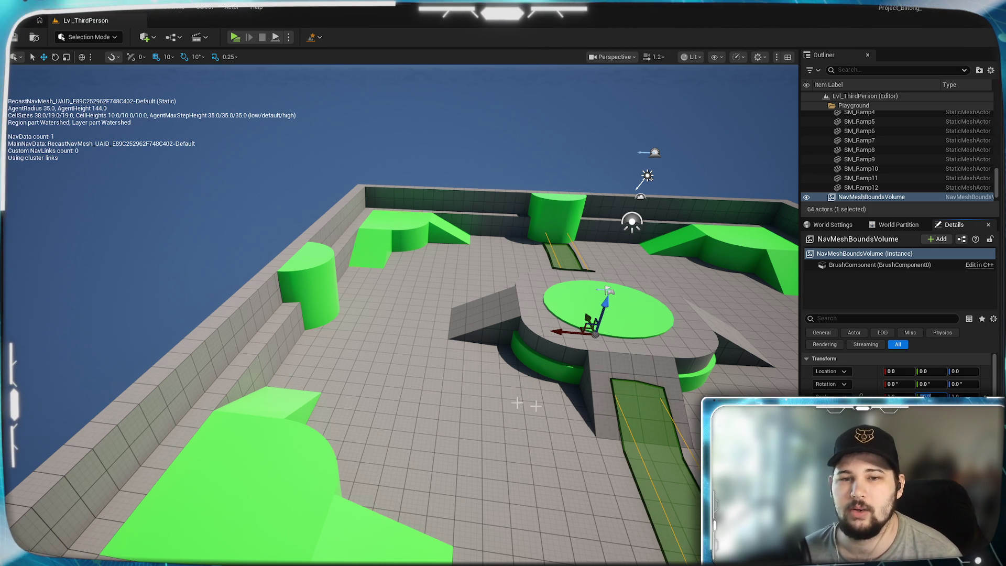
pyautogui.moveTo(517, 403); pyautogui.dragTo(344, 404)
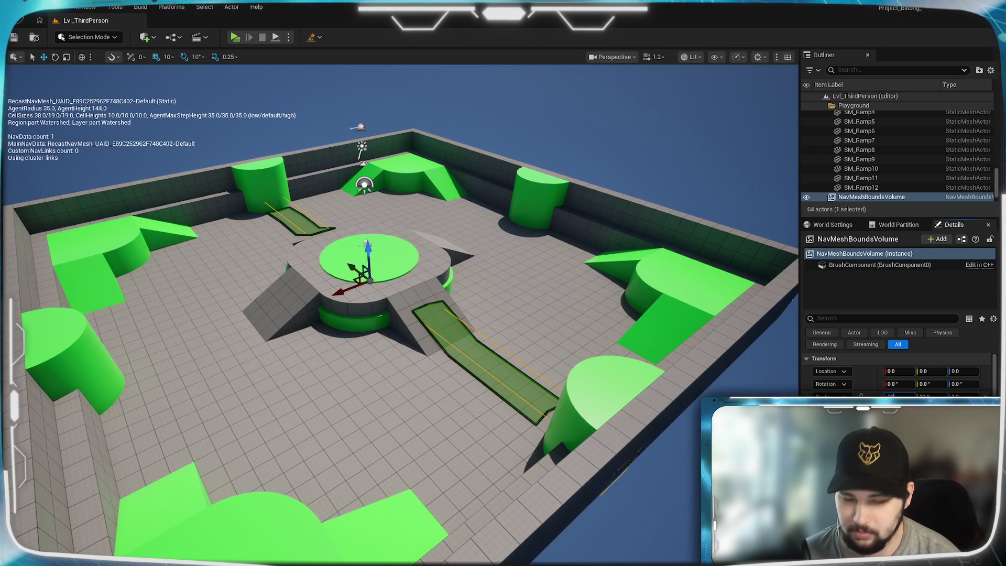
pyautogui.press('Return')
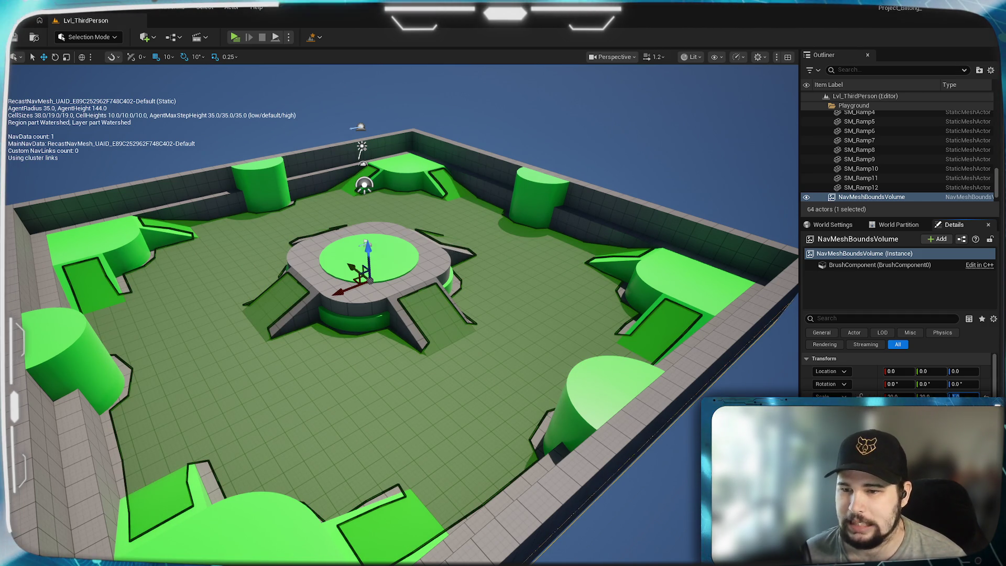
pyautogui.press('Return')
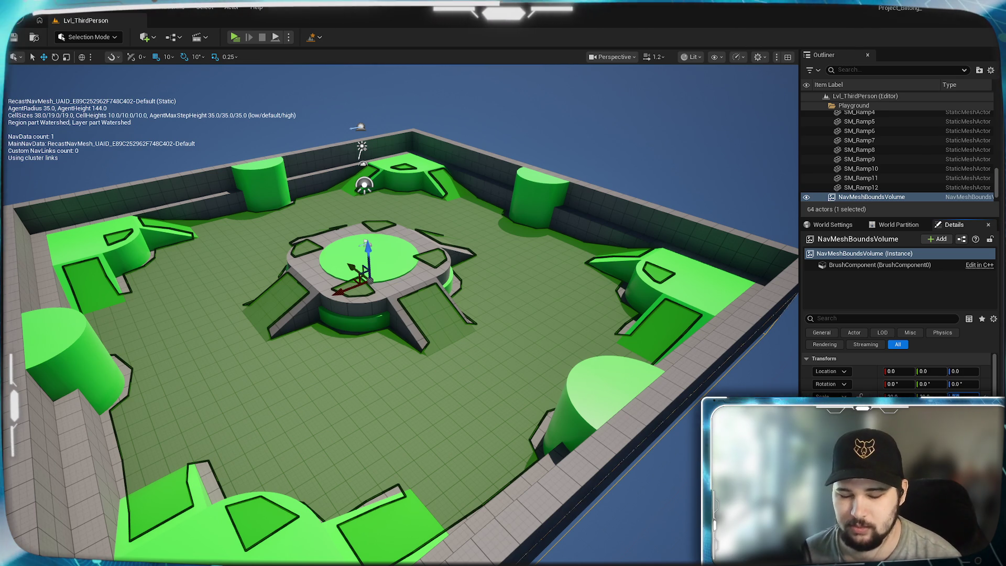
# Try Location Z values of 8, 10, 100 and 1000 on the NavMeshBoundsVolume, settling on 400
pyautogui.moveTo(943, 394); pyautogui.dragTo(946, 394)
pyautogui.moveTo(398, 315)
pyautogui.mouseDown()
pyautogui.moveTo(440, 335)
pyautogui.moveTo(471, 330)
pyautogui.moveTo(472, 273)
pyautogui.moveTo(555, 273)
pyautogui.moveTo(516, 245)
pyautogui.moveTo(524, 230)
pyautogui.moveTo(503, 241)
pyautogui.moveTo(514, 225)
pyautogui.moveTo(493, 251)
pyautogui.moveTo(506, 215)
pyautogui.moveTo(500, 241)
pyautogui.mouseUp()
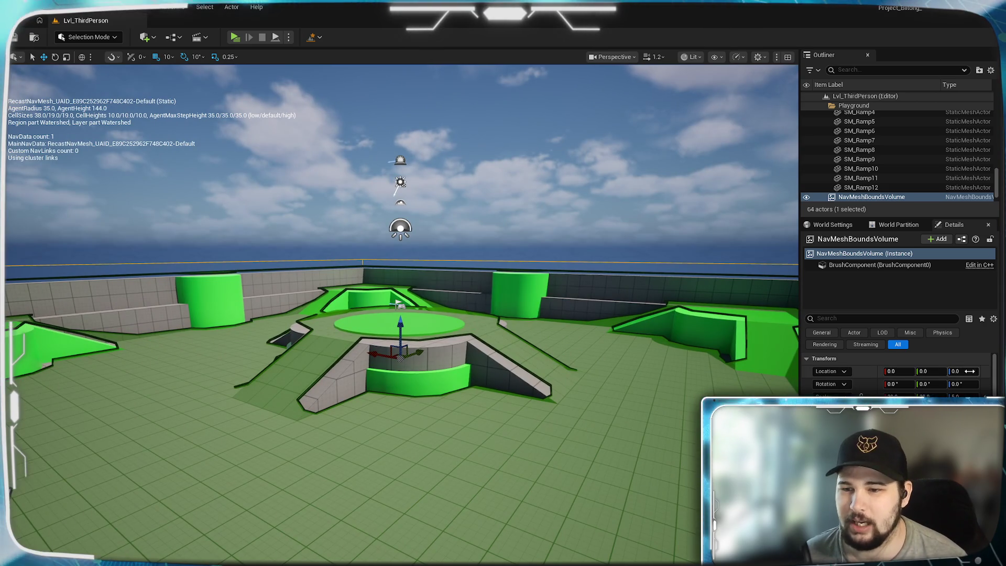
pyautogui.moveTo(969, 371); pyautogui.dragTo(975, 371)
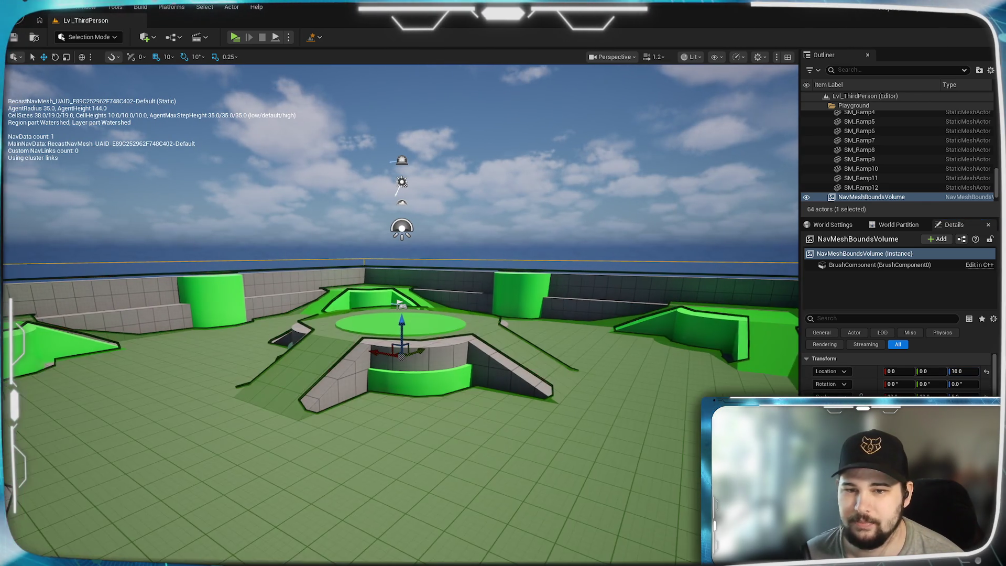
pyautogui.moveTo(398, 262)
pyautogui.mouseDown()
pyautogui.moveTo(367, 294)
pyautogui.moveTo(367, 335)
pyautogui.moveTo(367, 299)
pyautogui.mouseUp()
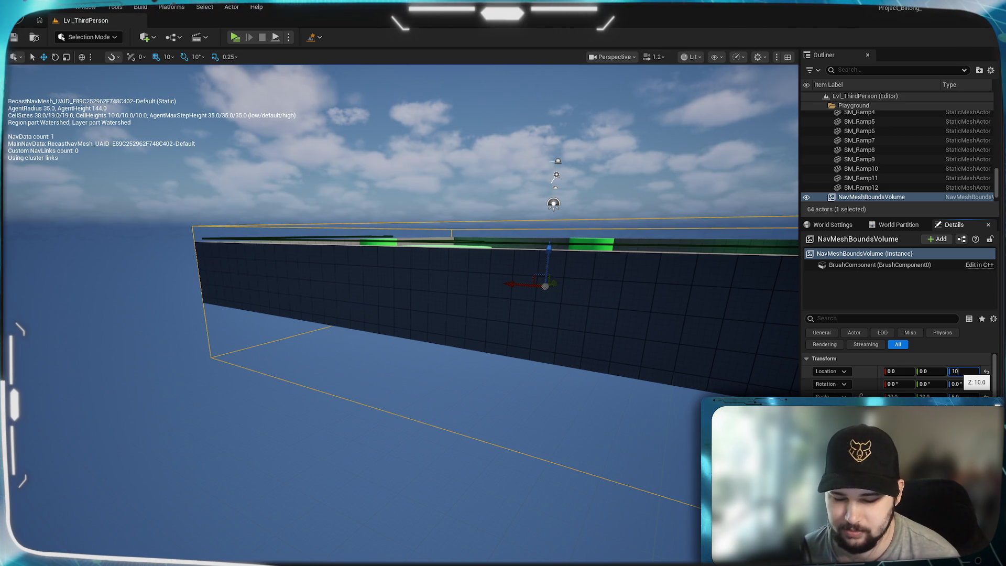
pyautogui.write('0.0')
pyautogui.press('Return')
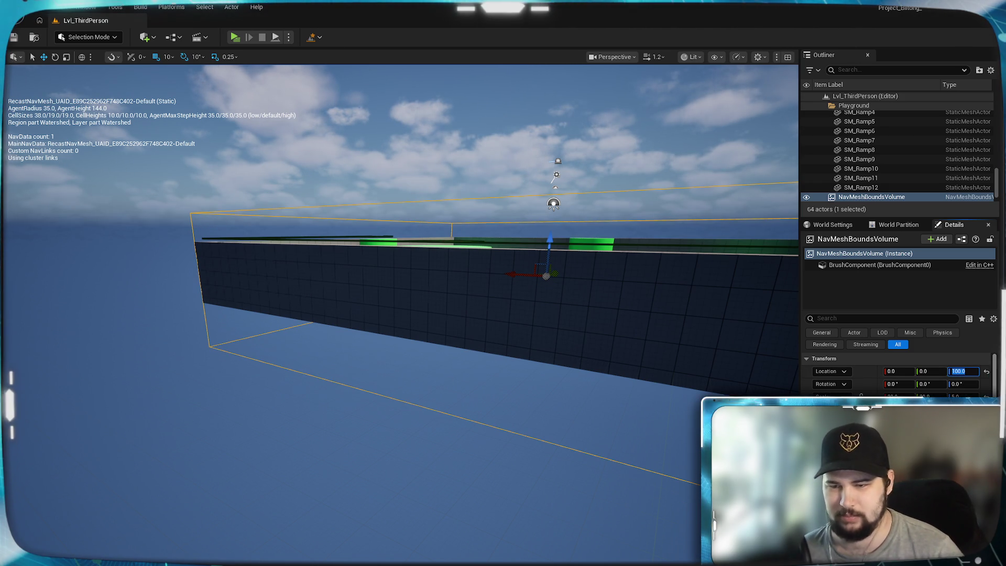
pyautogui.write('400')
pyautogui.press('Return')
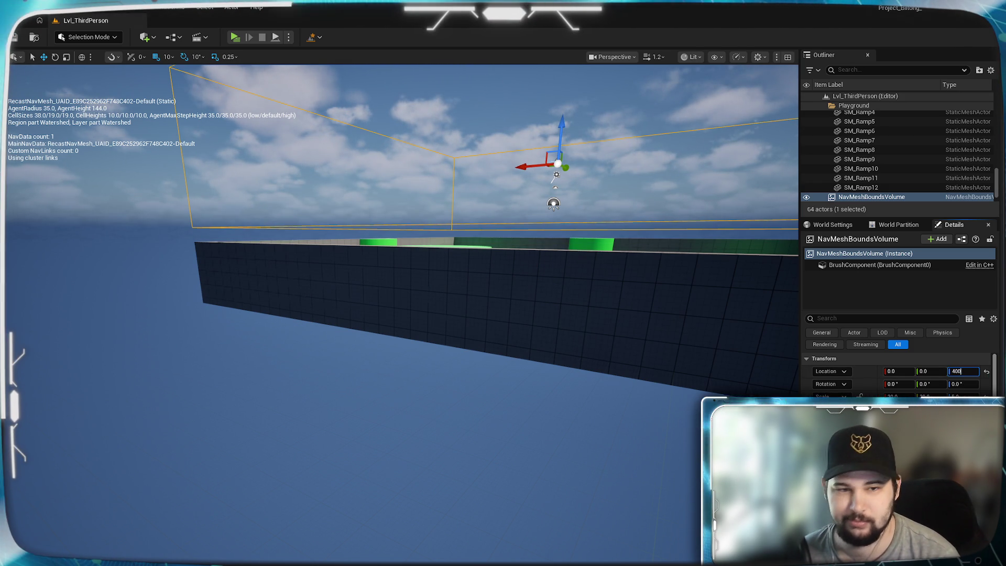
pyautogui.press('Return')
# Orbit and zoom the viewport to confirm the green navmesh covers the arena floor and platforms
pyautogui.moveTo(587, 406)
pyautogui.mouseDown()
pyautogui.moveTo(571, 377)
pyautogui.moveTo(568, 316)
pyautogui.mouseUp()
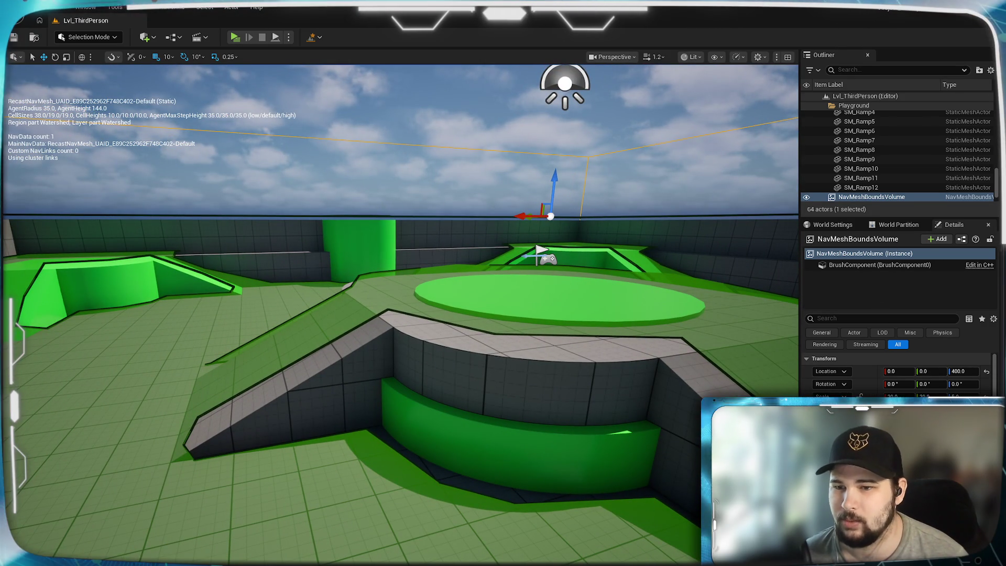
pyautogui.scroll(-3, 898, 374)
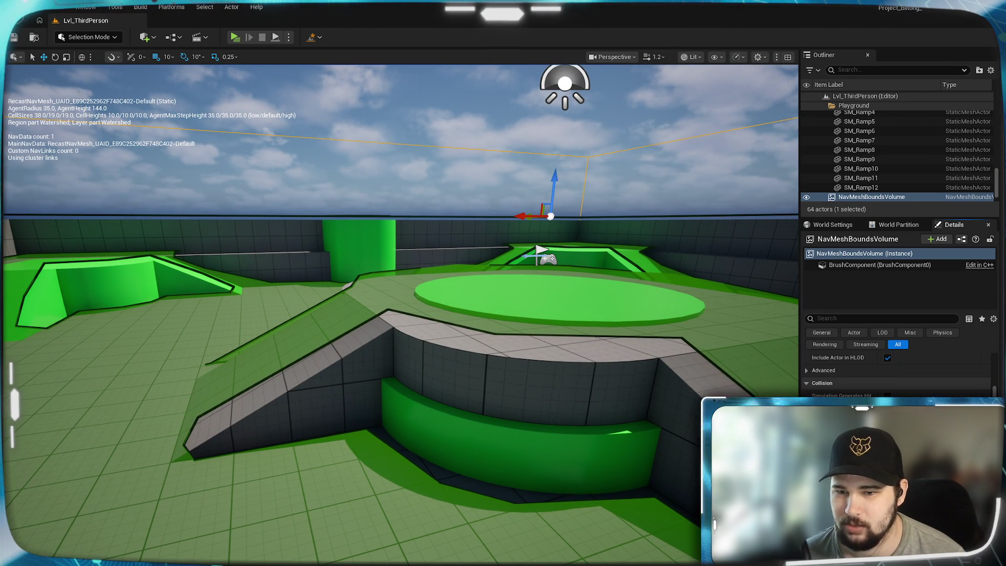
pyautogui.scroll(-2, 898, 367)
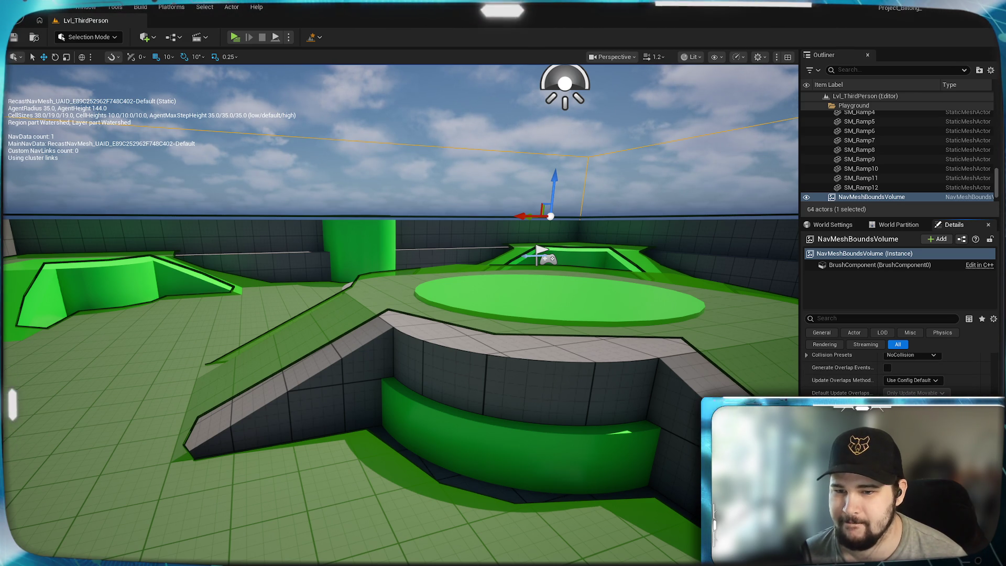
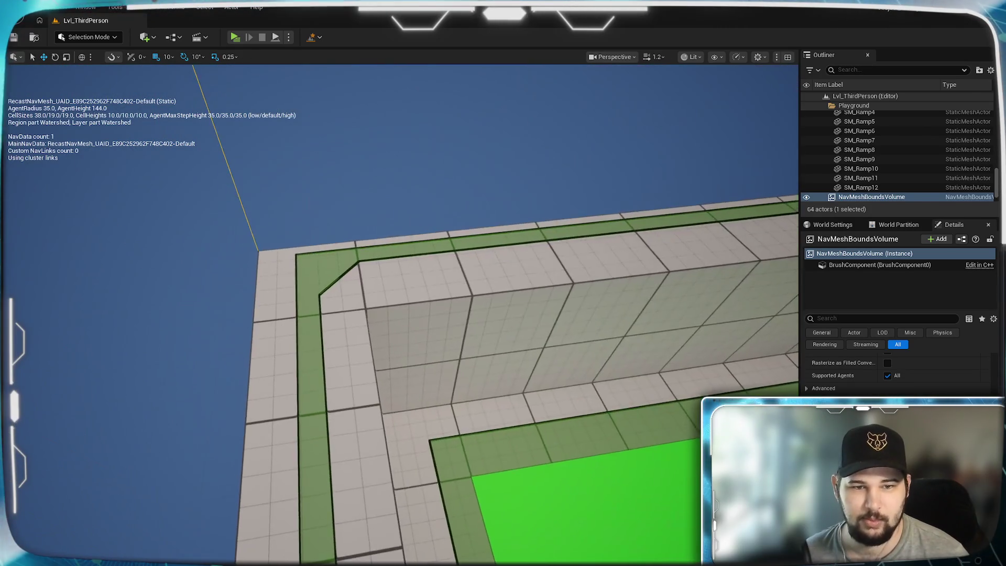
# Frame the nav mesh bounds volume and orbit the viewport to inspect the level from several sides
pyautogui.press('f')
pyautogui.moveTo(398, 314); pyautogui.dragTo(497, 314)
pyautogui.moveTo(379, 411); pyautogui.dragTo(441, 411)
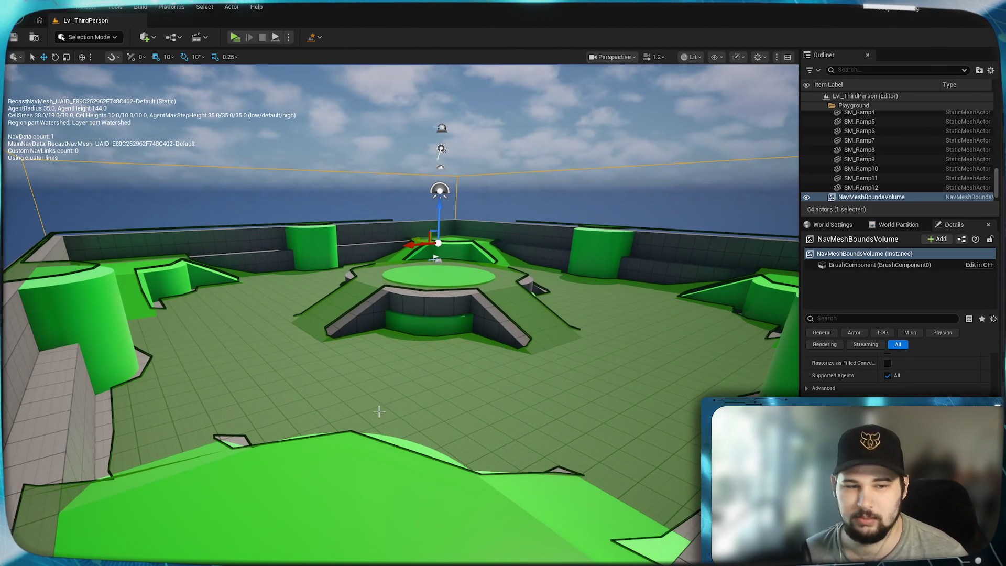
pyautogui.moveTo(440, 314)
pyautogui.mouseDown()
pyautogui.moveTo(361, 241)
pyautogui.moveTo(356, 262)
pyautogui.mouseUp()
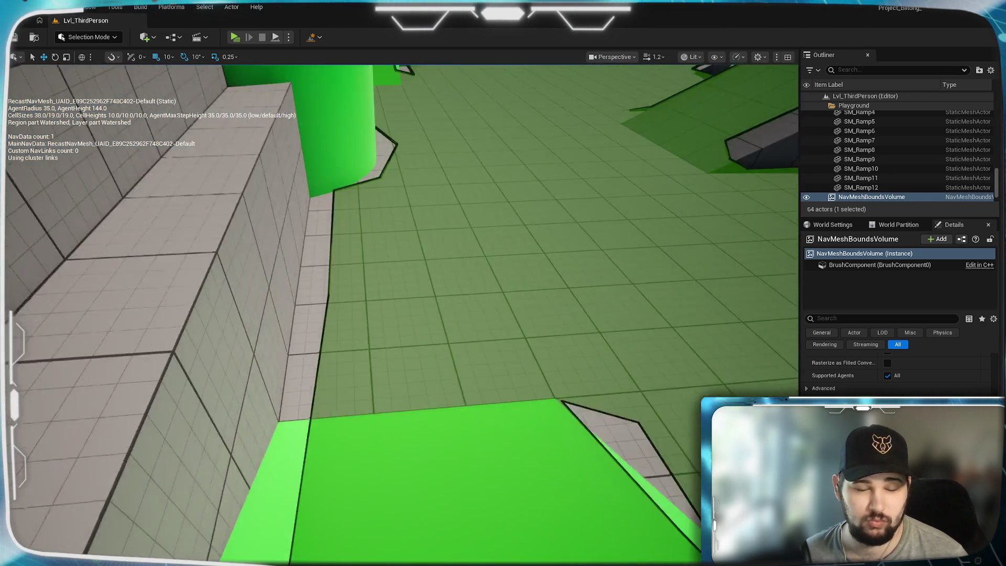
pyautogui.press('f')
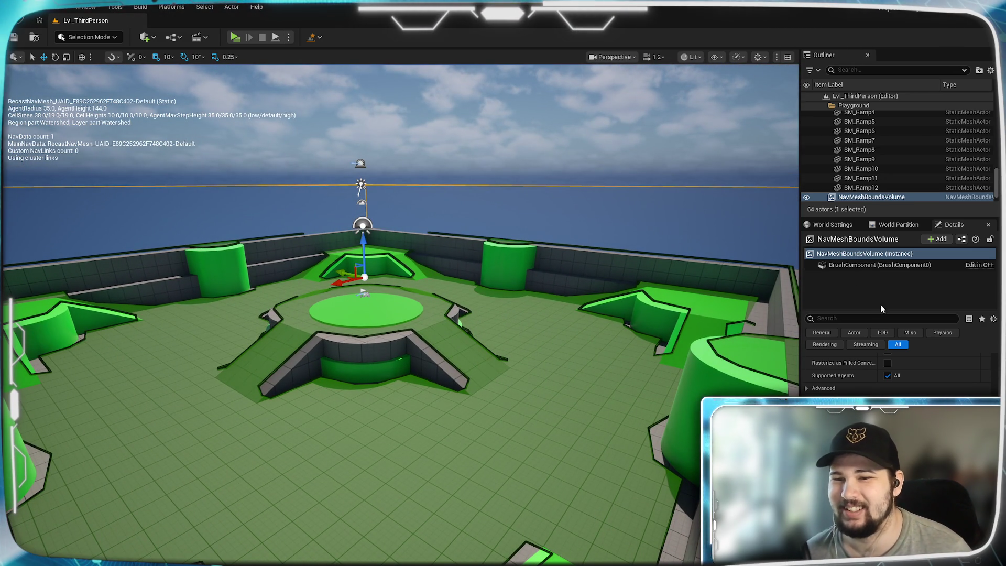
pyautogui.scroll(10, 890, 367)
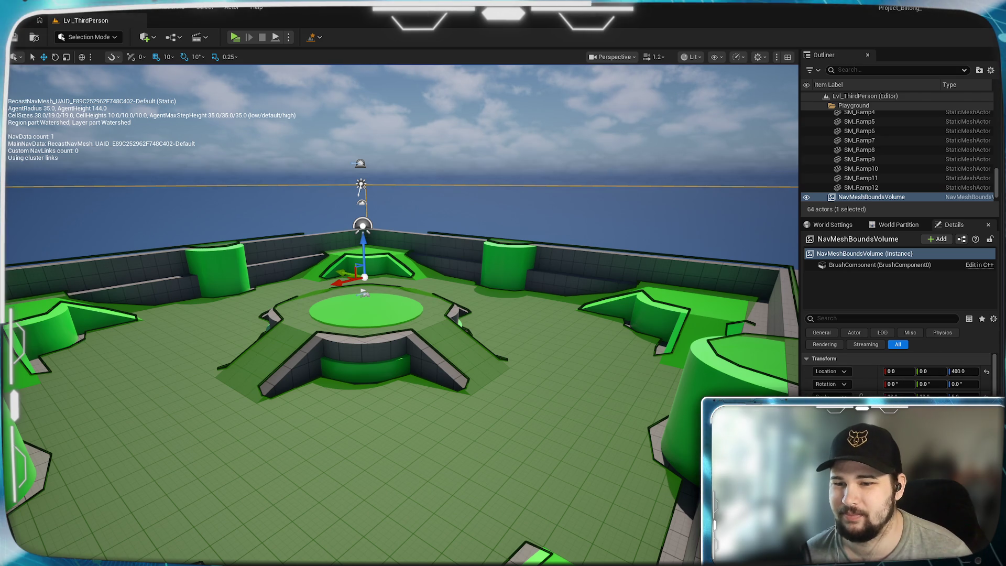
pyautogui.scroll(5, 878, 202)
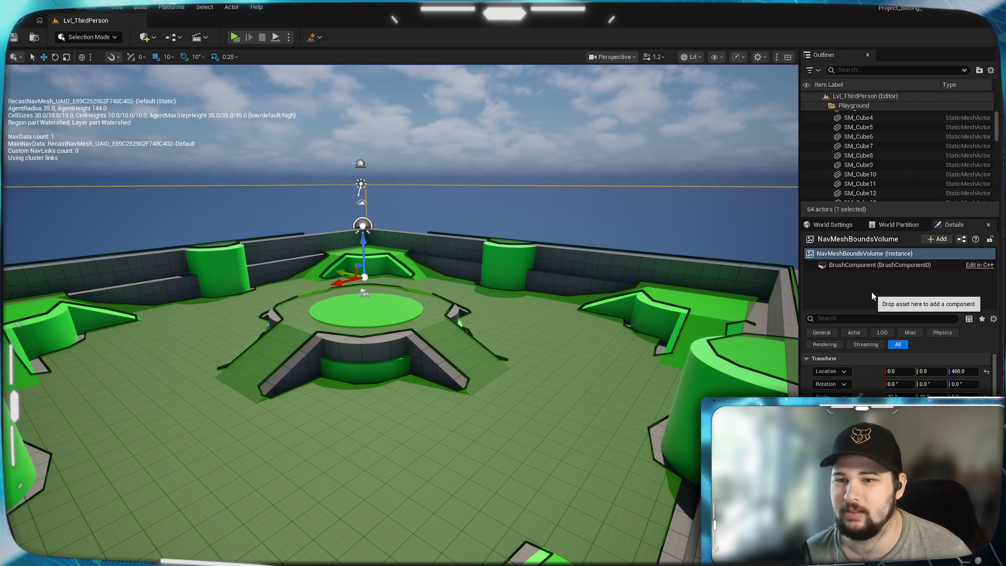
pyautogui.scroll(4, 897, 165)
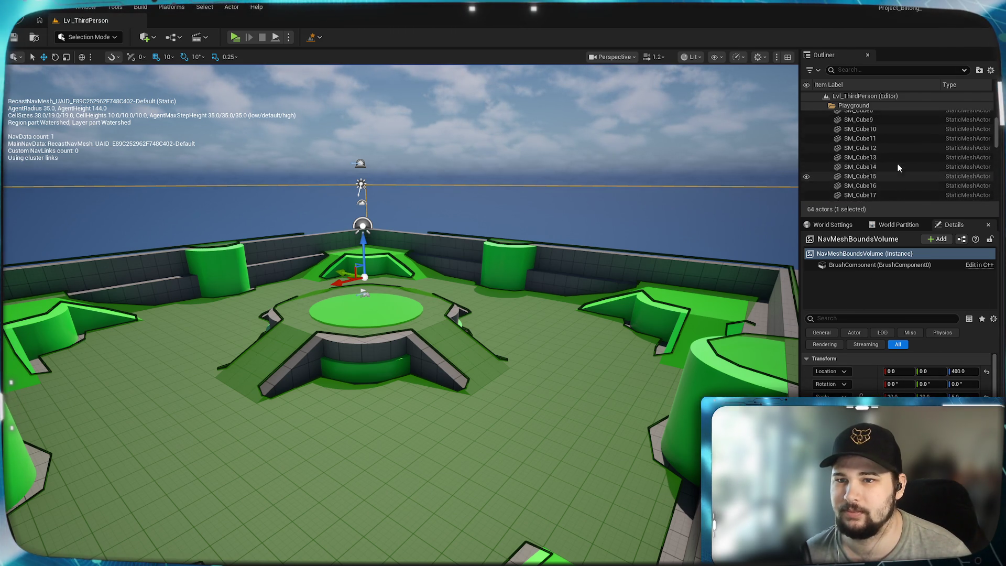
pyautogui.scroll(2, 898, 168)
# Select NavMeshBoundsVolume in the Outliner, keep its original name, and frame the whole arena around it
pyautogui.click(824, 182)
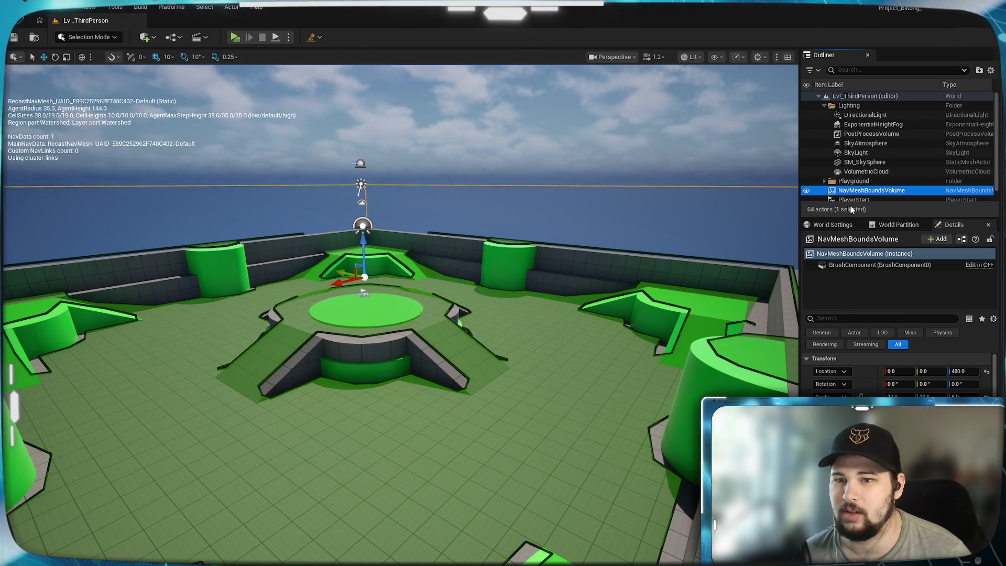
pyautogui.scroll(-1, 863, 153)
pyautogui.press('F2')
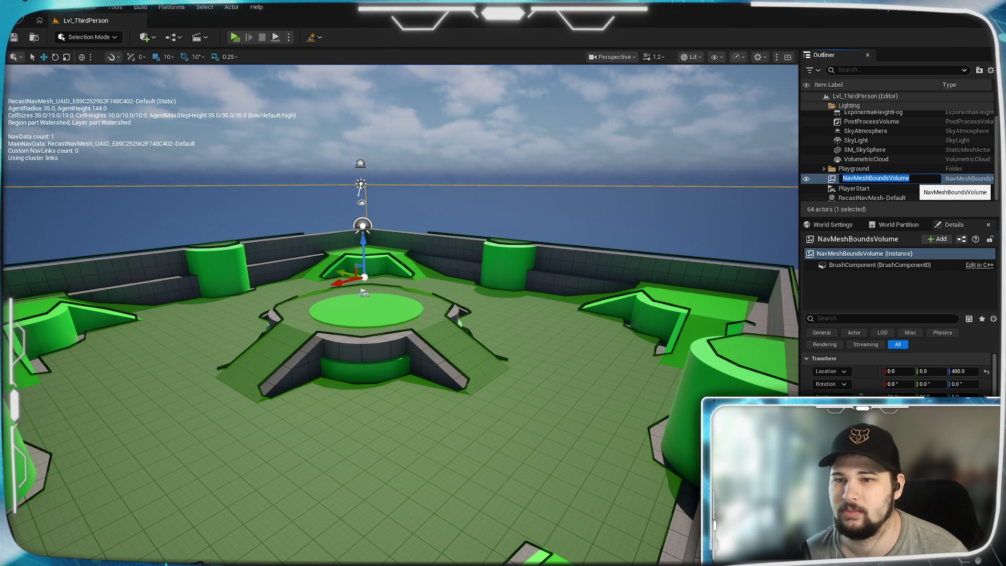
pyautogui.press('Return')
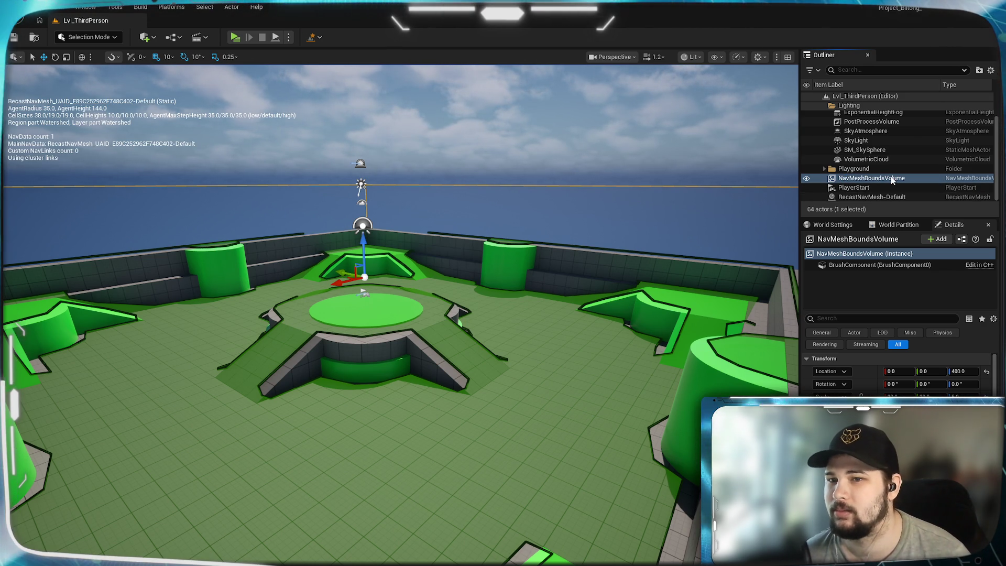
pyautogui.press('f')
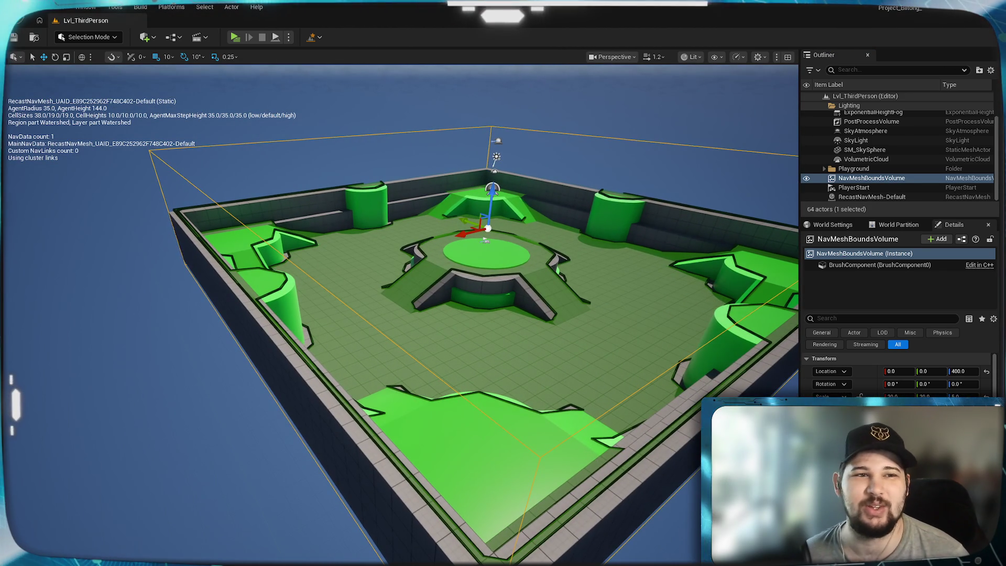
pyautogui.moveTo(346, 110)
pyautogui.mouseDown()
pyautogui.moveTo(325, 114)
pyautogui.moveTo(336, 112)
pyautogui.mouseUp()
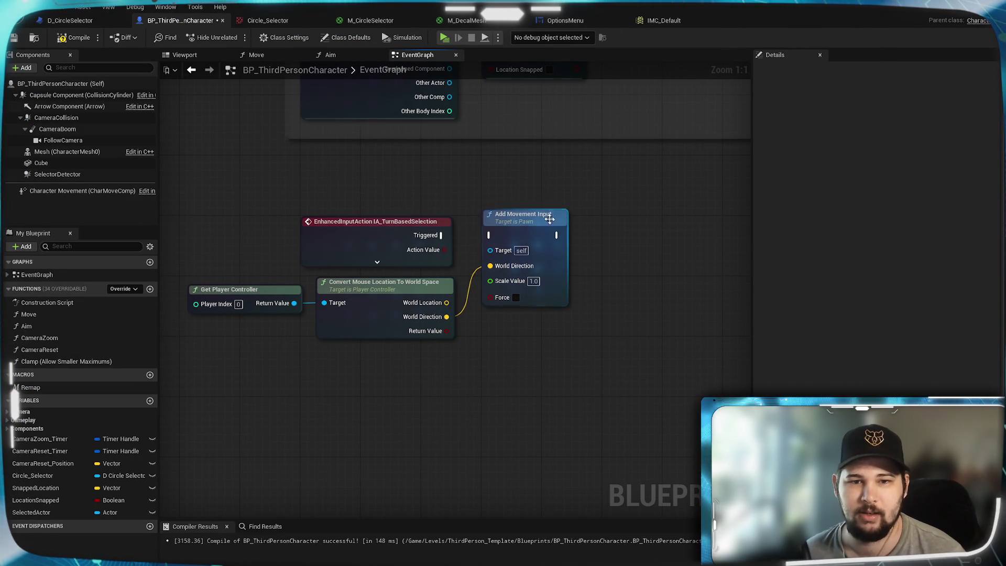
# Pull Add Movement Input away from the Triggered event and search all actions for 'navmesh'
pyautogui.moveTo(524, 215)
pyautogui.mouseDown()
pyautogui.moveTo(536, 336)
pyautogui.moveTo(359, 374)
pyautogui.mouseUp()
pyautogui.rightClick(565, 296)
pyautogui.write('nav')
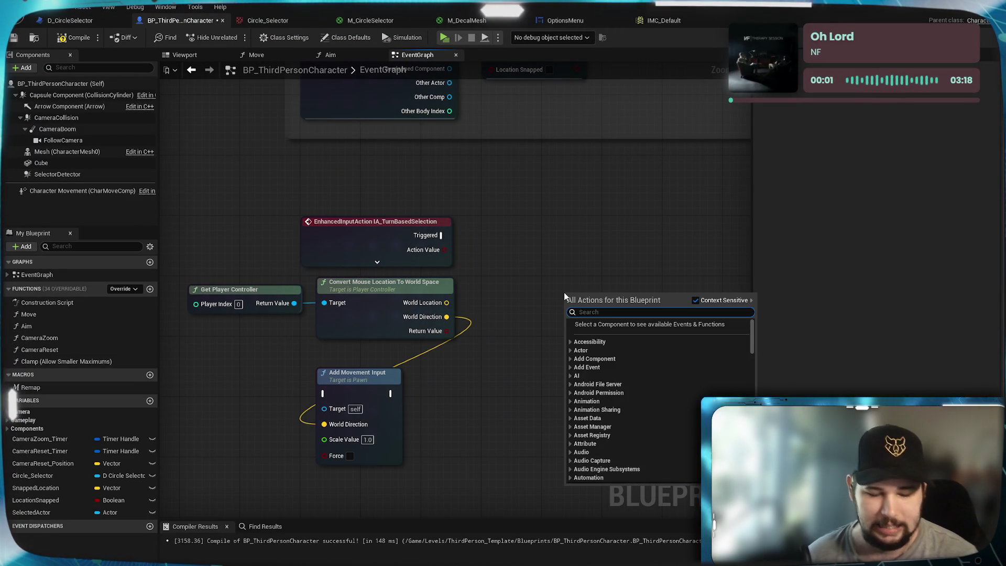
pyautogui.write('mesh')
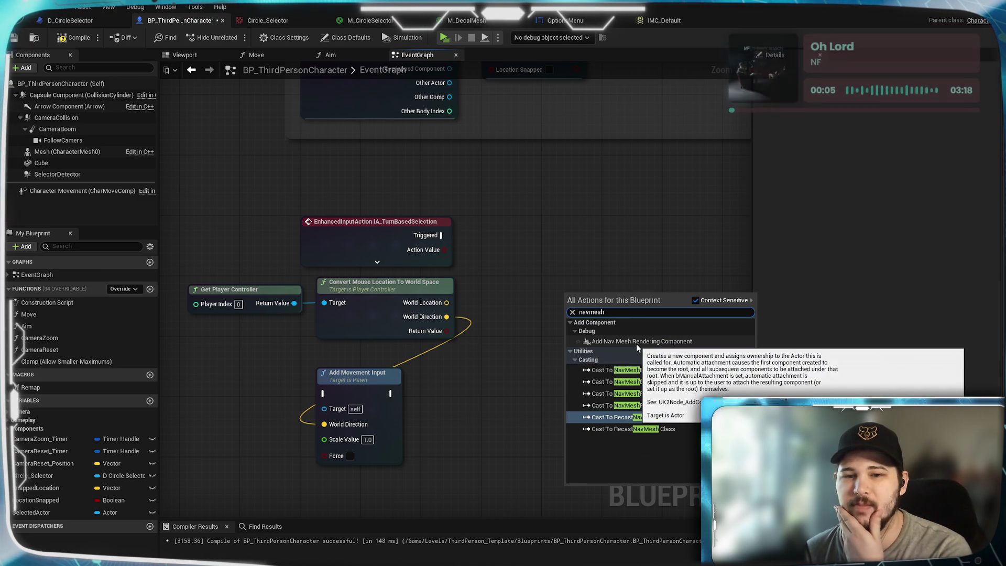
pyautogui.click(695, 300)
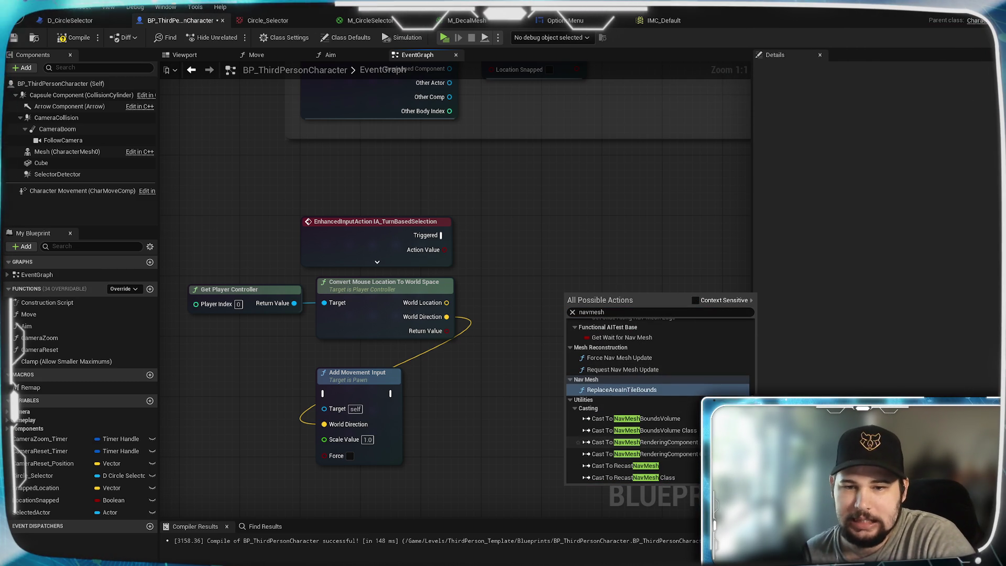
# Close the navmesh action list without adding a node, then compile BP_ThirdPersonCharacter and minimize the editor
pyautogui.scroll(2, 634, 398)
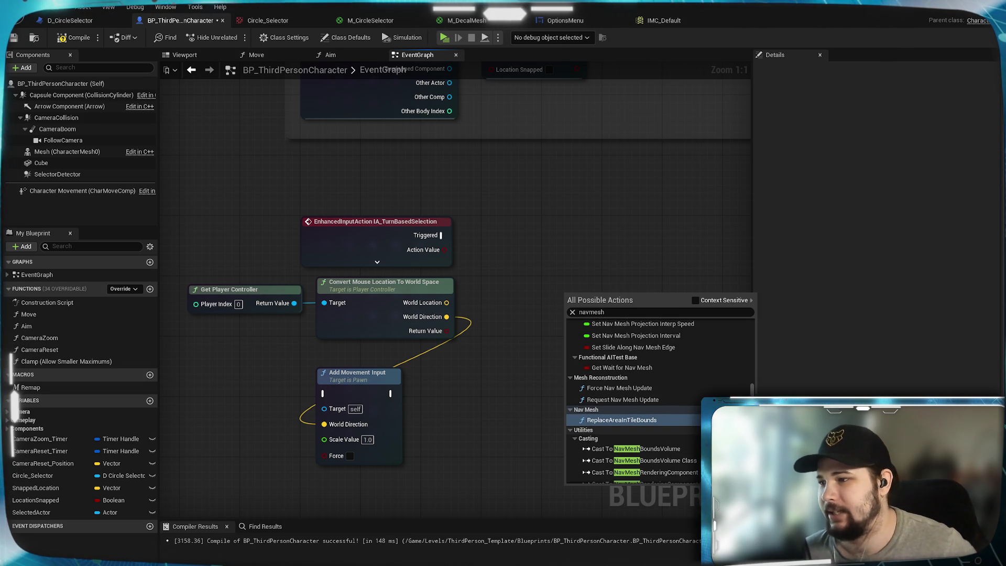
pyautogui.scroll(1, 634, 398)
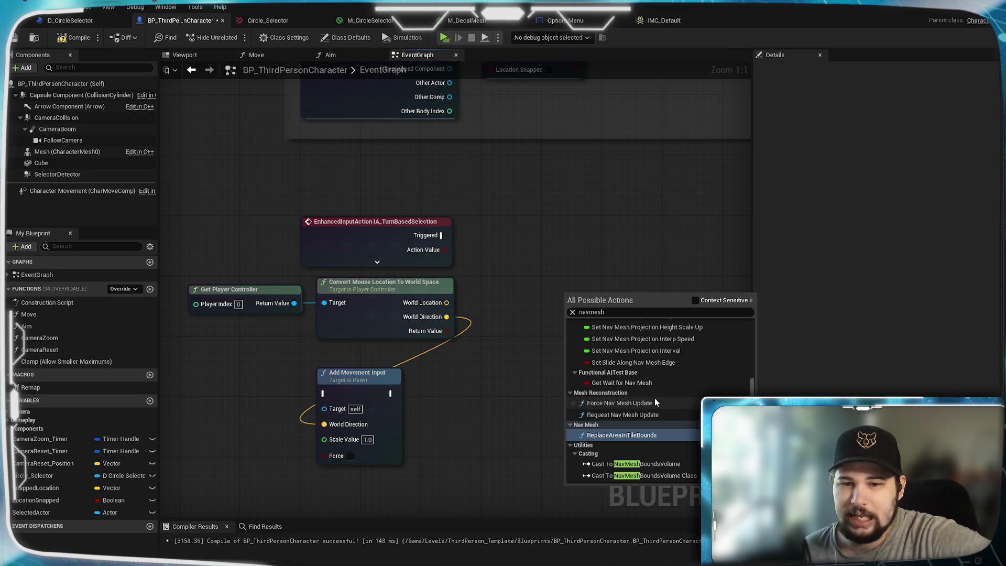
pyautogui.scroll(5, 681, 391)
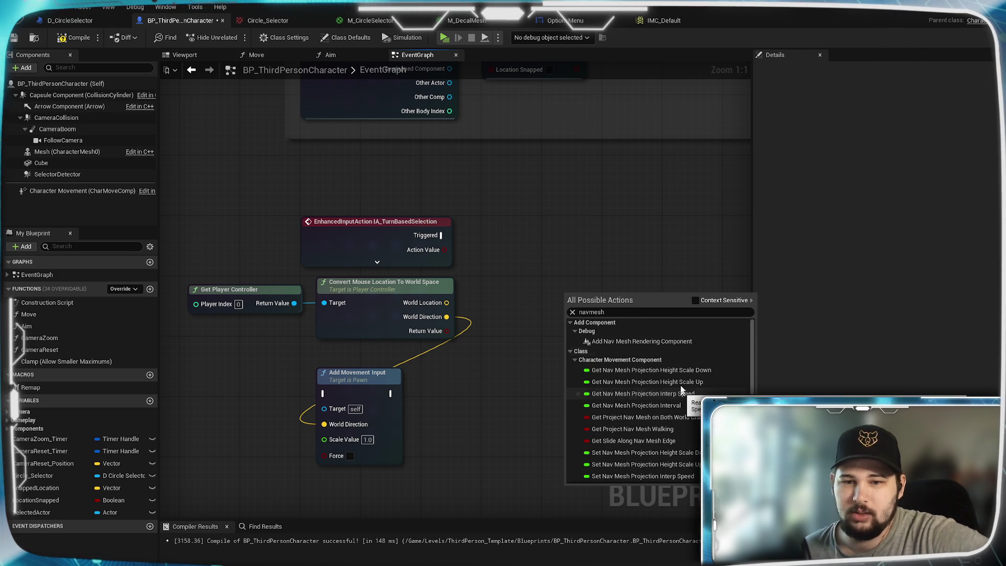
pyautogui.scroll(-4, 702, 332)
pyautogui.scroll(-2, 702, 332)
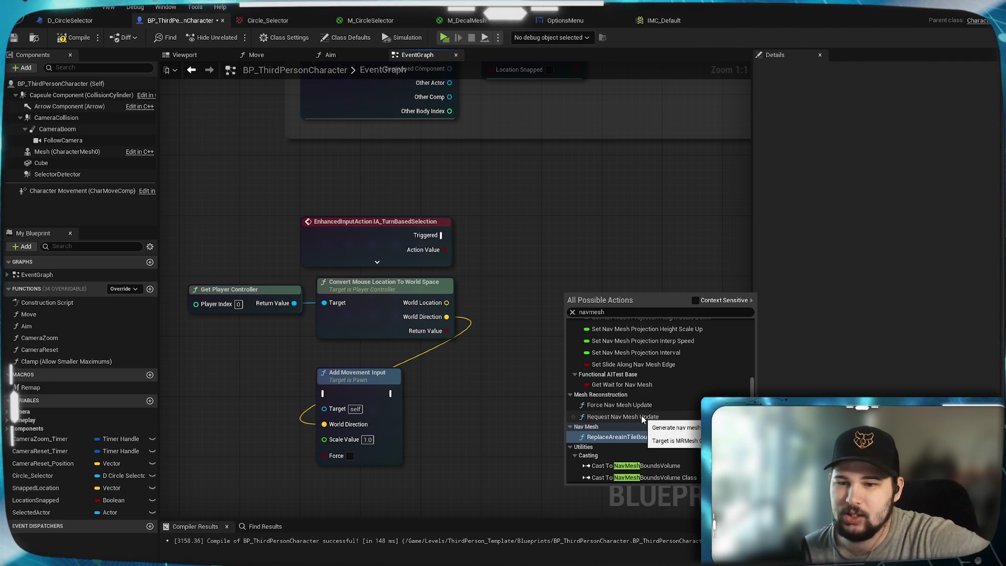
pyautogui.scroll(-2, 673, 419)
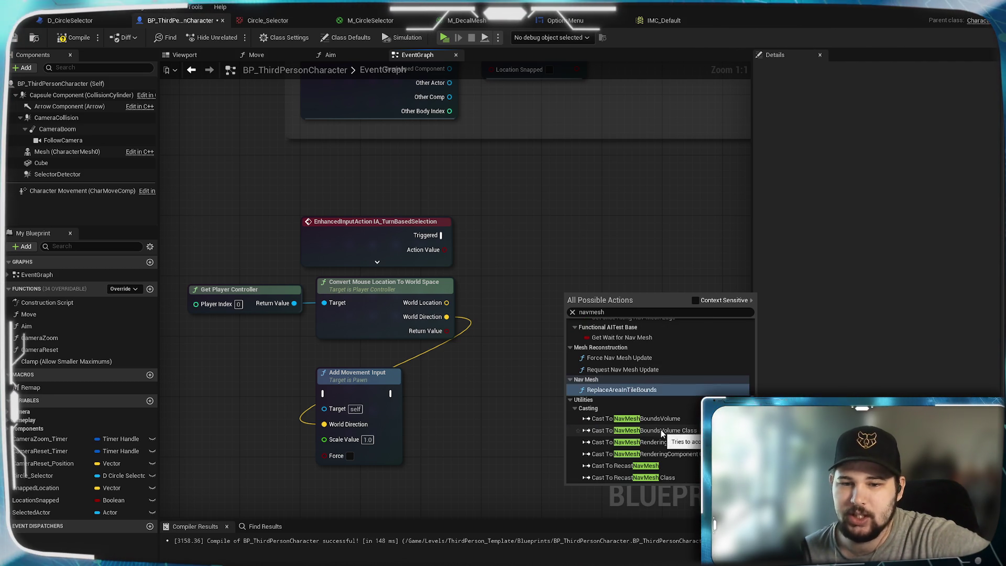
pyautogui.scroll(3, 686, 406)
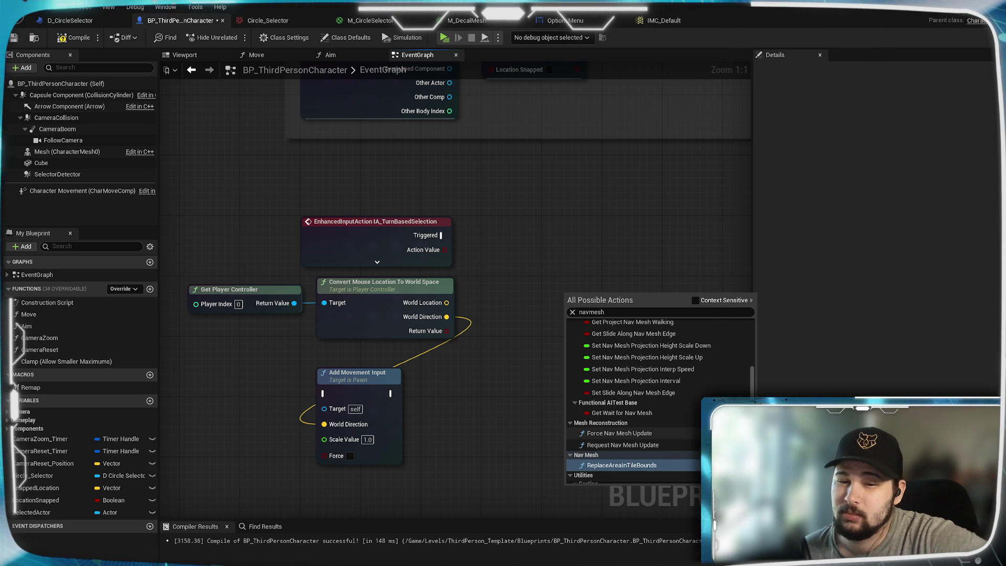
pyautogui.scroll(4, 655, 445)
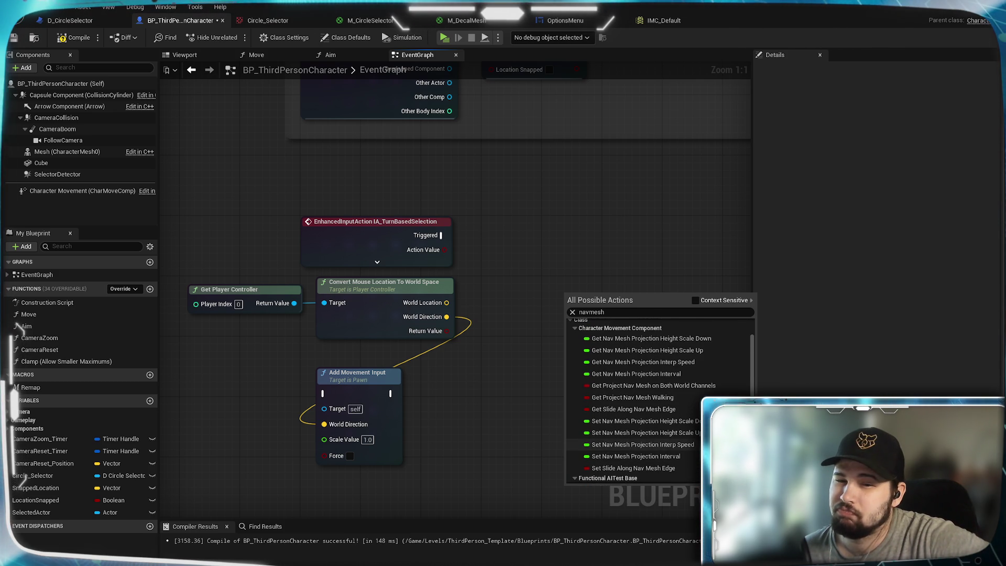
pyautogui.scroll(-1, 644, 445)
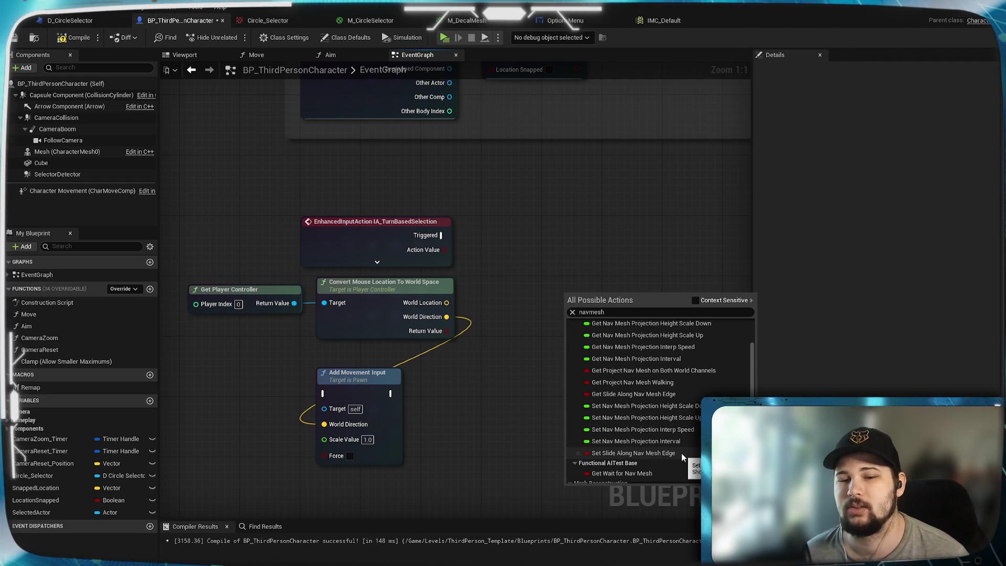
pyautogui.scroll(3, 682, 458)
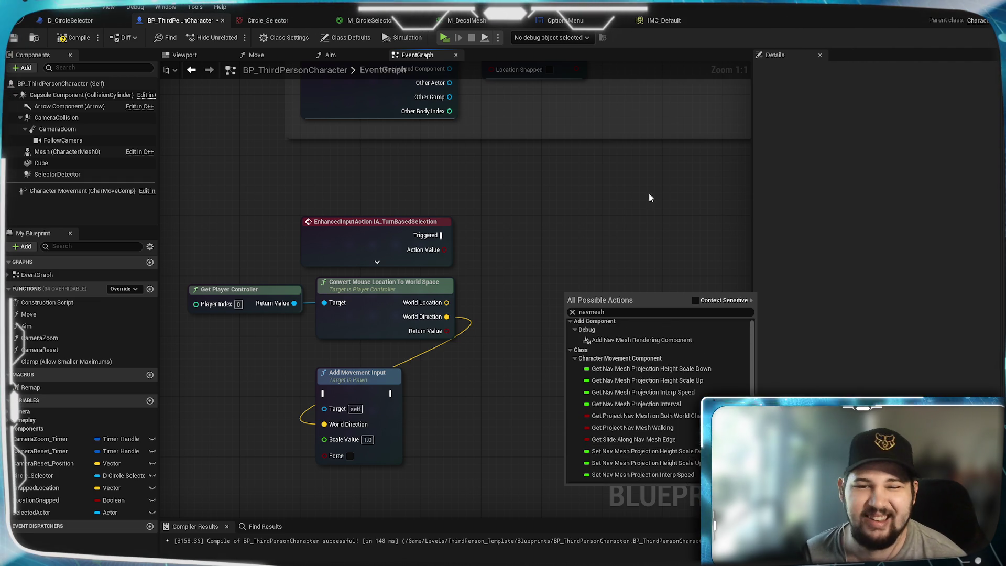
pyautogui.click(541, 261)
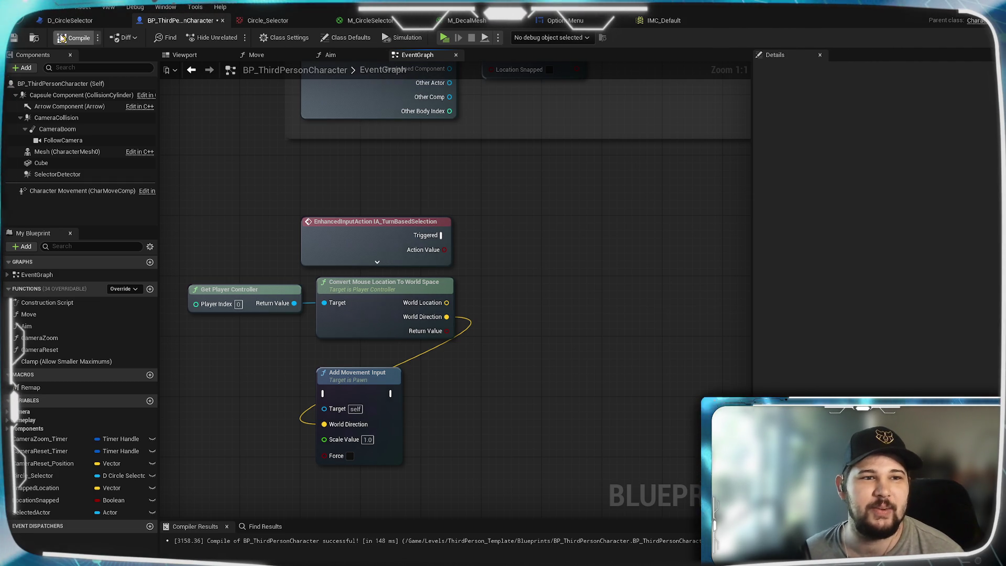
pyautogui.click(14, 38)
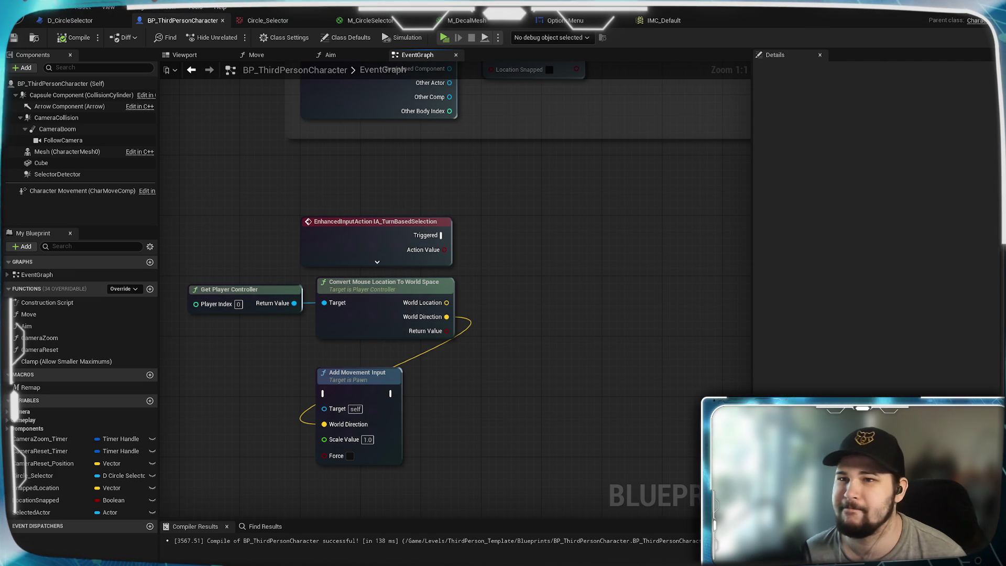
pyautogui.click(955, 12)
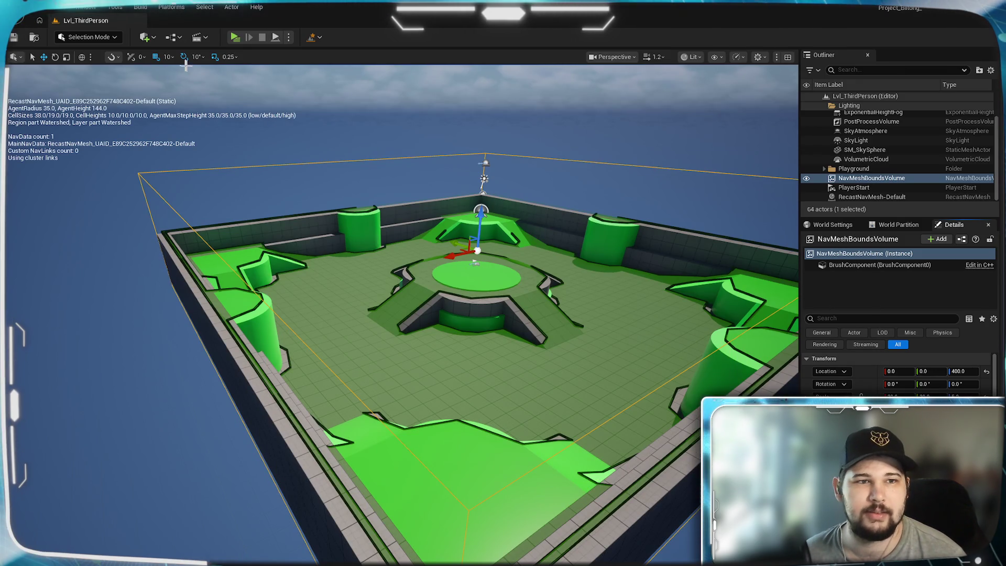
pyautogui.click(145, 36)
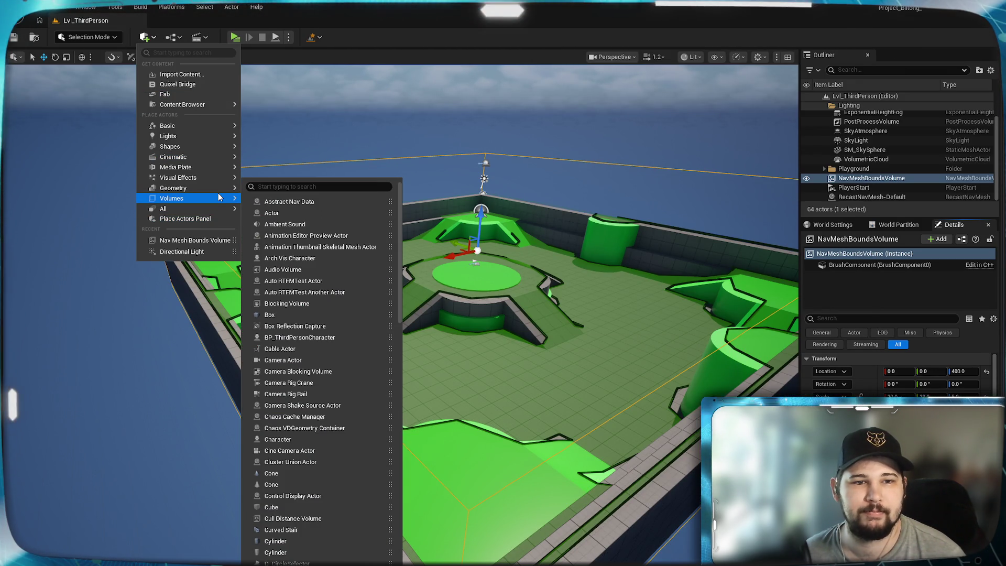
pyautogui.moveTo(219, 197)
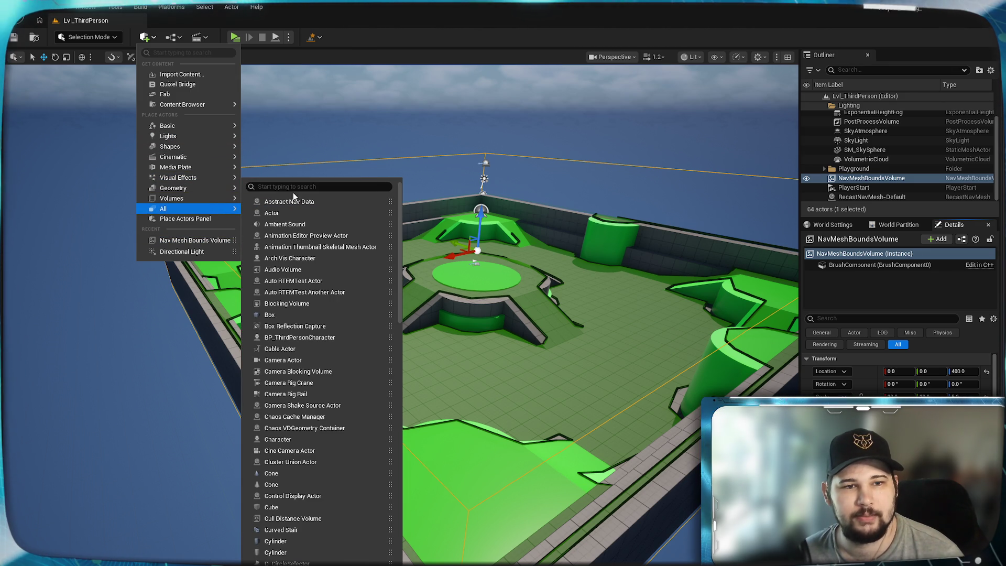
pyautogui.write('nav')
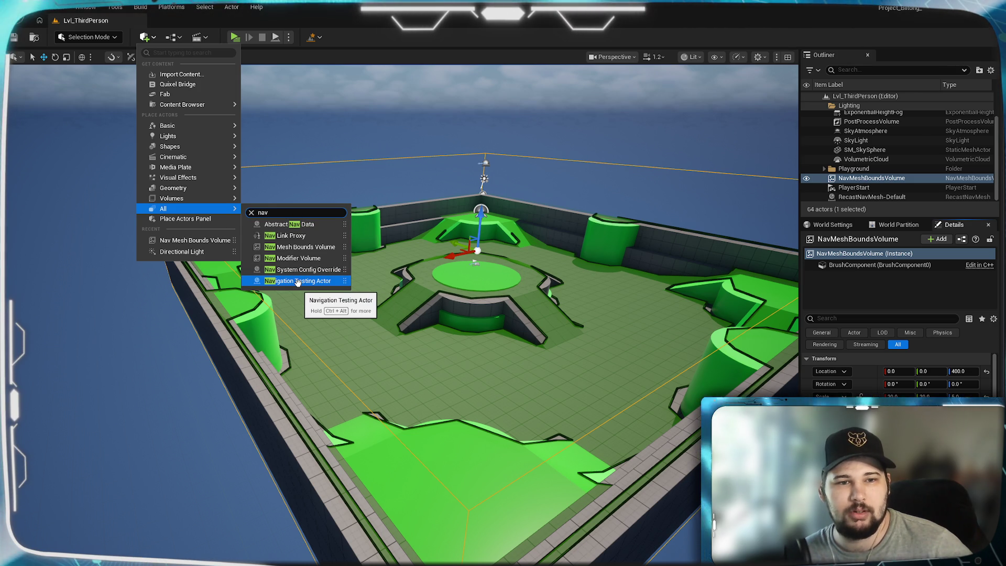
pyautogui.press('Escape')
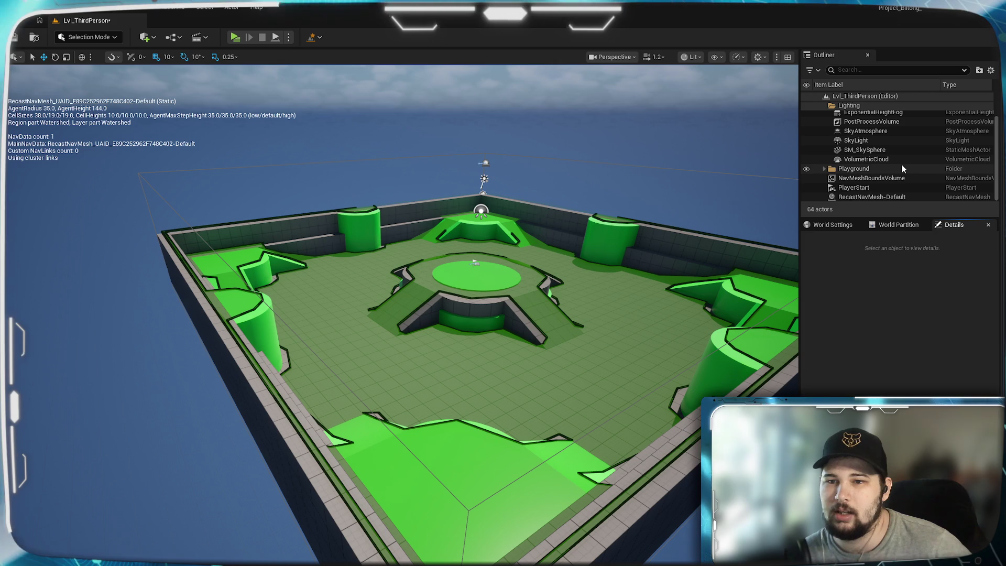
# Select Floor, collapse the Playground folder, and select RecastNavMesh-Default in the Outliner
pyautogui.scroll(1, 901, 164)
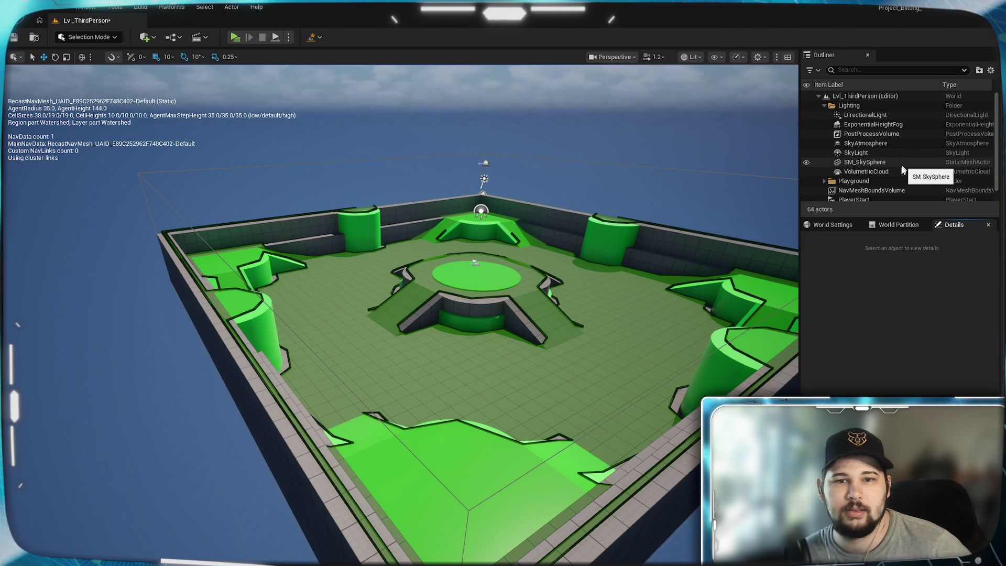
pyautogui.click(474, 262)
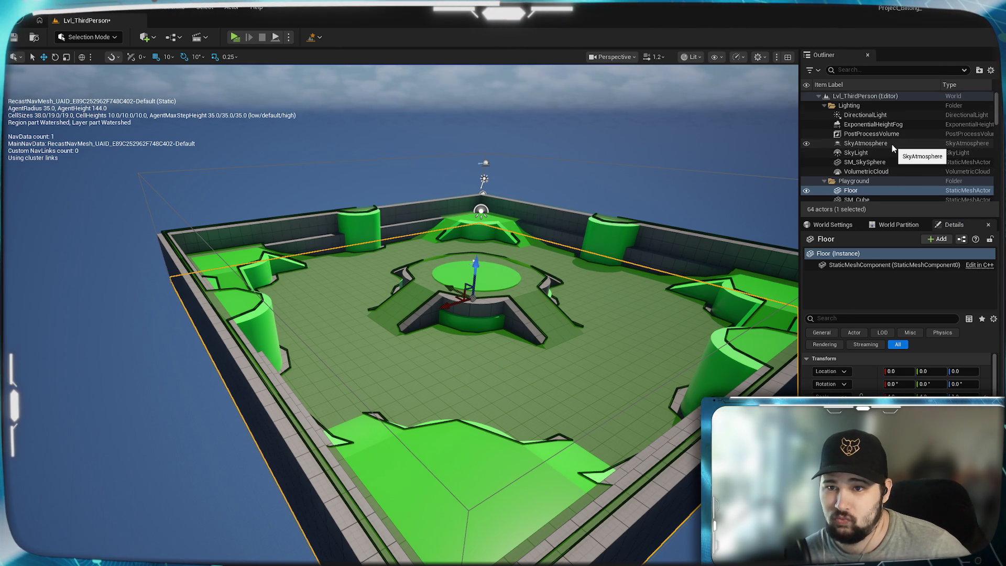
pyautogui.scroll(-5, 893, 146)
pyautogui.scroll(4, 891, 143)
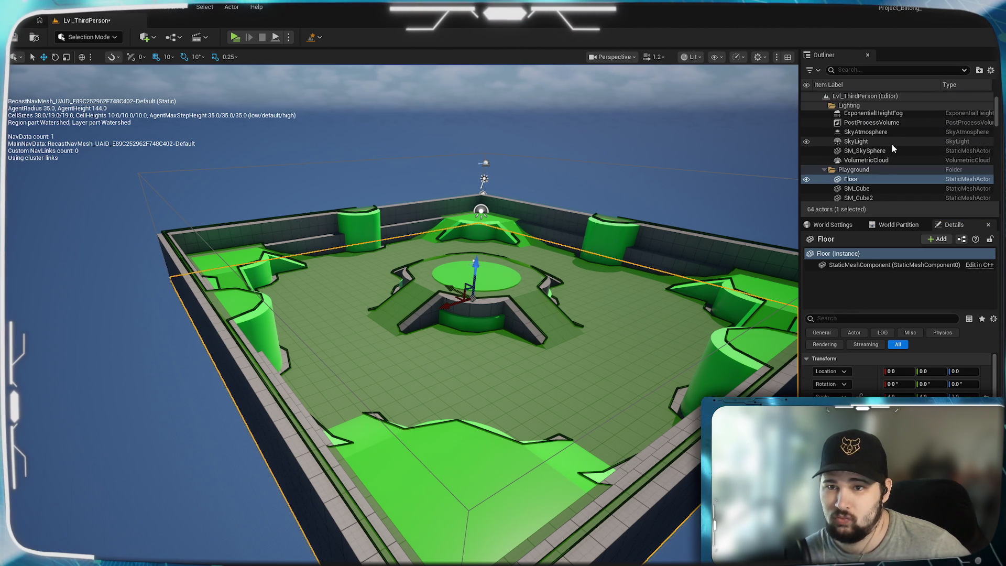
pyautogui.click(824, 168)
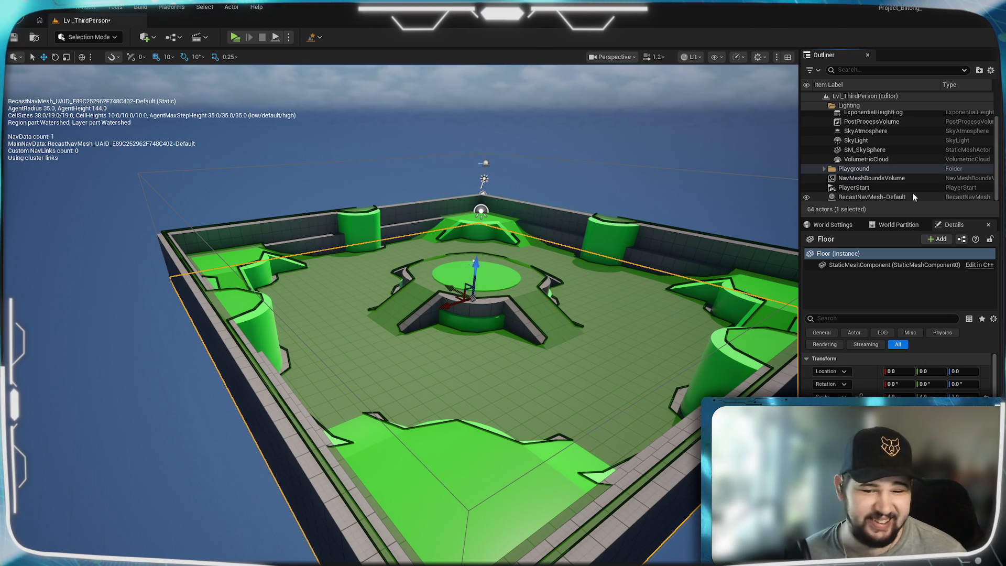
pyautogui.scroll(1, 893, 166)
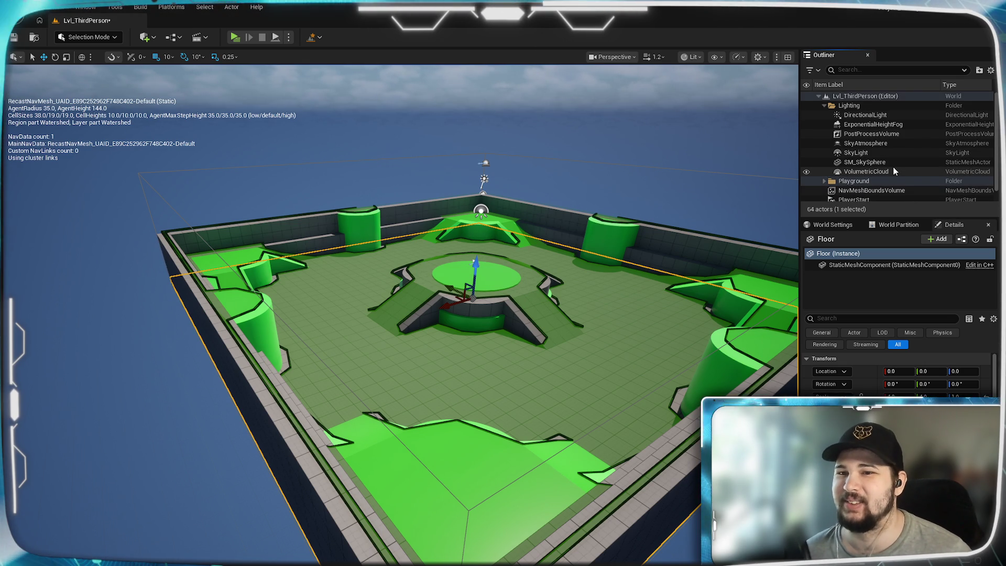
pyautogui.scroll(-1, 893, 165)
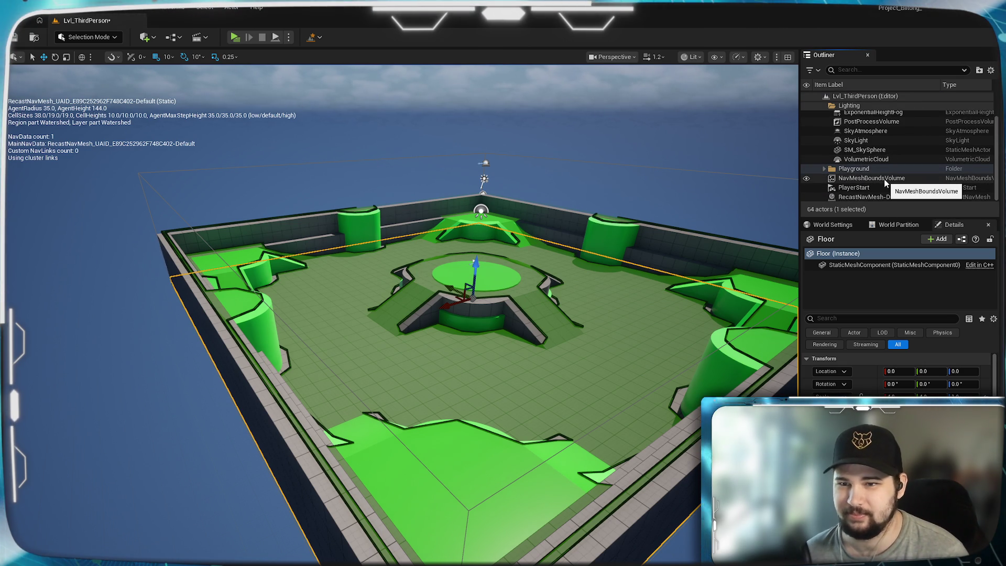
pyautogui.scroll(1, 885, 153)
pyautogui.scroll(-1, 884, 153)
pyautogui.click(891, 198)
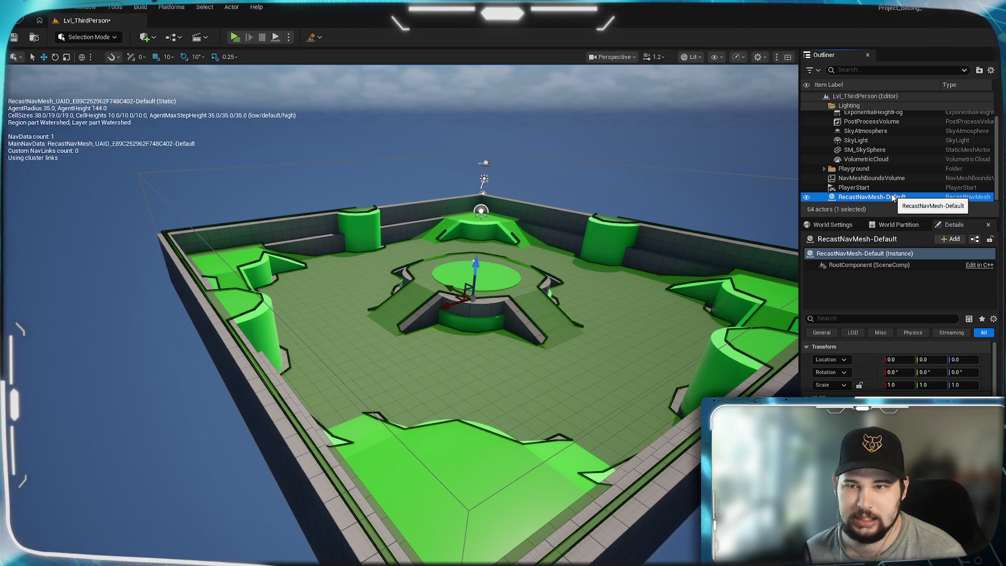
# Toggle the green navmesh overlay off and back on, then orbit over the arena
pyautogui.click(806, 198)
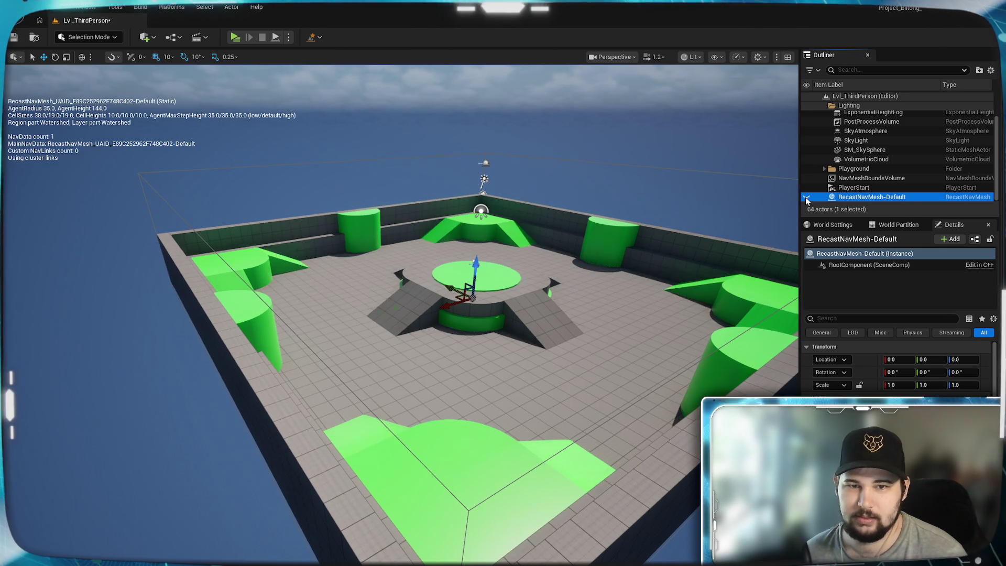
pyautogui.click(807, 198)
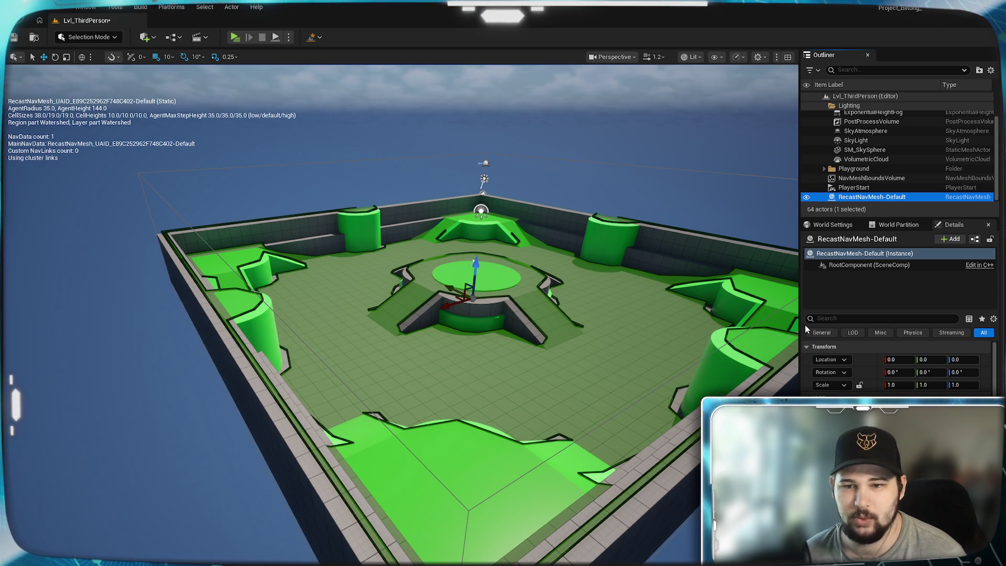
pyautogui.moveTo(472, 341); pyautogui.dragTo(456, 348)
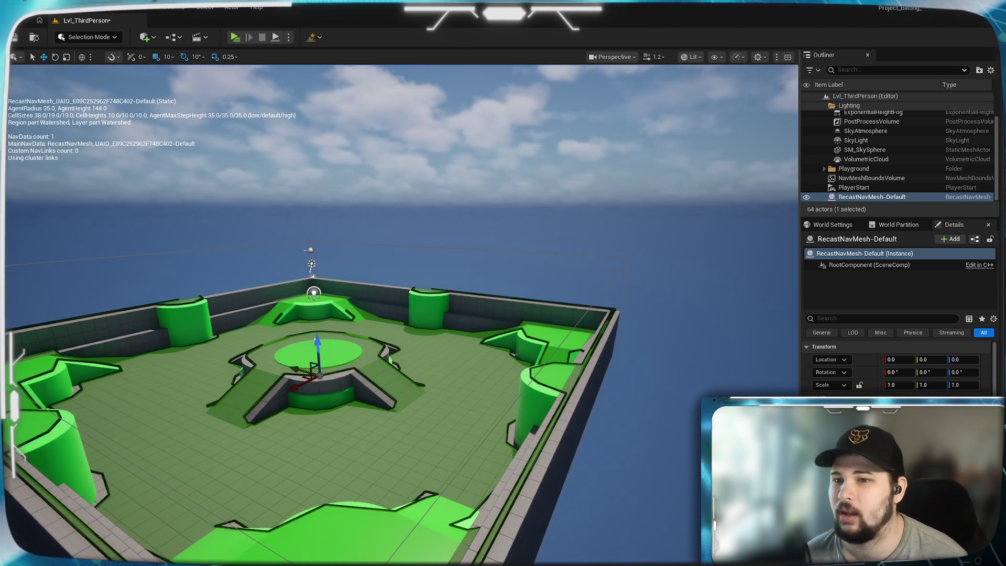
pyautogui.moveTo(504, 421); pyautogui.dragTo(480, 433)
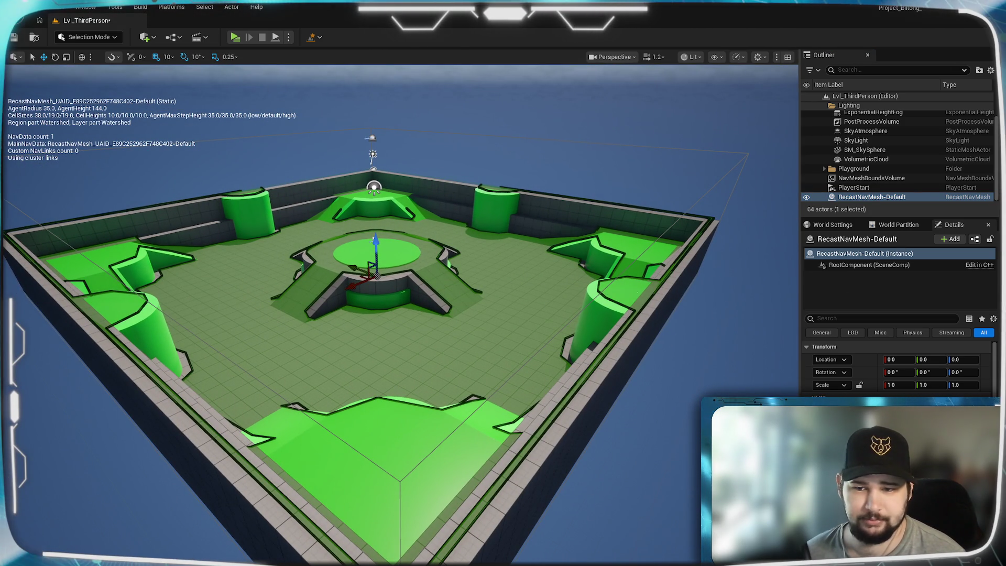
# Scroll through RecastNavMesh-Default's generation settings, then reframe the view on the whole arena
pyautogui.scroll(-10, 836, 376)
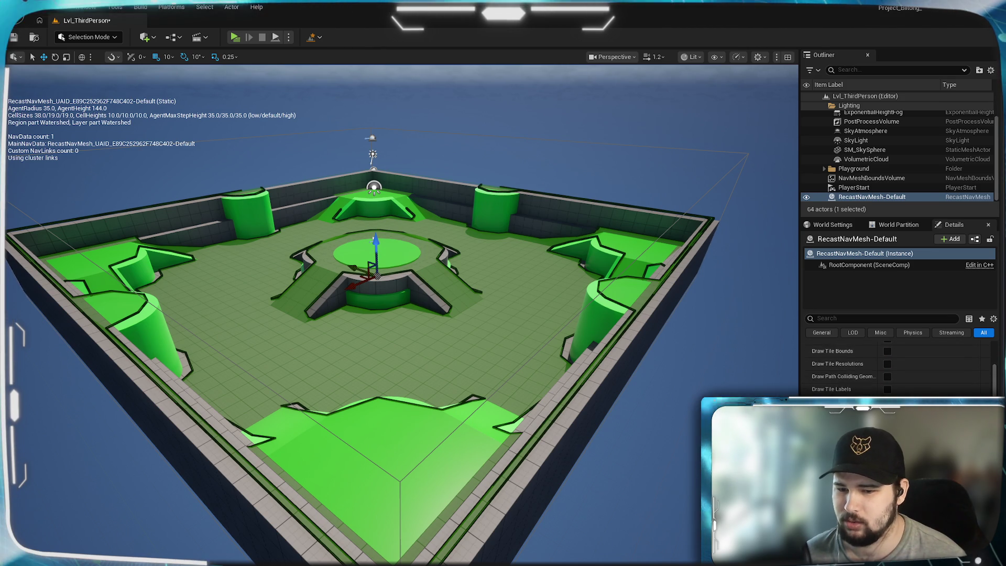
pyautogui.scroll(-3, 849, 369)
pyautogui.scroll(-3, 849, 369)
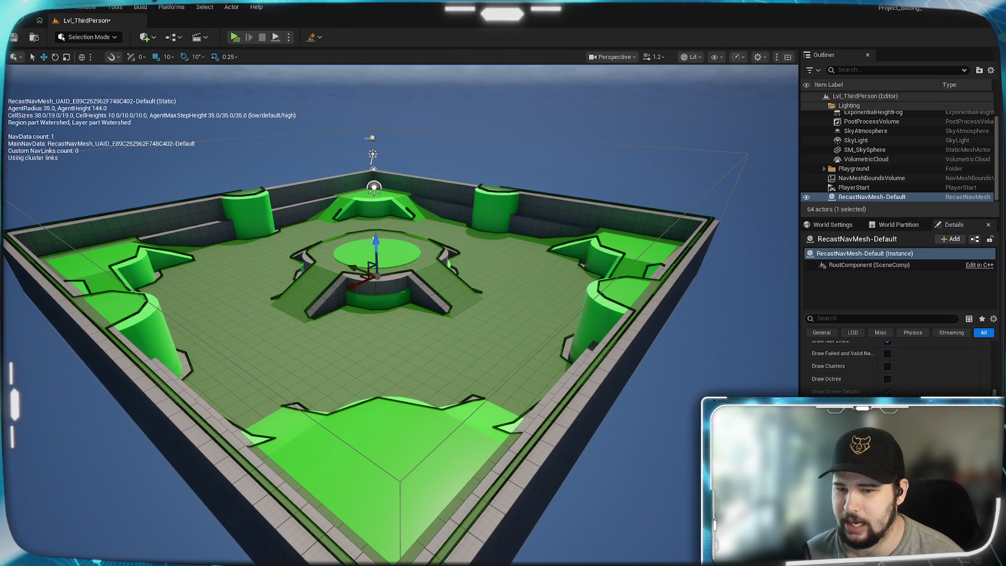
pyautogui.scroll(-5, 849, 369)
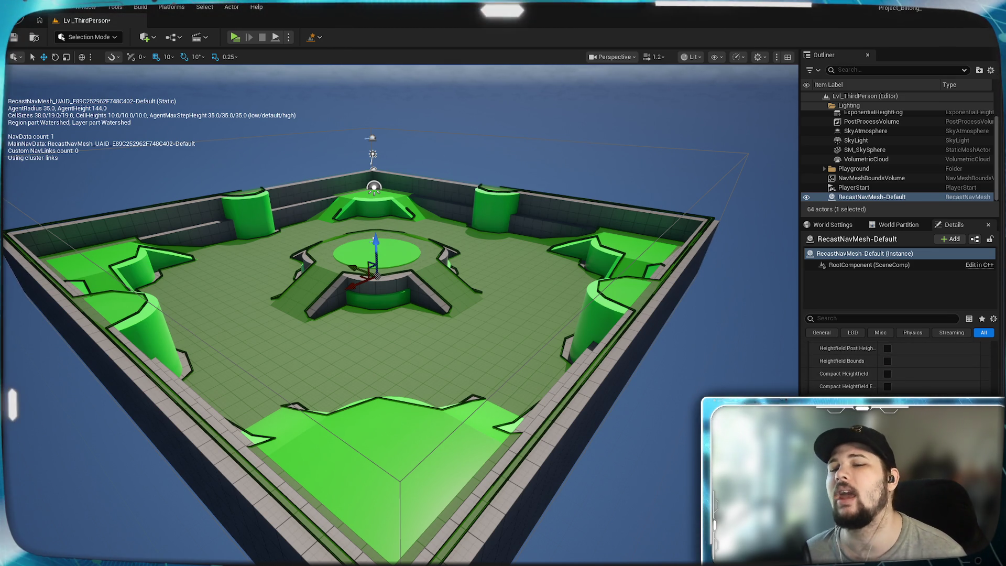
pyautogui.scroll(-5, 849, 369)
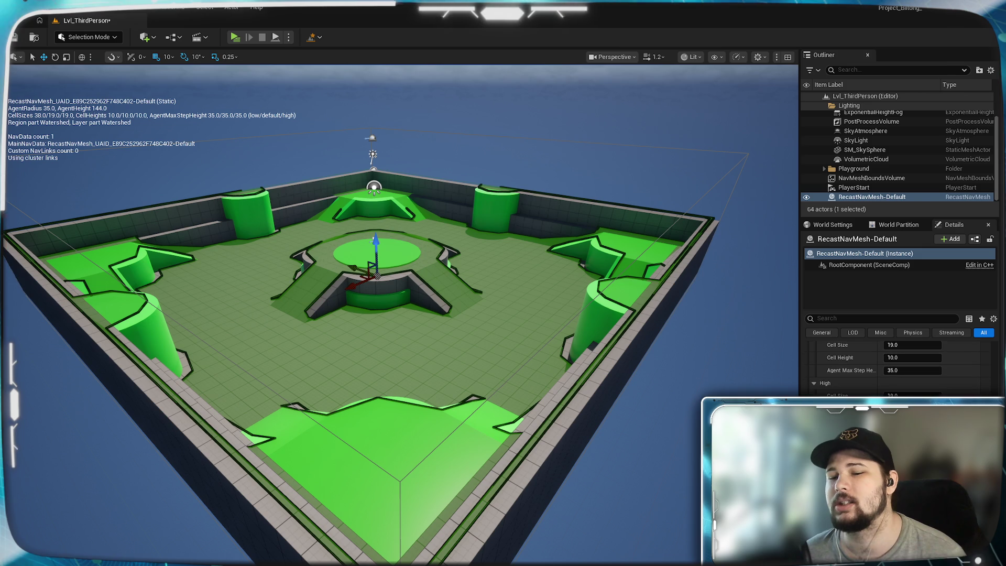
pyautogui.scroll(-6, 896, 367)
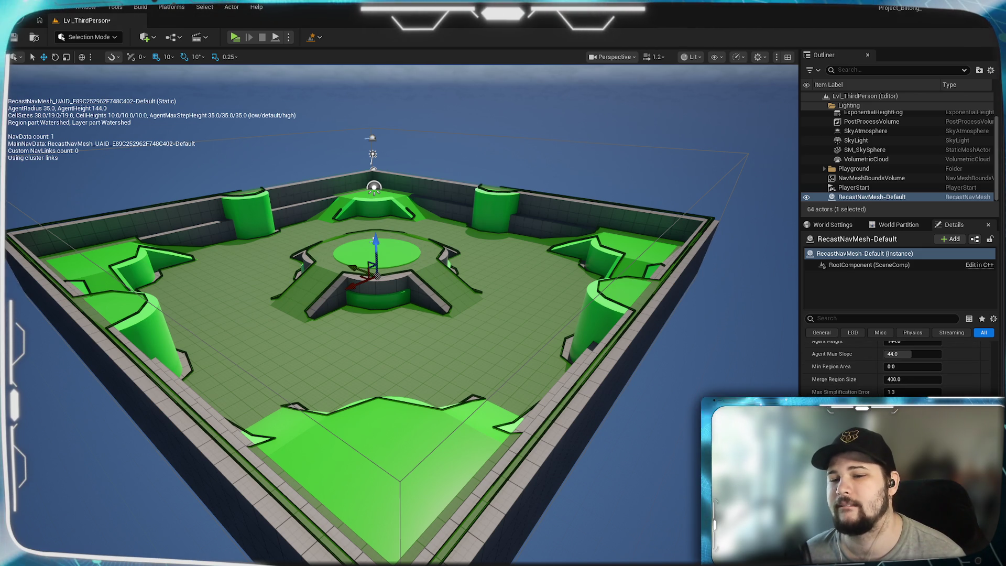
pyautogui.scroll(-3, 895, 366)
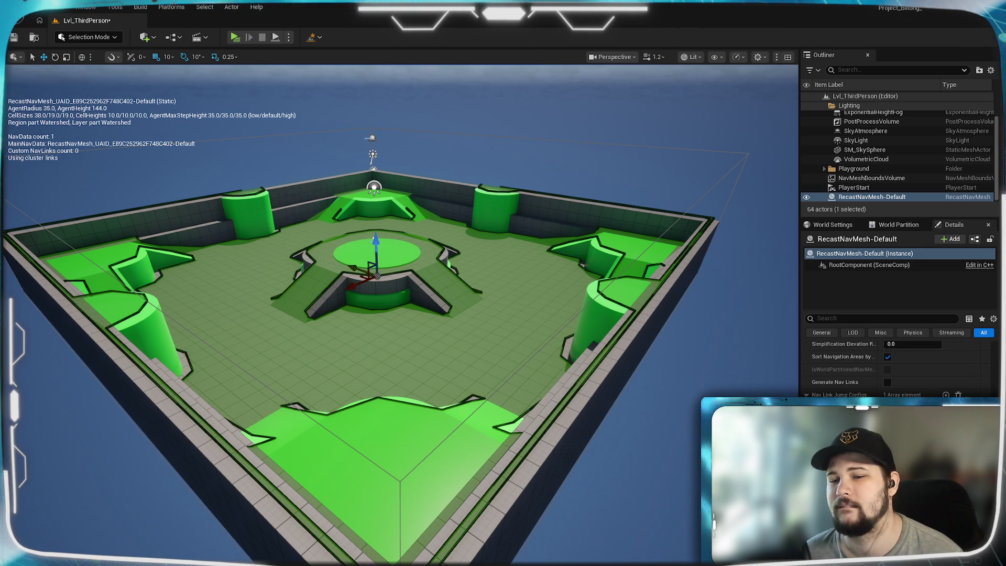
pyautogui.scroll(-3, 896, 367)
pyautogui.scroll(-5, 898, 367)
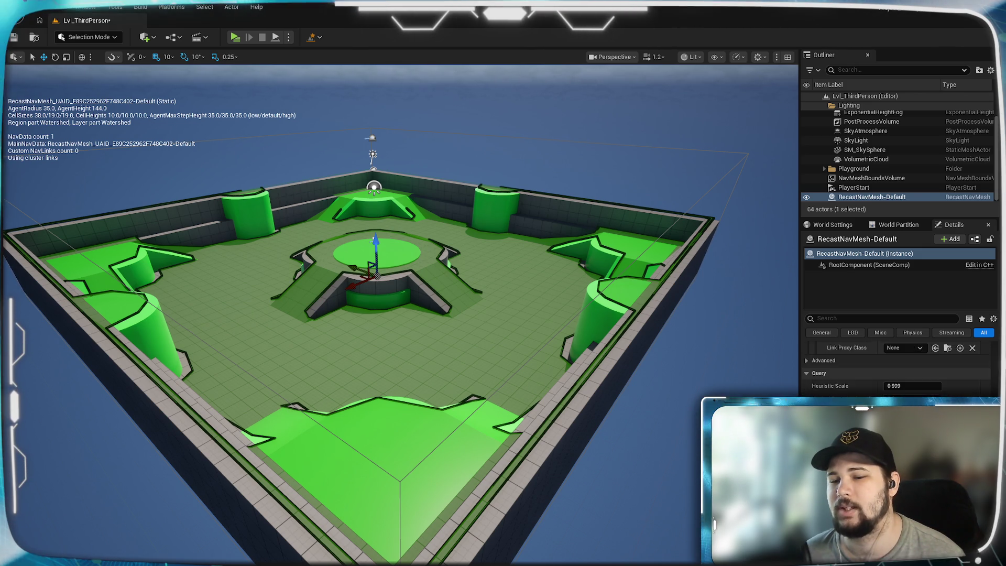
pyautogui.scroll(-4, 898, 366)
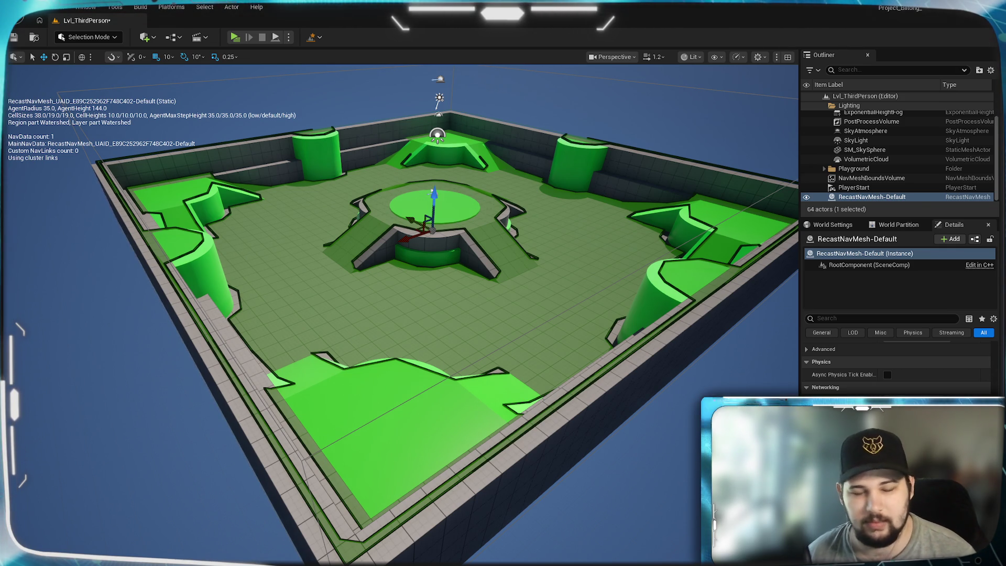
pyautogui.moveTo(520, 341)
pyautogui.mouseDown()
pyautogui.moveTo(503, 330)
pyautogui.moveTo(503, 341)
pyautogui.moveTo(498, 309)
pyautogui.mouseUp()
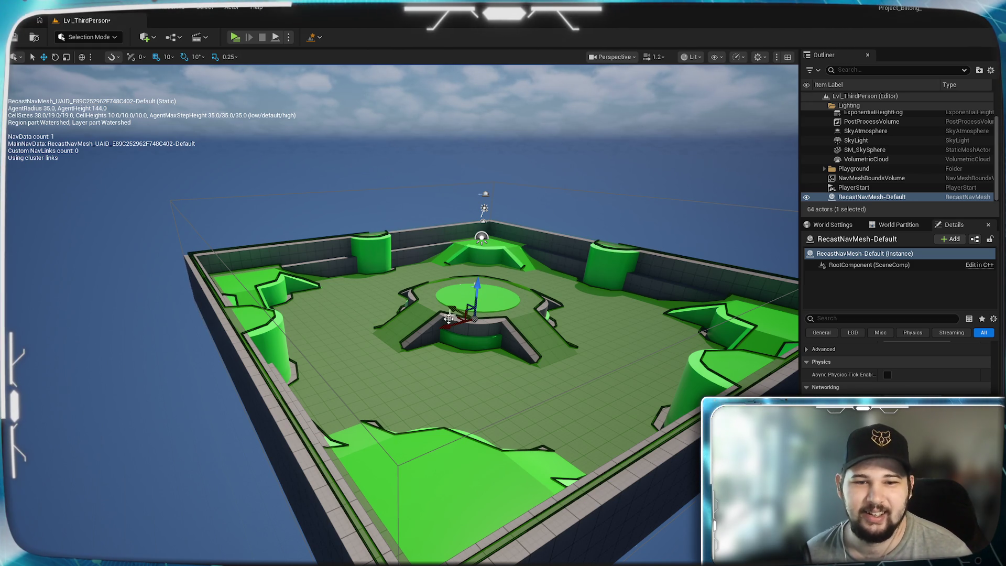
pyautogui.moveTo(461, 335); pyautogui.dragTo(472, 351)
# Dismiss the ramp's context menu and filter the Quick Add actor list by 'nav'
pyautogui.rightClick(477, 358)
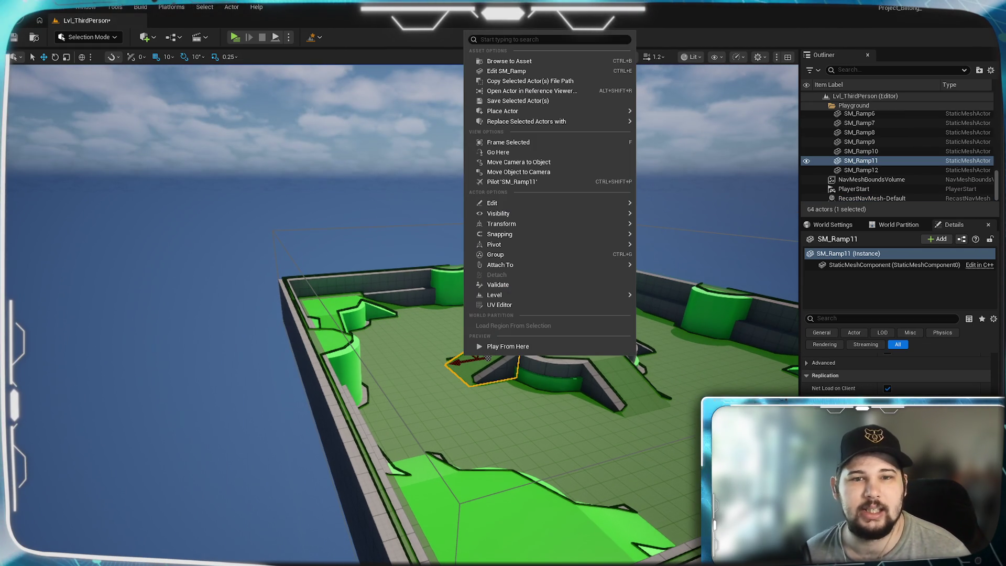
pyautogui.press('Escape')
pyautogui.click(145, 36)
pyautogui.moveTo(178, 199)
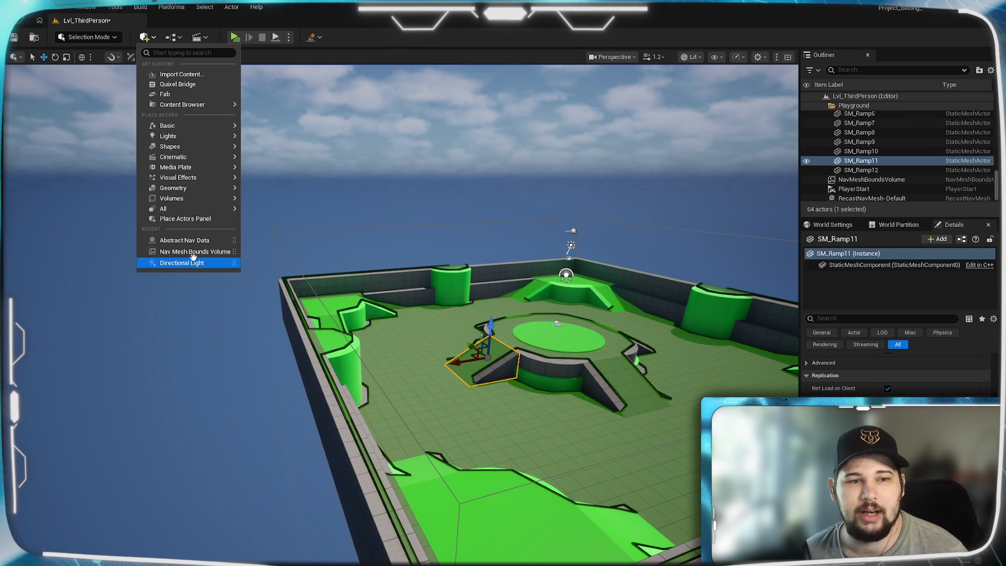
pyautogui.moveTo(205, 213)
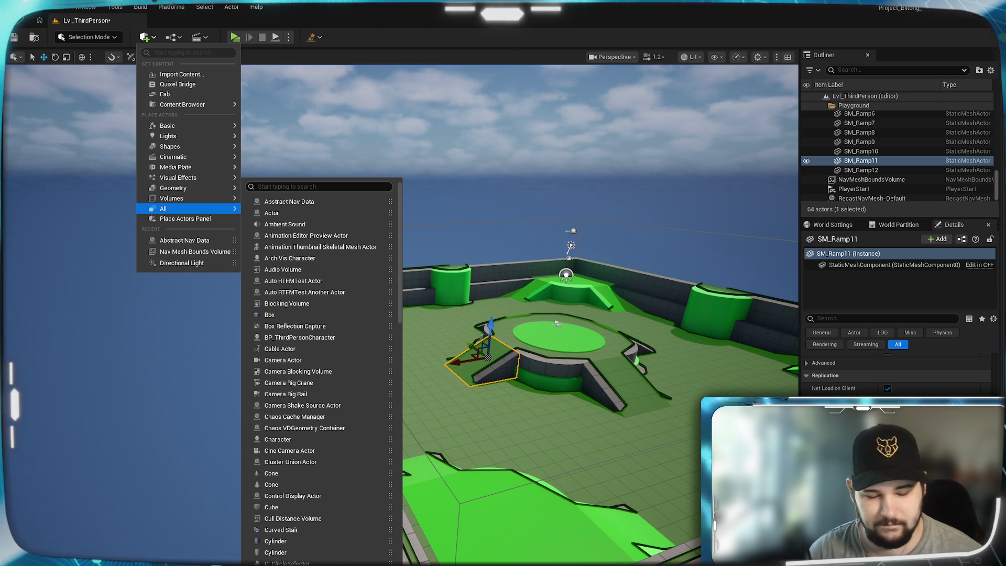
pyautogui.write('nav')
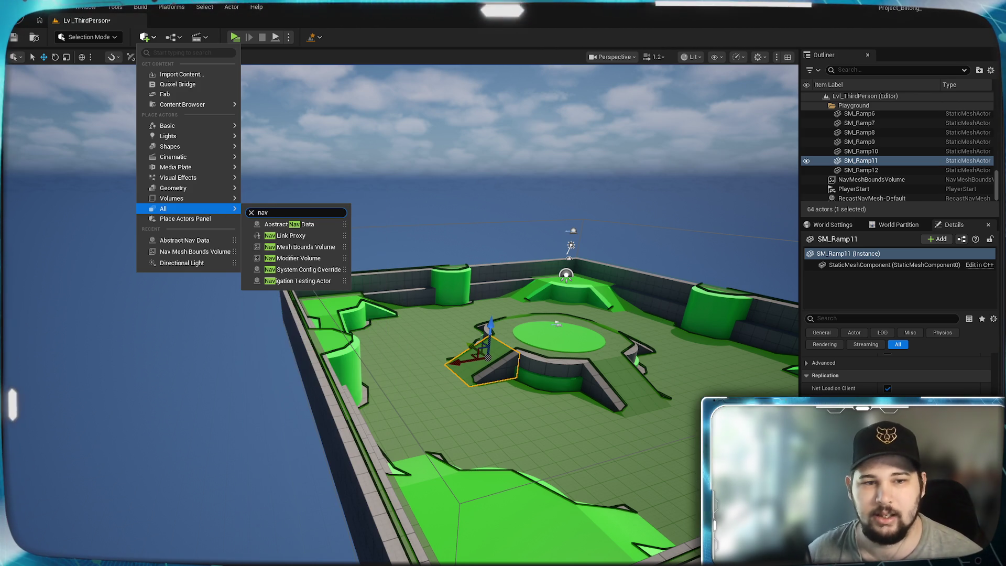
# Place a NavigationTestingActor, reset its location to the world origin, and frame it
pyautogui.click(312, 281)
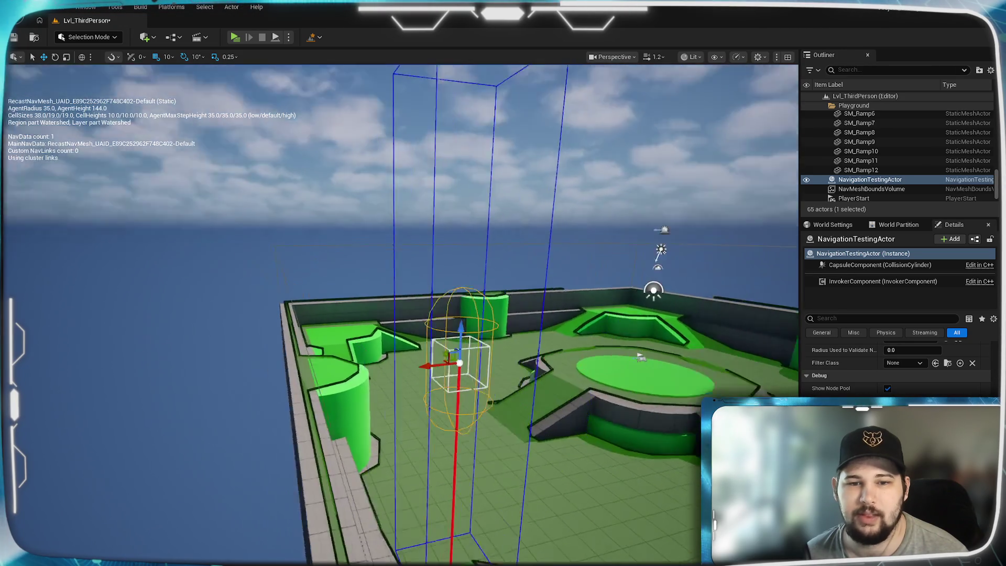
pyautogui.moveTo(640, 356); pyautogui.dragTo(555, 435)
pyautogui.scroll(5, 898, 367)
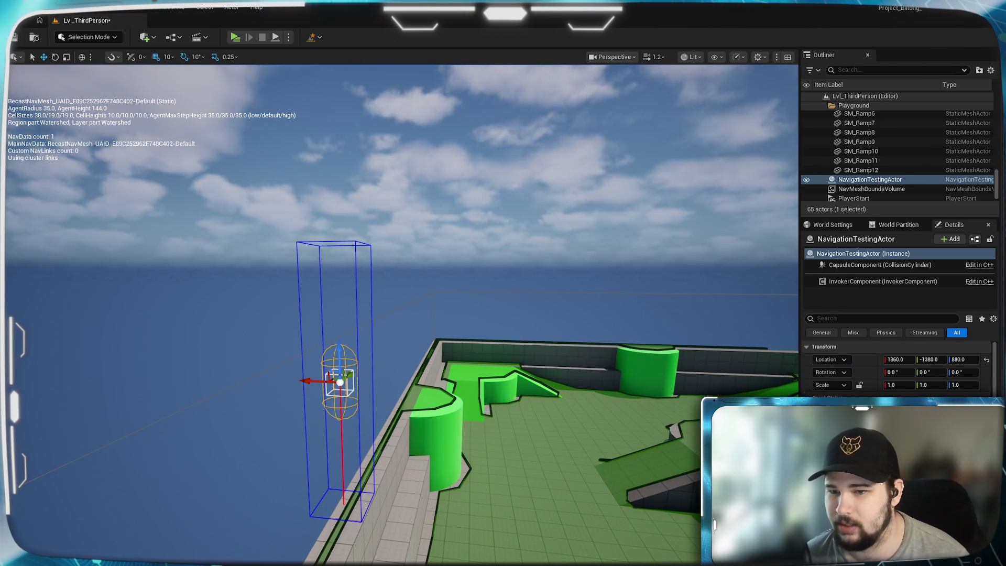
pyautogui.moveTo(898, 360); pyautogui.dragTo(906, 360)
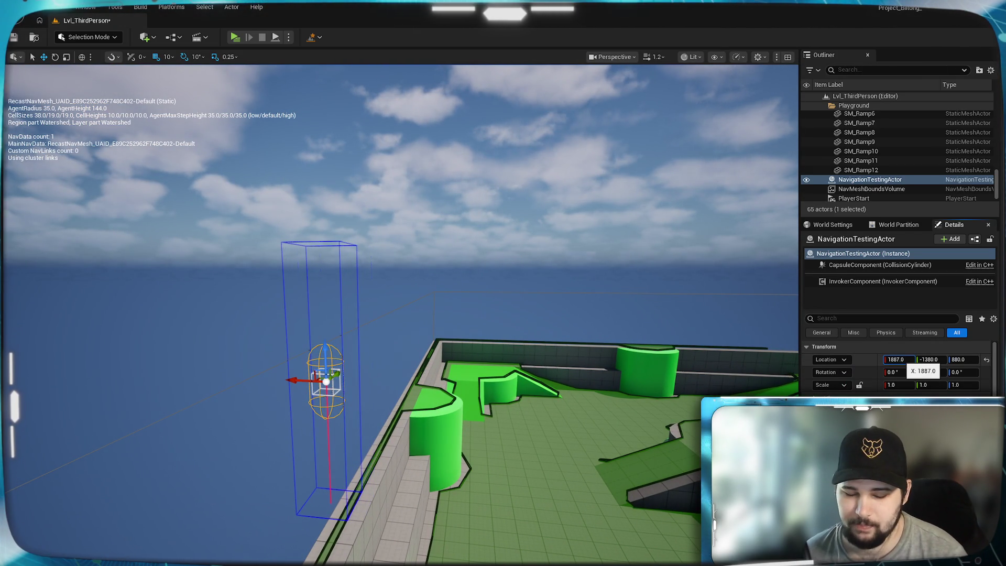
pyautogui.click(896, 360)
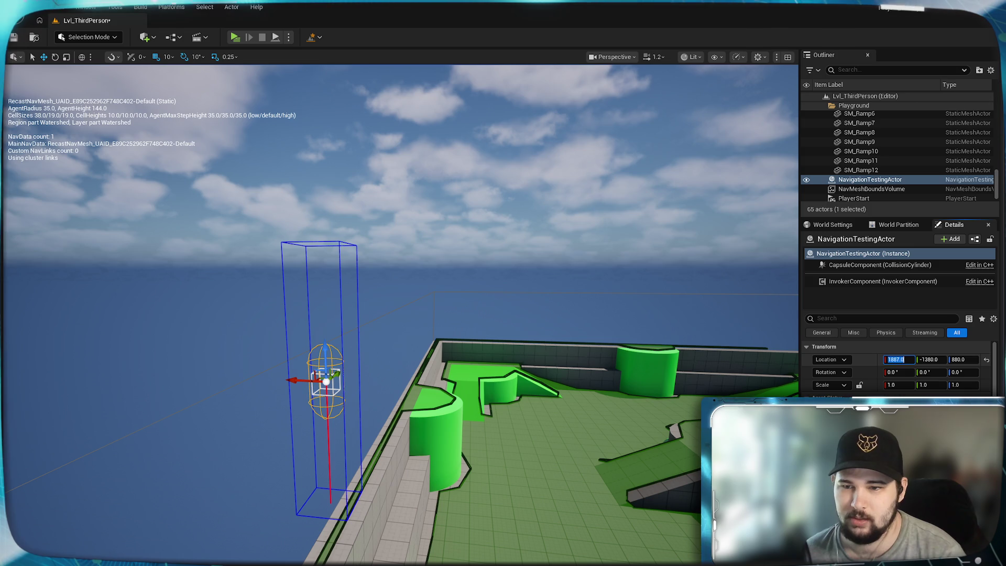
pyautogui.click(987, 360)
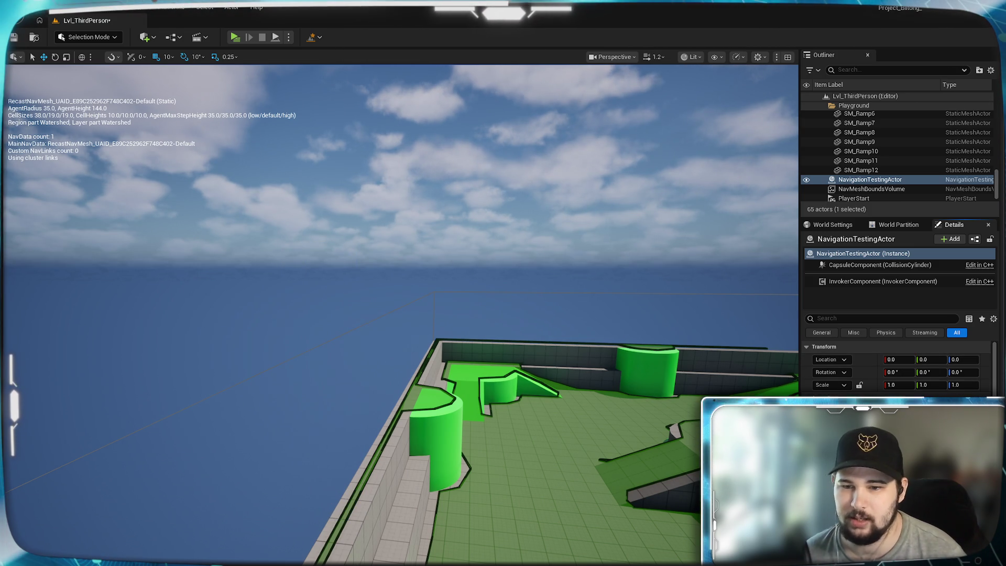
pyautogui.press('f')
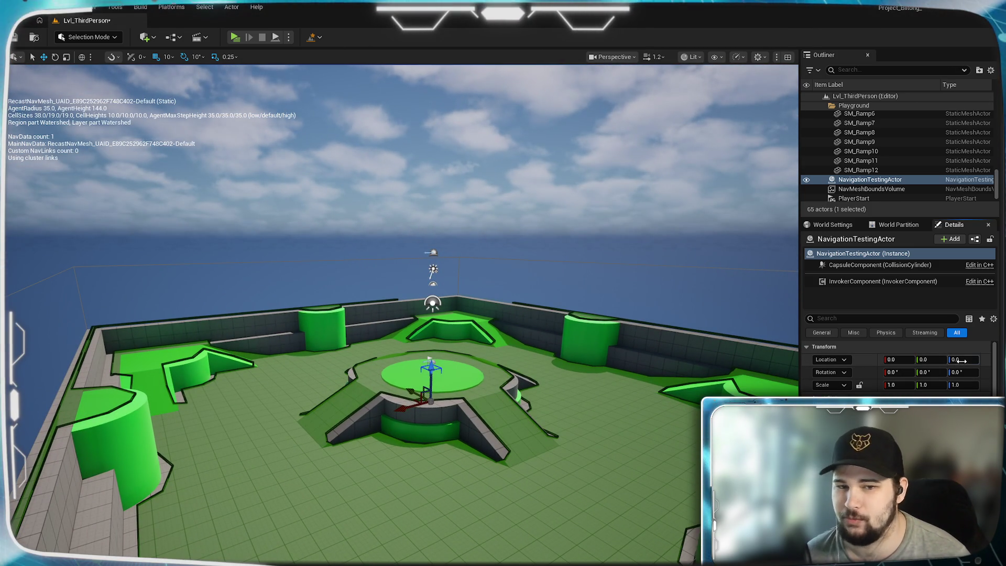
# Move the NavigationTestingActor to Z 472 and Y 310, then frame it close-up
pyautogui.moveTo(963, 359); pyautogui.dragTo(988, 359)
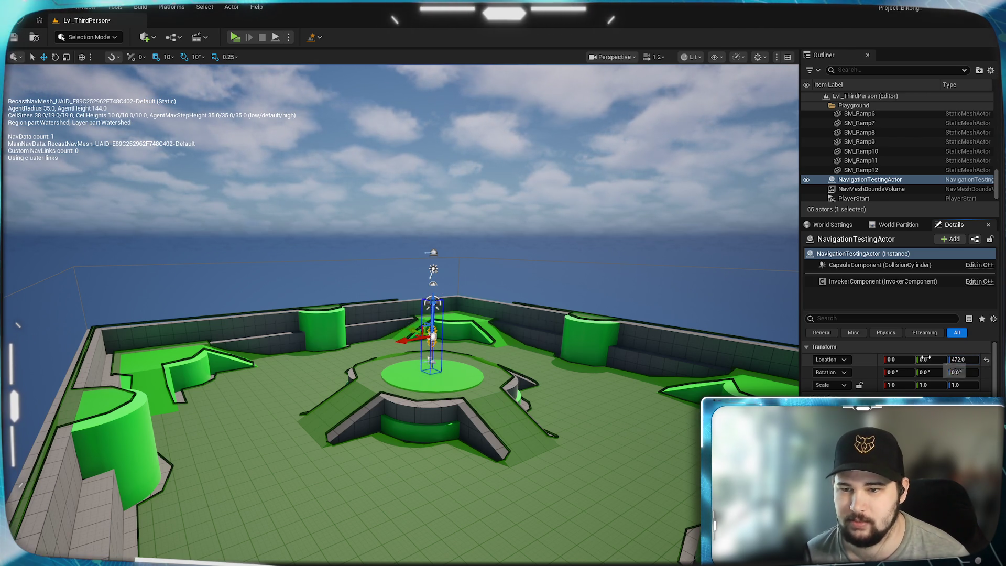
pyautogui.moveTo(924, 359); pyautogui.dragTo(941, 359)
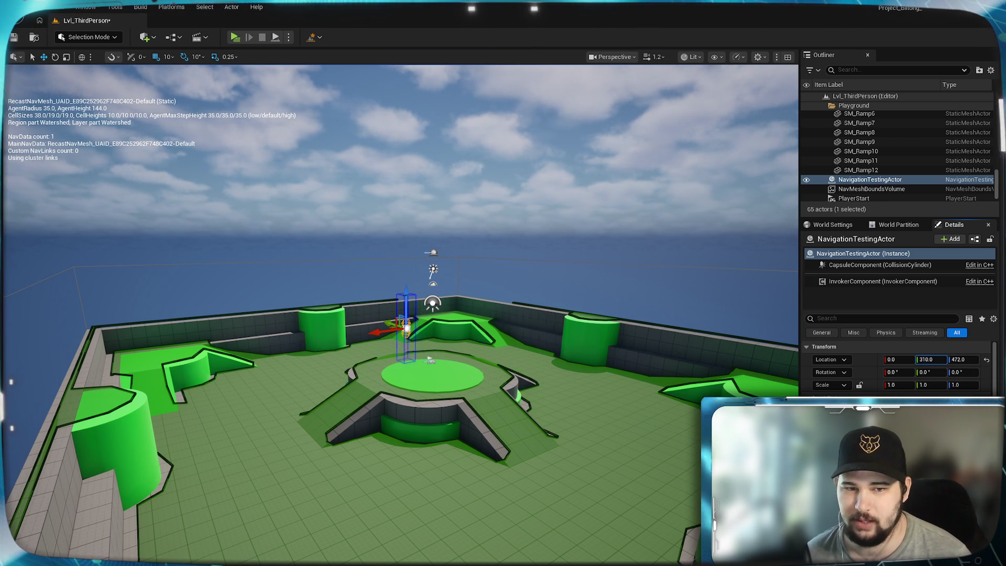
pyautogui.press('f')
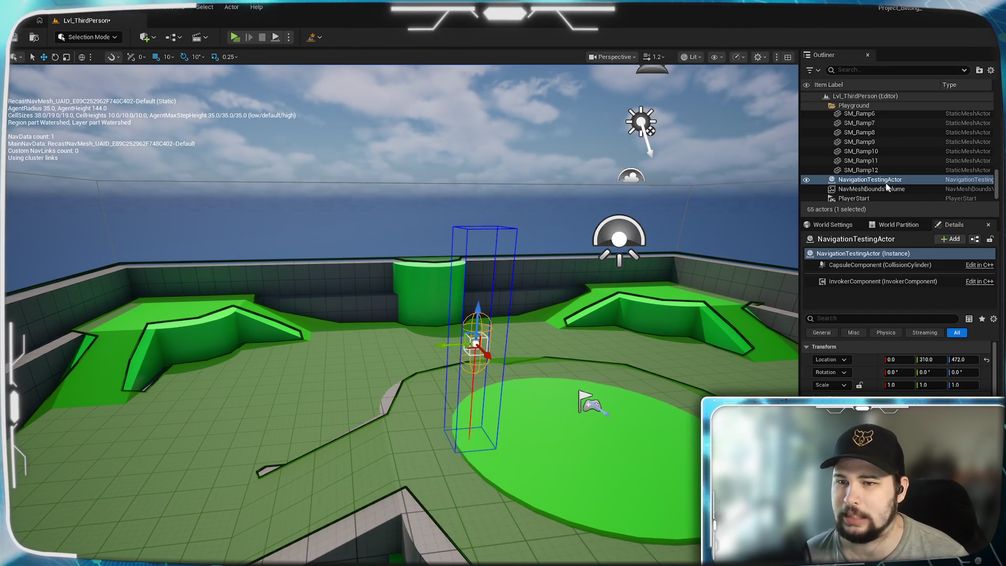
# Collapse the Playground folder in the Outliner
pyautogui.scroll(-5, 899, 367)
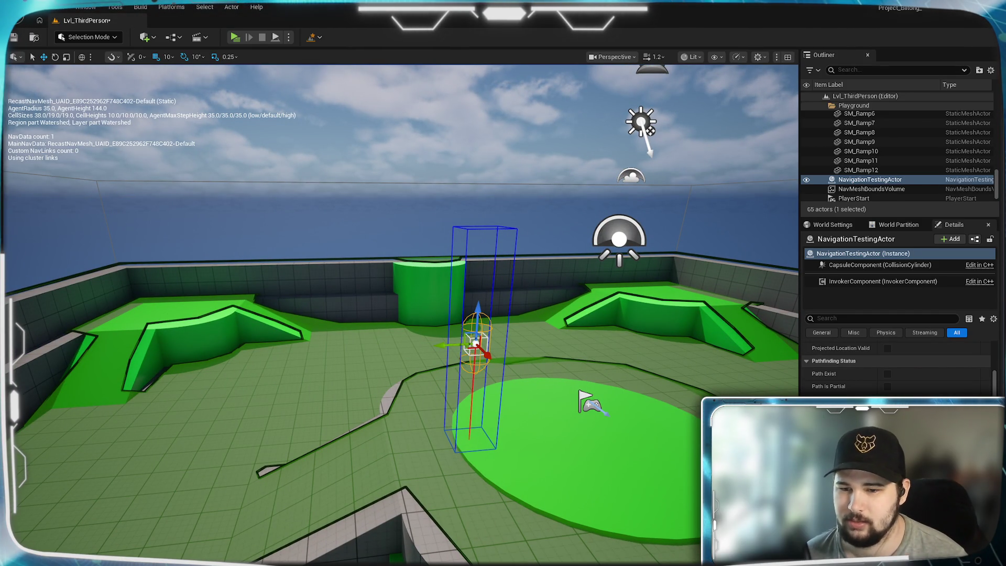
pyautogui.scroll(-1, 899, 367)
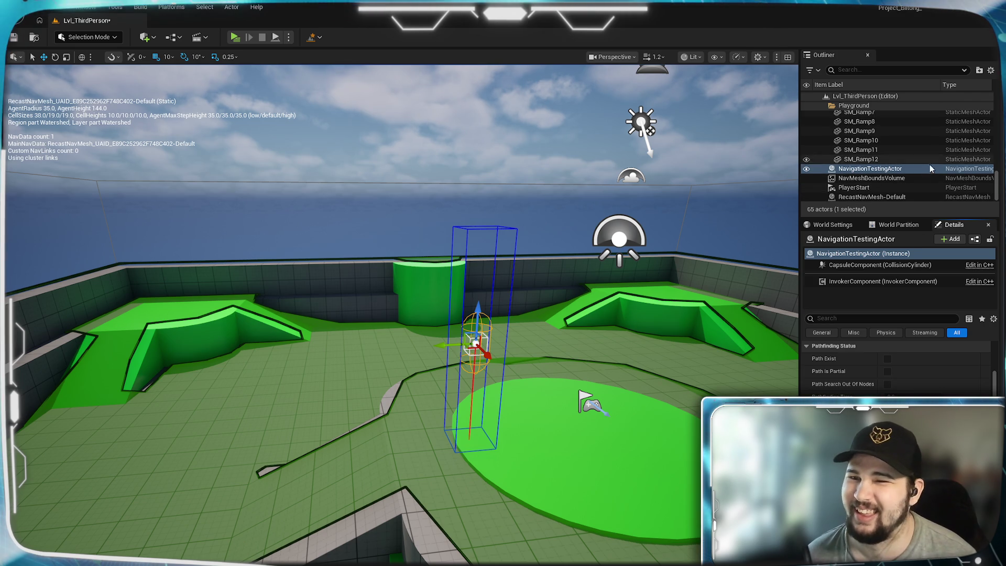
pyautogui.scroll(-1, 930, 173)
pyautogui.scroll(3, 935, 173)
pyautogui.scroll(10, 934, 170)
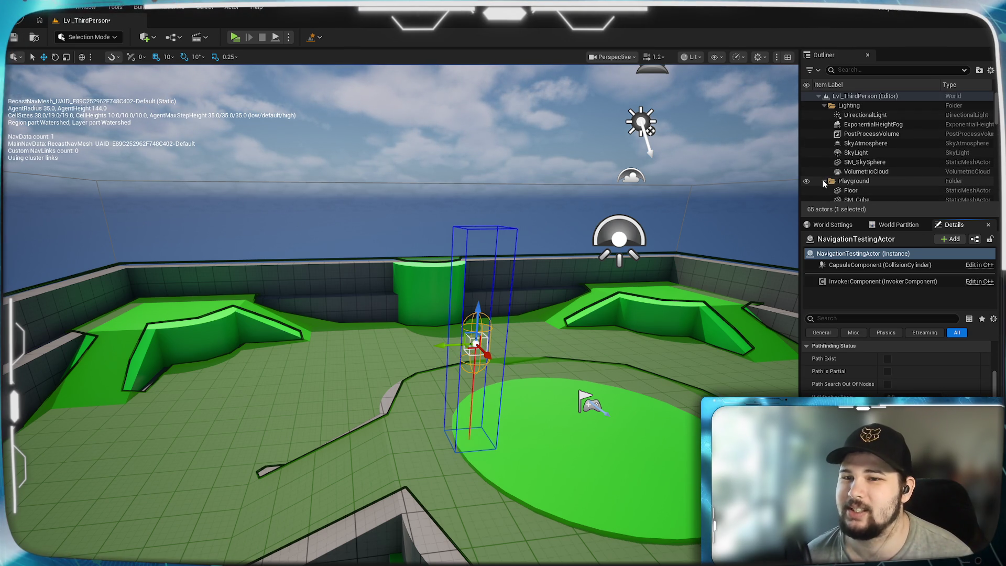
pyautogui.click(823, 181)
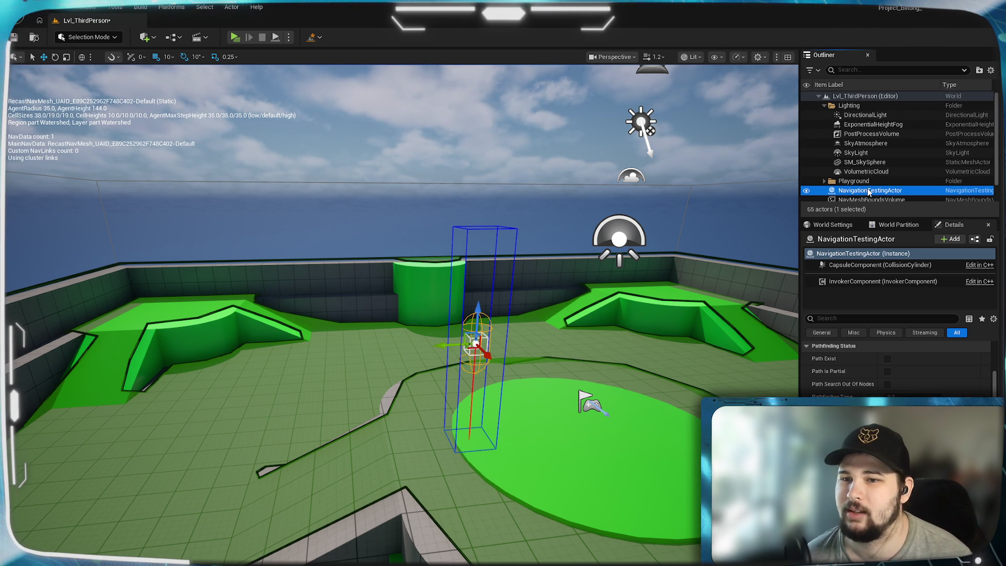
# Inspect NavMeshBoundsVolume and RecastNavMesh-Default settings, then reselect NavigationTestingActor
pyautogui.scroll(-1, 869, 192)
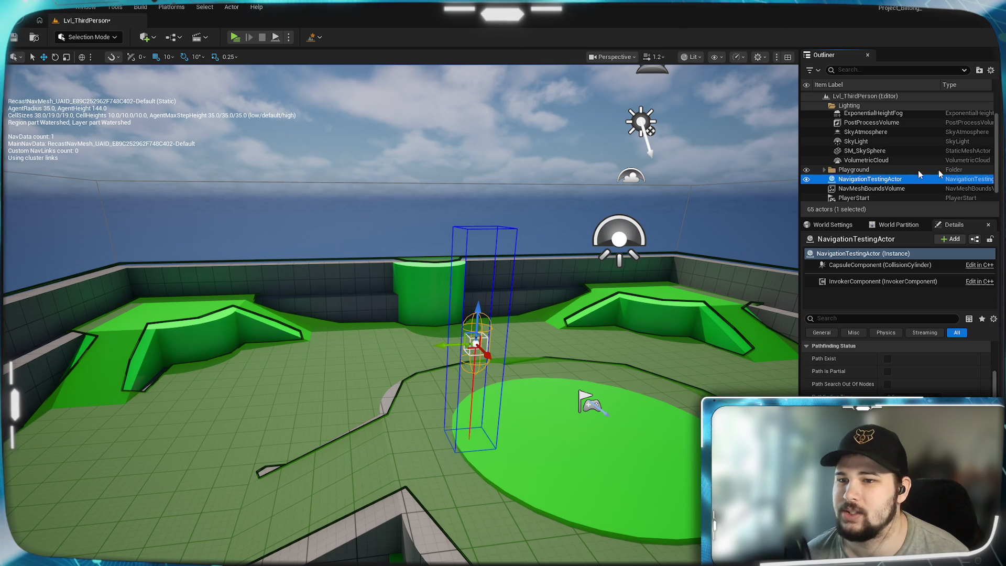
pyautogui.scroll(-1, 919, 174)
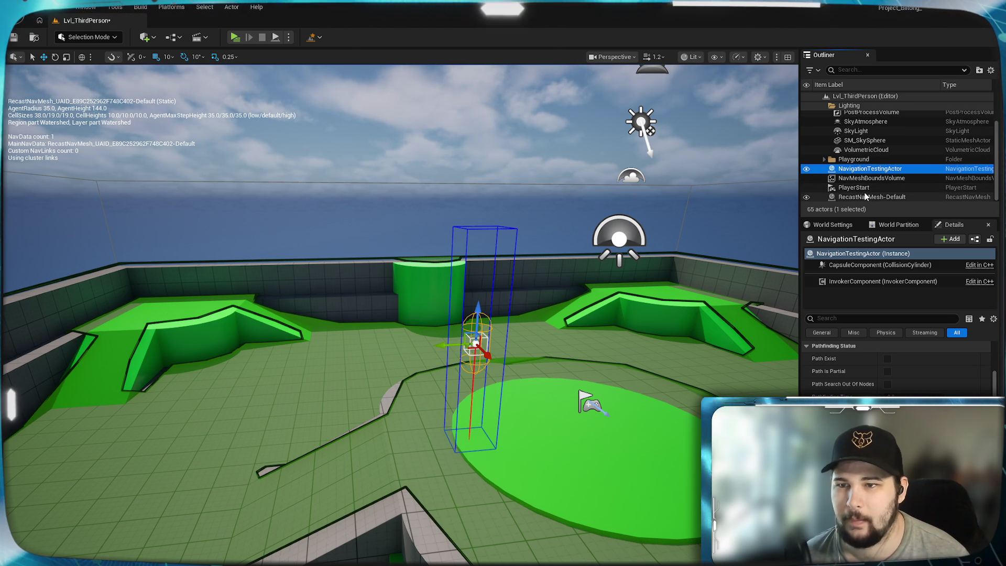
pyautogui.scroll(2, 865, 196)
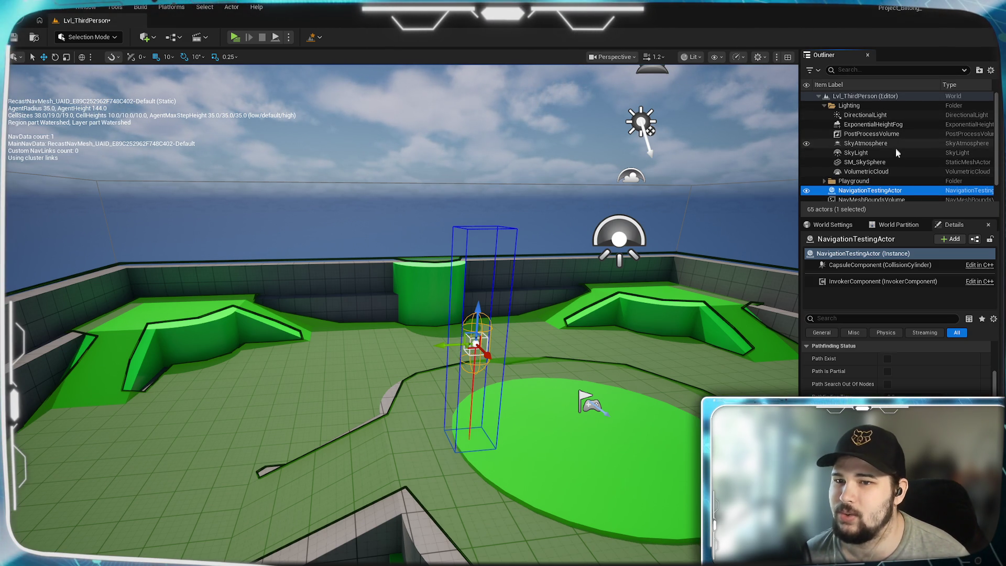
pyautogui.scroll(-2, 894, 161)
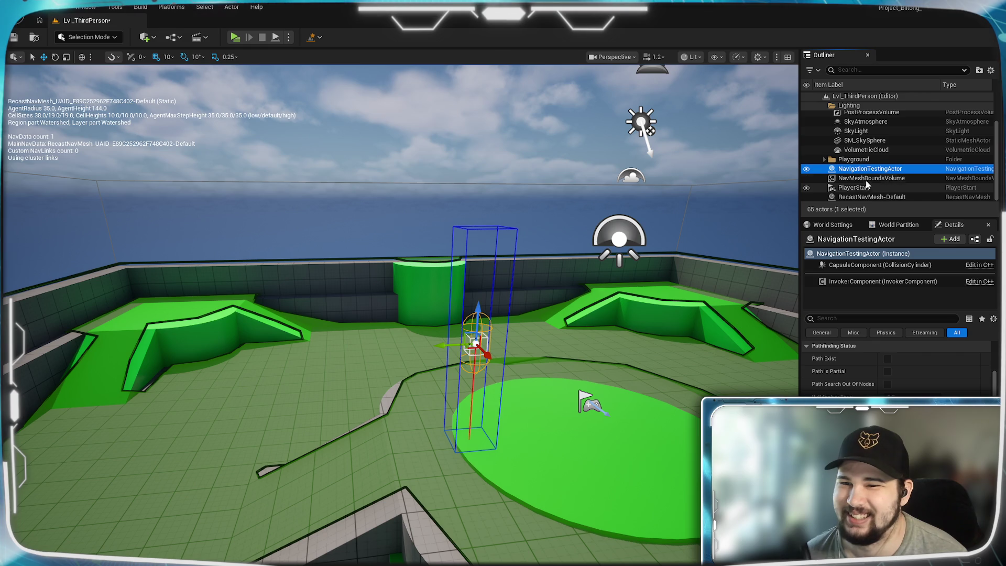
pyautogui.click(866, 178)
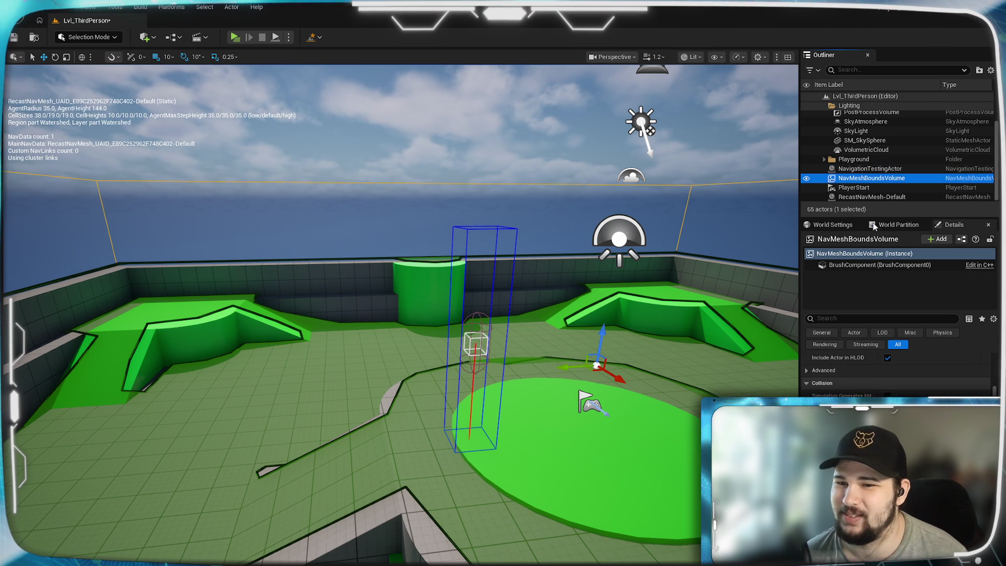
pyautogui.click(870, 197)
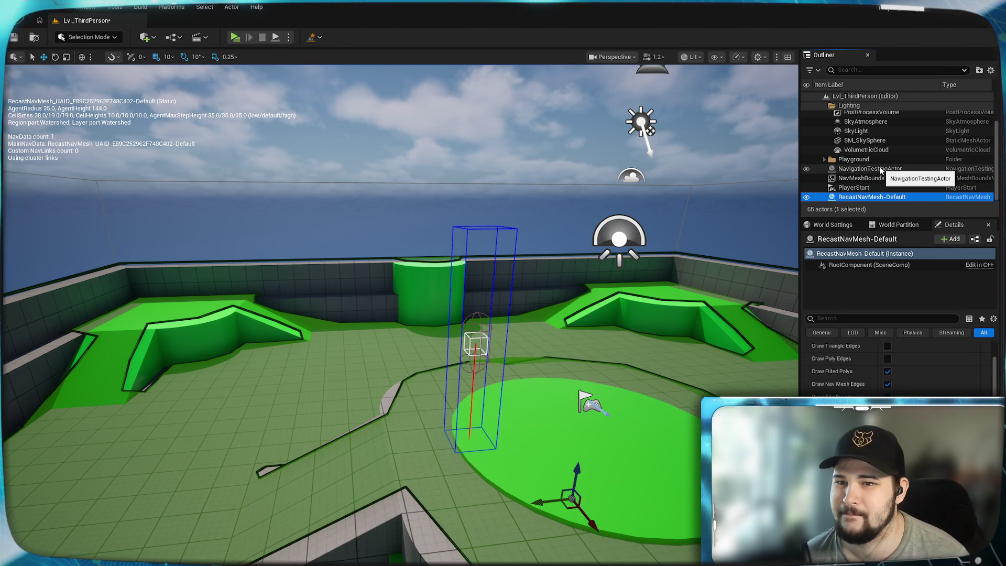
pyautogui.click(880, 169)
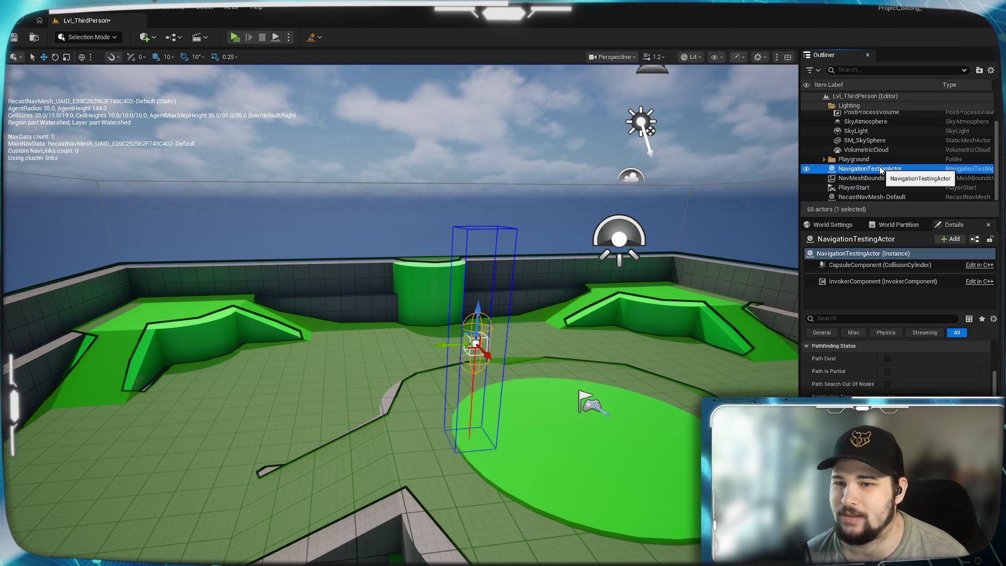
pyautogui.scroll(-5, 870, 362)
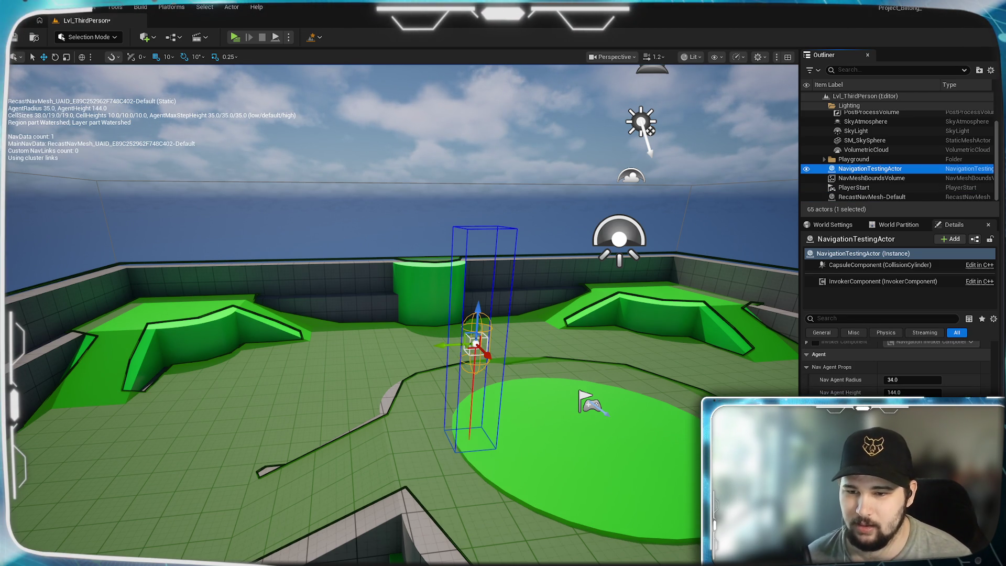
pyautogui.scroll(-3, 896, 367)
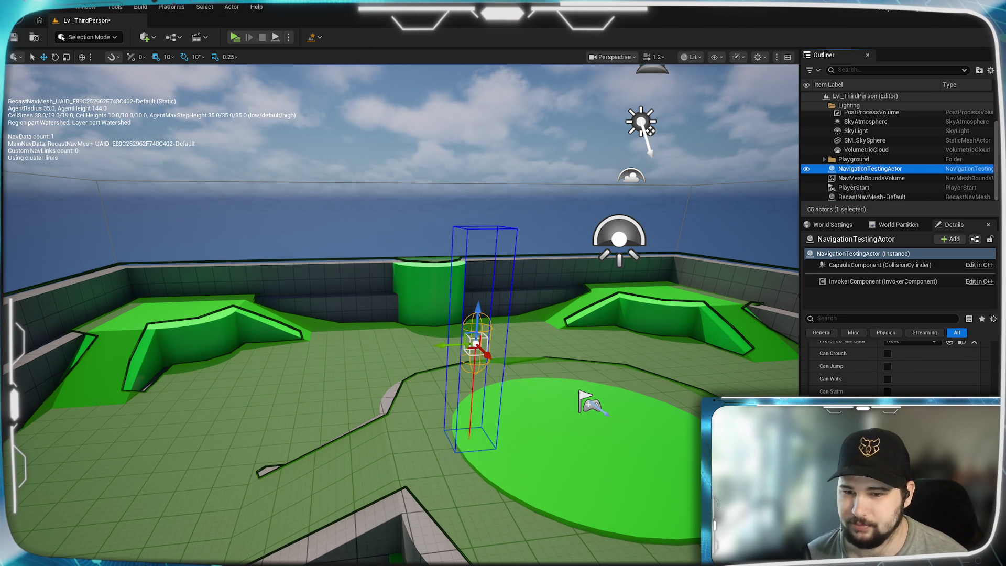
pyautogui.scroll(-1, 895, 366)
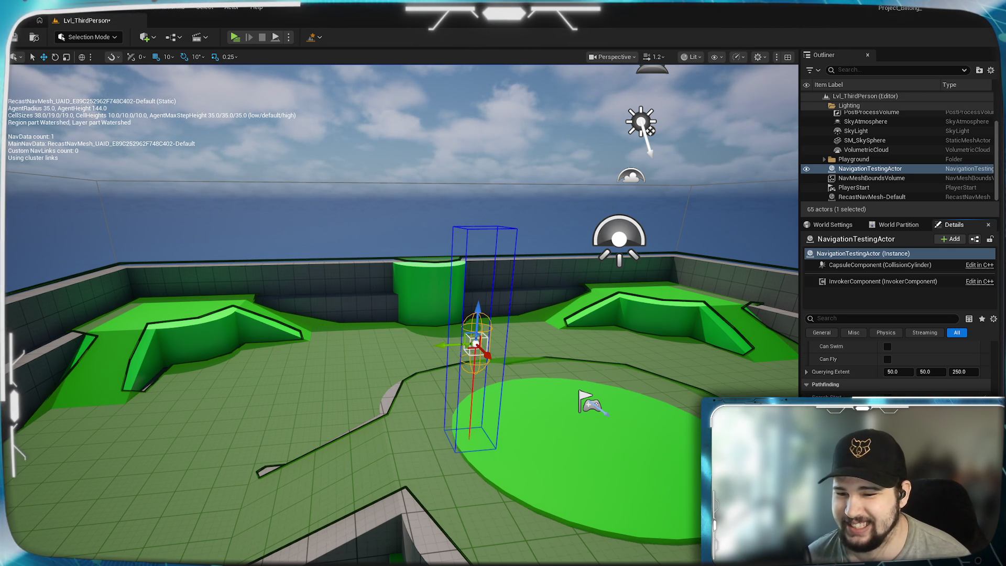
pyautogui.click(932, 397)
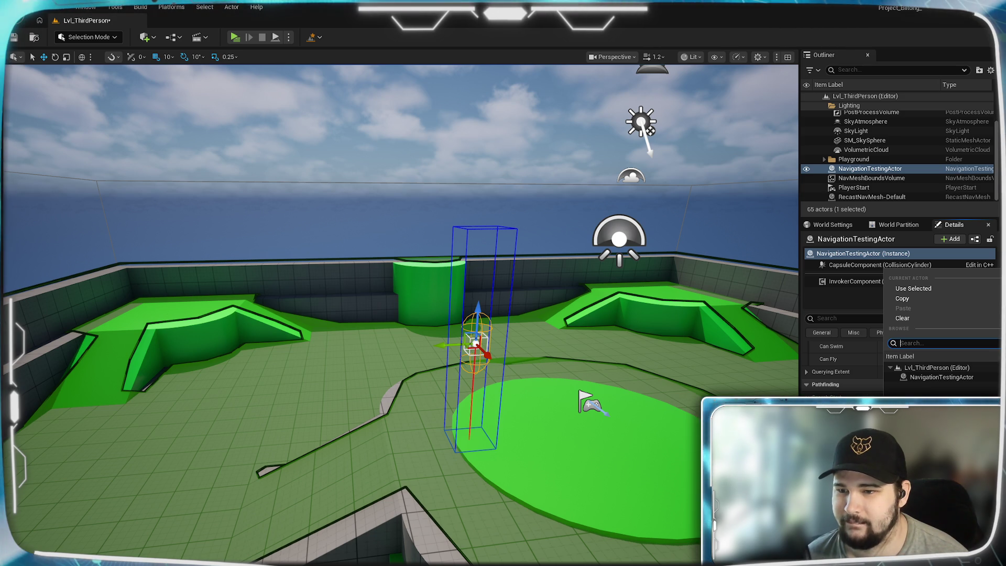
pyautogui.press('Escape')
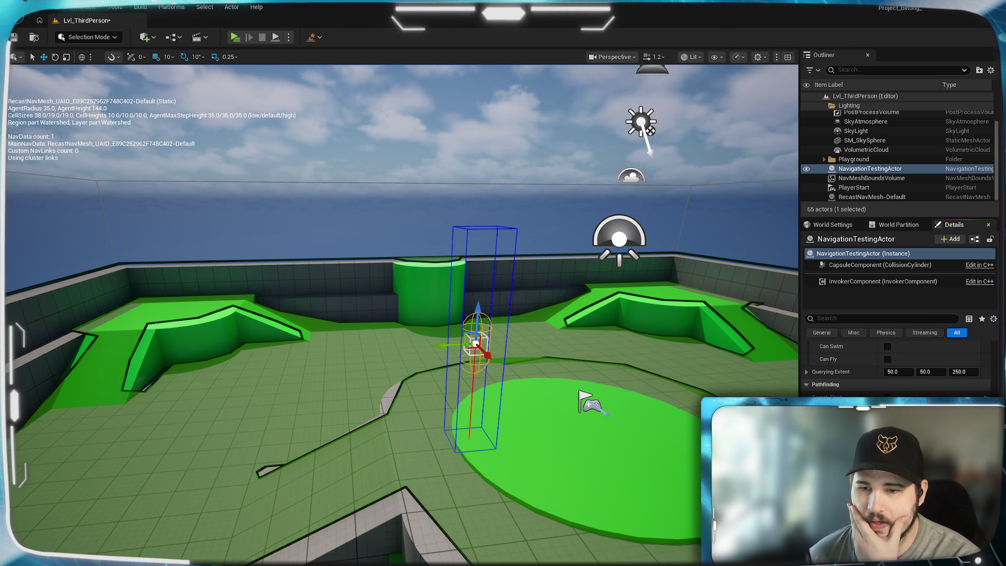
pyautogui.scroll(-2, 896, 367)
pyautogui.scroll(-2, 899, 367)
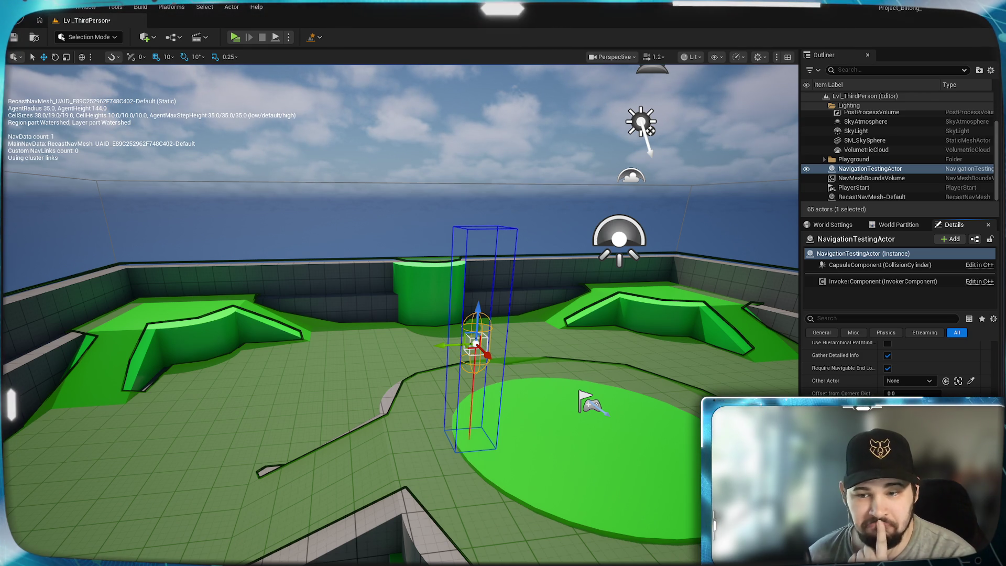
pyautogui.scroll(-2, 895, 367)
pyautogui.scroll(-1, 899, 367)
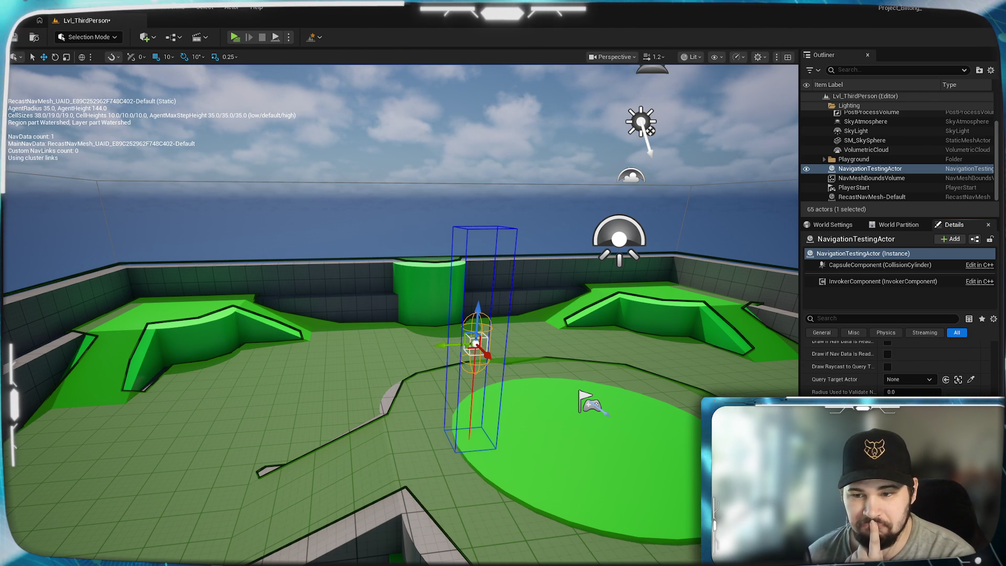
pyautogui.scroll(-2, 896, 367)
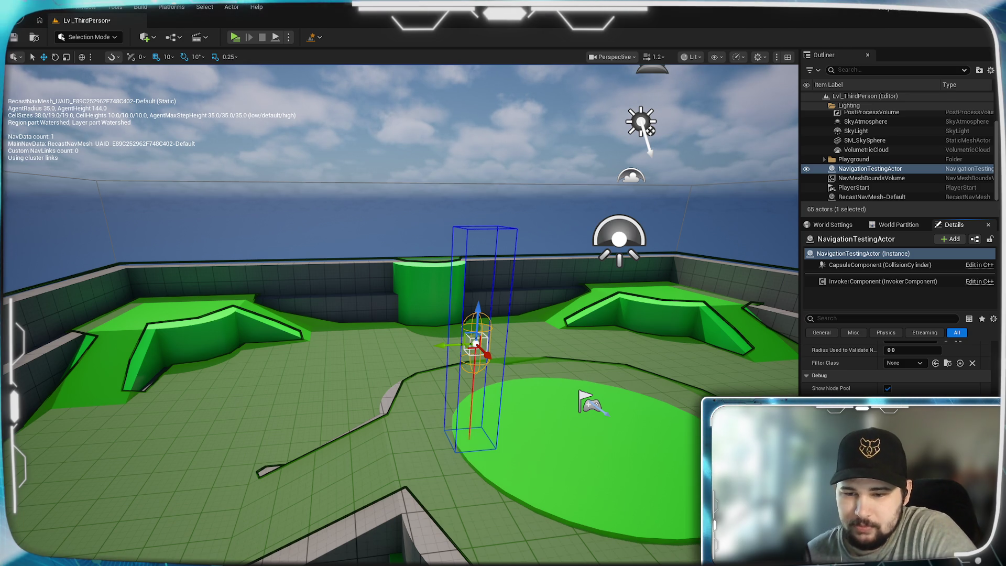
pyautogui.scroll(-1, 898, 367)
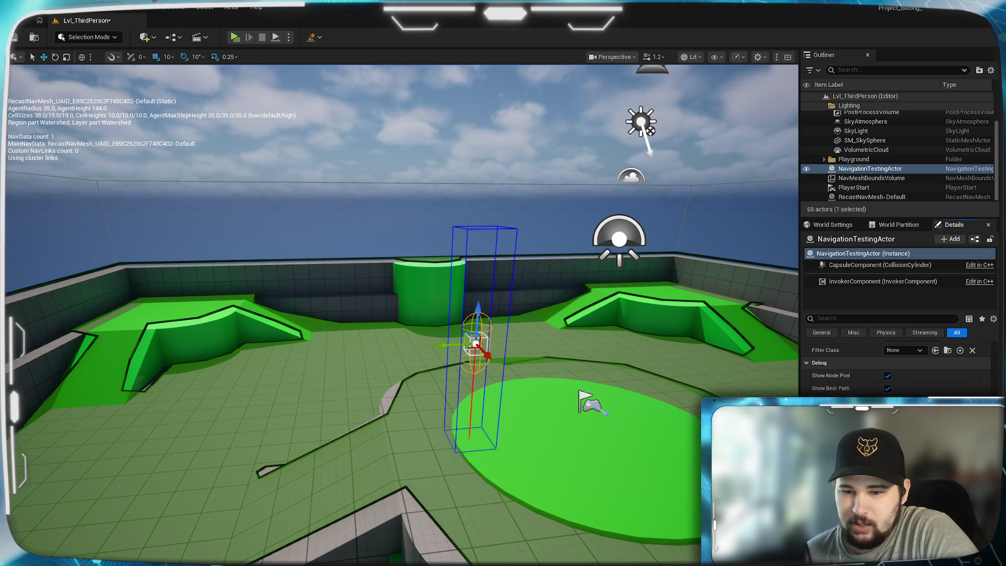
pyautogui.scroll(-4, 899, 367)
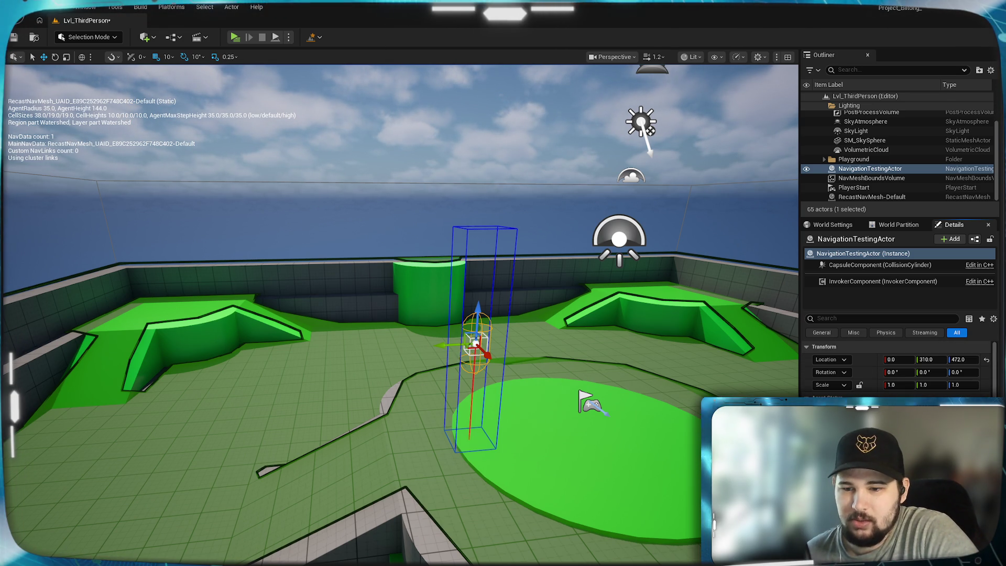
pyautogui.scroll(5, 899, 367)
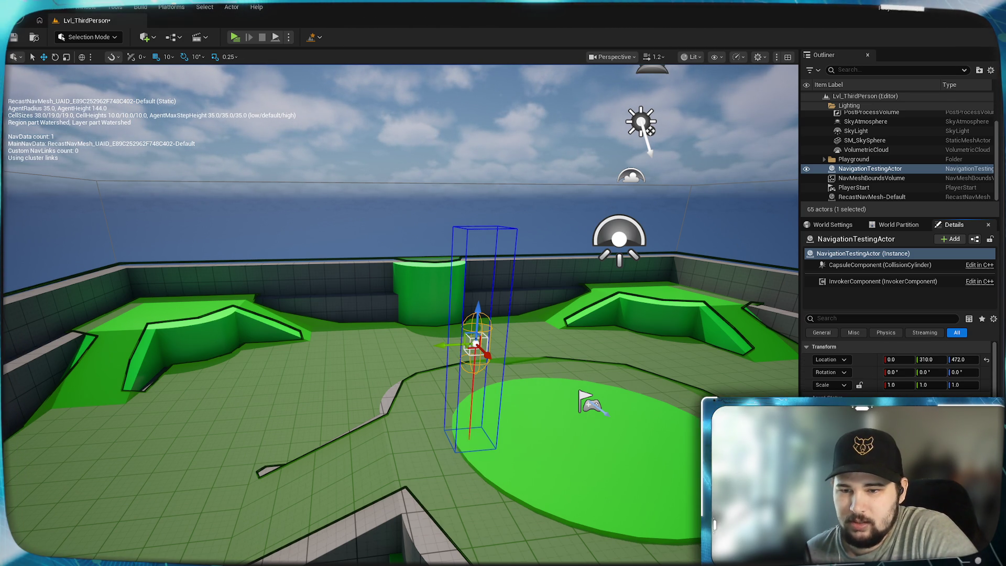
pyautogui.scroll(3, 899, 367)
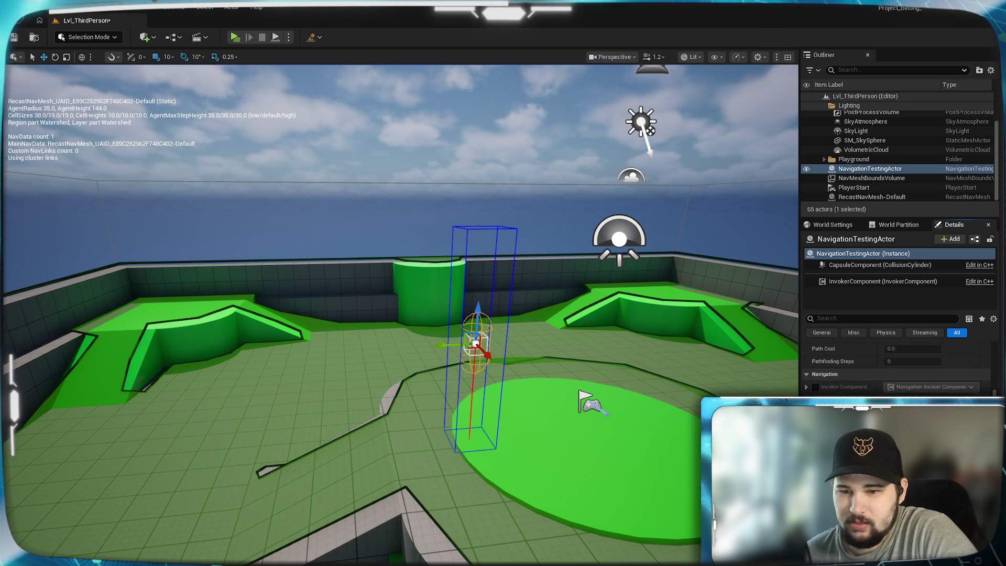
pyautogui.scroll(-3, 898, 367)
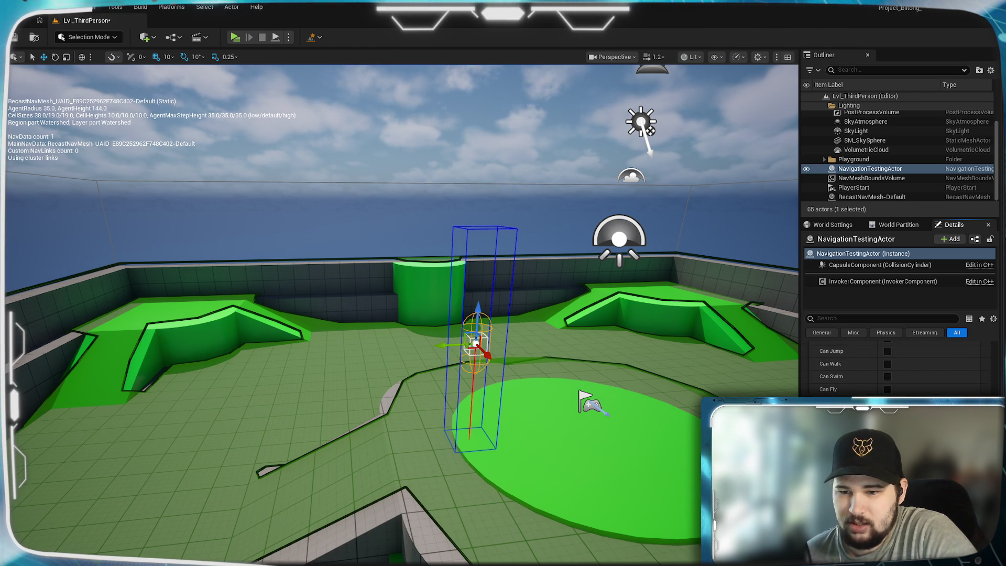
pyautogui.scroll(-2, 898, 367)
pyautogui.scroll(-2, 899, 367)
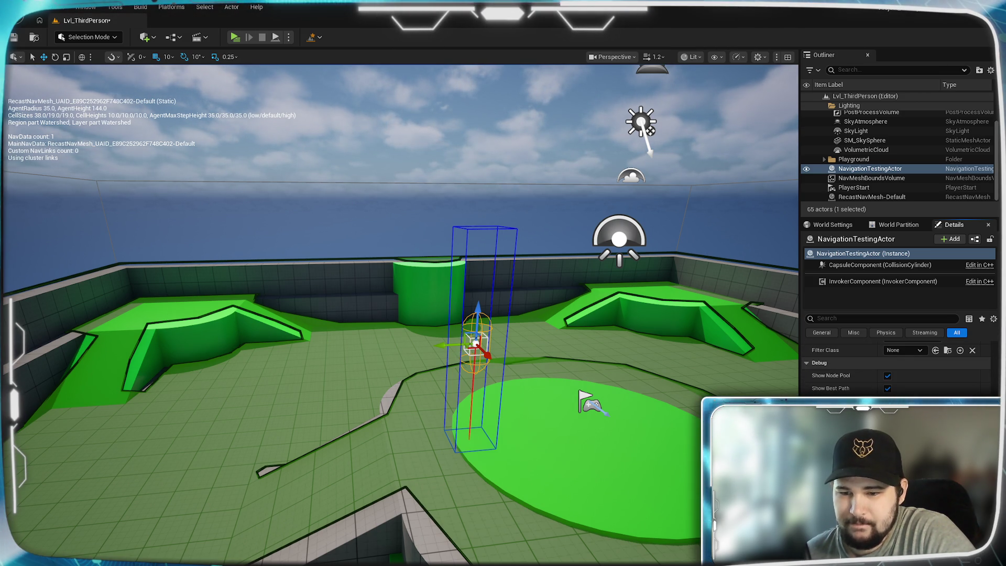
pyautogui.scroll(10, 898, 367)
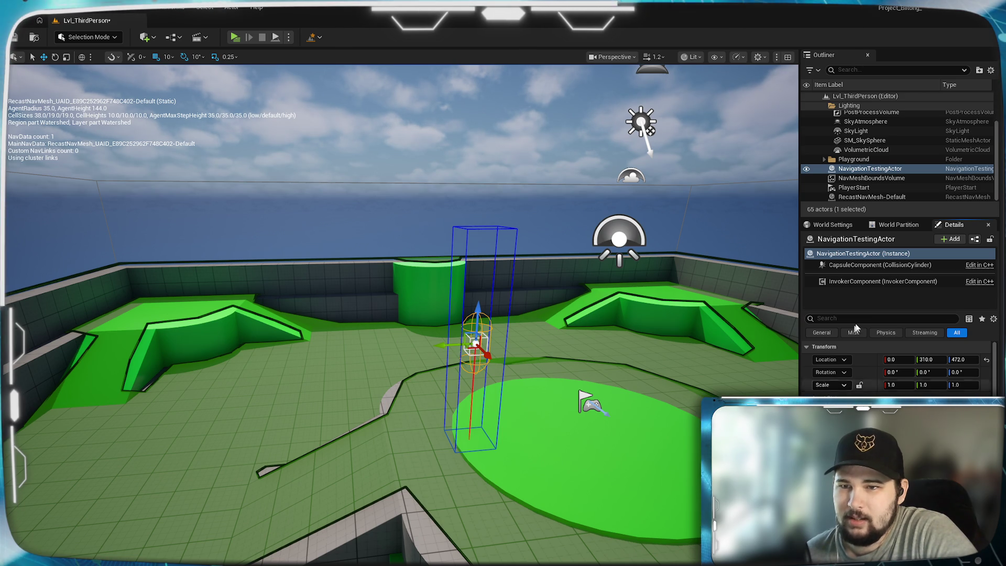
# Focus the viewport on NavigationTestingActor, zoom out, and bring up the Content Browser
pyautogui.doubleClick(904, 170)
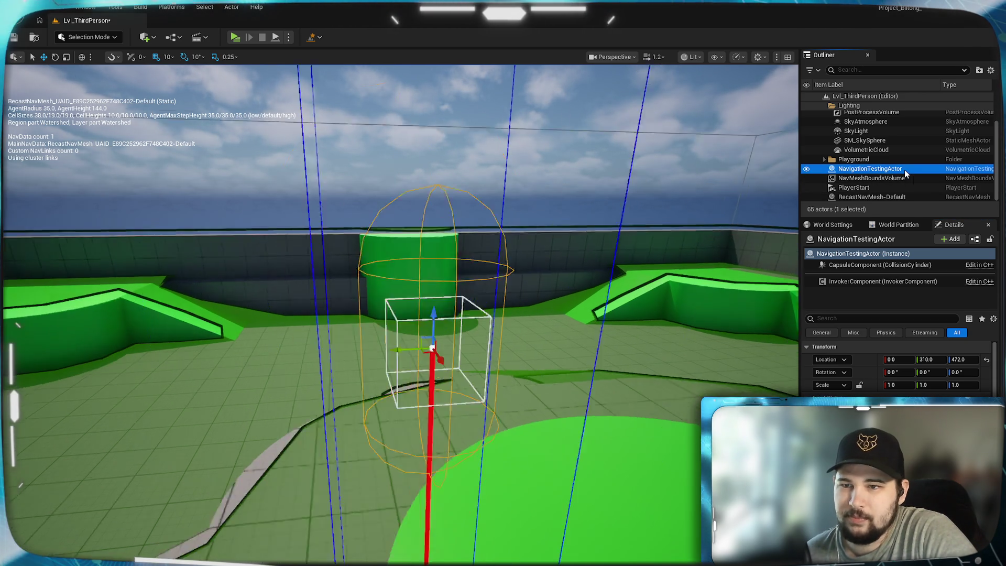
pyautogui.scroll(-3, 401, 314)
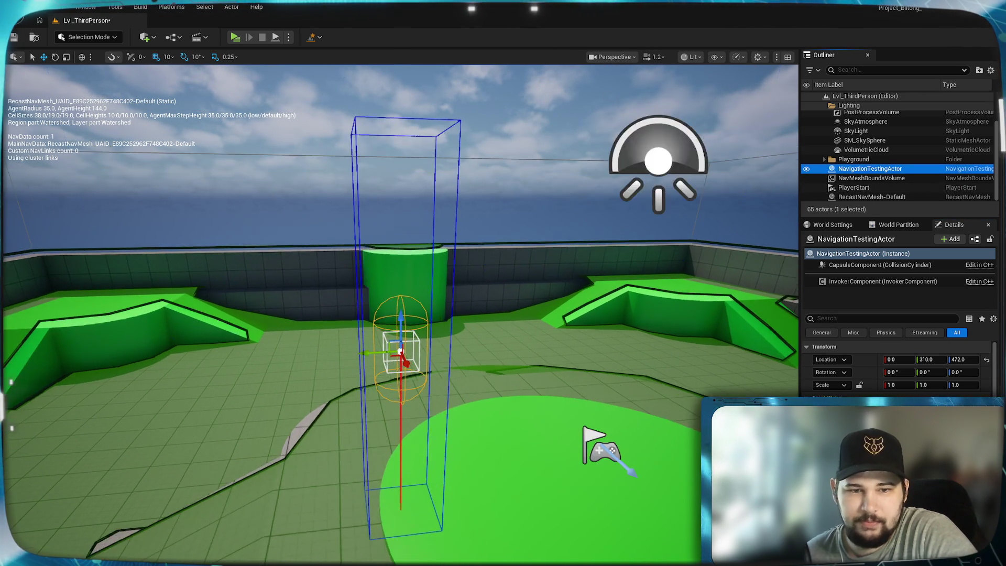
pyautogui.scroll(2, 401, 315)
pyautogui.scroll(-2, 348, 373)
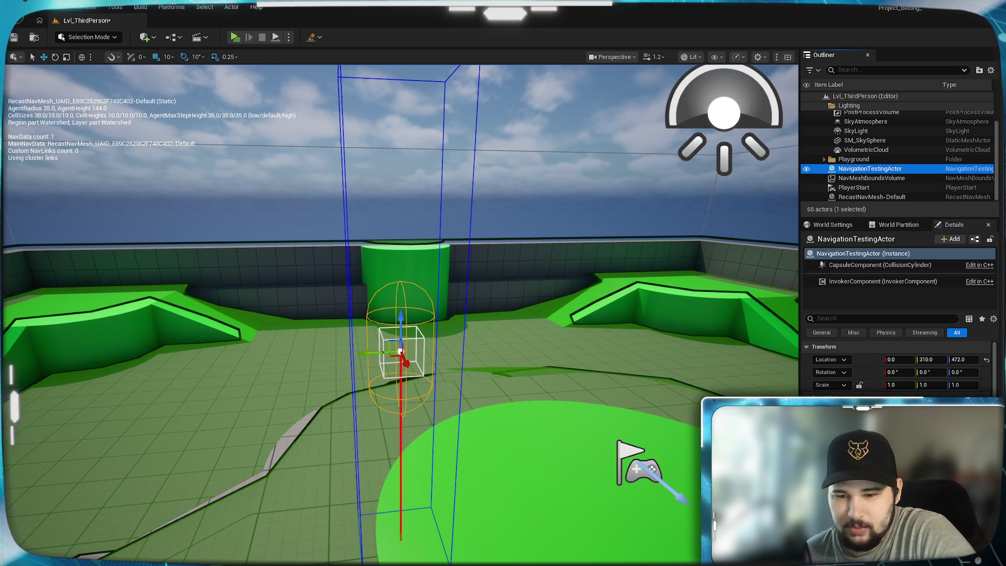
pyautogui.hotkey('alt', 'Tab')
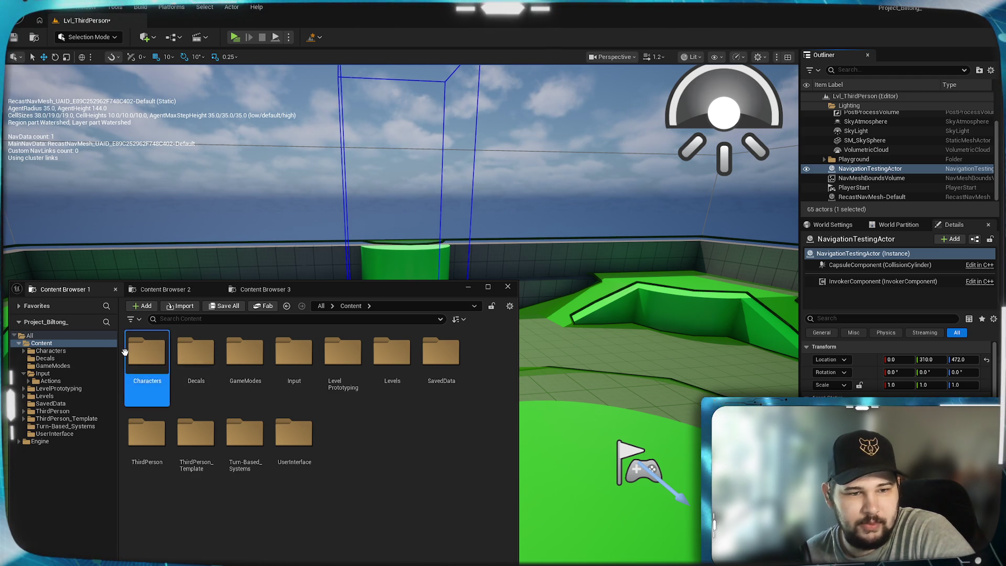
# Look inside the Characters folder, then return to the Content folder
pyautogui.doubleClick(158, 382)
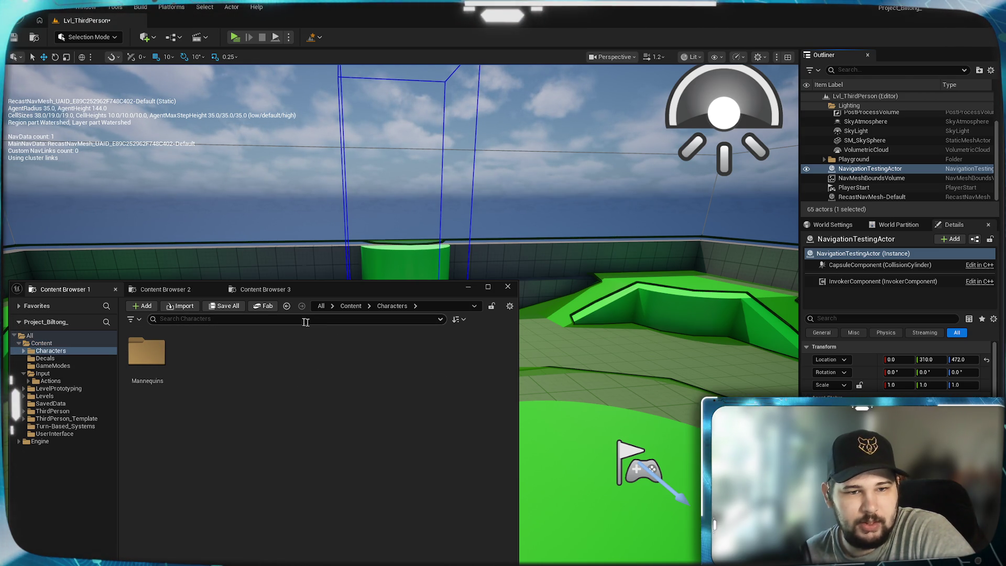
pyautogui.click(362, 307)
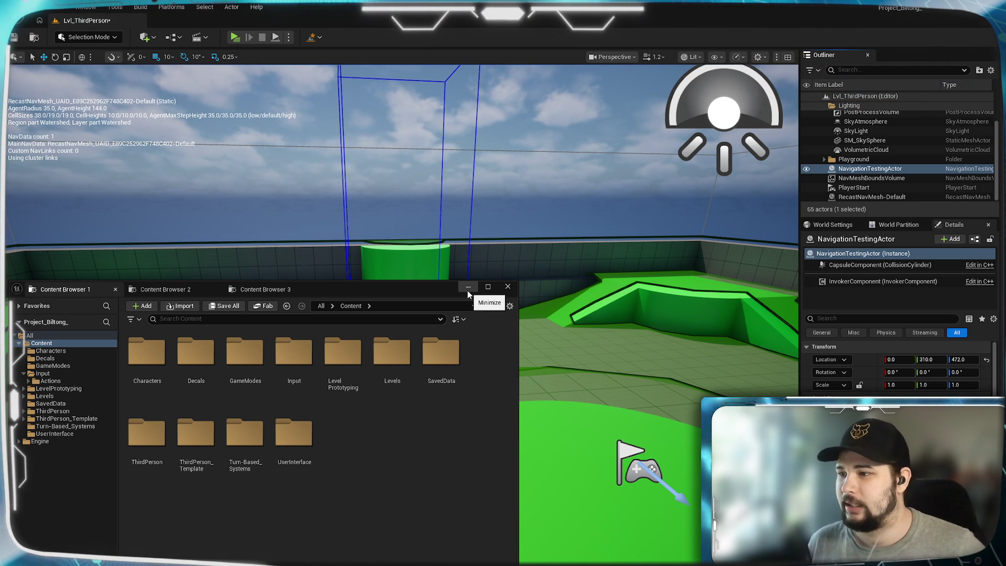
# Hide the Content Browser and play the level in a preview window
pyautogui.click(467, 290)
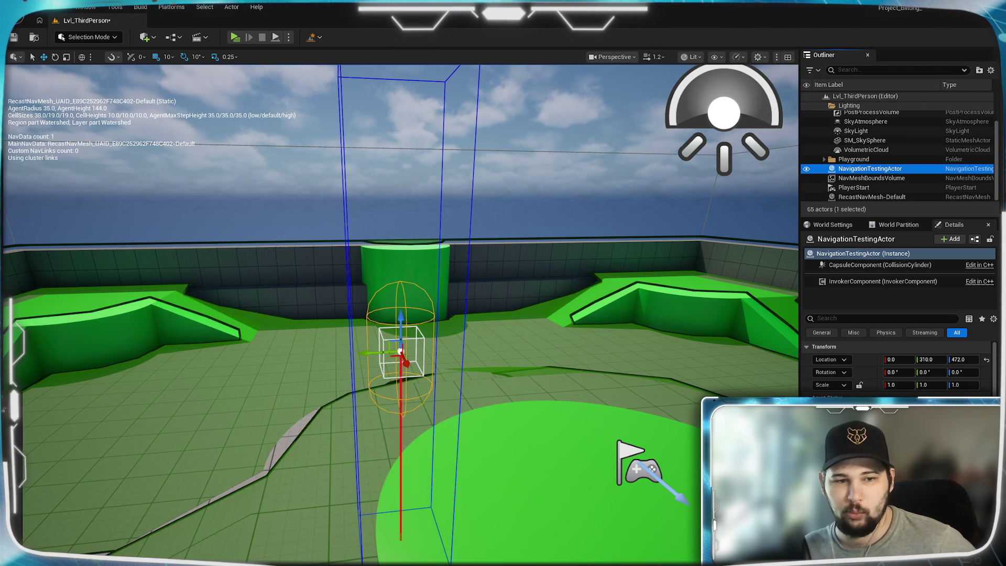
pyautogui.moveTo(335, 175)
pyautogui.mouseDown()
pyautogui.moveTo(409, 184)
pyautogui.moveTo(335, 174)
pyautogui.mouseUp()
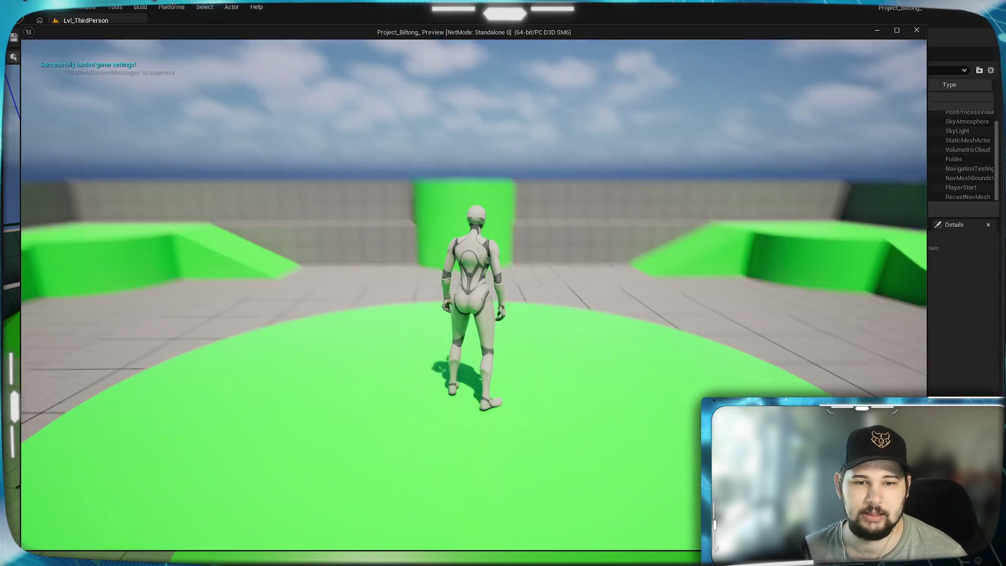
pyautogui.press('w')
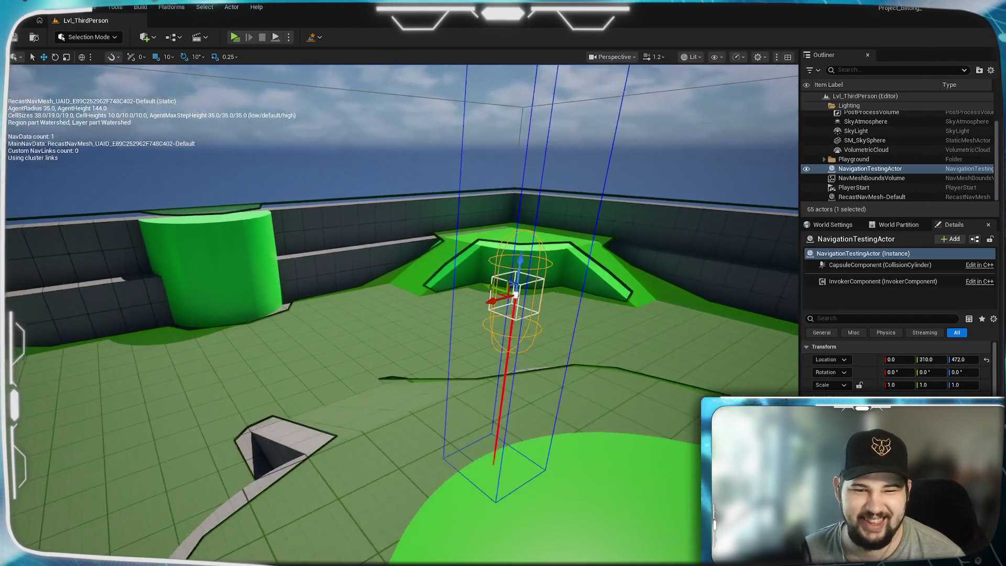
# Lower the NavigationTestingActor to Z 292, shift it to Y 380, and play-test the level
pyautogui.press('f')
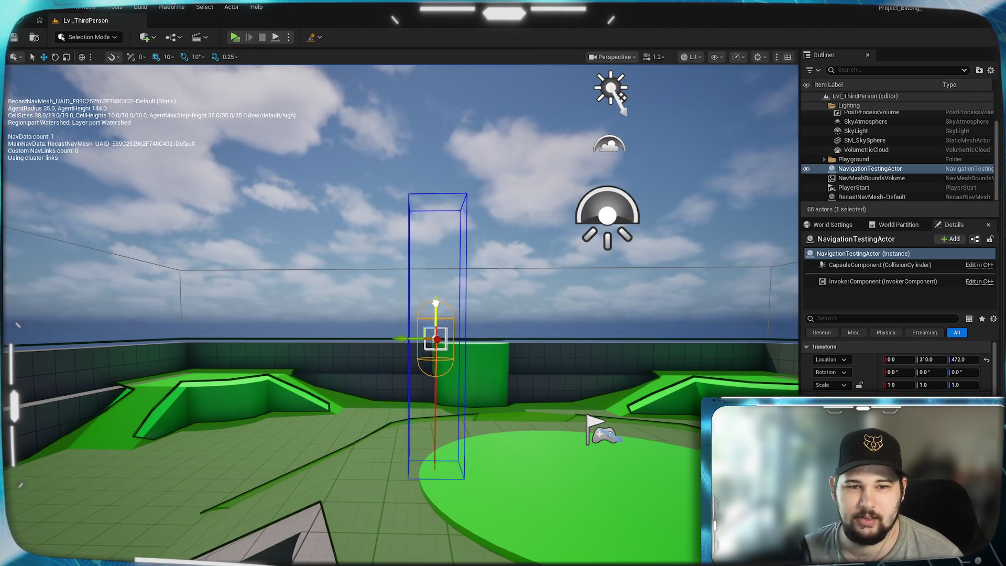
pyautogui.moveTo(436, 303); pyautogui.dragTo(435, 314)
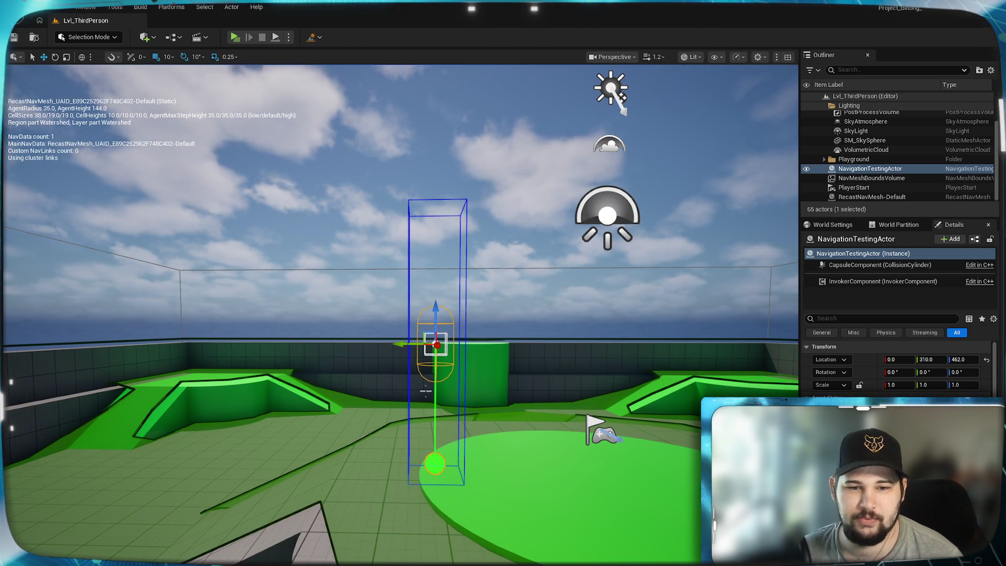
pyautogui.moveTo(419, 519); pyautogui.dragTo(583, 548)
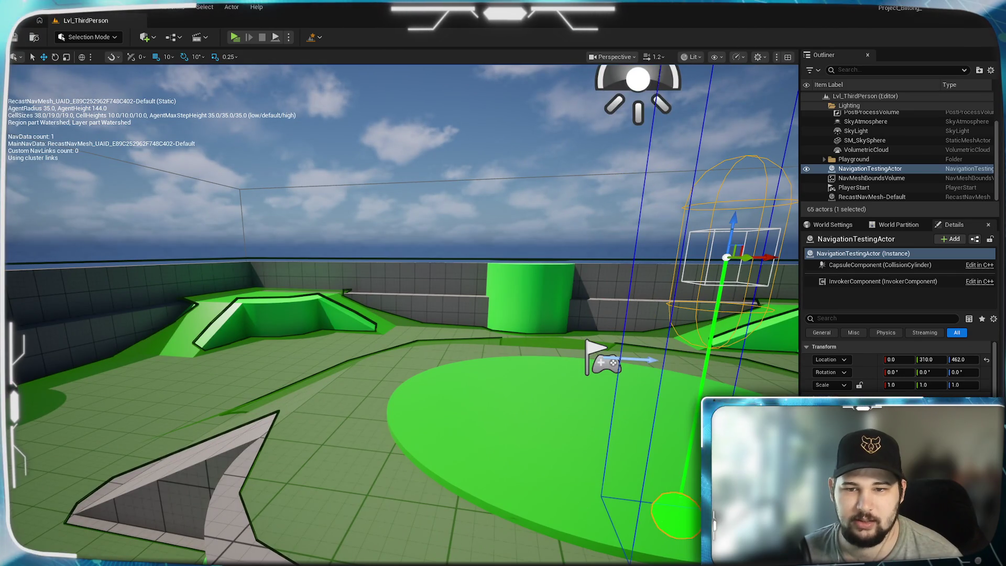
pyautogui.moveTo(573, 400); pyautogui.dragTo(573, 400)
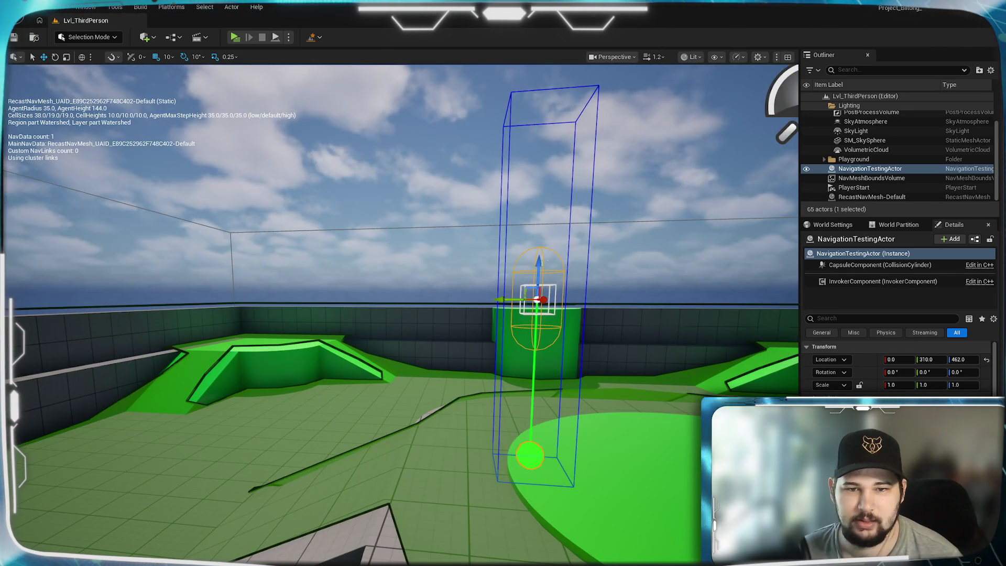
pyautogui.moveTo(541, 261)
pyautogui.mouseDown()
pyautogui.moveTo(514, 394)
pyautogui.moveTo(514, 382)
pyautogui.mouseUp()
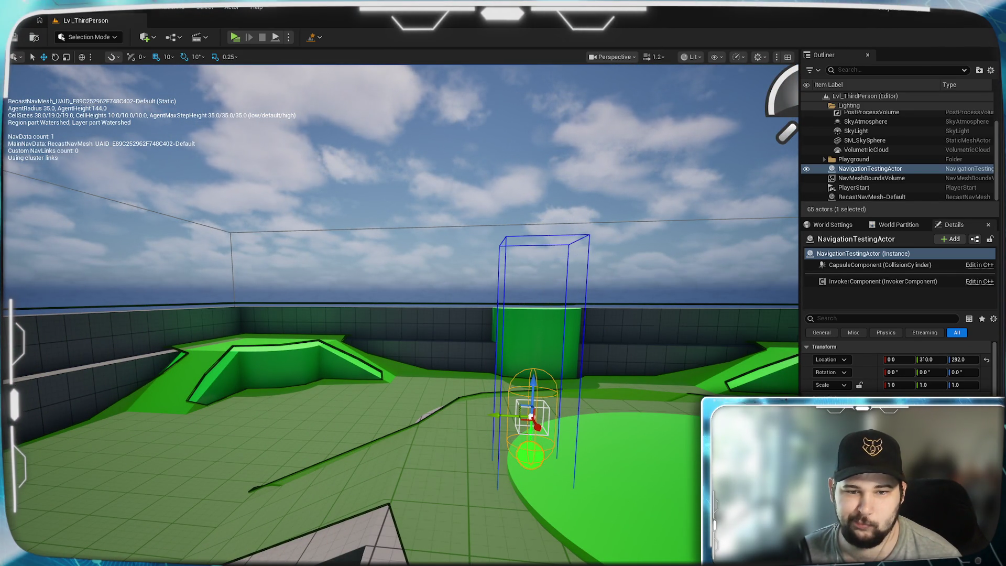
pyautogui.press('f')
pyautogui.moveTo(362, 425); pyautogui.dragTo(317, 426)
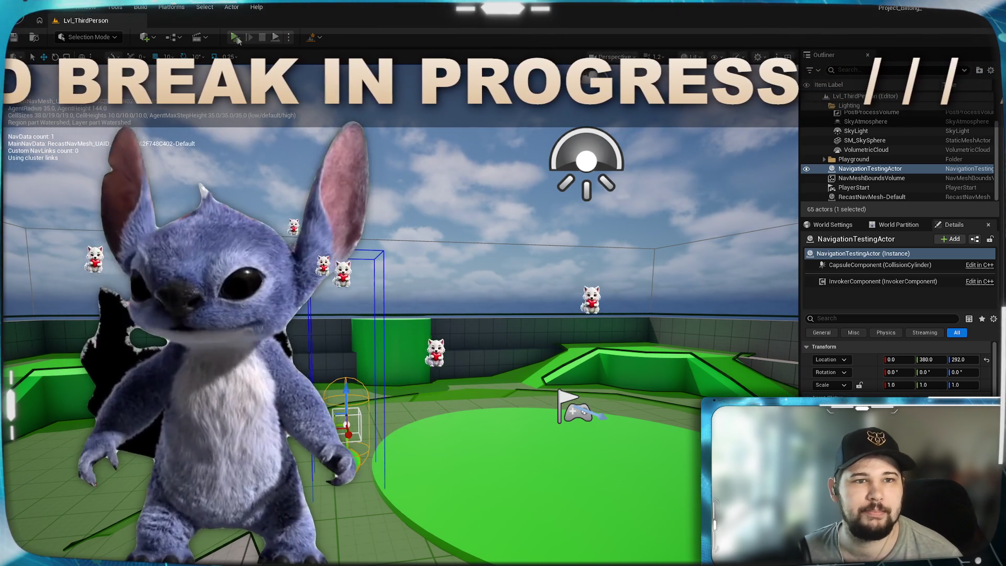
pyautogui.hotkey('alt', 'p')
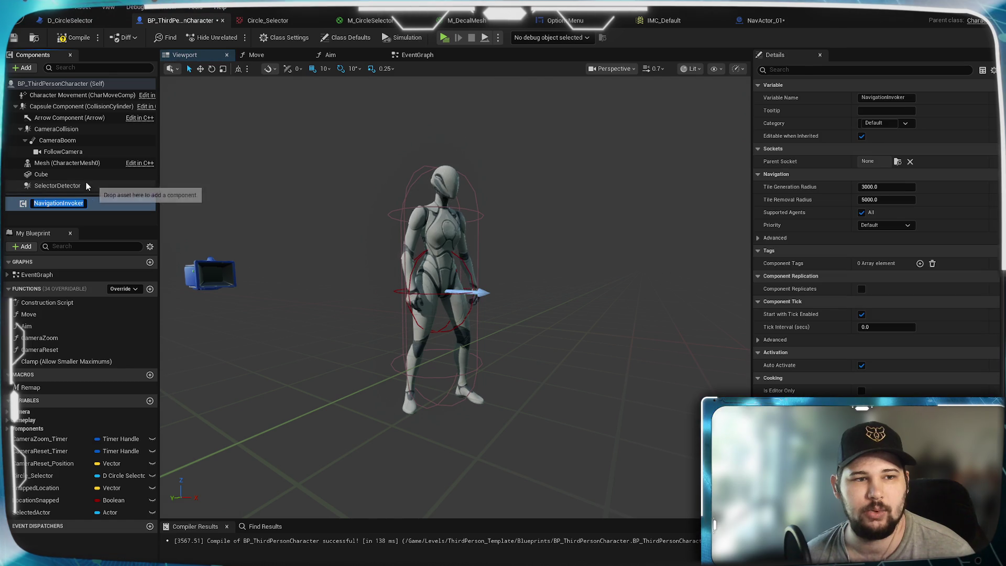
# Confirm the NavigationInvoker component name, then scroll the class defaults down to Nav Mesh Movement
pyautogui.press('Return')
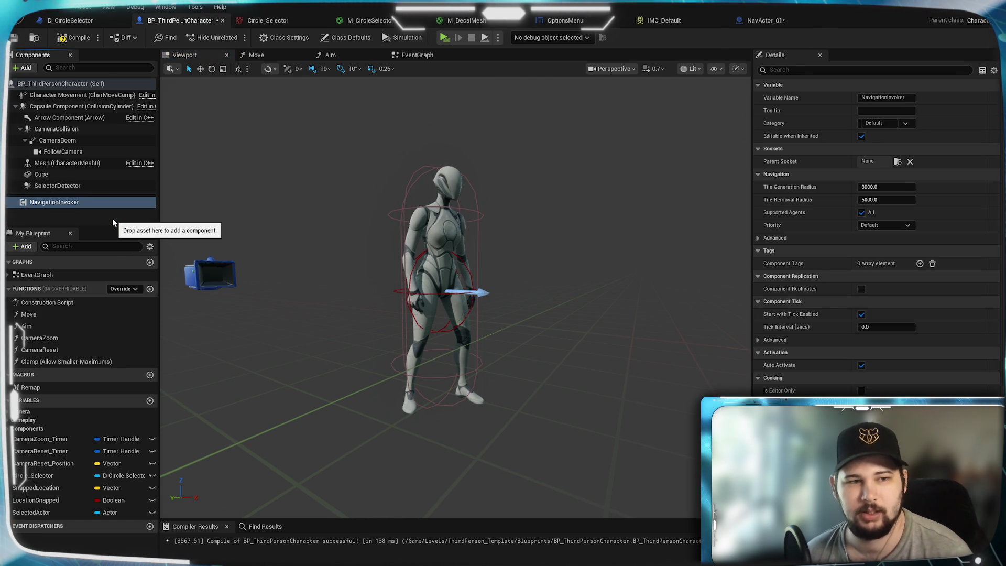
pyautogui.click(58, 83)
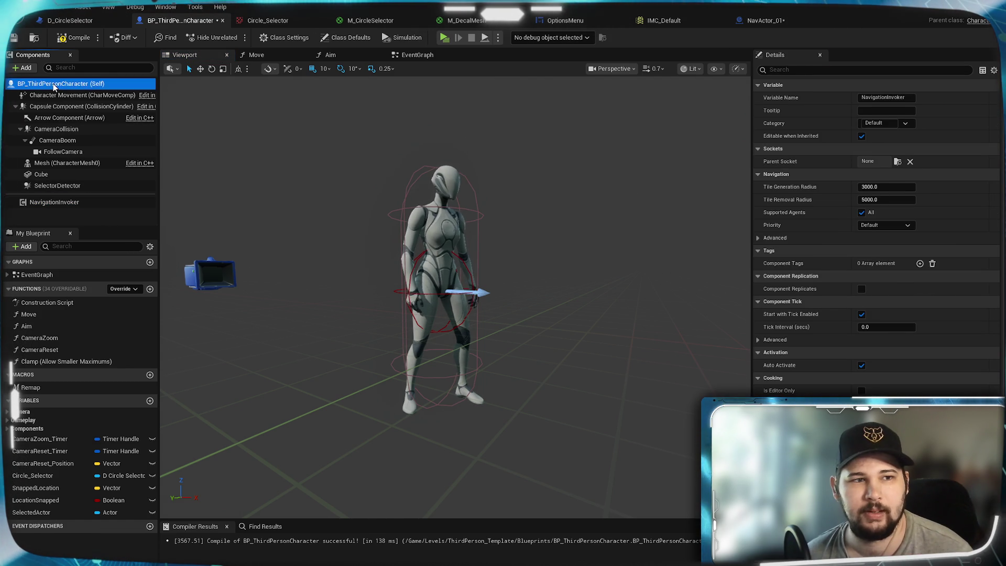
pyautogui.scroll(-1, 819, 390)
pyautogui.scroll(-10, 819, 390)
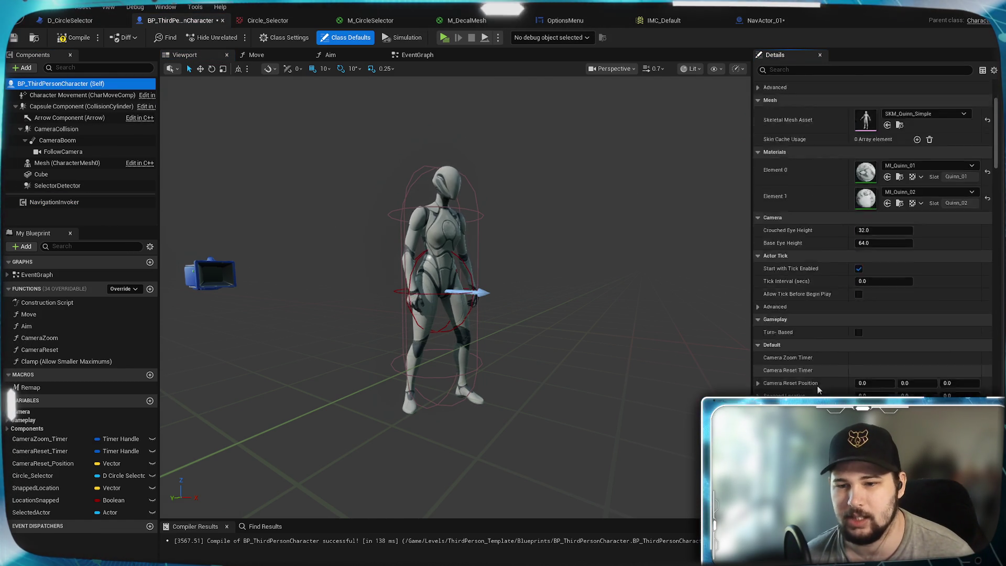
pyautogui.scroll(-9, 818, 389)
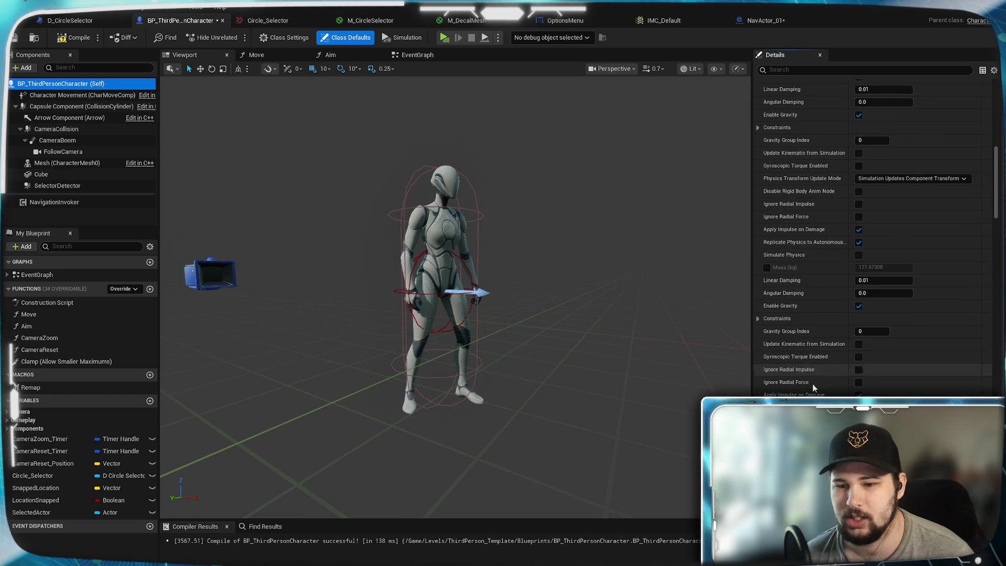
pyautogui.scroll(-10, 872, 236)
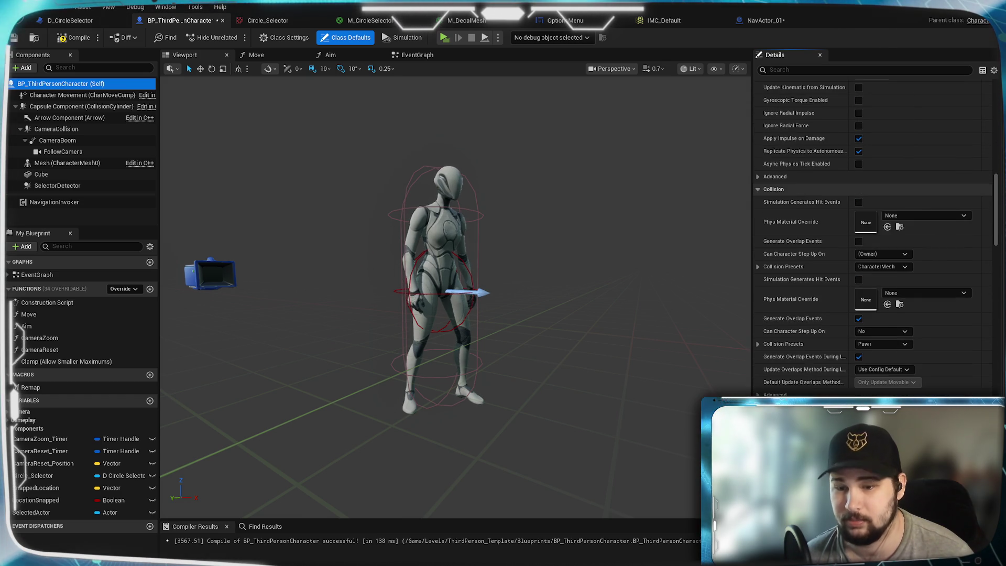
pyautogui.scroll(-10, 873, 235)
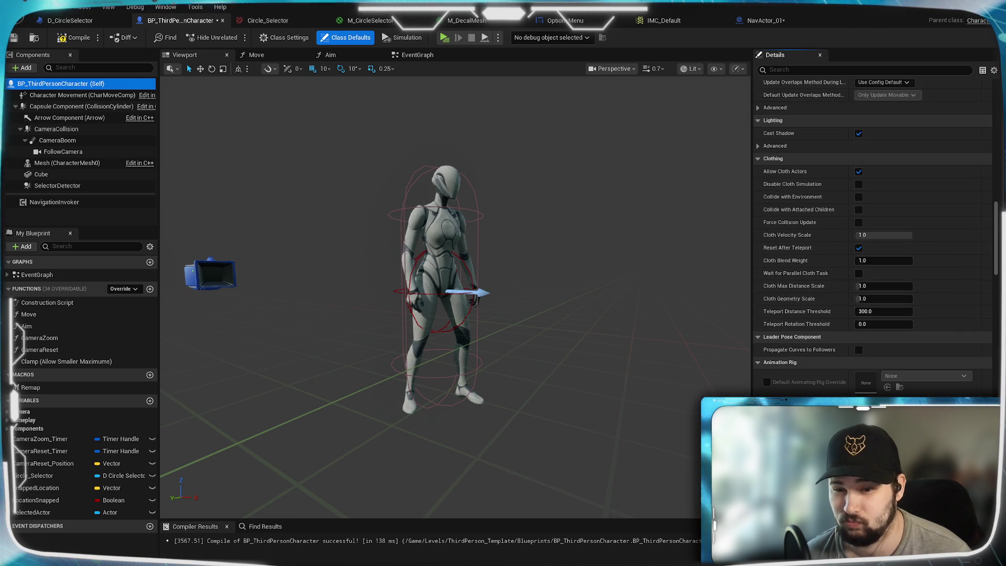
pyautogui.scroll(-8, 872, 235)
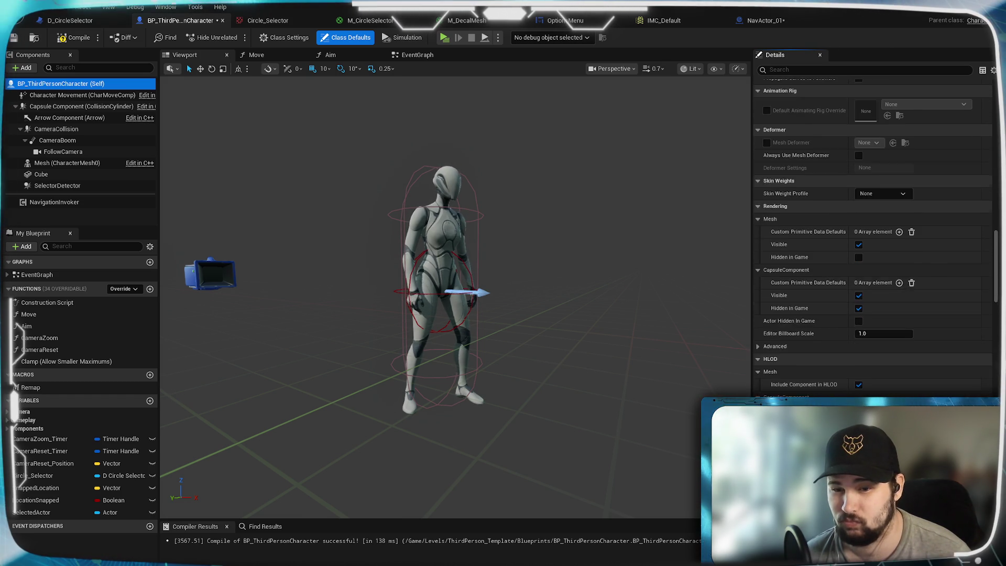
pyautogui.scroll(-10, 872, 236)
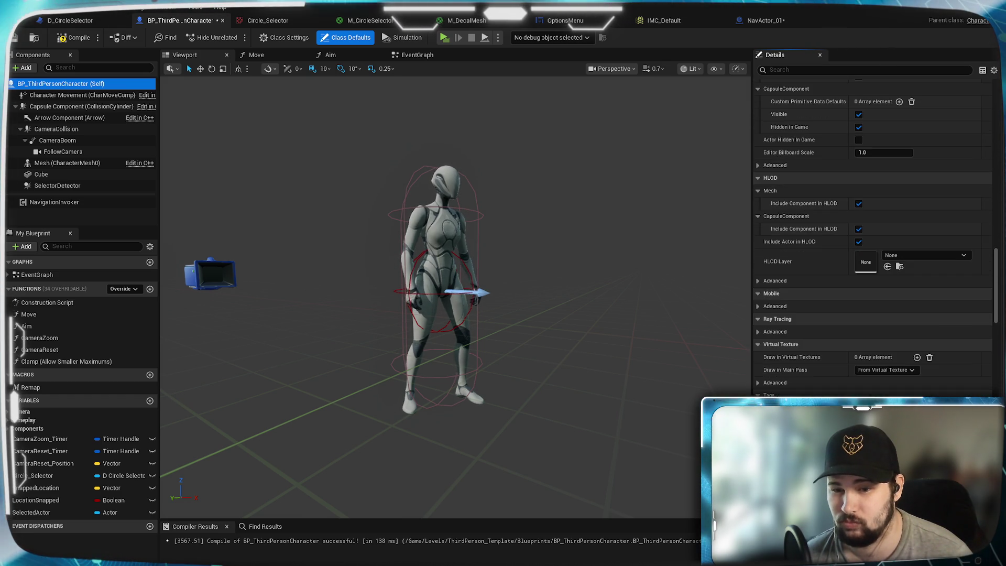
pyautogui.scroll(-9, 872, 236)
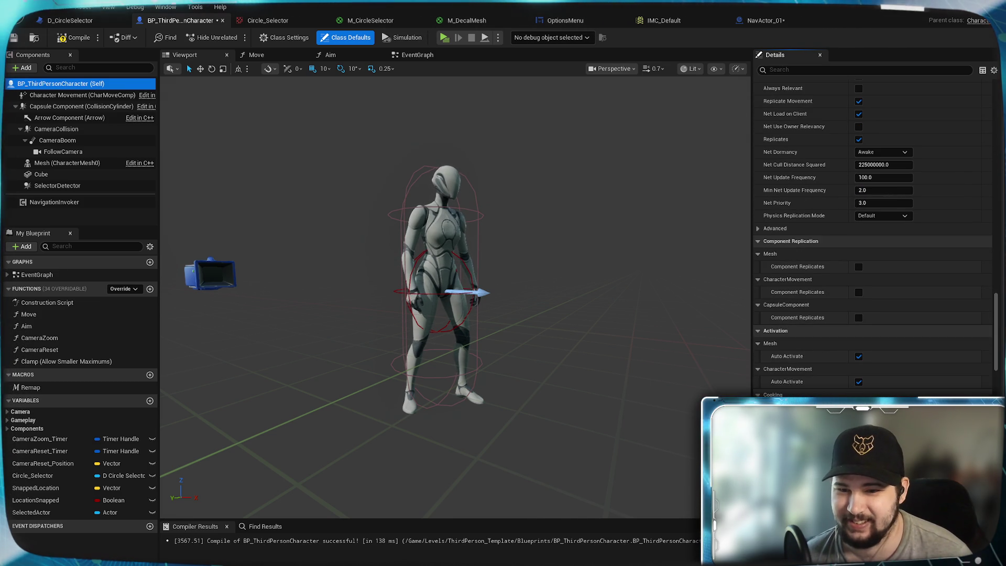
pyautogui.scroll(-5, 997, 369)
pyautogui.scroll(-5, 997, 370)
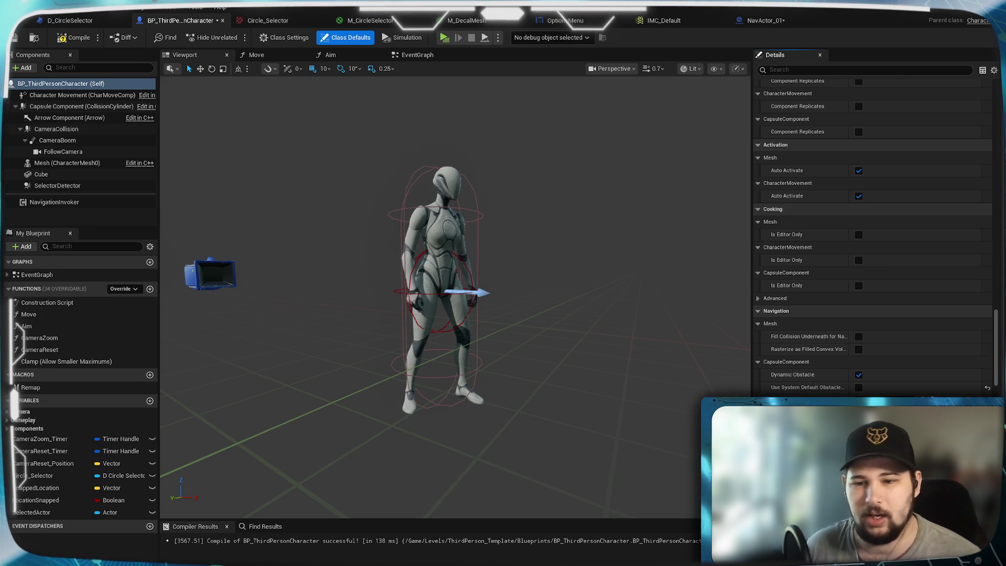
pyautogui.scroll(-3, 872, 236)
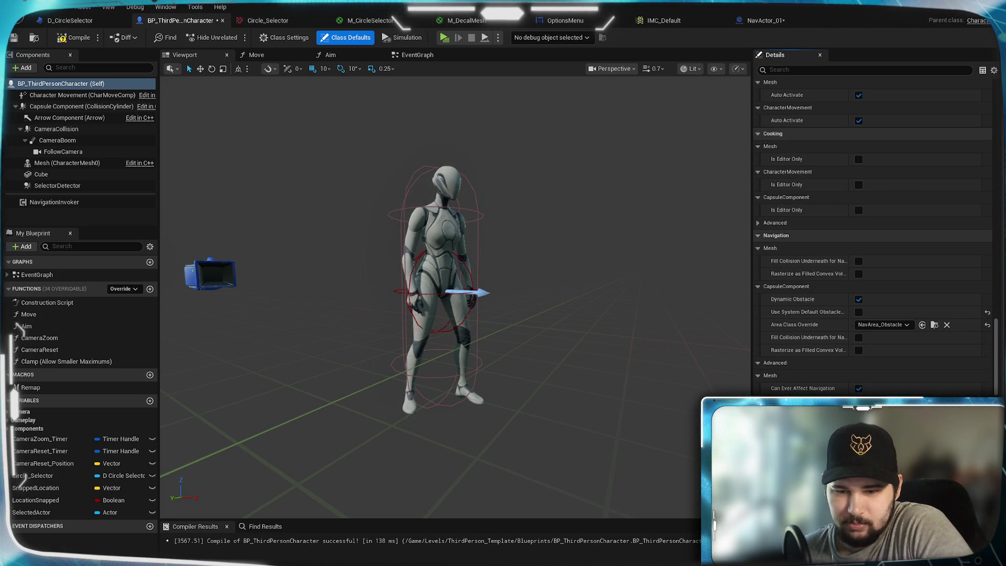
pyautogui.scroll(-6, 873, 236)
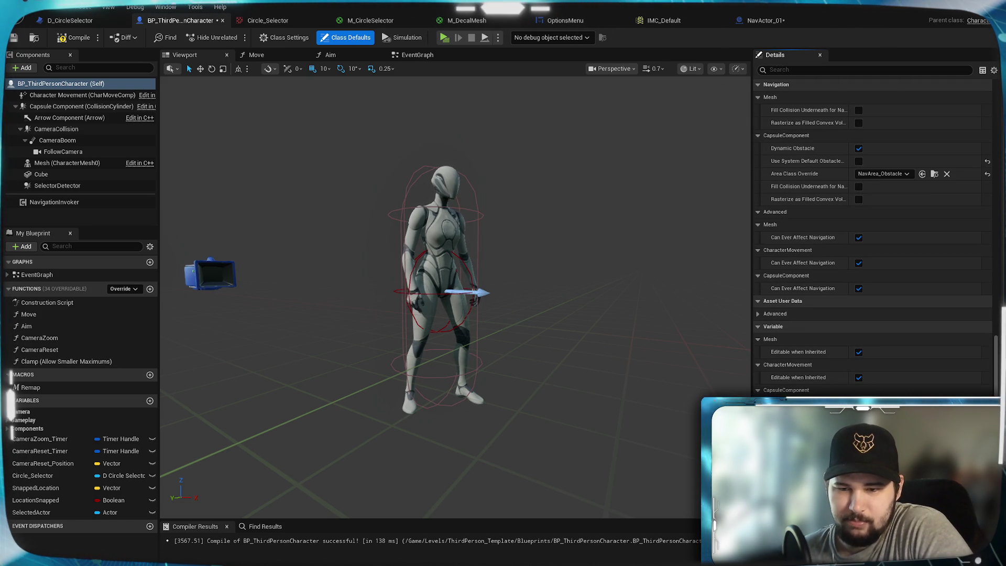
pyautogui.scroll(-4, 872, 236)
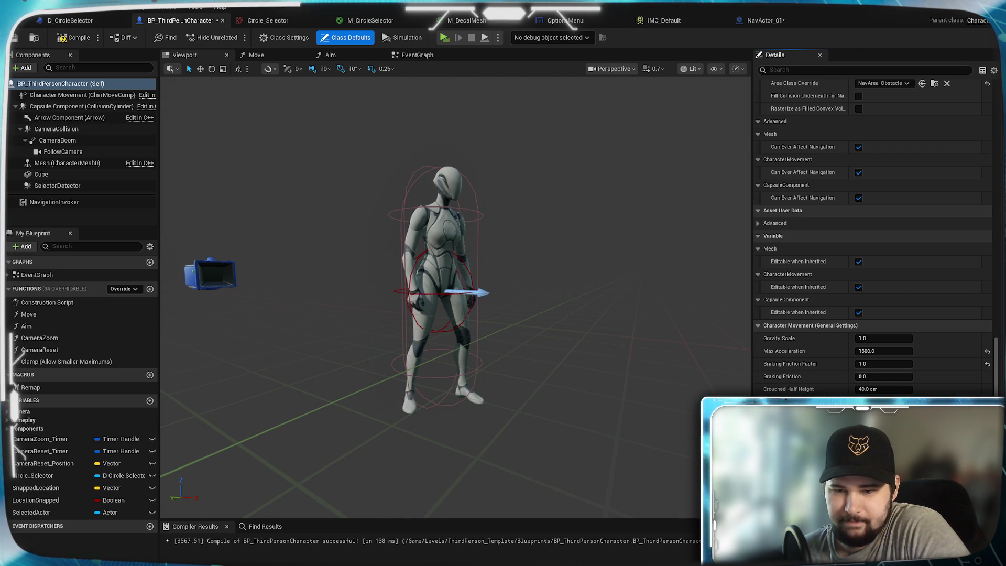
pyautogui.scroll(-3, 873, 236)
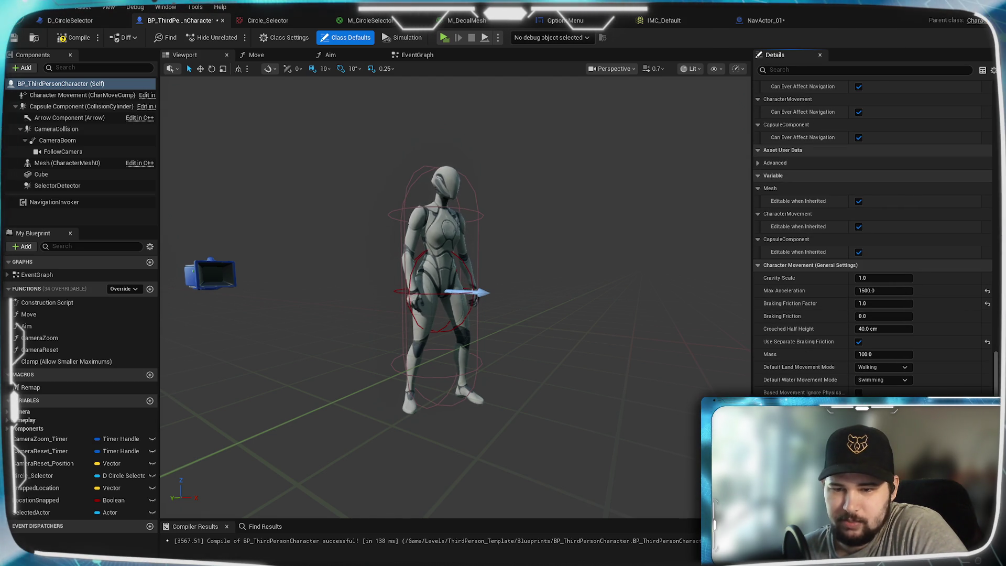
pyautogui.scroll(-8, 872, 236)
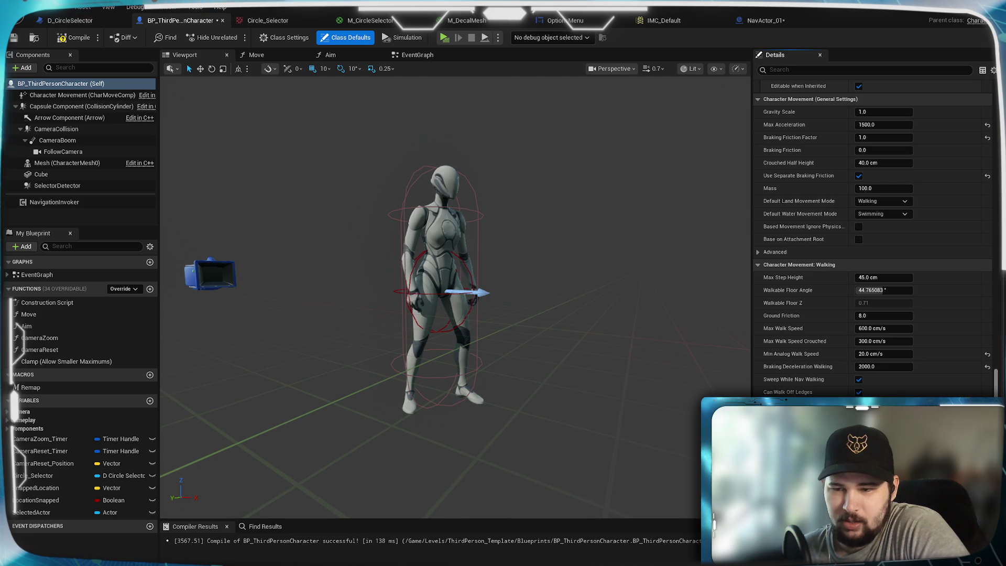
pyautogui.scroll(-15, 872, 241)
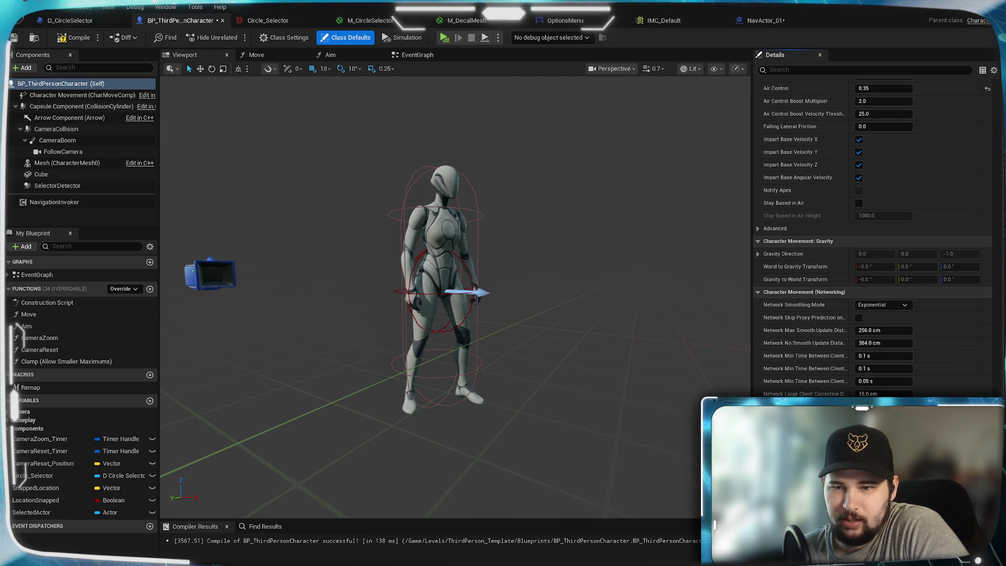
pyautogui.scroll(-9, 872, 241)
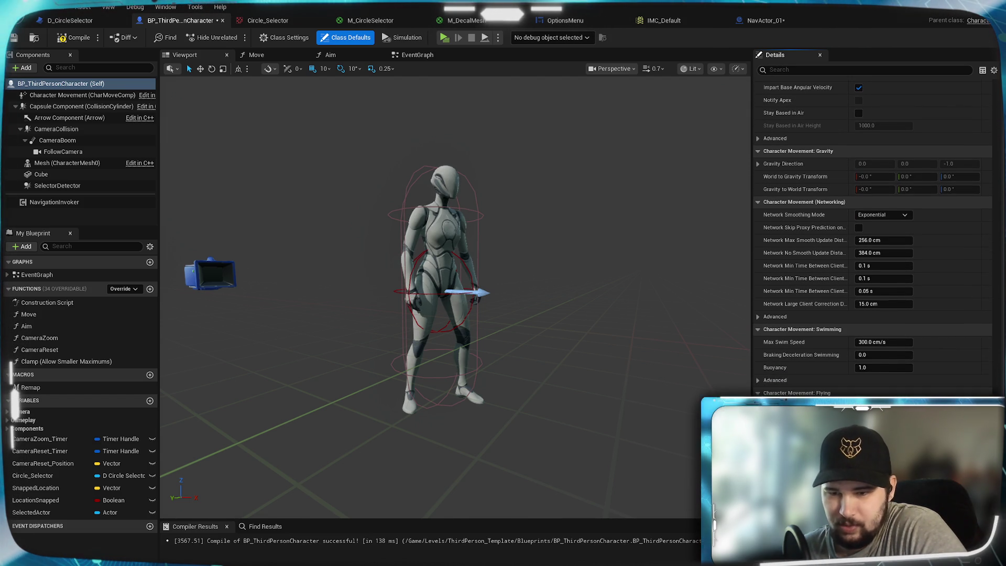
pyautogui.scroll(-12, 872, 236)
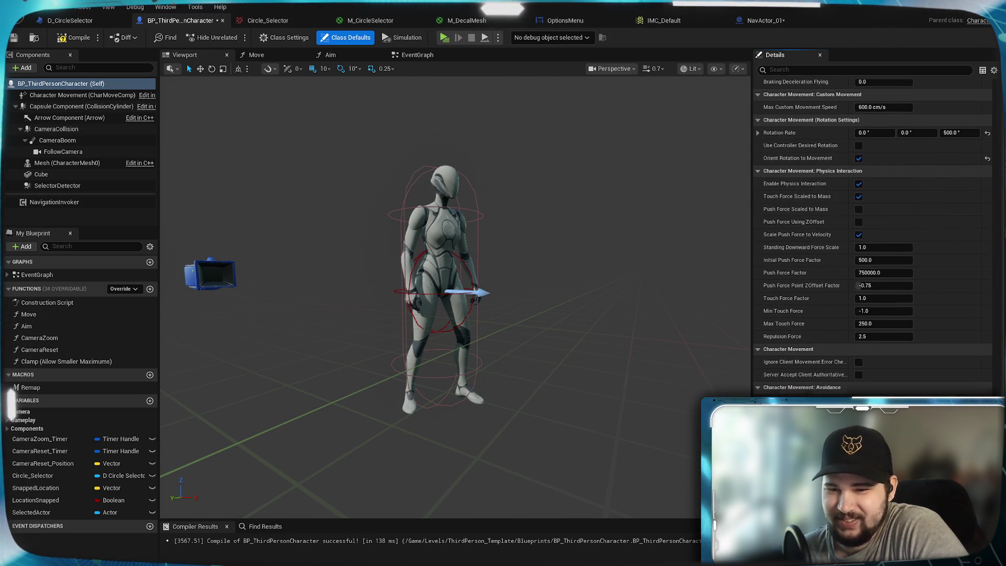
pyautogui.scroll(-8, 814, 312)
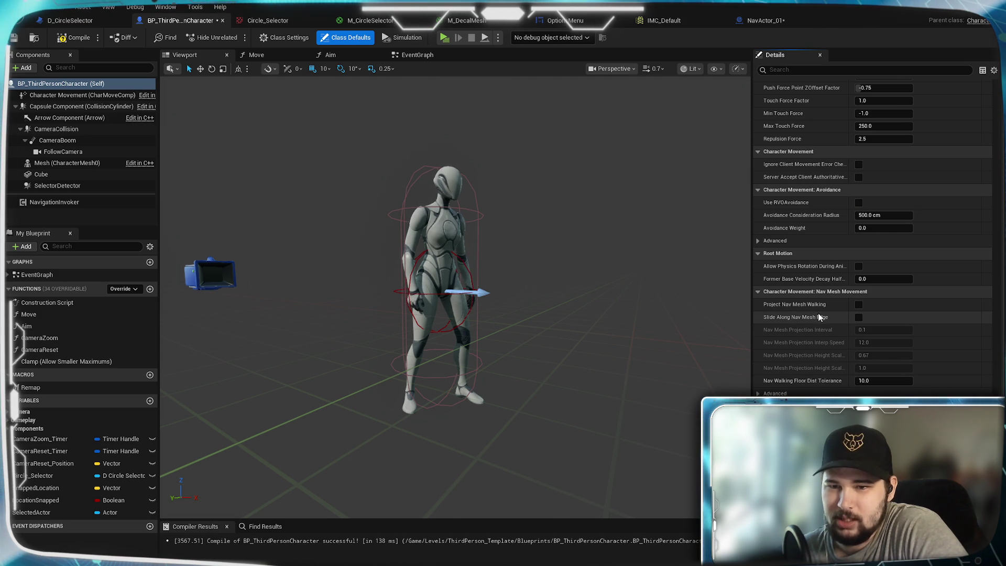
pyautogui.moveTo(818, 306)
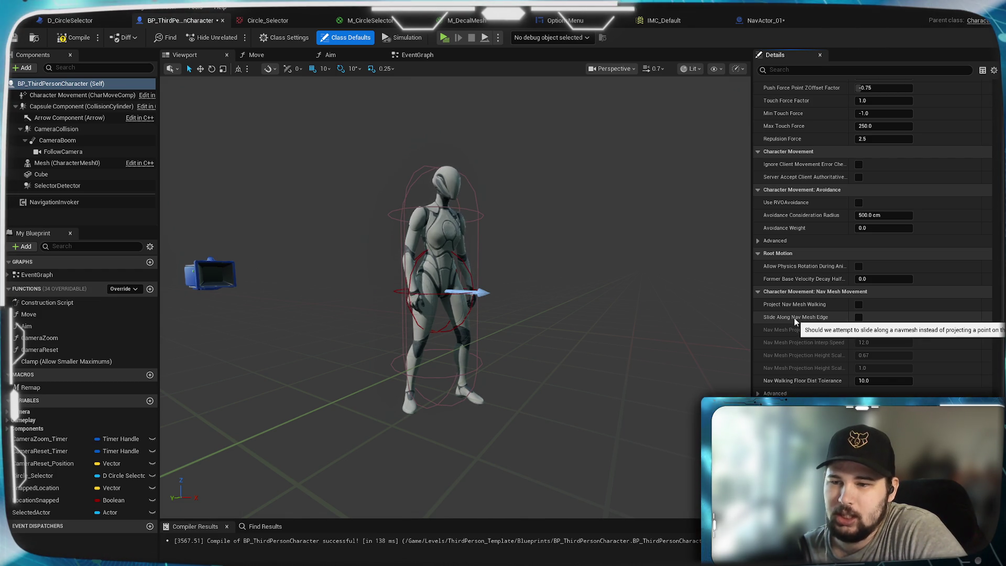
# Tick Project Nav Mesh Walking, look over the remaining movement settings, and compile BP_ThirdPersonCharacter
pyautogui.click(859, 304)
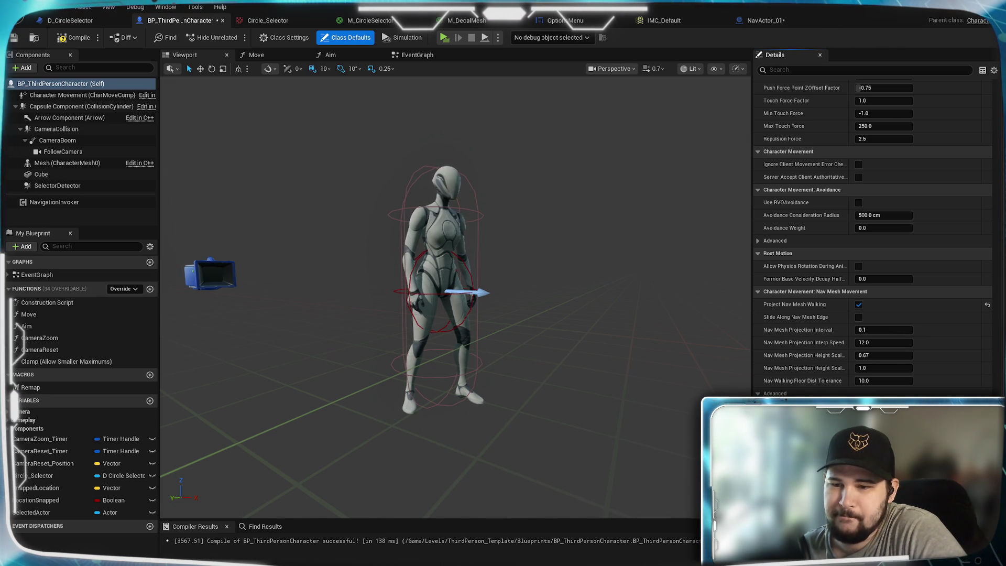
pyautogui.scroll(-4, 872, 236)
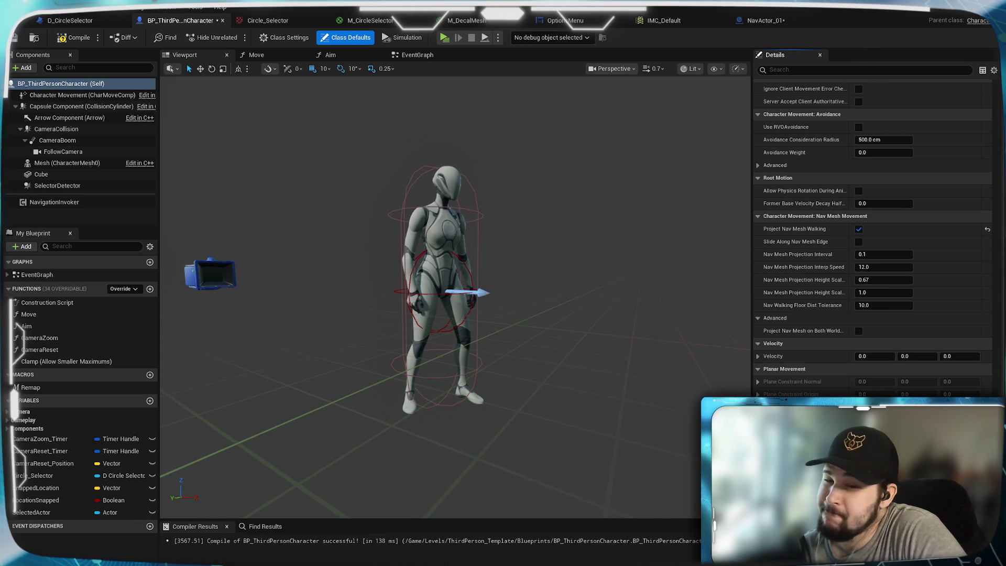
pyautogui.scroll(-2, 817, 389)
pyautogui.scroll(-4, 873, 236)
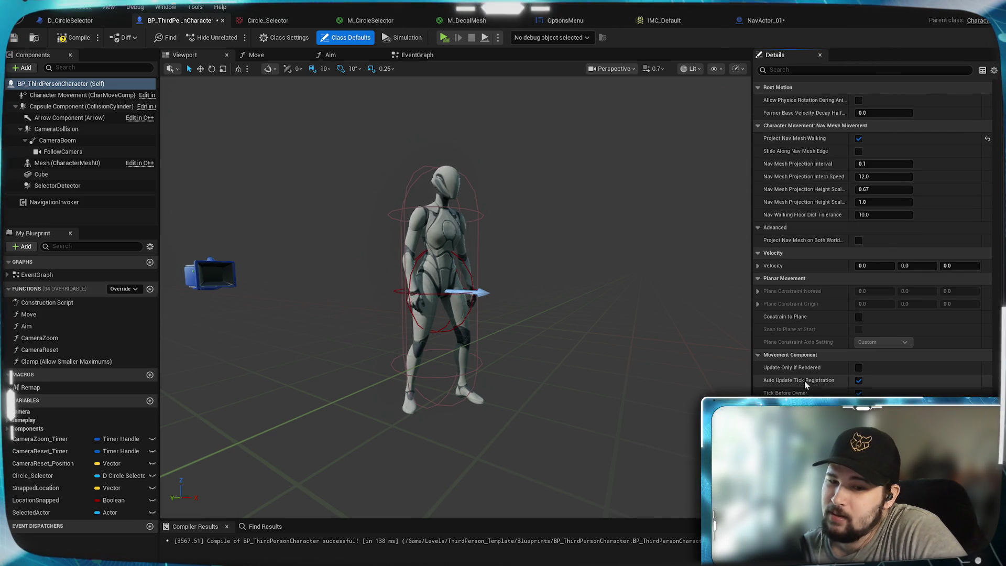
pyautogui.scroll(-4, 872, 236)
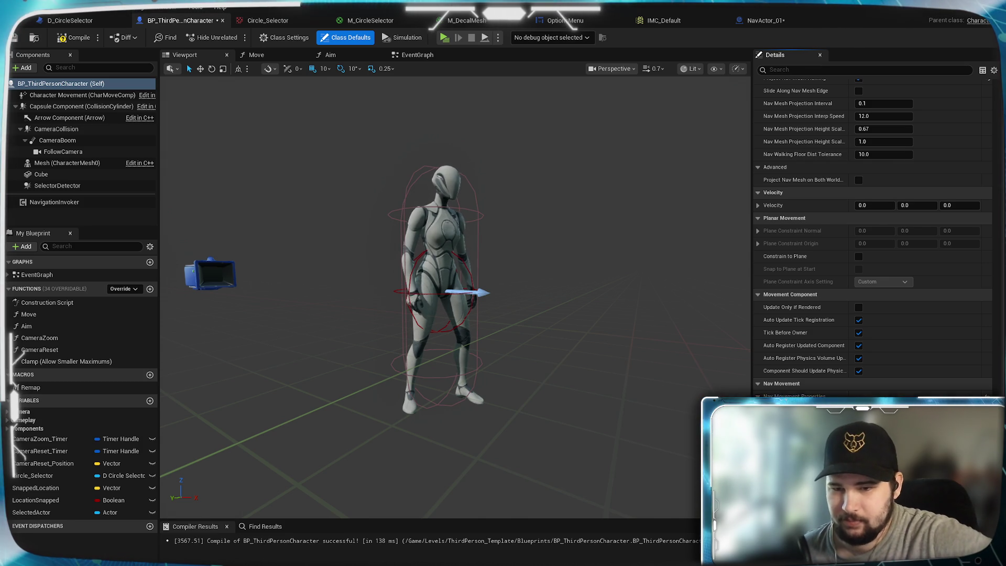
pyautogui.scroll(-3, 873, 235)
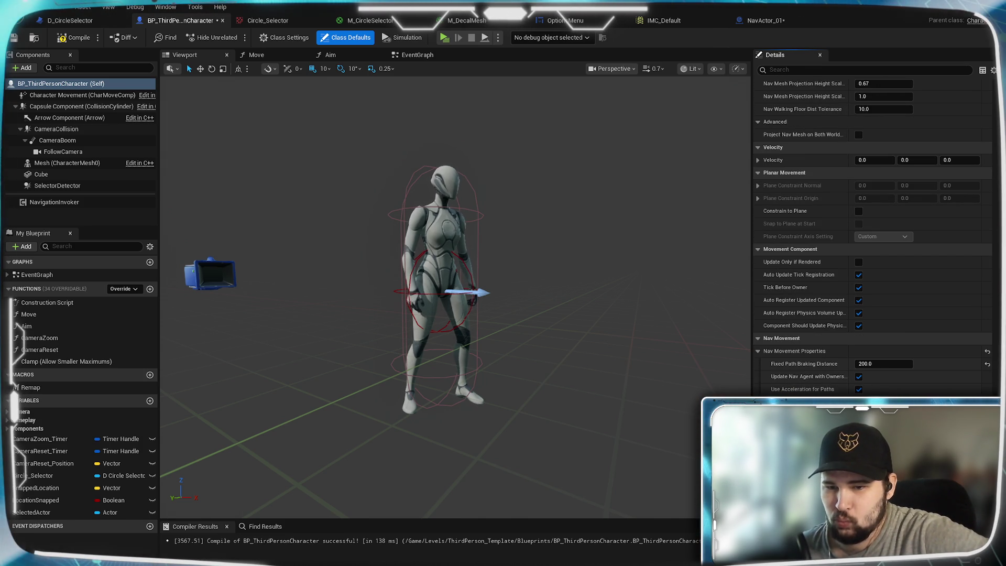
pyautogui.scroll(-5, 873, 235)
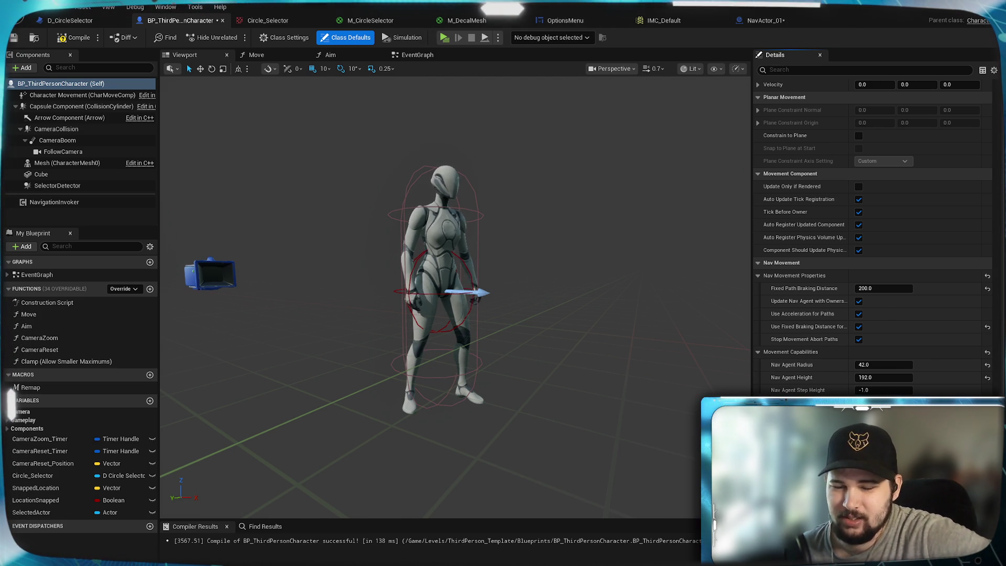
pyautogui.scroll(-3, 872, 236)
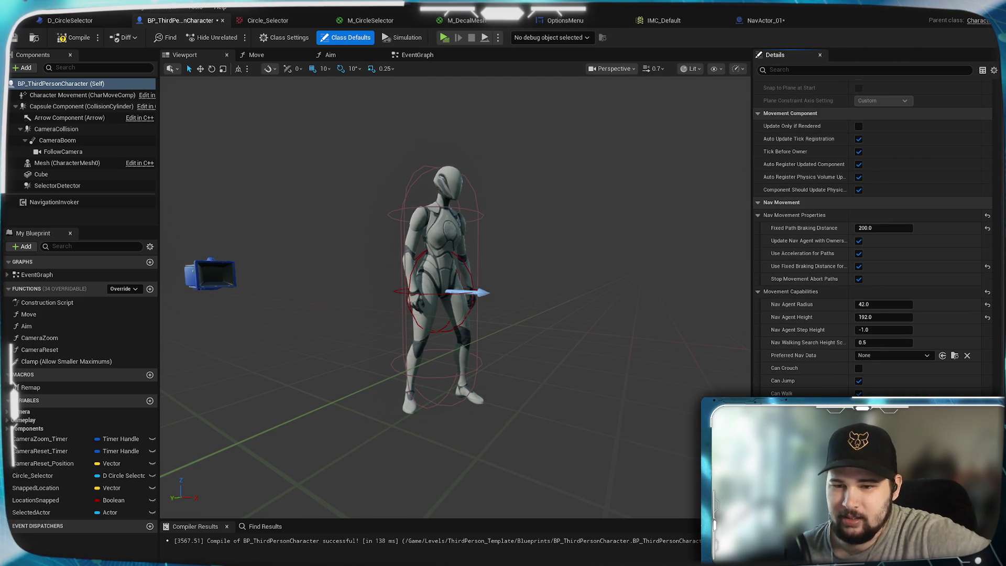
pyautogui.scroll(-3, 814, 391)
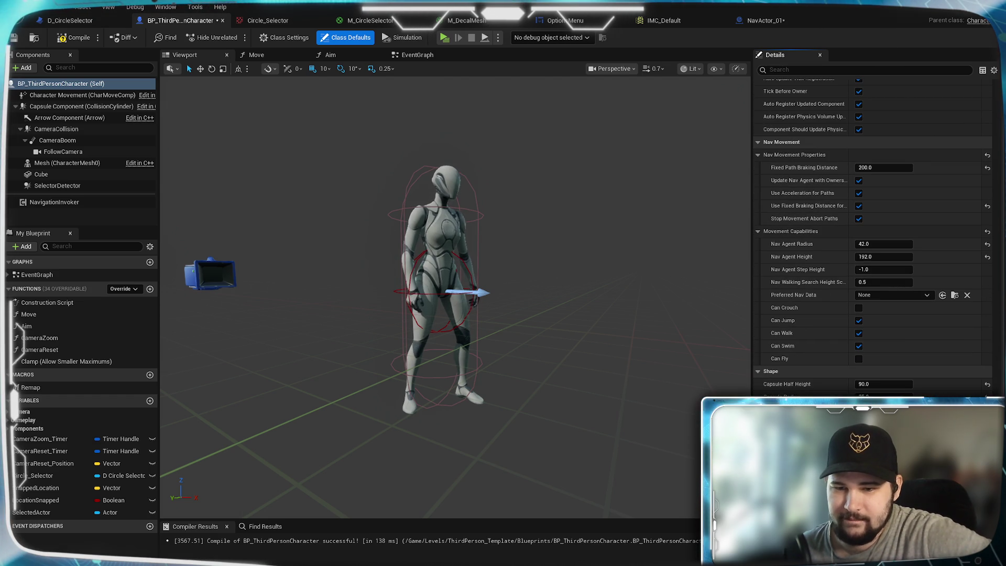
pyautogui.scroll(-1, 803, 391)
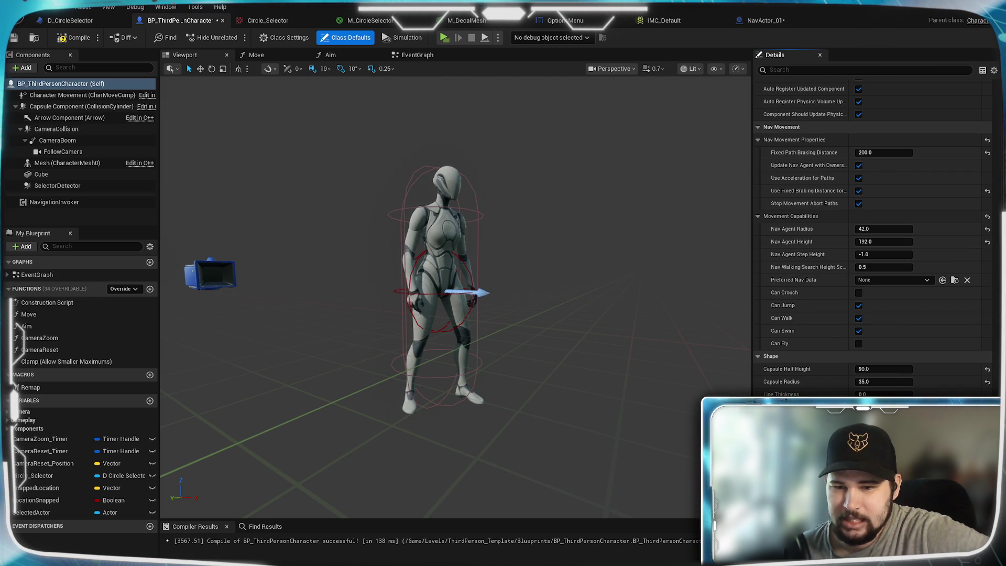
pyautogui.scroll(-3, 872, 235)
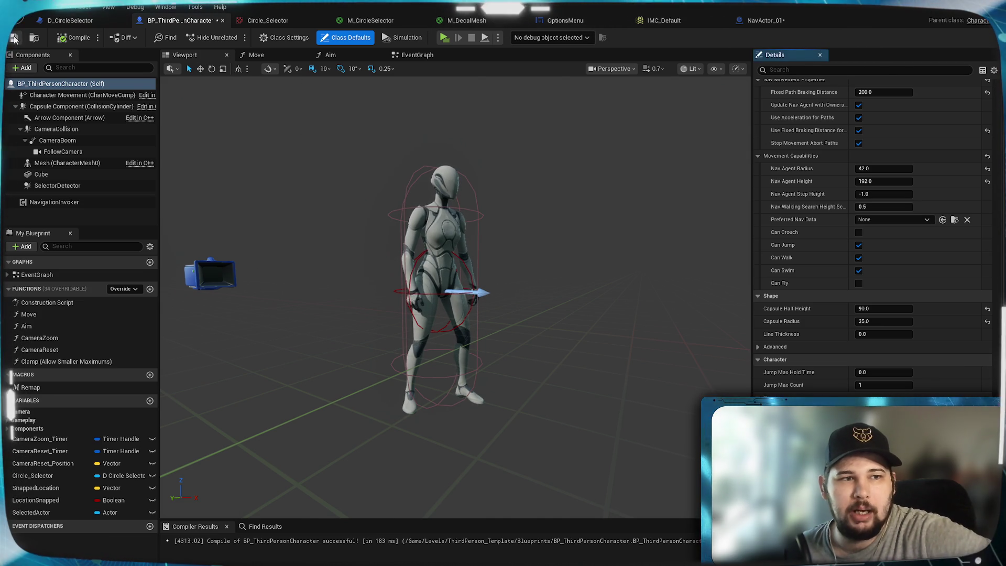
pyautogui.click(14, 38)
# In the character's event graph, search 'navigate' and add a Move to Location node
pyautogui.click(417, 55)
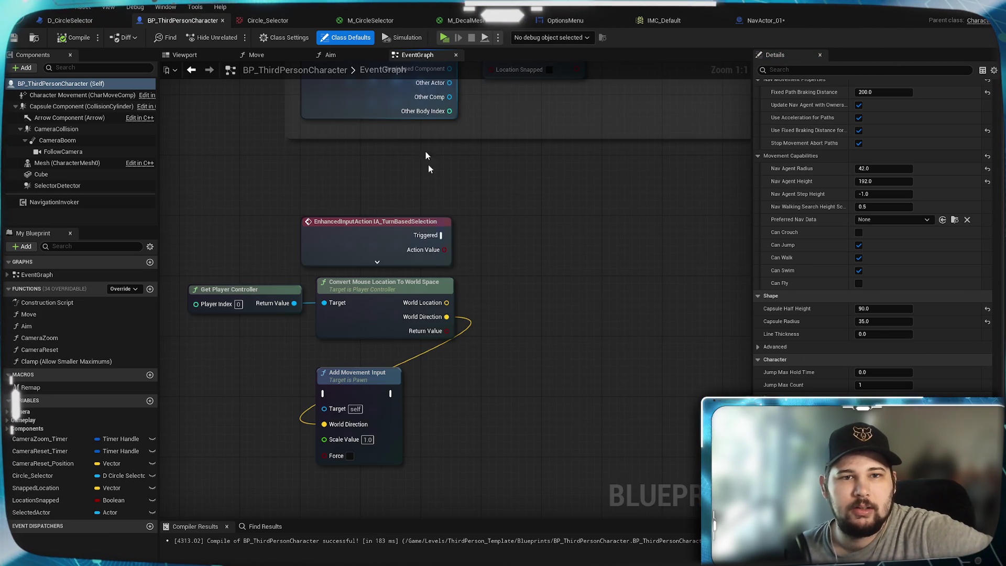
pyautogui.moveTo(564, 413); pyautogui.dragTo(510, 373)
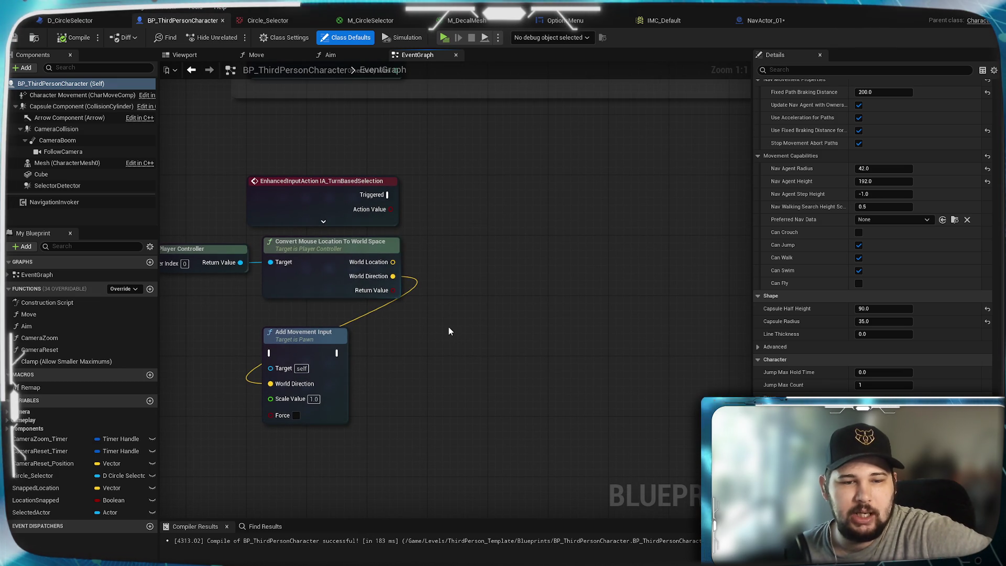
pyautogui.moveTo(449, 331)
pyautogui.mouseDown()
pyautogui.moveTo(532, 317)
pyautogui.moveTo(464, 313)
pyautogui.mouseUp()
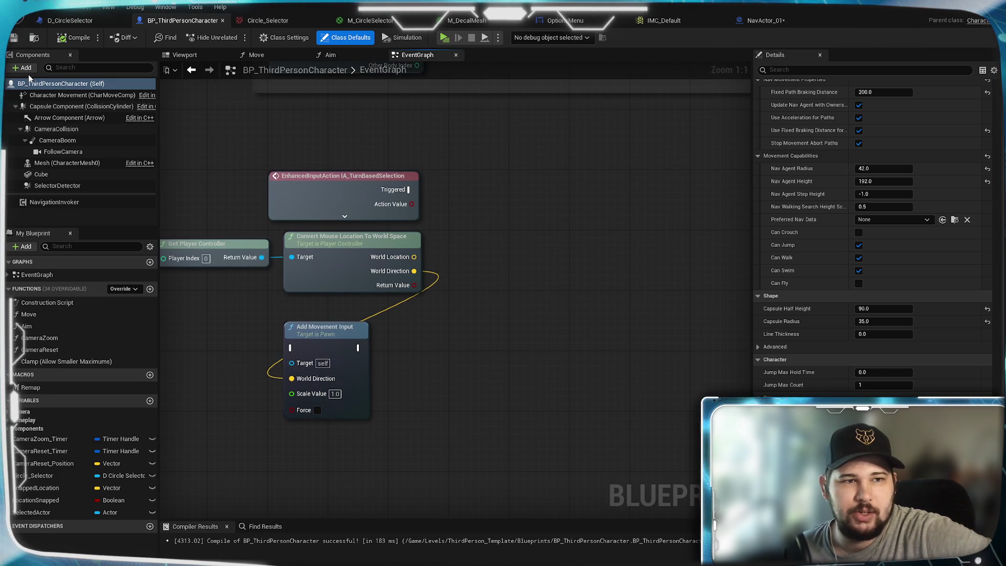
pyautogui.click(29, 82)
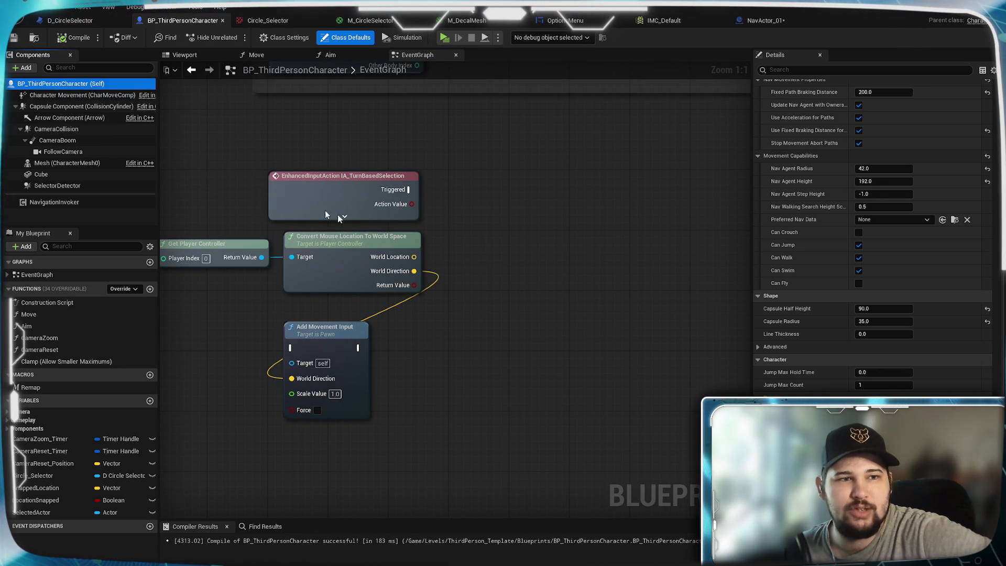
pyautogui.rightClick(526, 277)
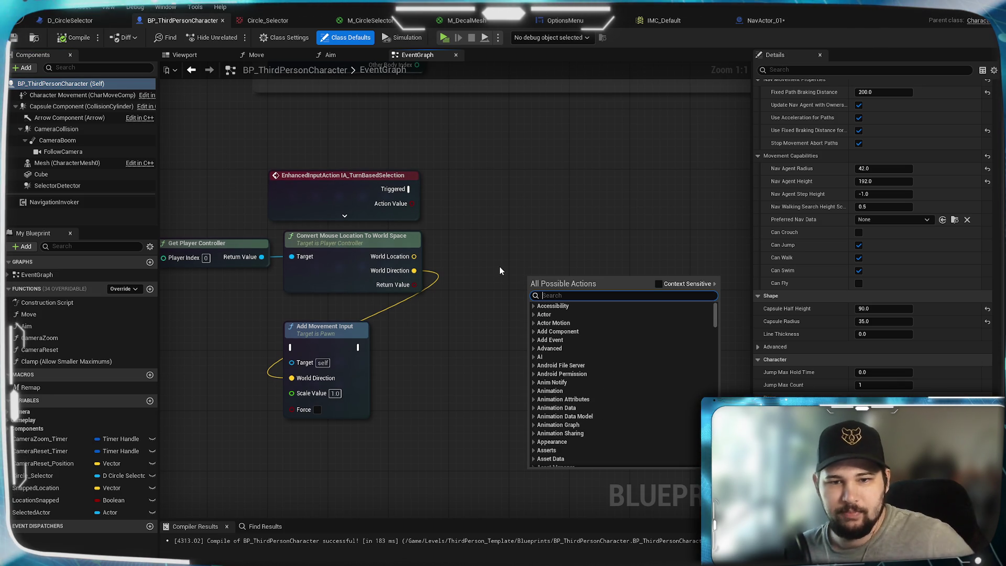
pyautogui.write('nav')
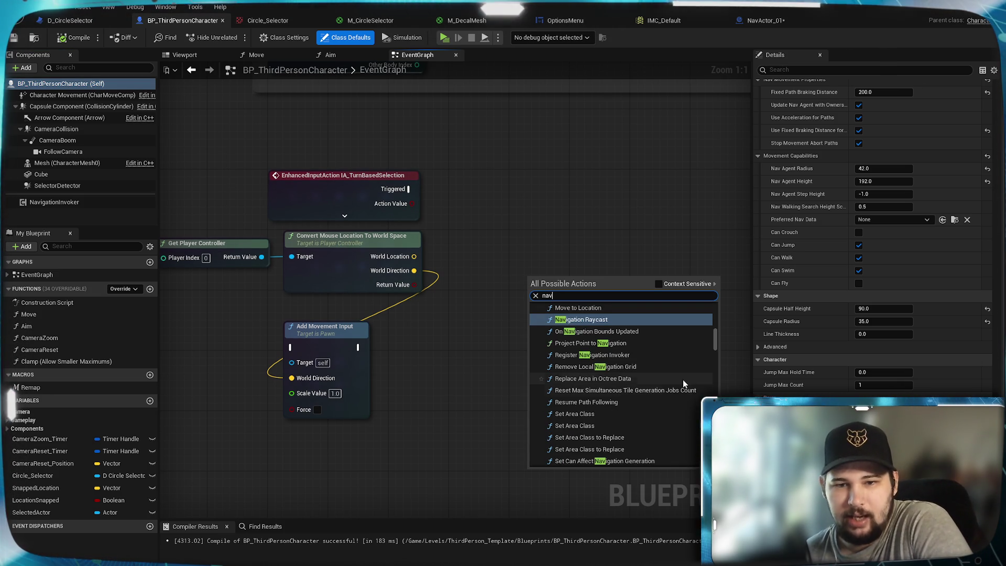
pyautogui.scroll(-2, 690, 382)
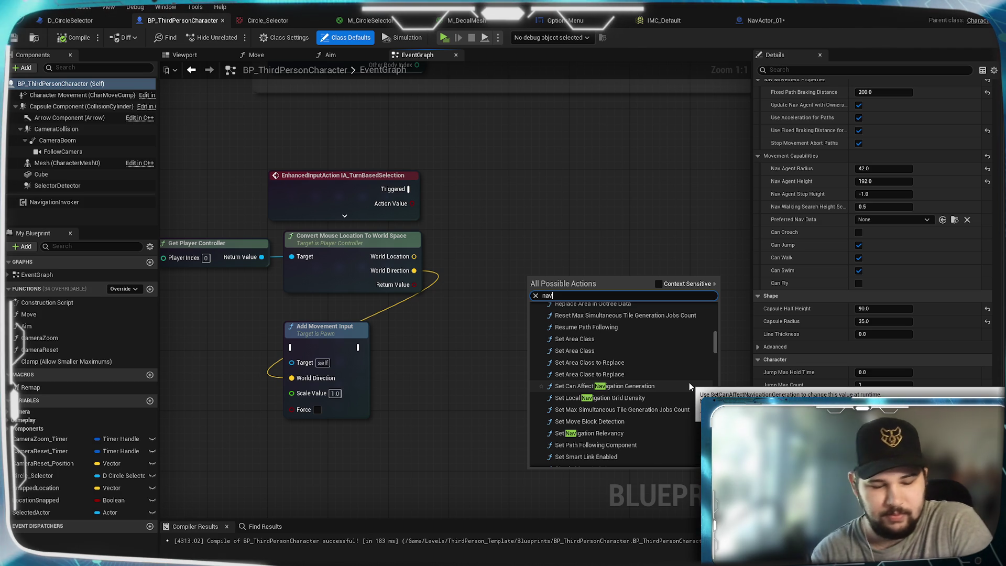
pyautogui.write('igate')
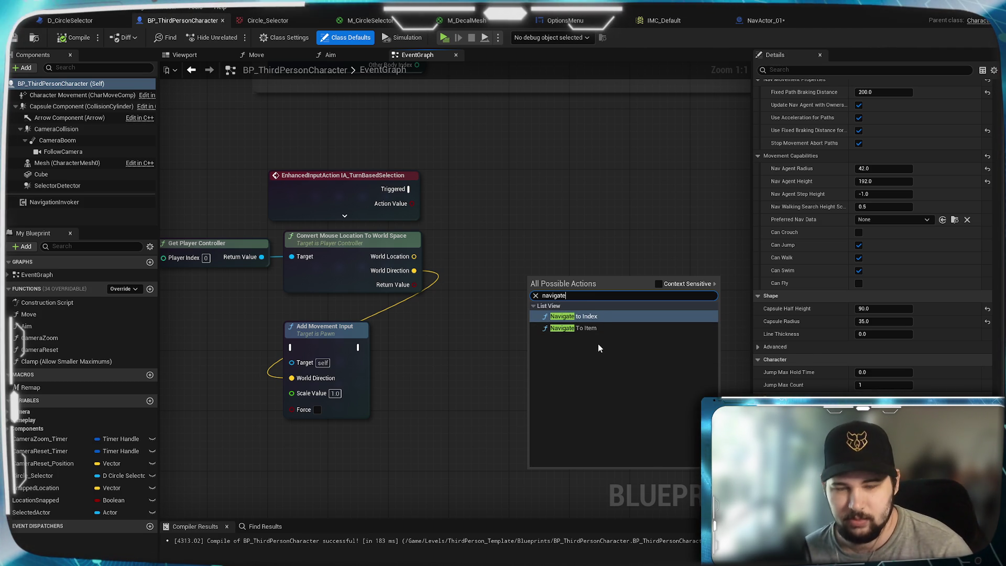
pyautogui.press('BackSpace')
pyautogui.scroll(-3, 598, 343)
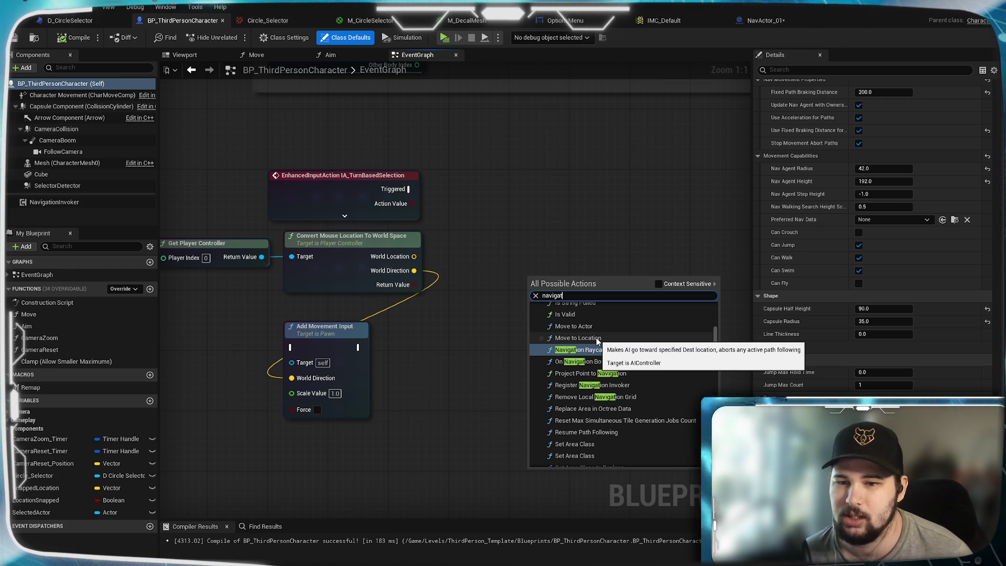
pyautogui.click(578, 338)
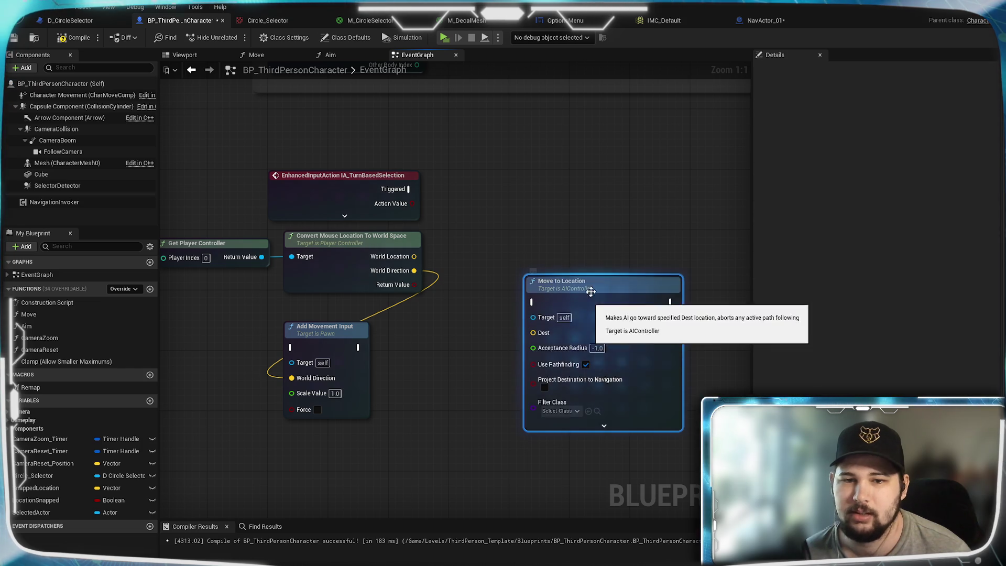
# Wire IA_TurnBasedSelection's Triggered to Move to Location and the mouse World Location into Dest
pyautogui.moveTo(591, 291); pyautogui.dragTo(591, 186)
pyautogui.moveTo(410, 189); pyautogui.dragTo(533, 197)
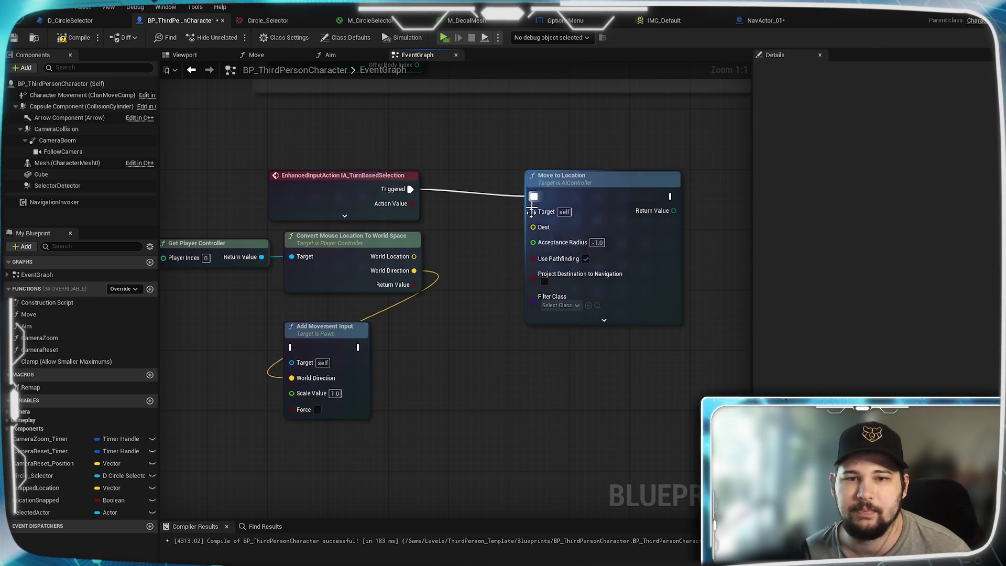
pyautogui.moveTo(414, 256); pyautogui.dragTo(533, 227)
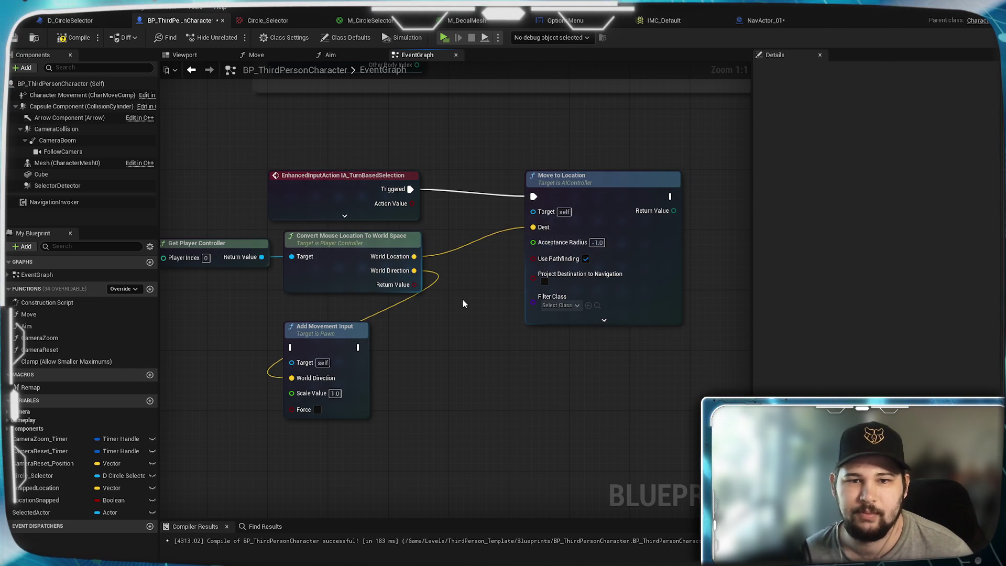
pyautogui.moveTo(463, 304); pyautogui.dragTo(569, 292)
pyautogui.moveTo(580, 379); pyautogui.dragTo(559, 273)
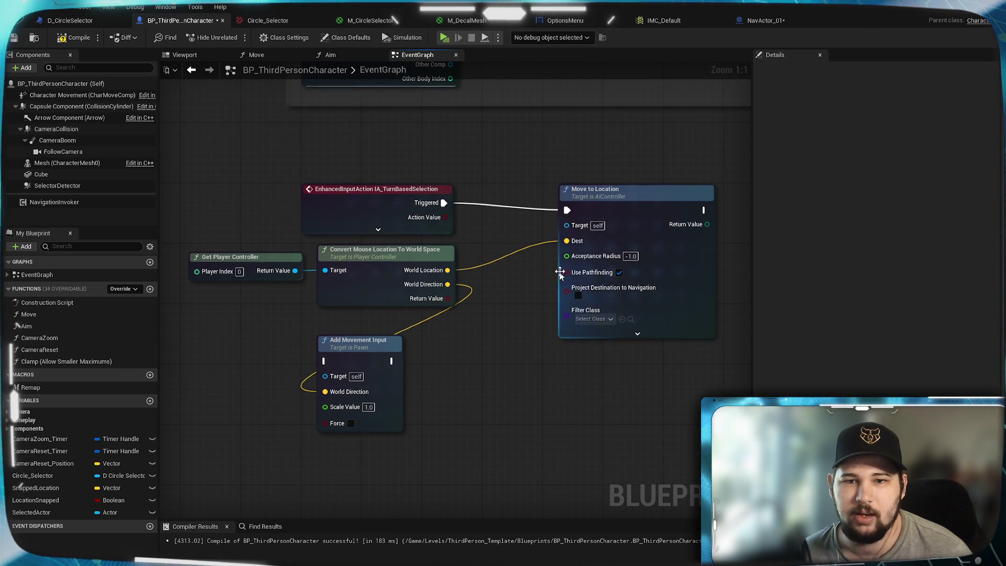
pyautogui.moveTo(624, 197); pyautogui.dragTo(599, 188)
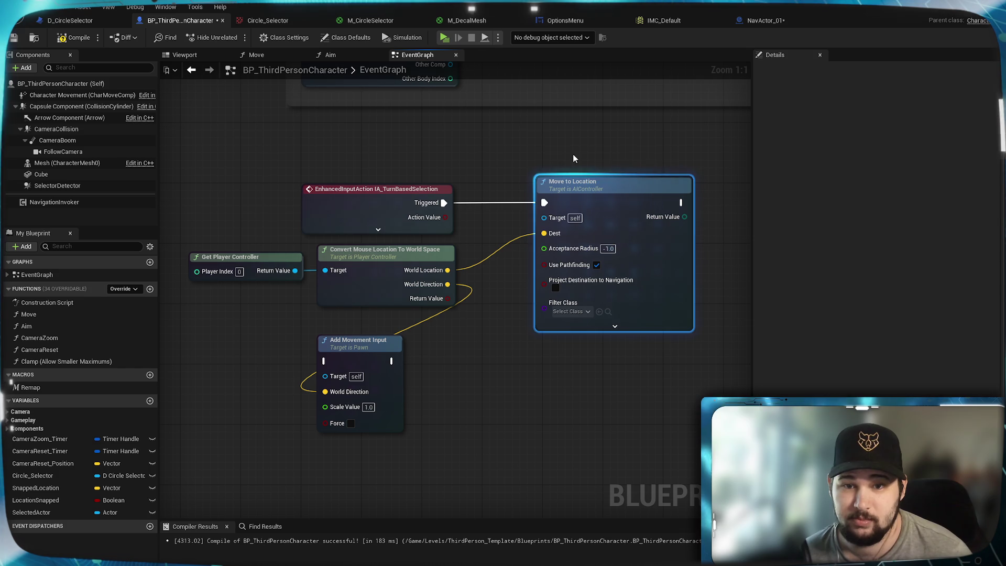
pyautogui.click(573, 158)
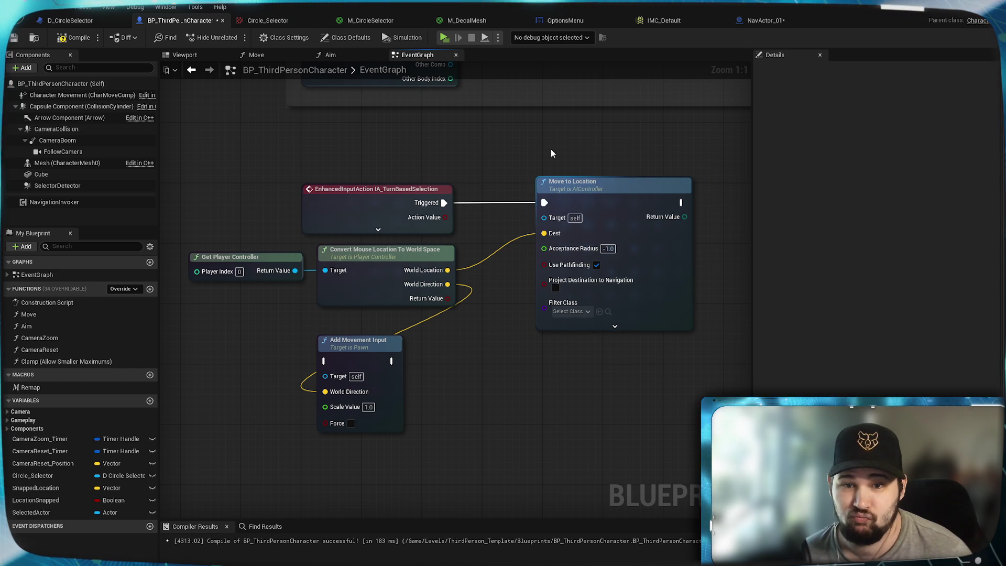
# Enable Project Destination to Navigation and compile, revealing the unconnected AIController Target error
pyautogui.click(555, 287)
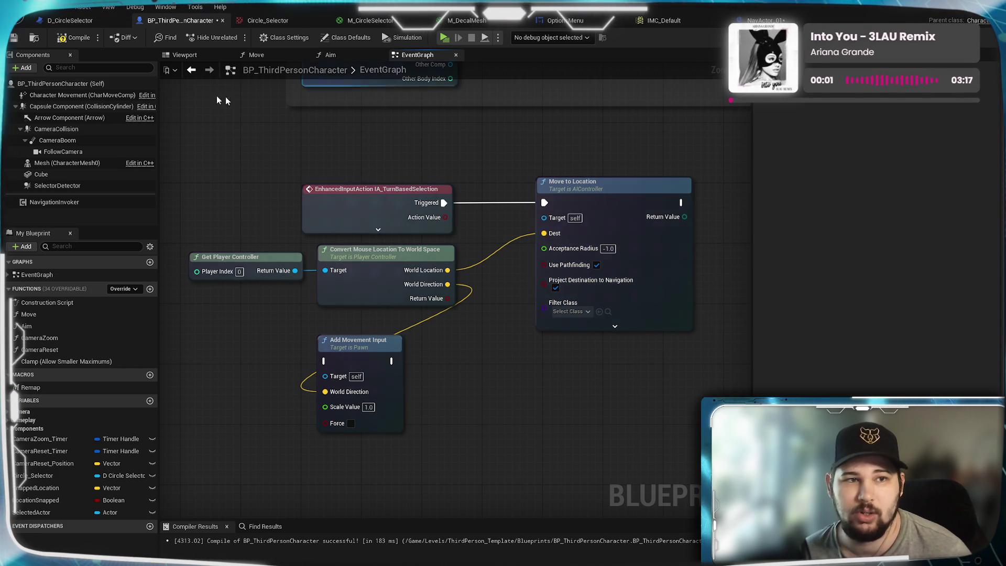
pyautogui.press('F7')
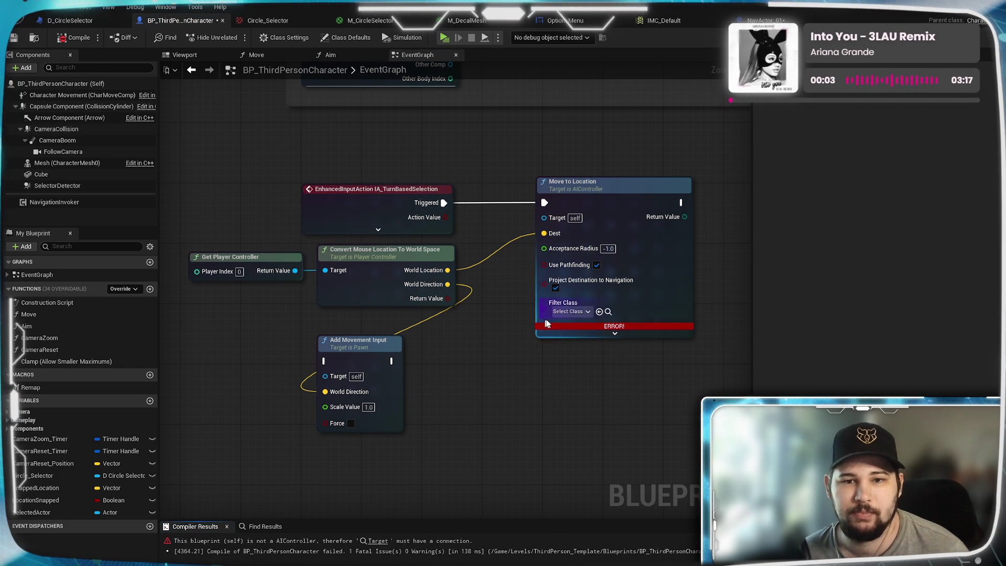
pyautogui.moveTo(619, 327)
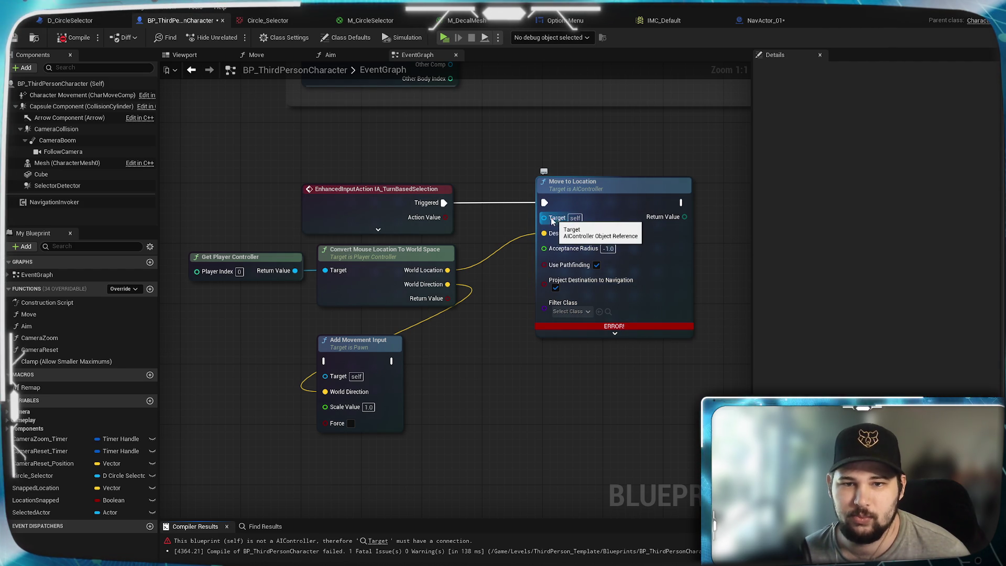
# Promote Move to Location's Target pin to an AIController variable 'Target', compile, and move its getter above the event
pyautogui.moveTo(544, 217)
pyautogui.mouseDown()
pyautogui.moveTo(480, 325)
pyautogui.moveTo(497, 443)
pyautogui.mouseUp()
pyautogui.click(476, 400)
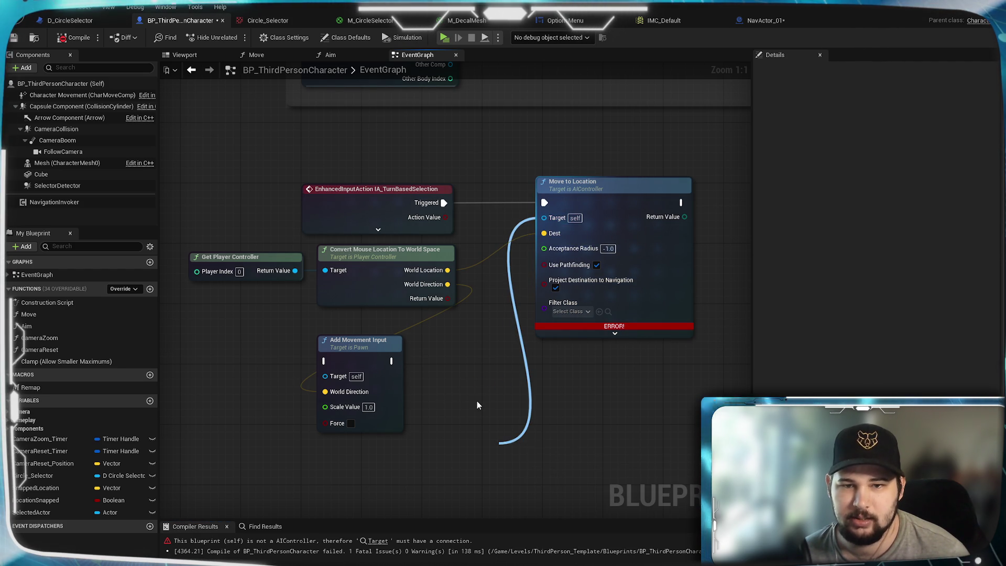
pyautogui.rightClick(557, 214)
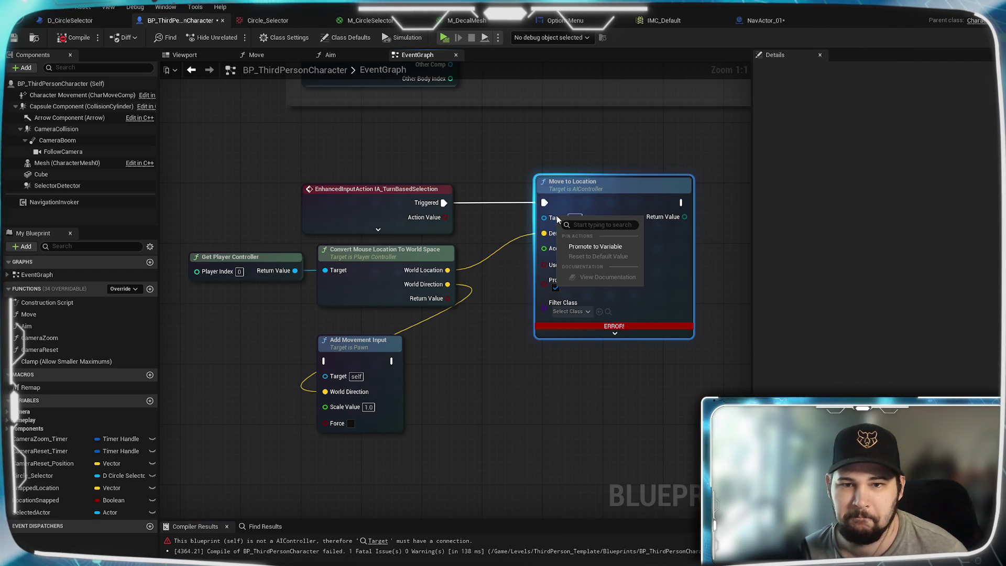
pyautogui.click(577, 350)
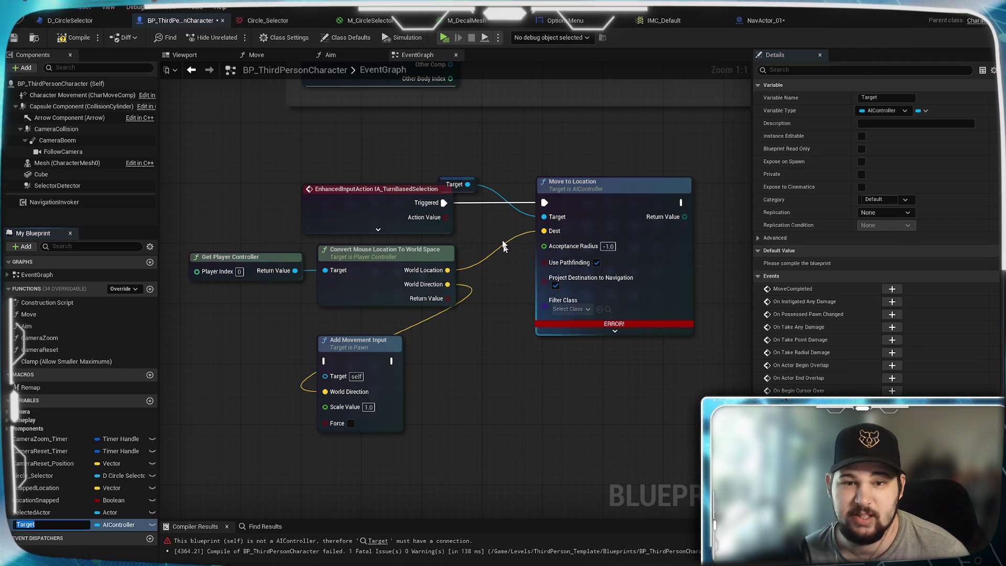
pyautogui.press('Return')
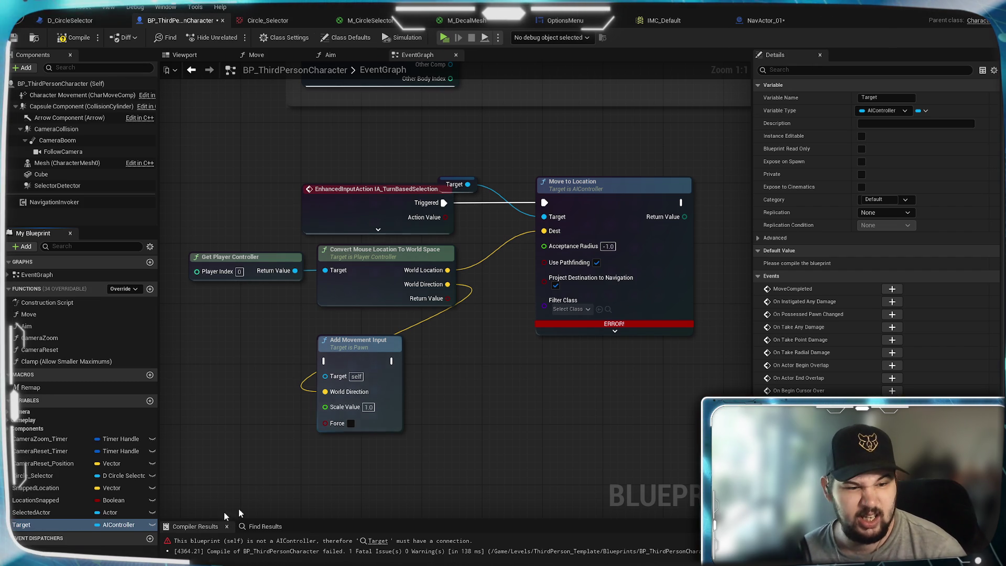
pyautogui.click(74, 37)
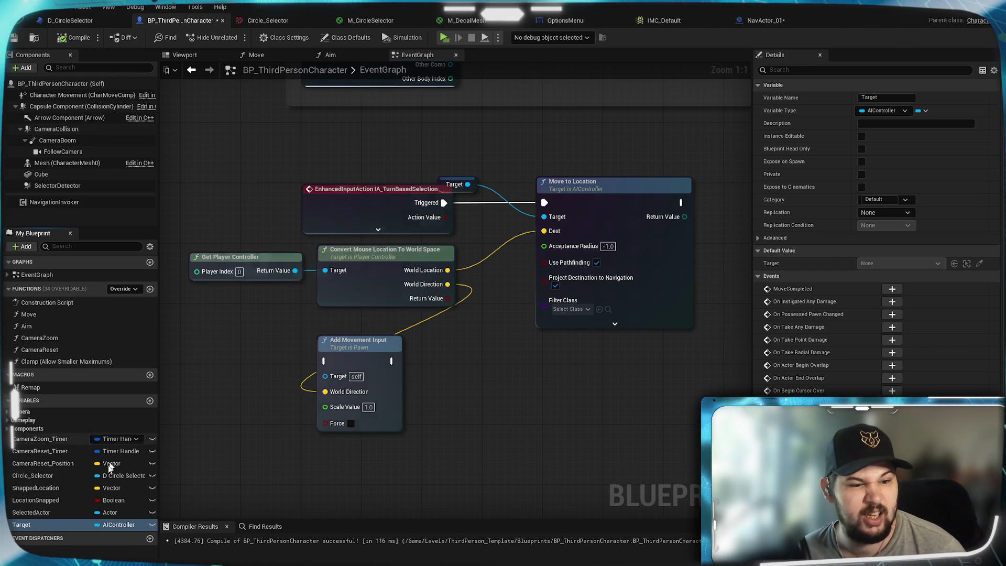
pyautogui.click(42, 524)
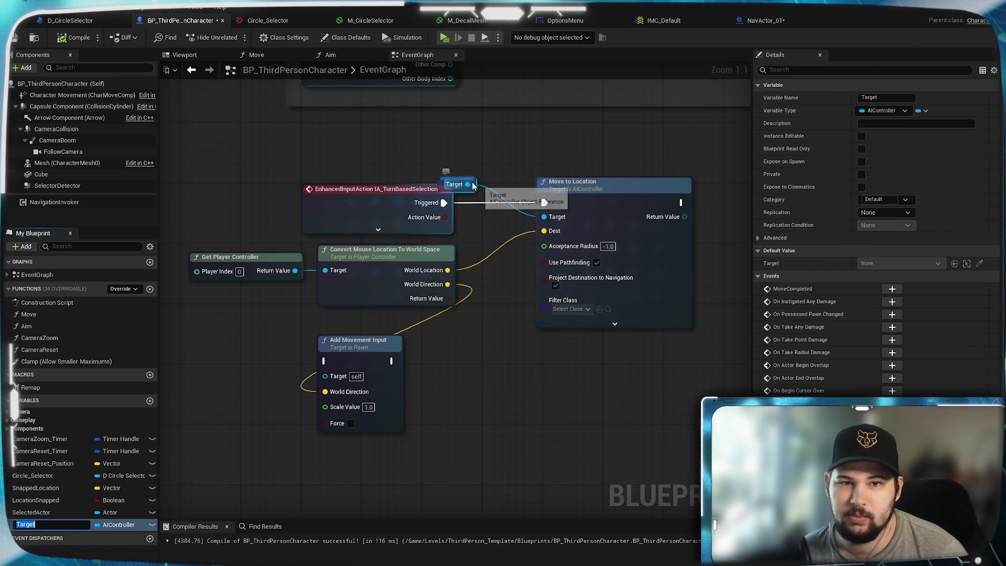
pyautogui.moveTo(456, 184); pyautogui.dragTo(431, 154)
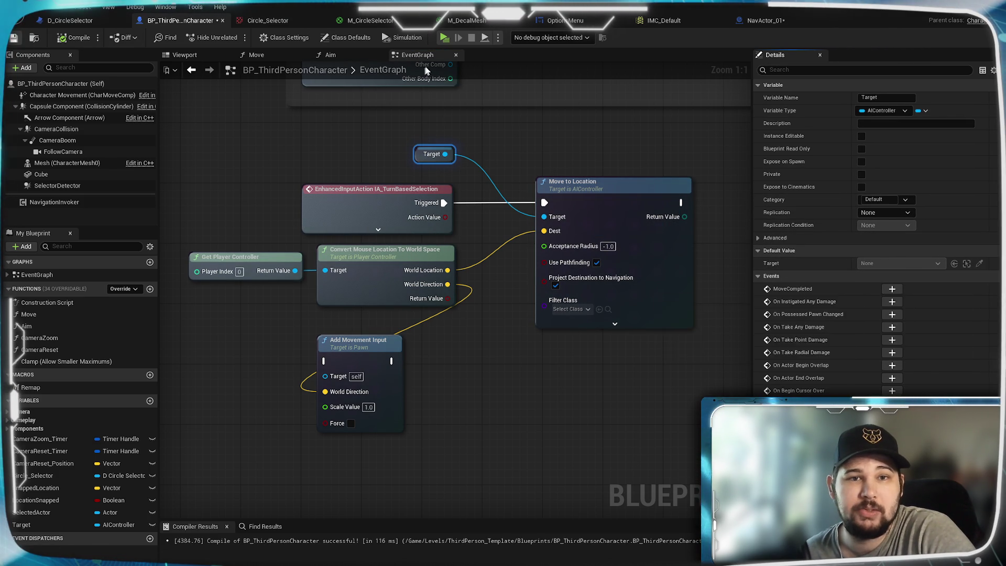
# Save the character blueprint, test-play it, and inspect the 'Accessed None' Target errors
pyautogui.hotkey('ctrl', 's')
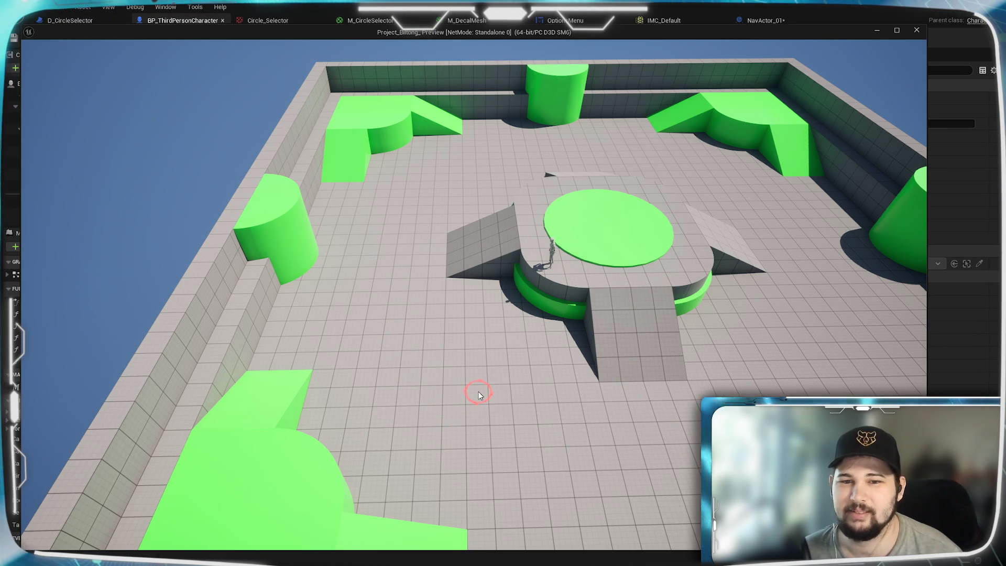
pyautogui.press('Escape')
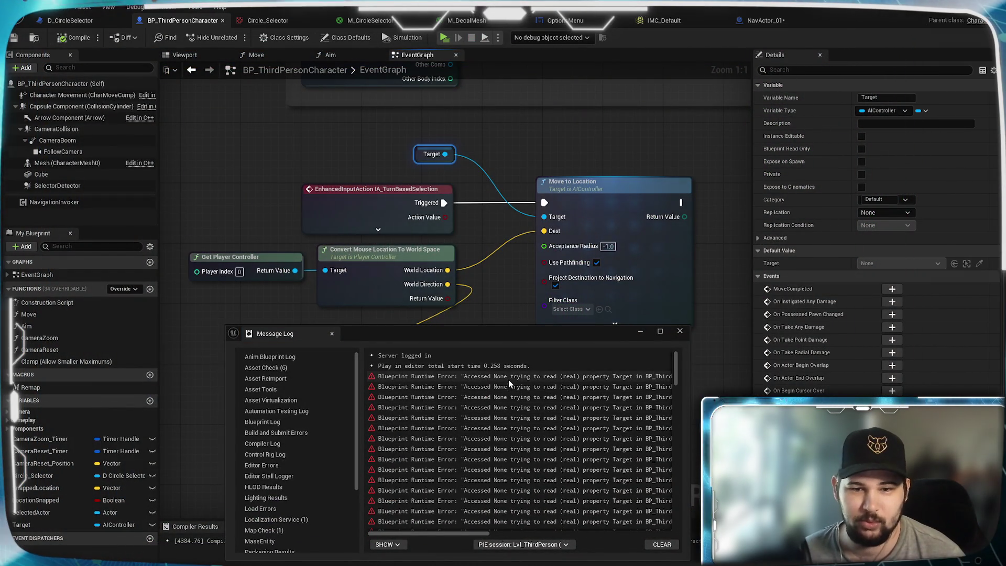
pyautogui.click(510, 378)
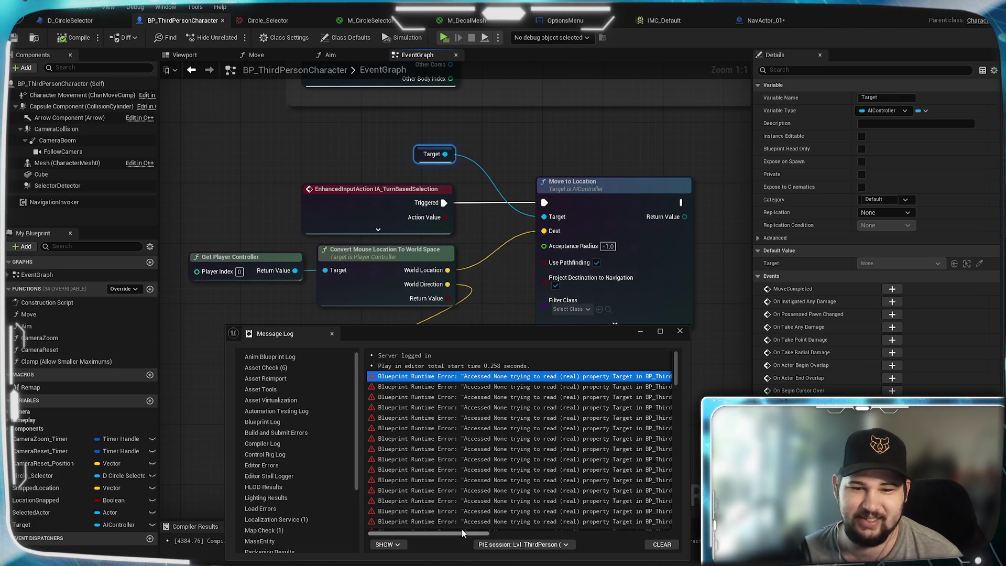
pyautogui.click(489, 529)
pyautogui.moveTo(490, 532)
pyautogui.mouseDown()
pyautogui.moveTo(649, 531)
pyautogui.moveTo(326, 525)
pyautogui.mouseUp()
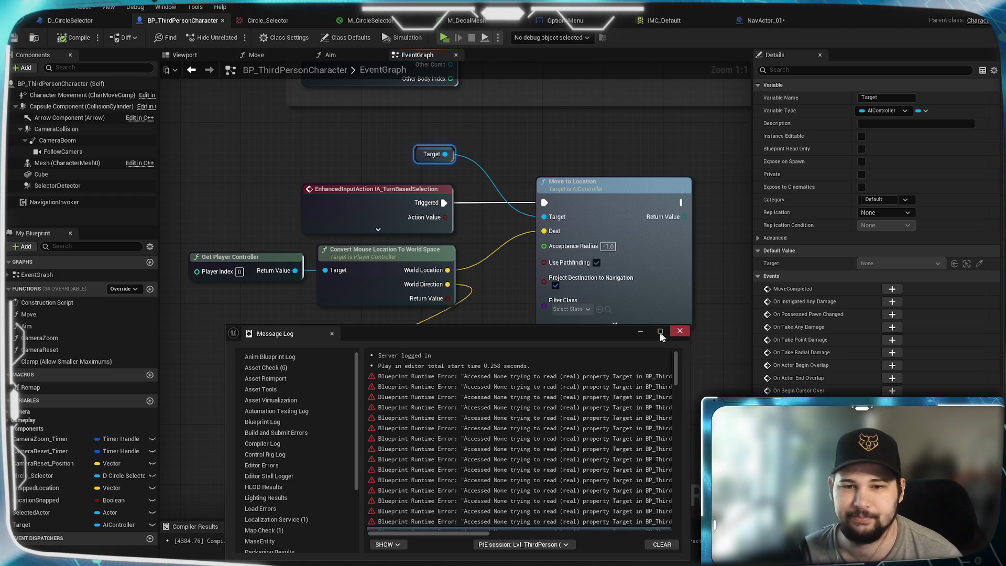
# Close the Message Log and clear the graph selection in the EventGraph
pyautogui.click(680, 331)
pyautogui.click(490, 163)
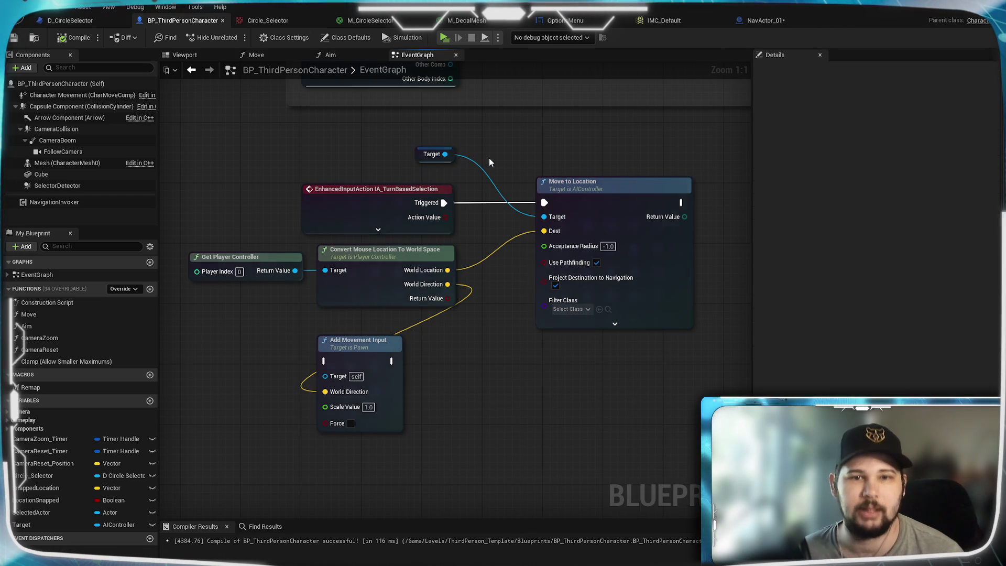
pyautogui.moveTo(445, 153); pyautogui.dragTo(422, 162)
pyautogui.click(544, 144)
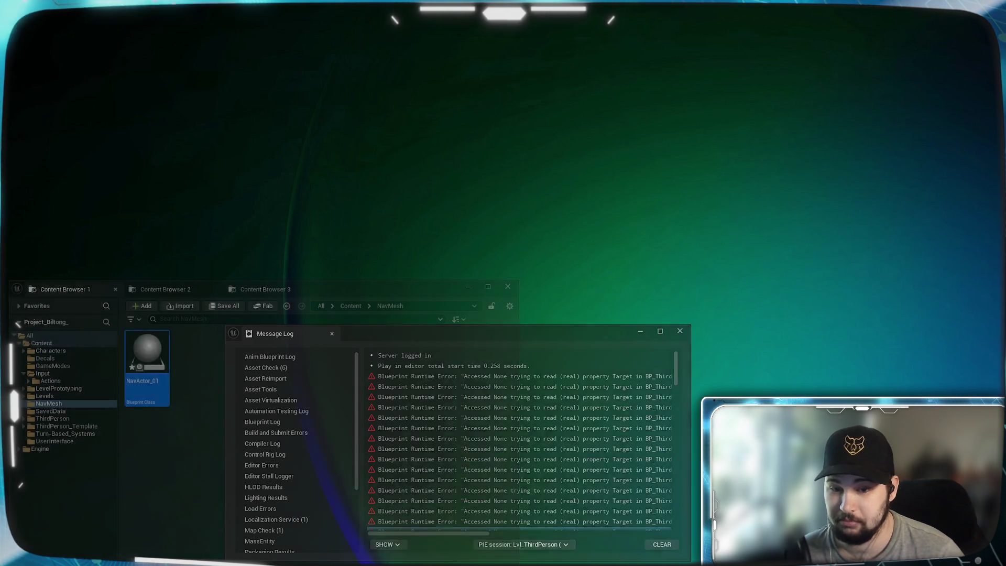
# In the NavMesh content folder, bring up the new-asset menu and search it for AI
pyautogui.click(230, 555)
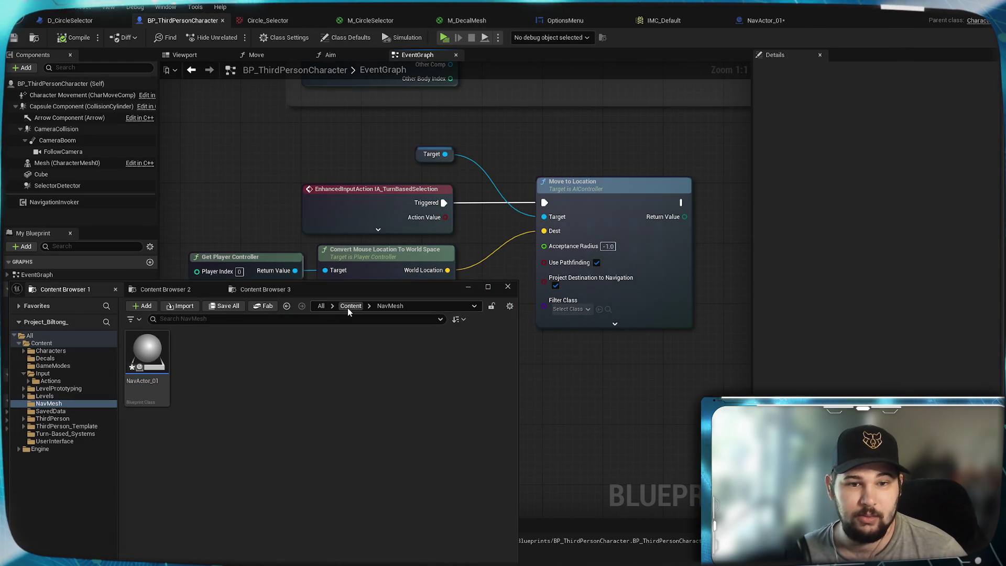
pyautogui.rightClick(255, 396)
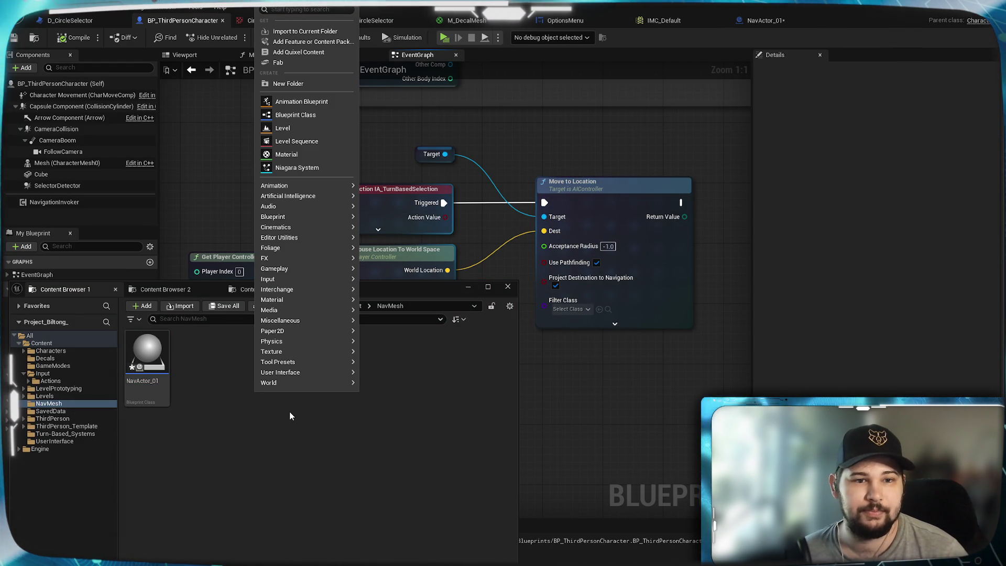
pyautogui.moveTo(309, 352)
pyautogui.click(295, 8)
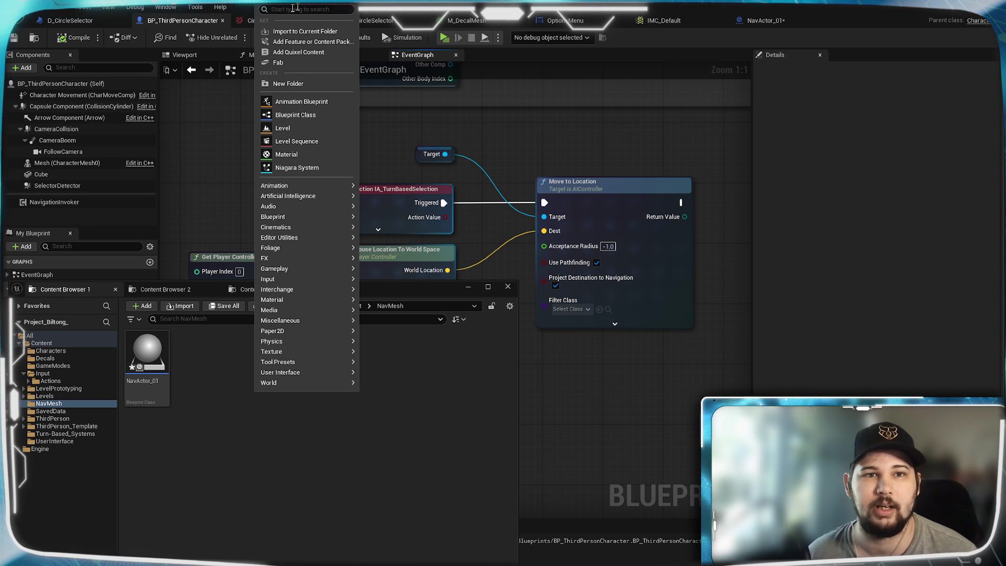
pyautogui.write('AI')
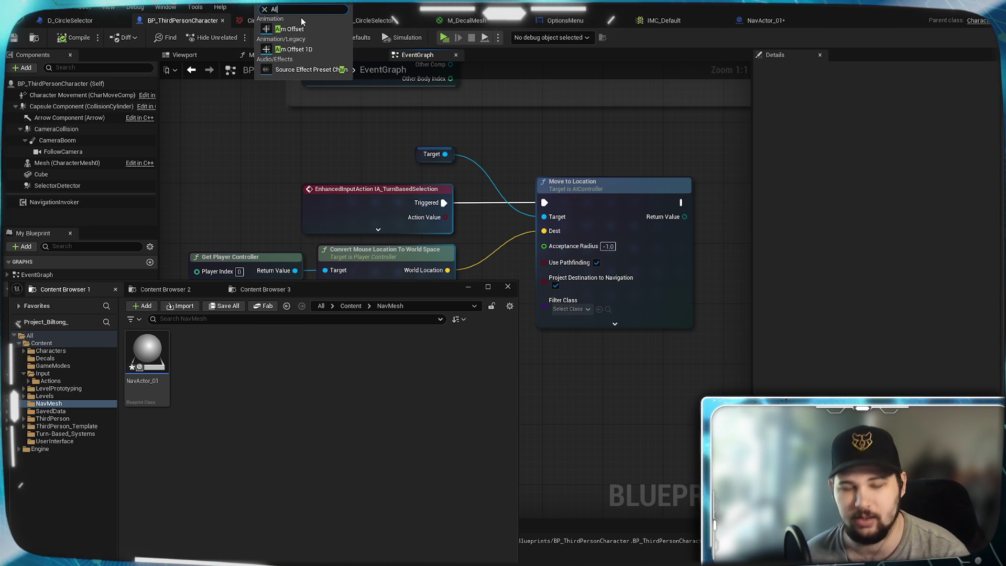
pyautogui.press('BackSpace')
pyautogui.press('BackSpace')
pyautogui.press('Escape')
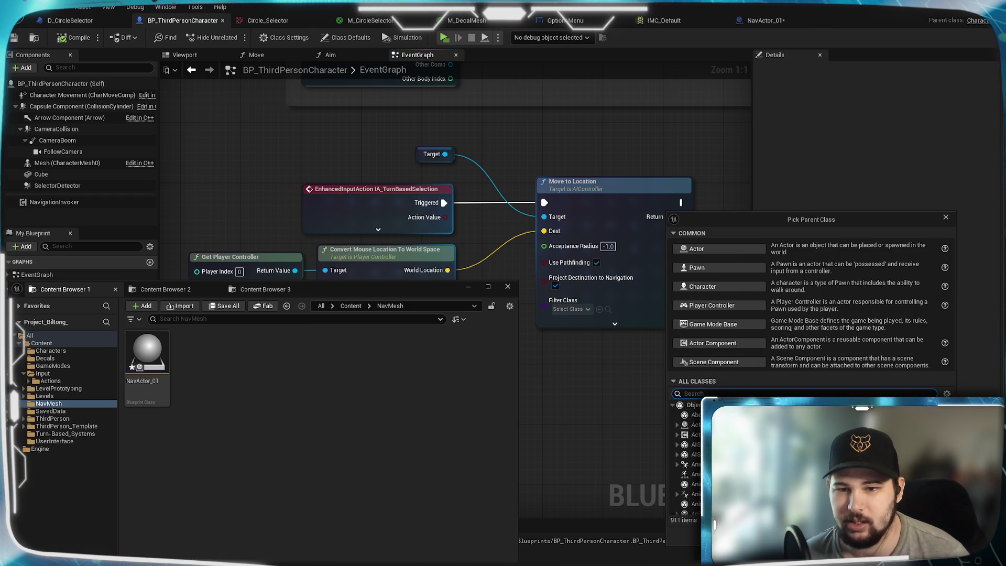
# Create a Blueprint with the AIController parent class and name it _AI_Controller
pyautogui.write('AI')
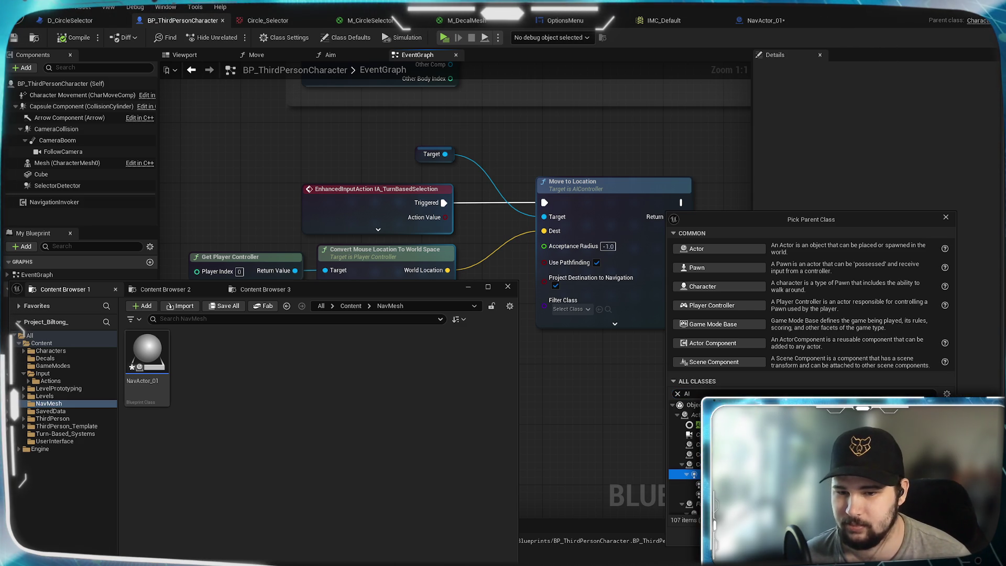
pyautogui.press('Return')
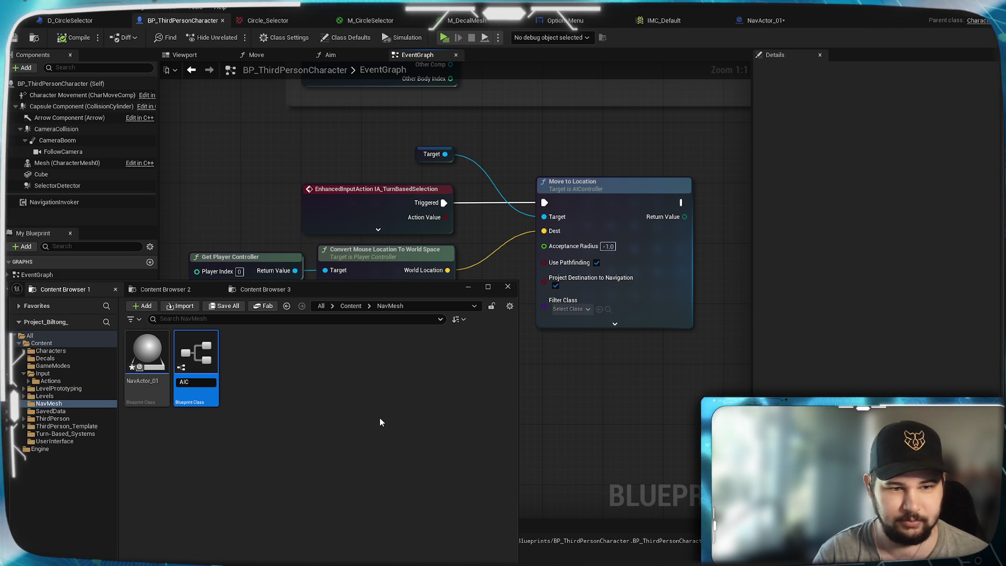
pyautogui.write('A')
pyautogui.press('BackSpace')
pyautogui.press('BackSpace')
pyautogui.press('BackSpace')
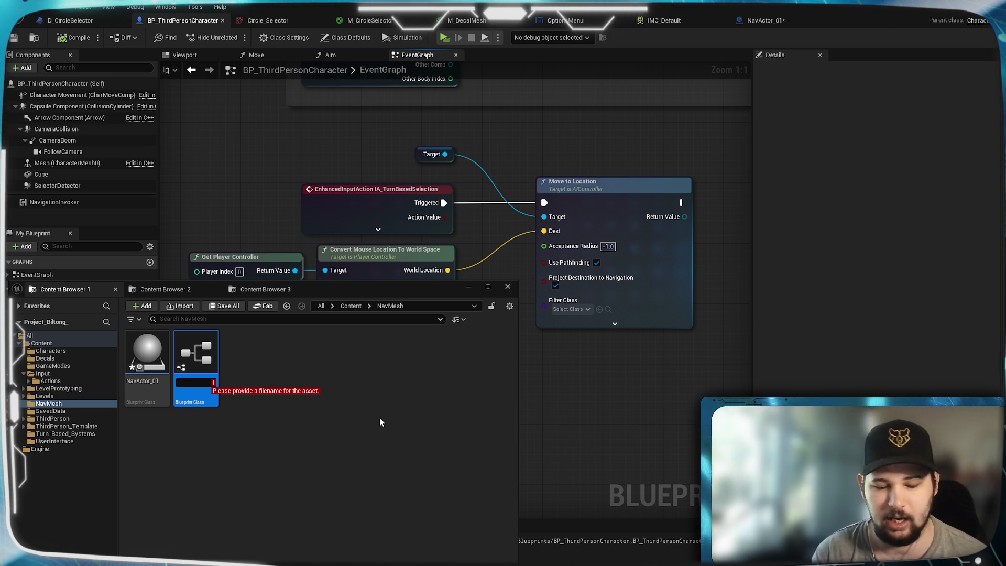
pyautogui.write('_AI_Controll')
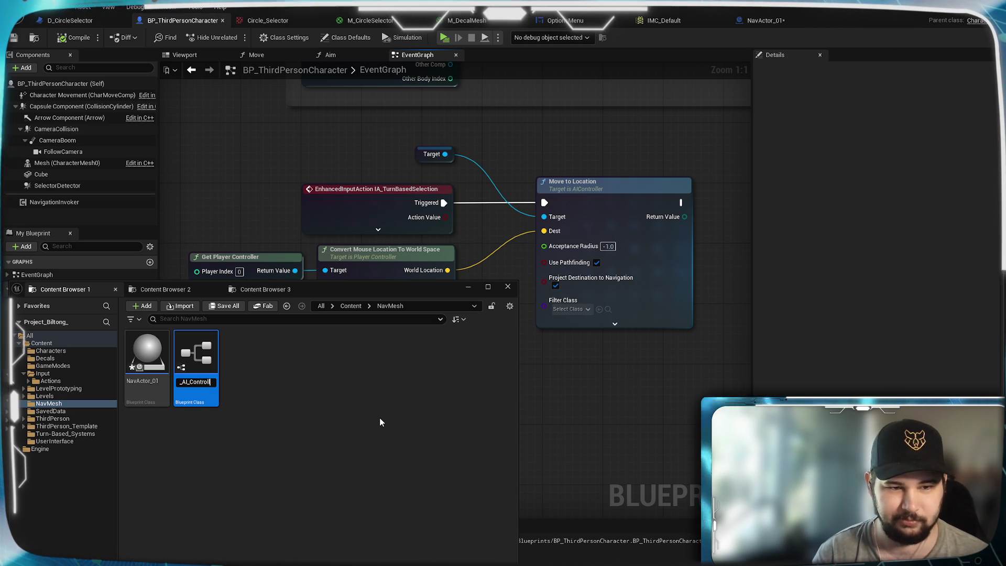
pyautogui.write('er')
pyautogui.press('Return')
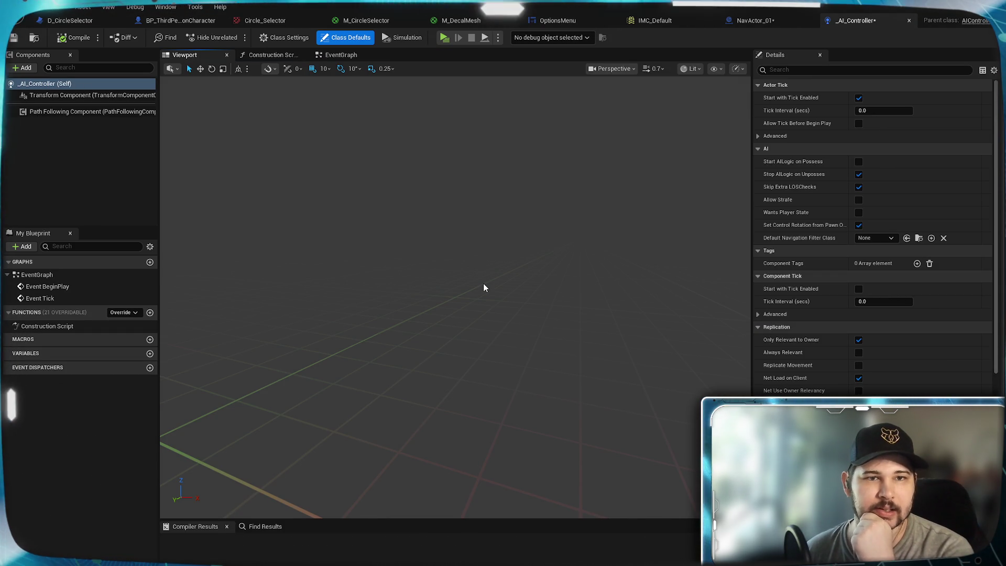
# Tick Auto Activate on _AI_Controller's Path Following Component, then compile and save
pyautogui.moveTo(484, 284); pyautogui.dragTo(445, 288)
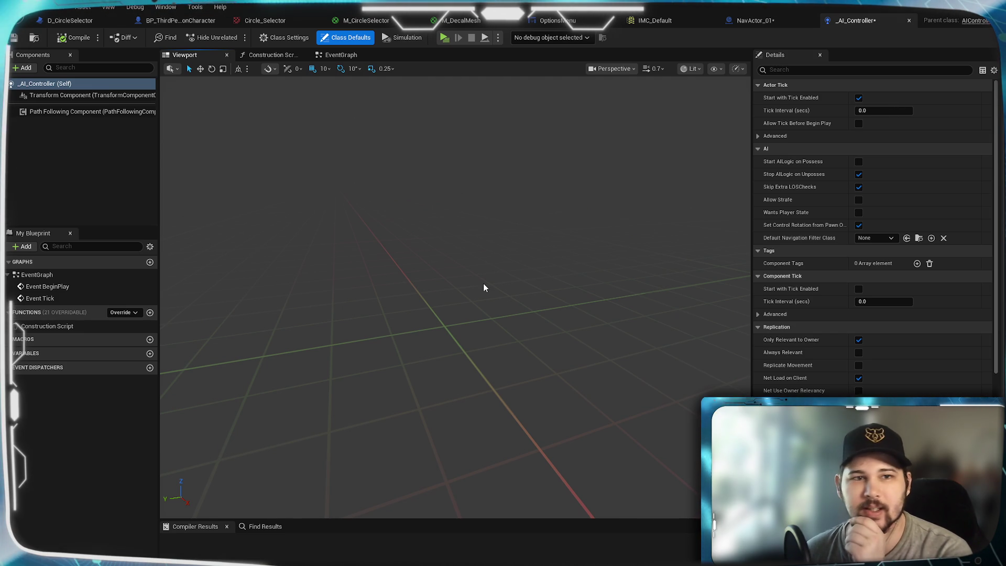
pyautogui.click(314, 55)
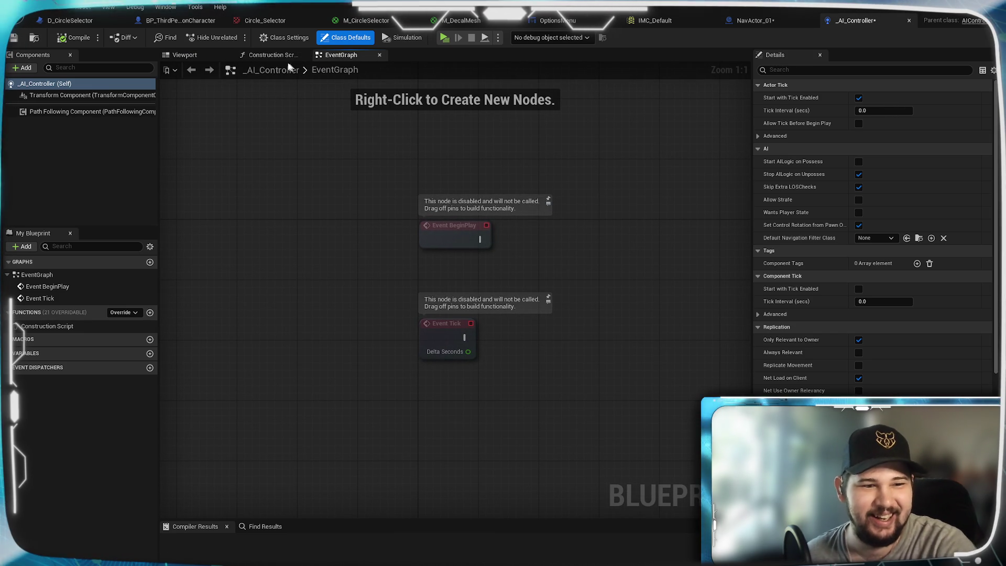
pyautogui.click(202, 55)
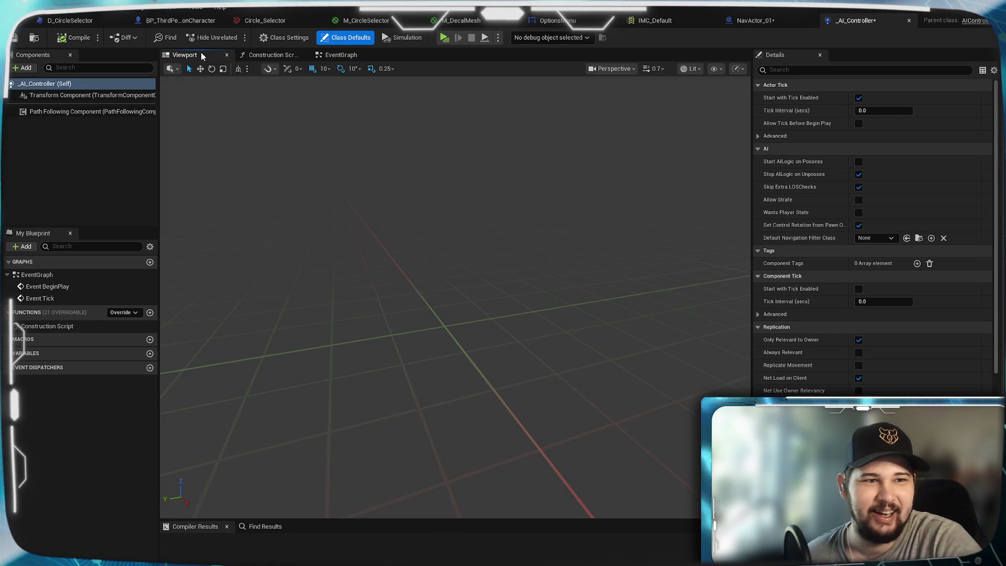
pyautogui.click(87, 112)
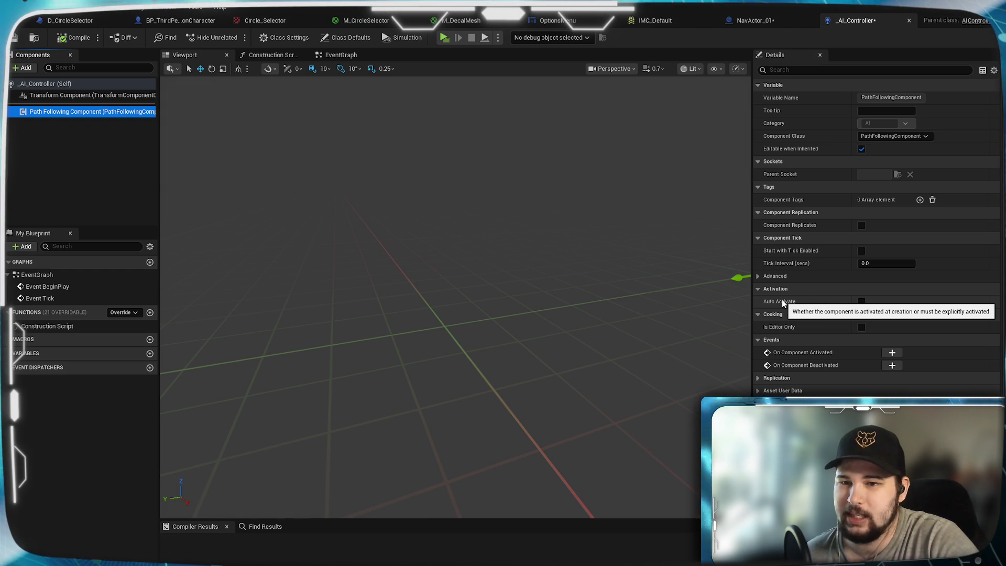
pyautogui.click(861, 302)
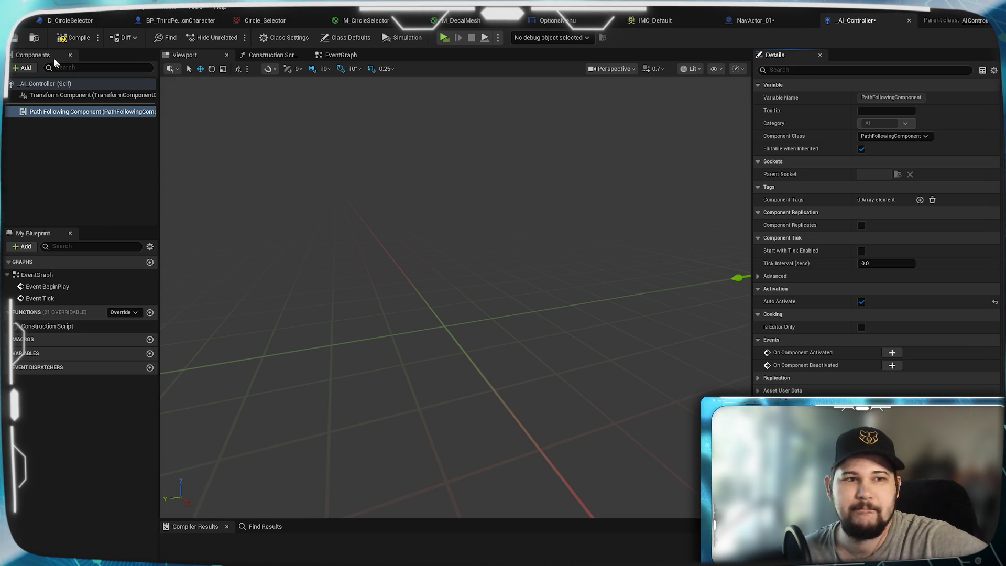
pyautogui.click(75, 41)
pyautogui.click(13, 38)
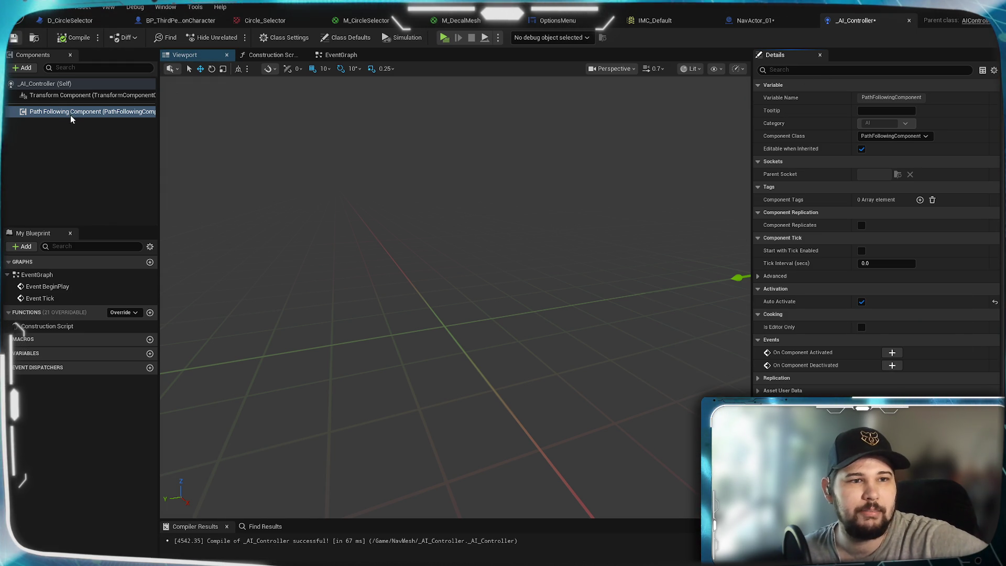
pyautogui.click(54, 97)
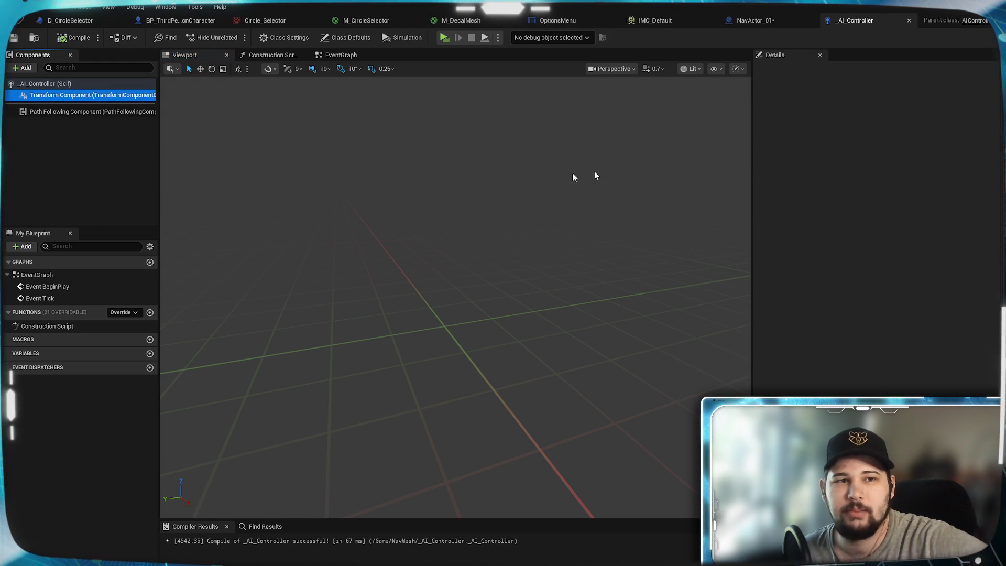
# In Class Defaults, tick Start with Tick Enabled under Component Tick
pyautogui.click(346, 37)
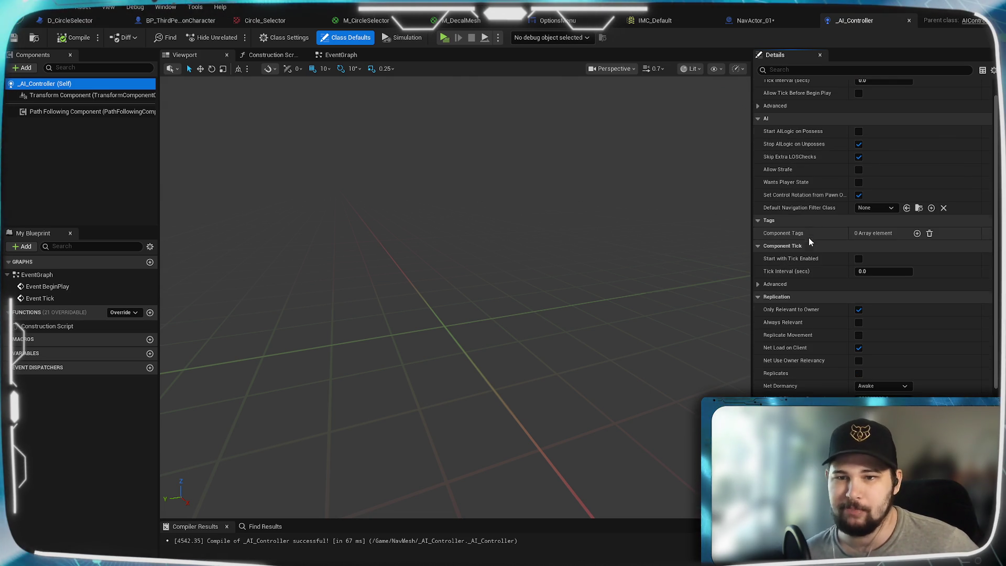
pyautogui.scroll(-3, 820, 266)
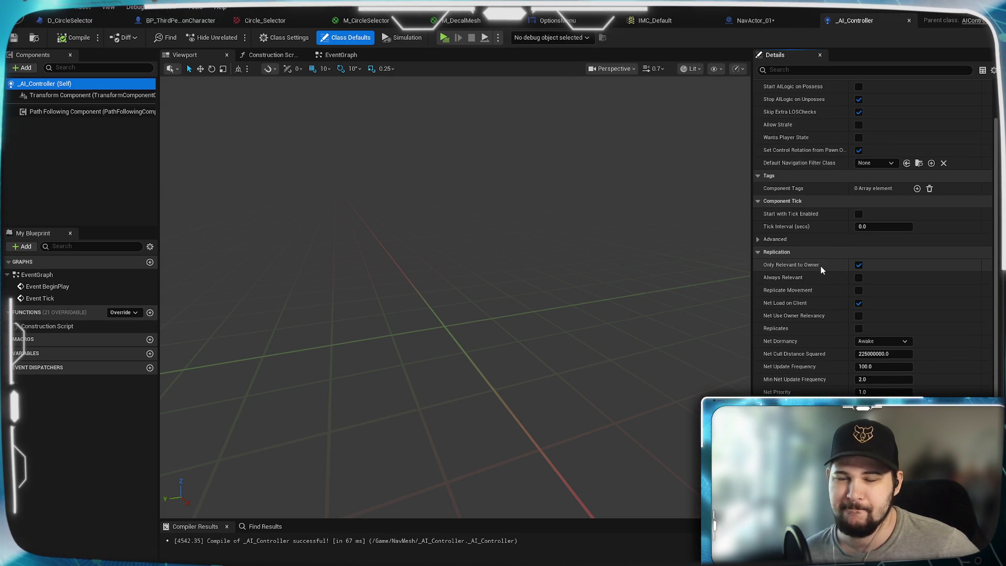
pyautogui.click(859, 213)
pyautogui.scroll(-2, 801, 296)
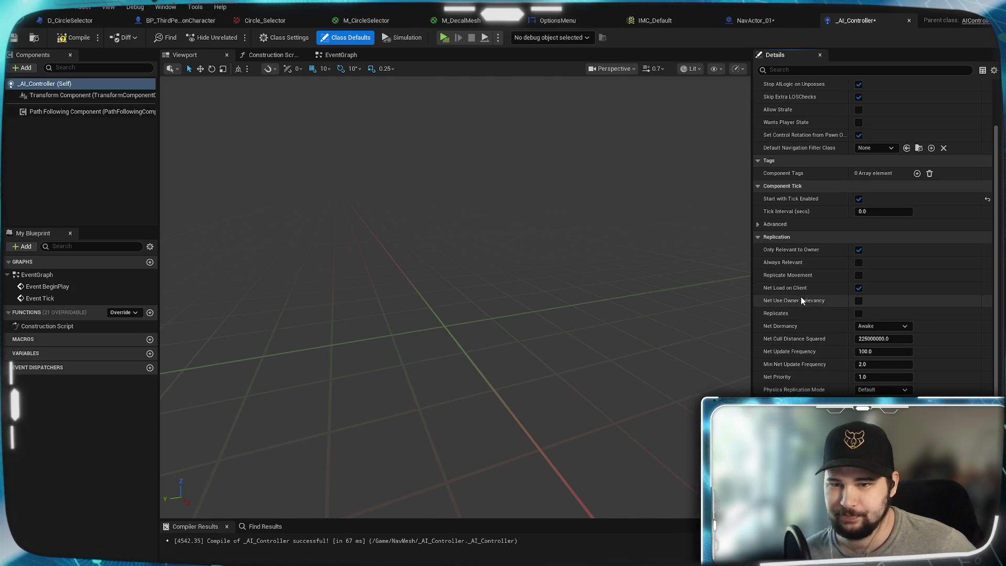
pyautogui.scroll(-5, 918, 253)
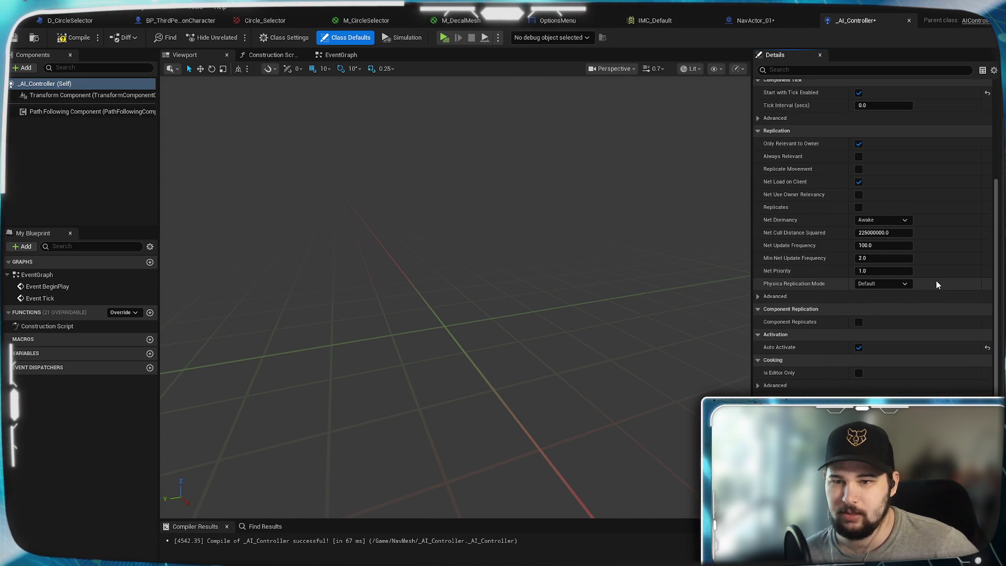
pyautogui.scroll(-3, 937, 284)
pyautogui.scroll(-8, 937, 285)
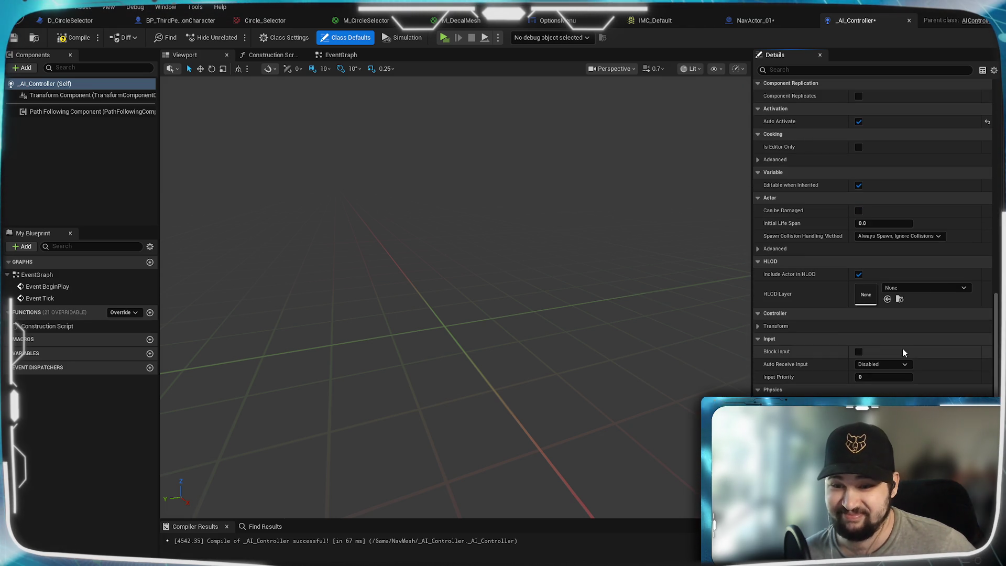
pyautogui.scroll(-5, 794, 380)
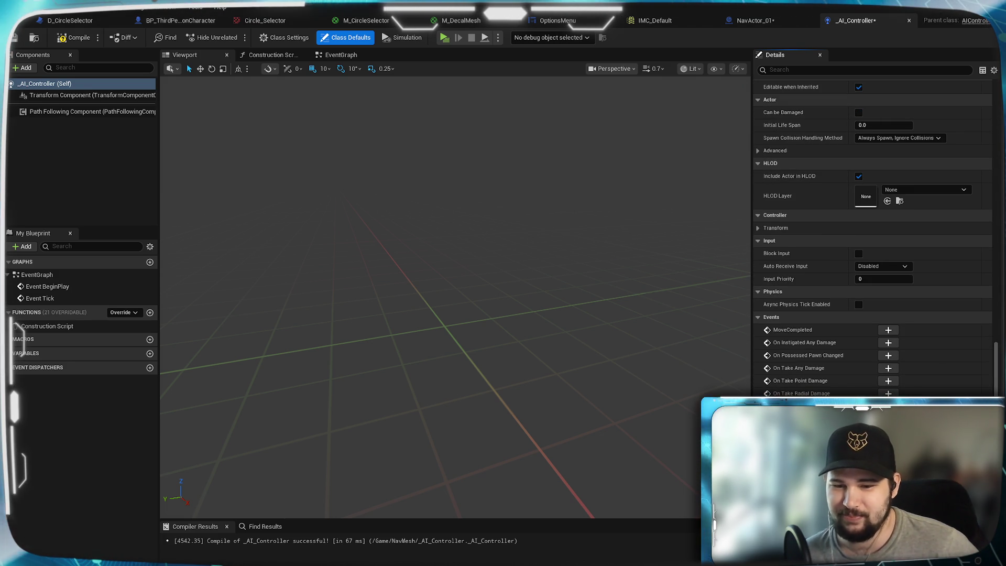
pyautogui.scroll(-1, 872, 235)
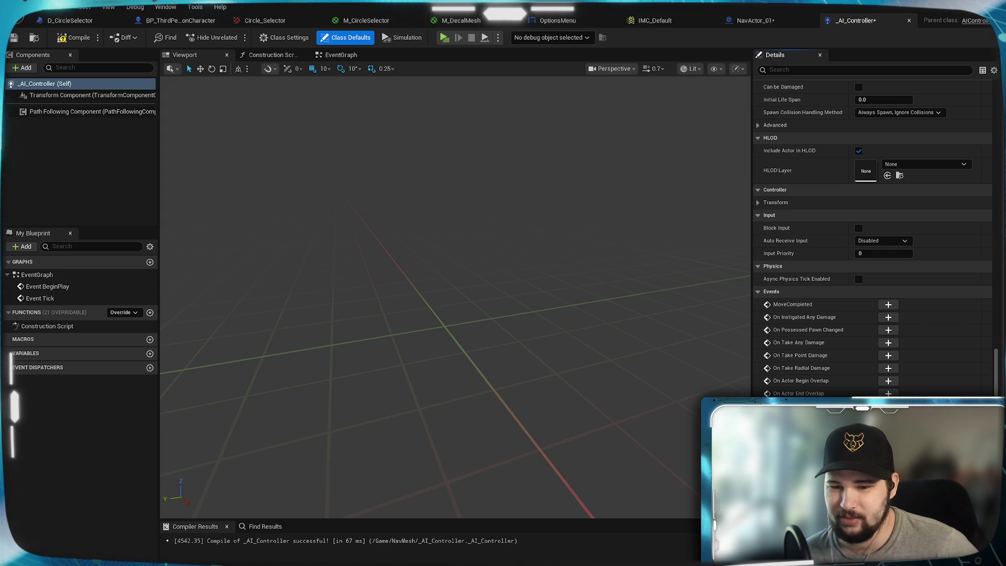
# Keep Auto Receive Input set to Disabled and recompile _AI_Controller with F7
pyautogui.scroll(5, 873, 235)
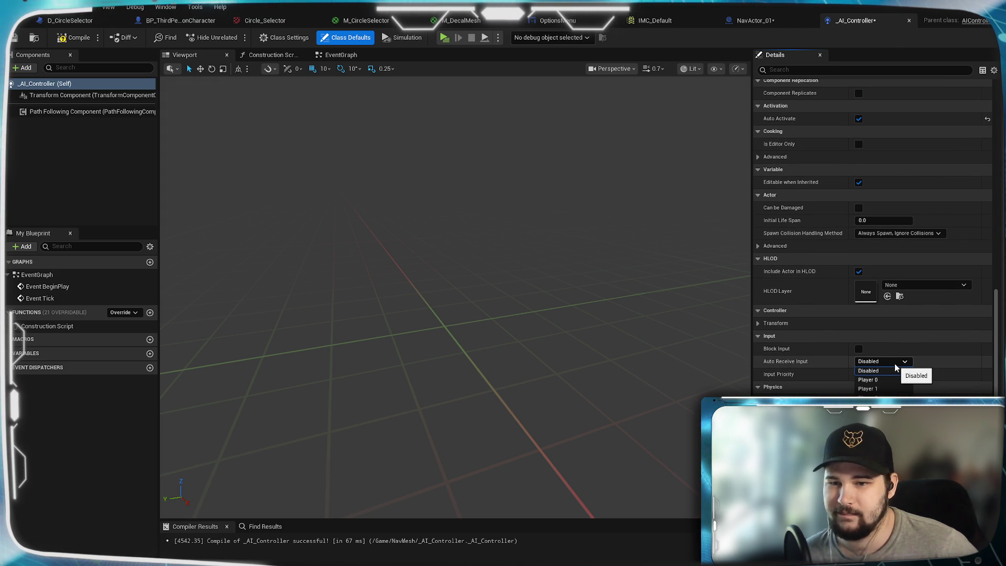
pyautogui.click(885, 371)
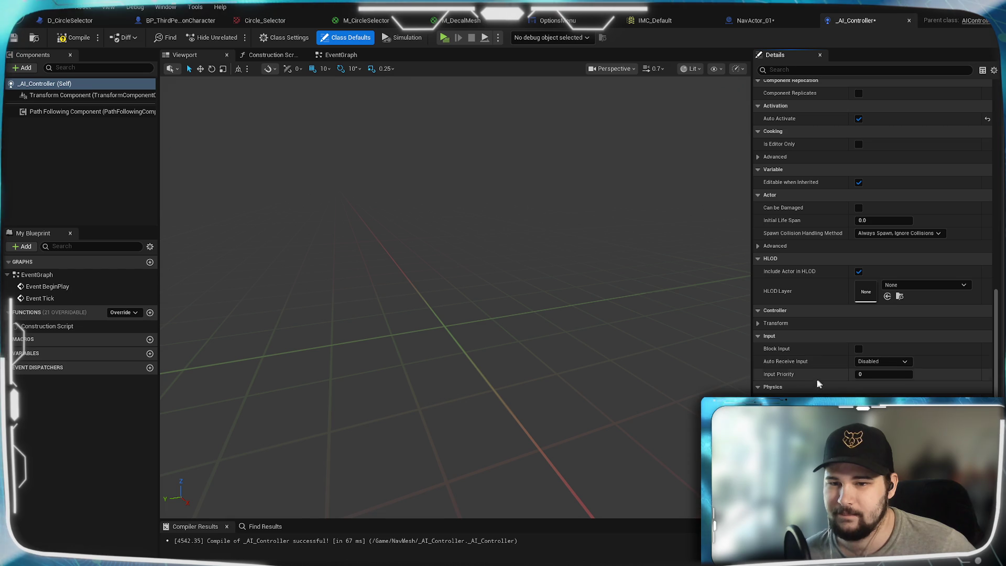
pyautogui.scroll(6, 884, 390)
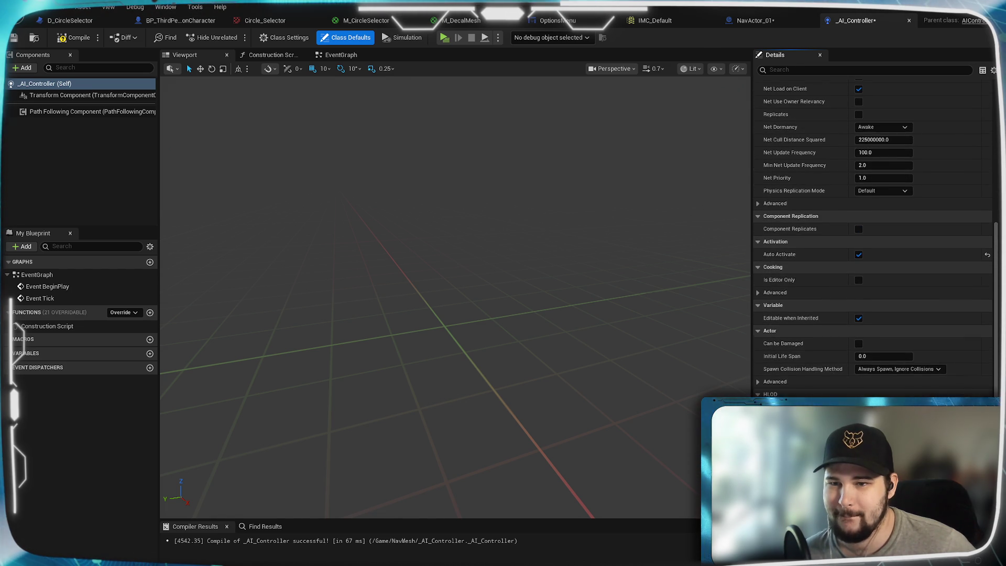
pyautogui.scroll(5, 870, 262)
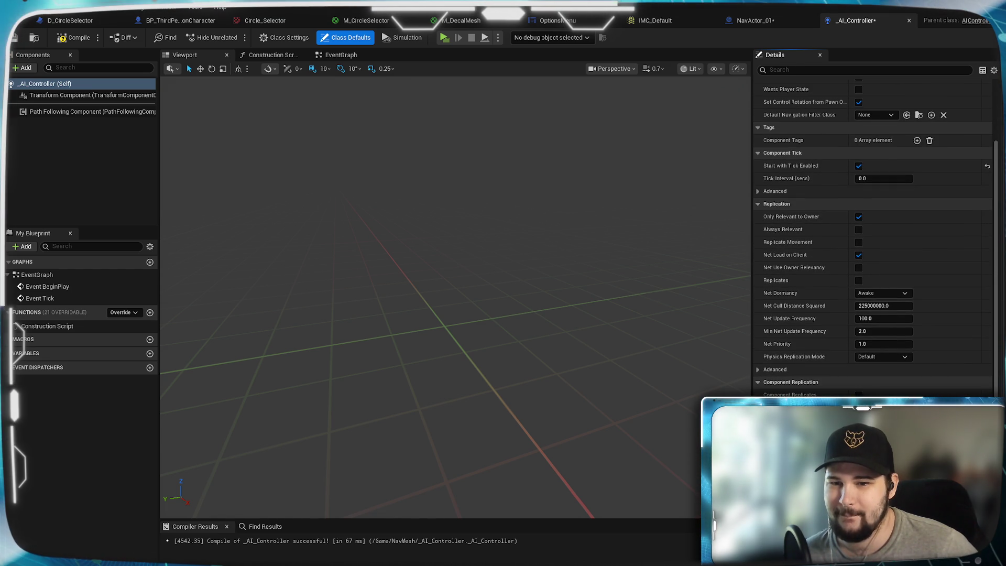
pyautogui.scroll(5, 869, 262)
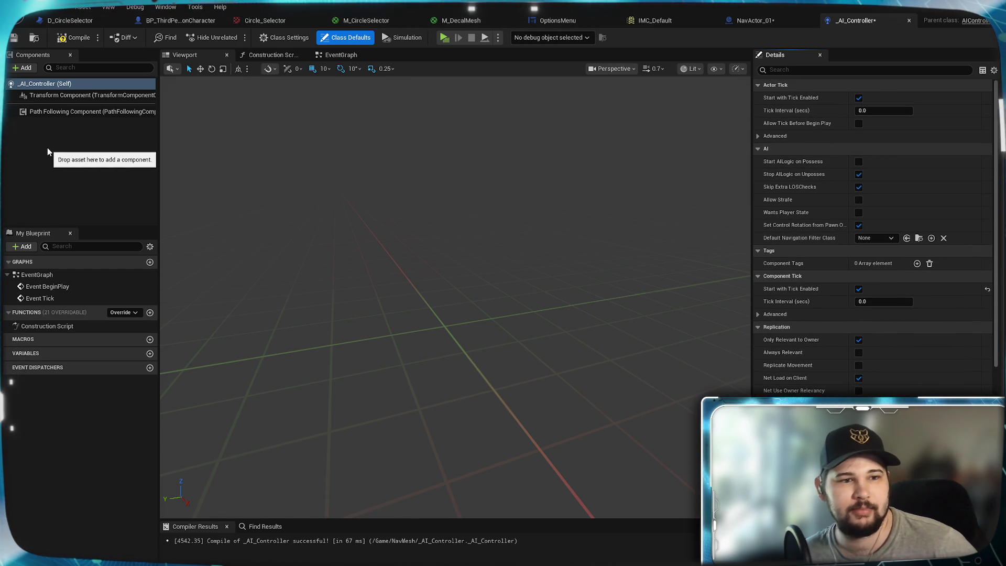
pyautogui.press('F7')
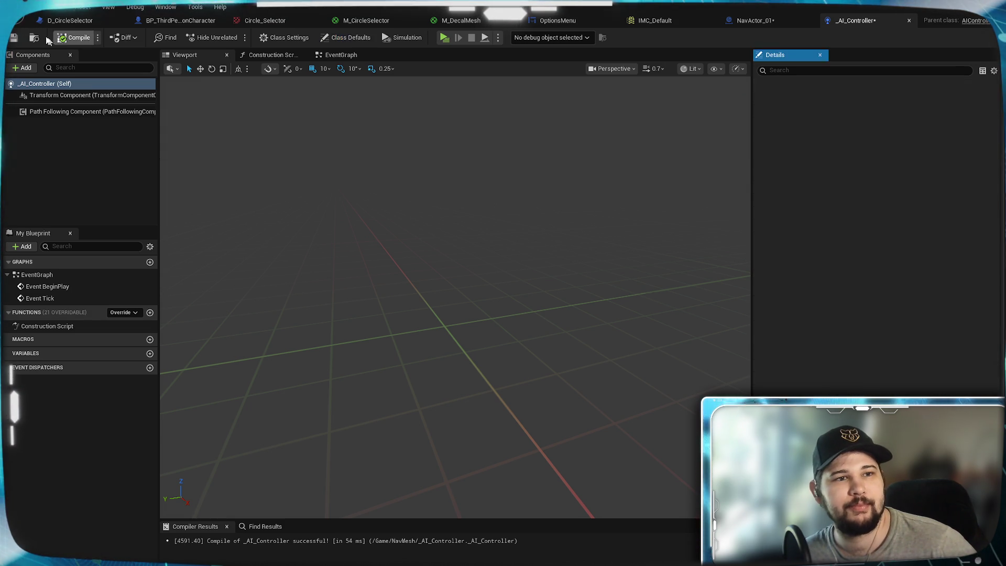
# In BP_ThirdPersonCharacter, delete the Target variable node so Move to Location's Target reverts to self
pyautogui.click(157, 21)
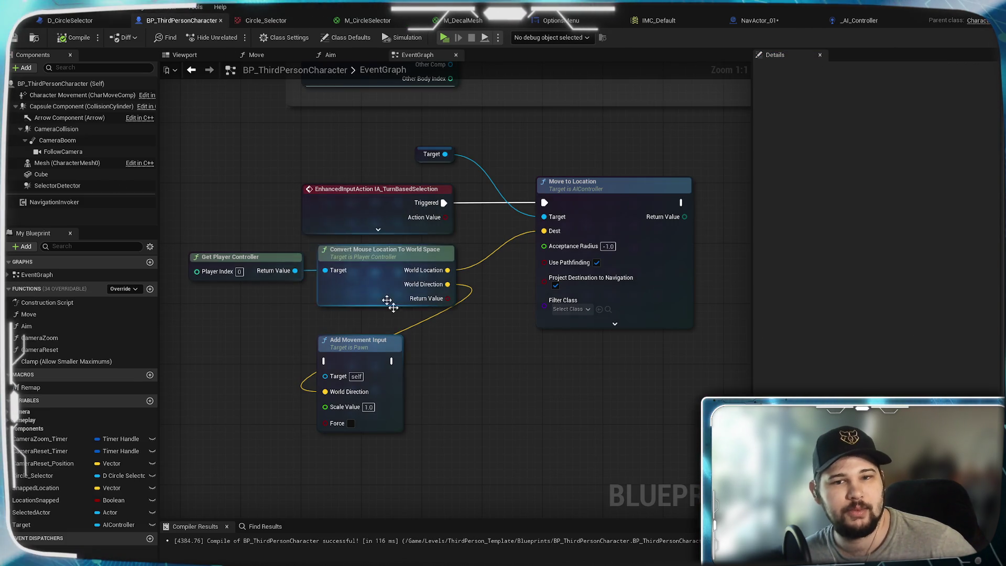
pyautogui.click(452, 153)
pyautogui.press('Delete')
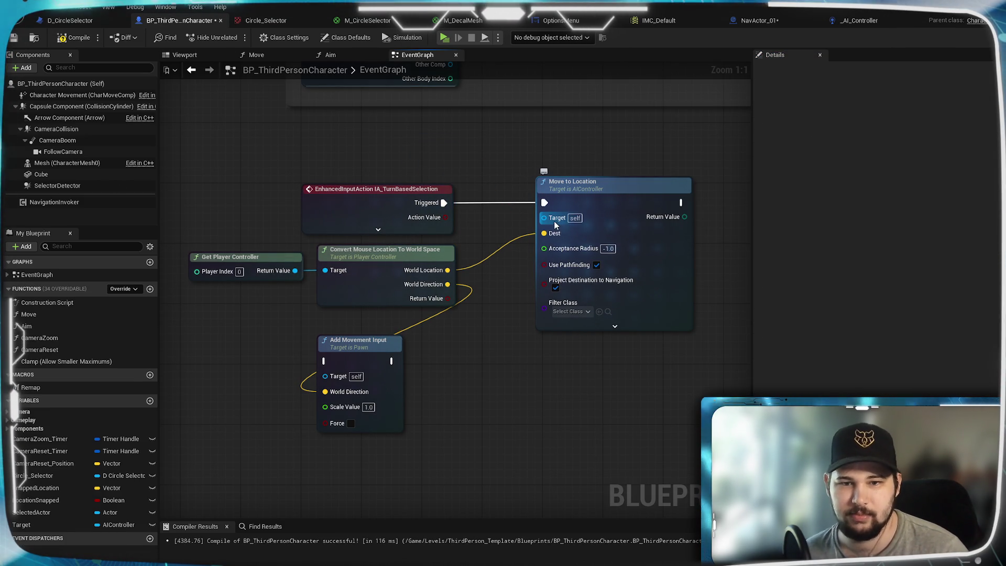
pyautogui.moveTo(544, 218)
pyautogui.mouseDown()
pyautogui.moveTo(524, 265)
pyautogui.moveTo(546, 369)
pyautogui.moveTo(540, 363)
pyautogui.mouseUp()
pyautogui.press('Escape')
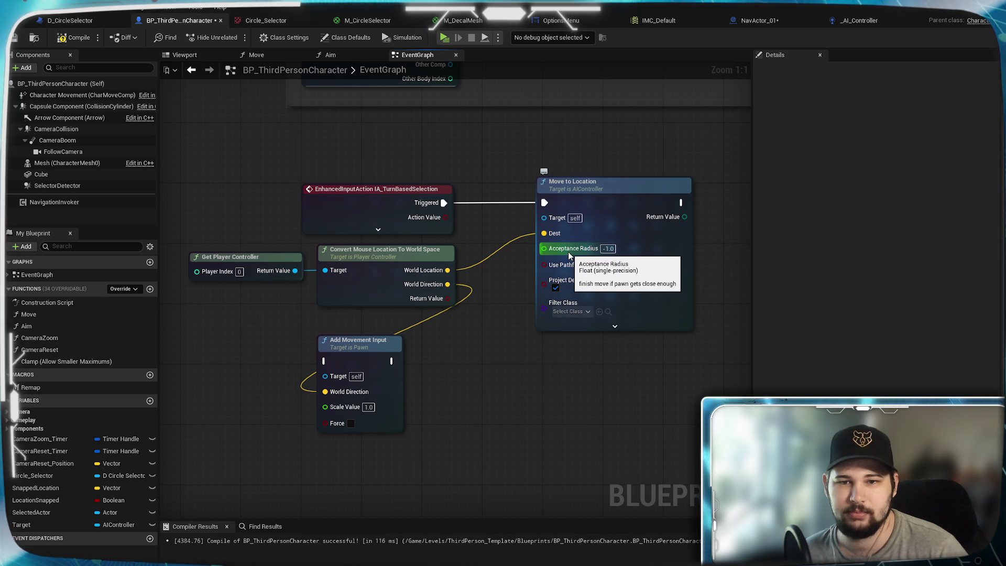
pyautogui.moveTo(509, 263); pyautogui.dragTo(542, 401)
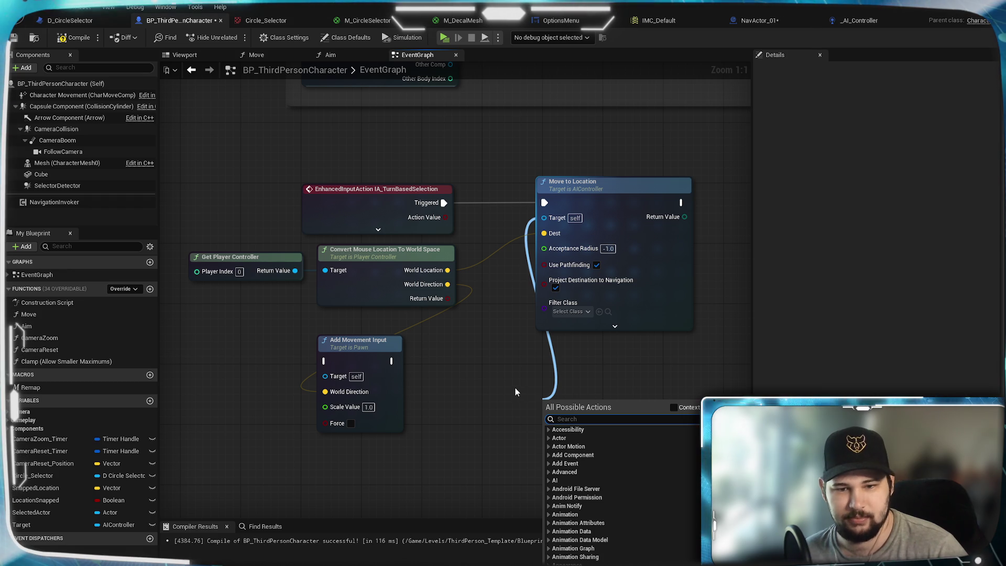
pyautogui.click(495, 360)
# Search the character's Add Component list for 'AI', close it, and return to _AI_Controller
pyautogui.click(24, 68)
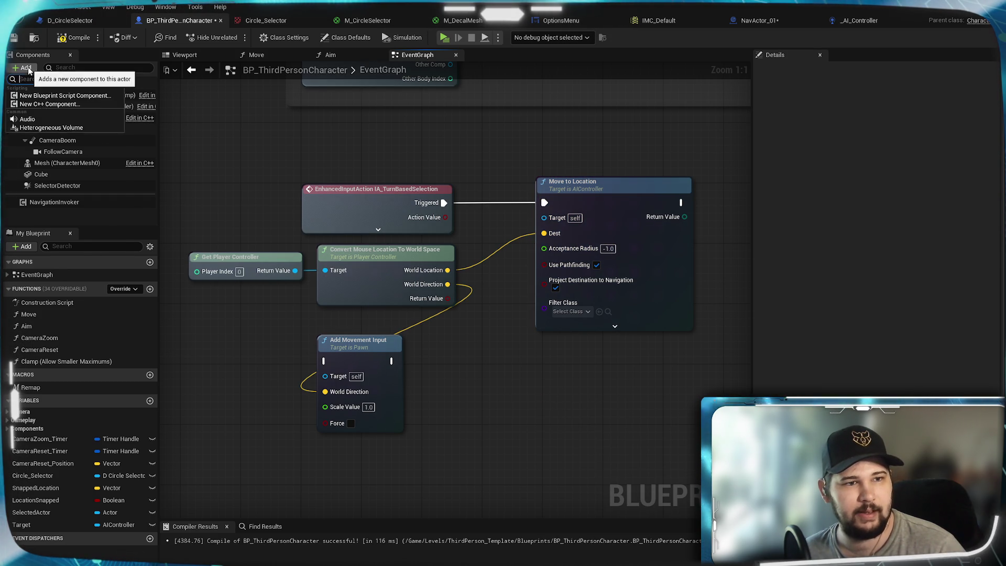
pyautogui.write('AI')
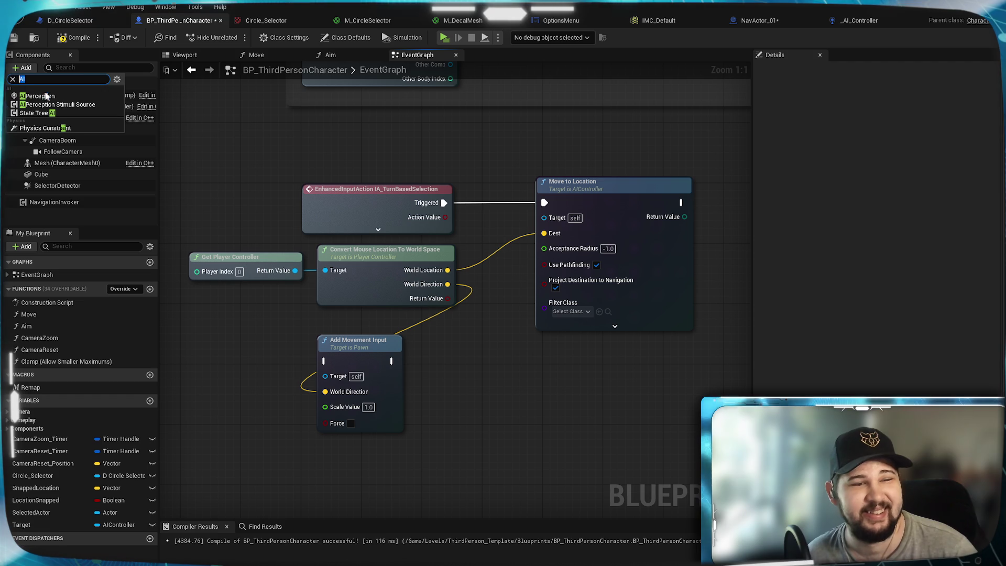
pyautogui.press('BackSpace')
pyautogui.press('Escape')
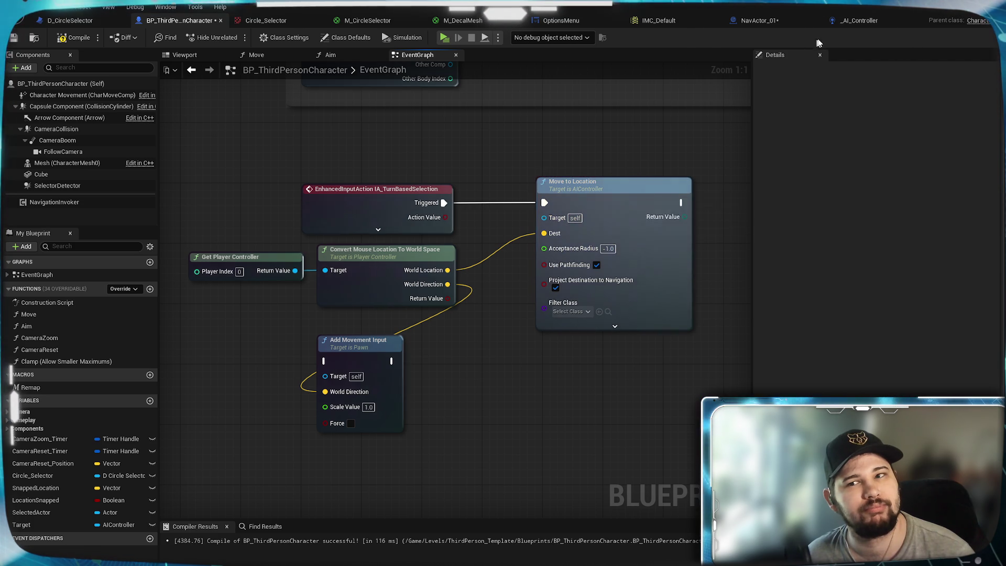
pyautogui.click(862, 21)
pyautogui.moveTo(527, 329)
pyautogui.mouseDown()
pyautogui.moveTo(503, 277)
pyautogui.moveTo(498, 304)
pyautogui.mouseUp()
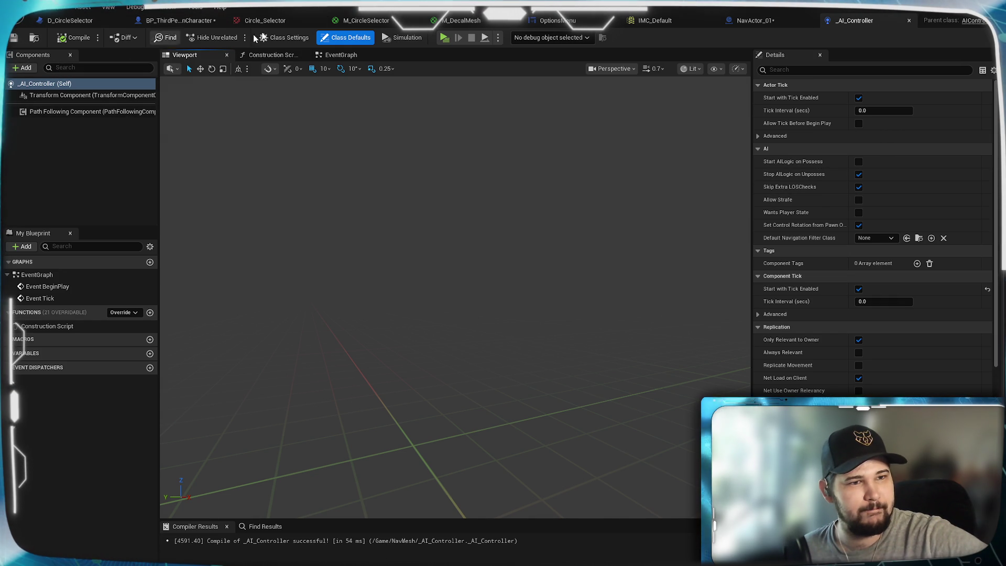
pyautogui.click(220, 21)
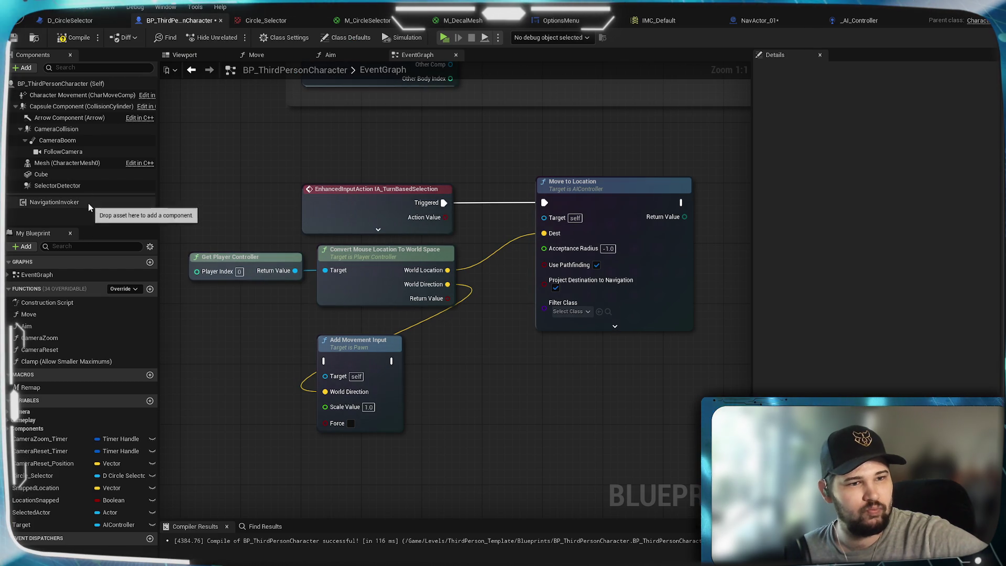
pyautogui.click(26, 67)
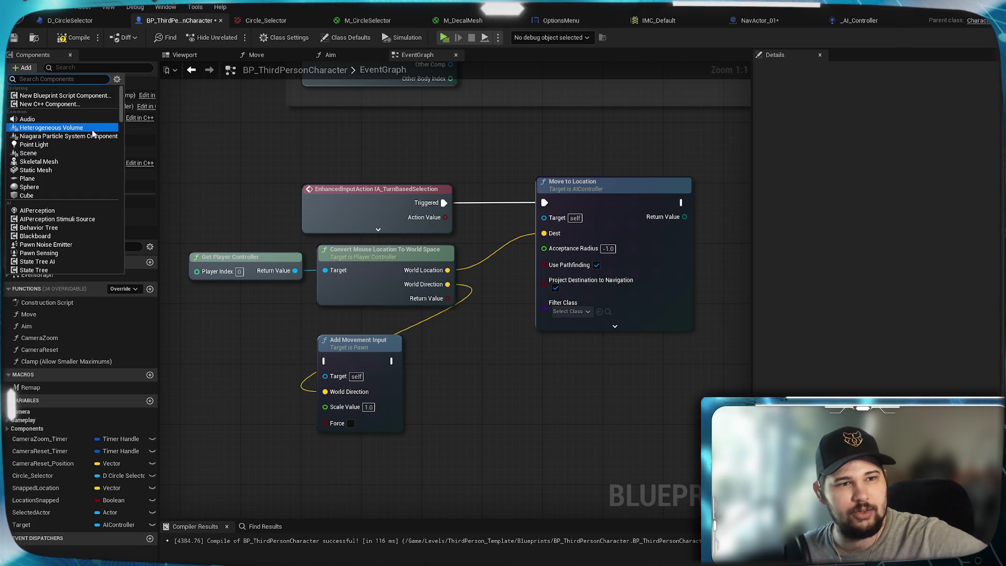
pyautogui.scroll(-1, 88, 157)
pyautogui.scroll(-10, 98, 203)
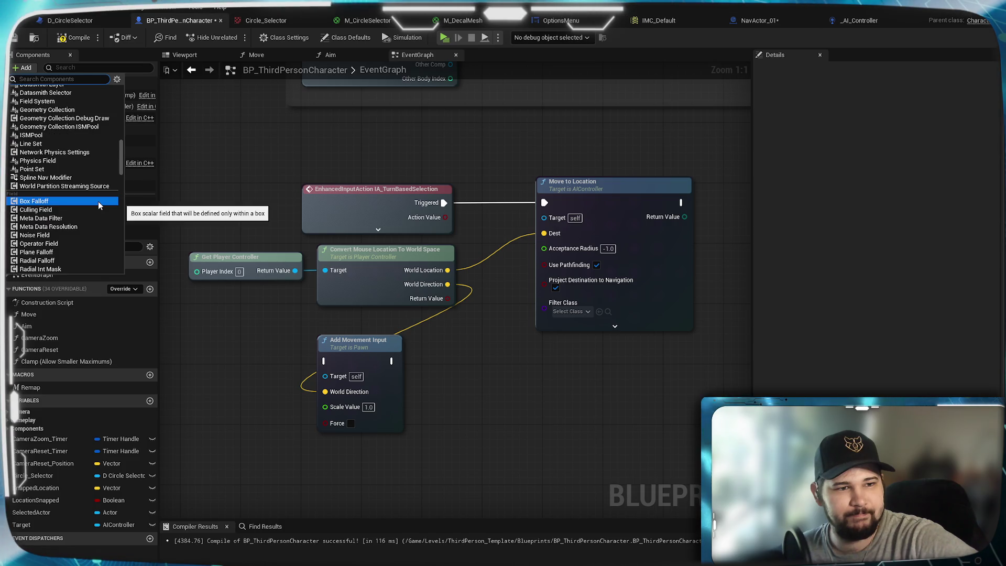
pyautogui.scroll(-2, 98, 203)
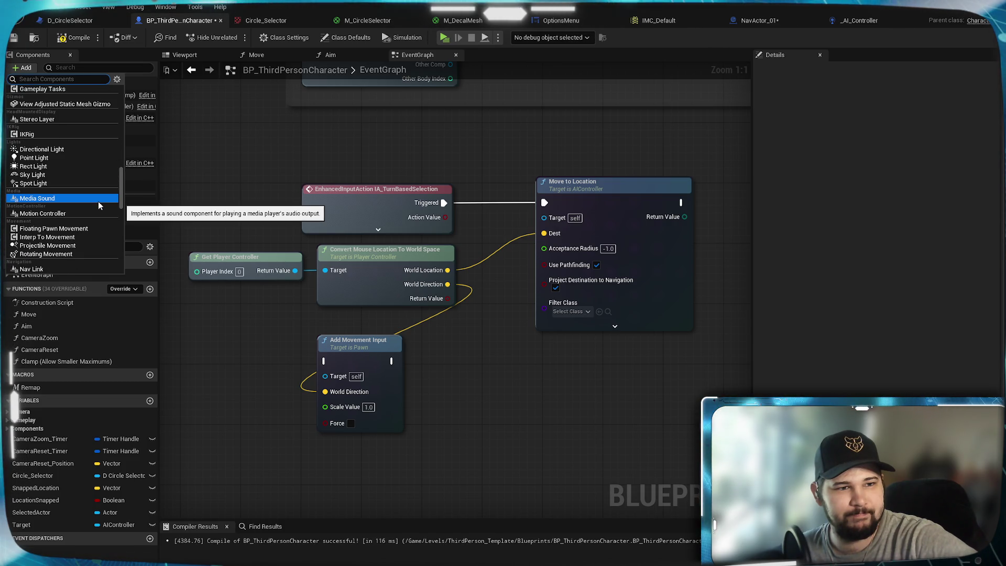
pyautogui.scroll(-4, 98, 205)
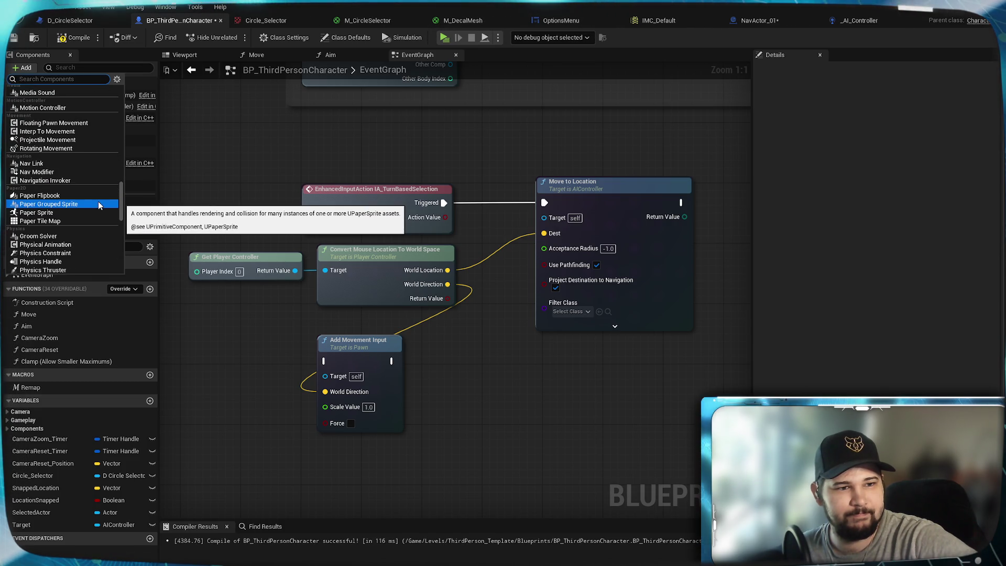
pyautogui.scroll(-4, 98, 204)
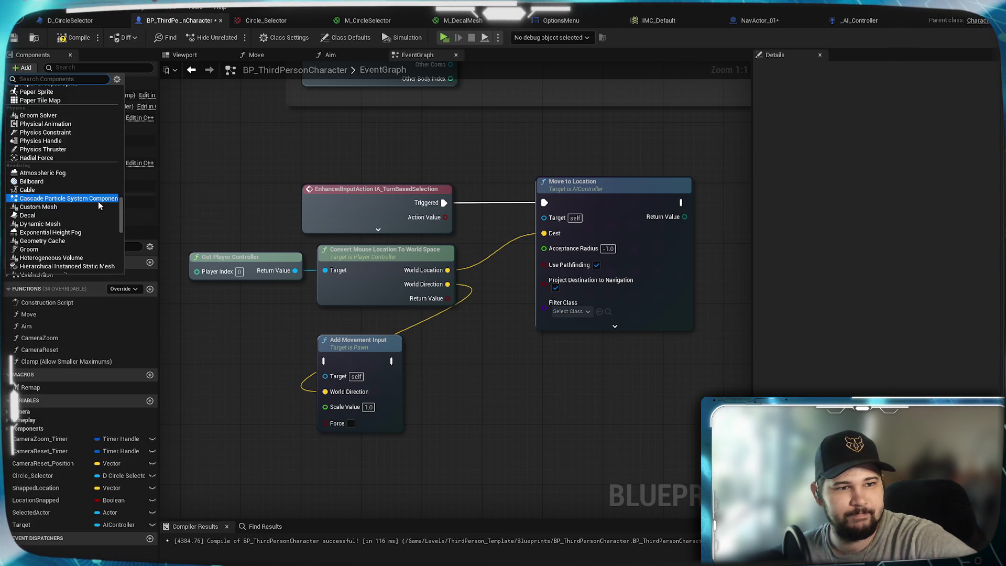
pyautogui.scroll(-4, 99, 206)
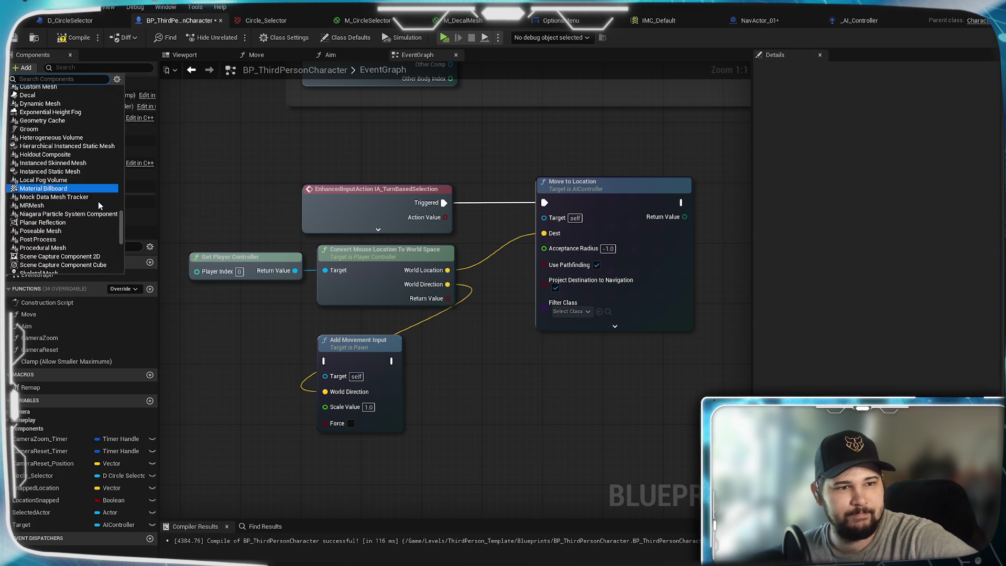
pyautogui.scroll(-8, 99, 205)
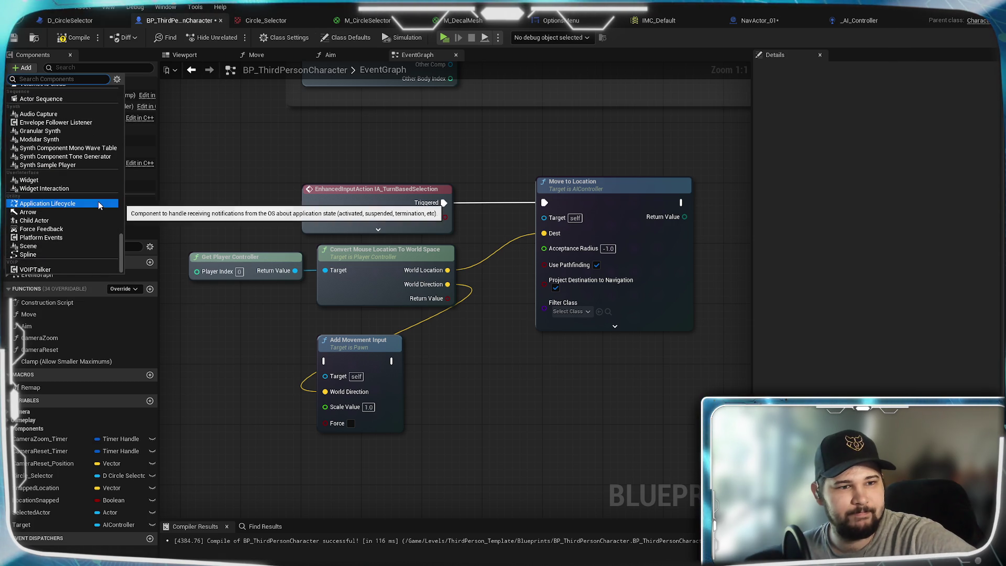
pyautogui.click(231, 179)
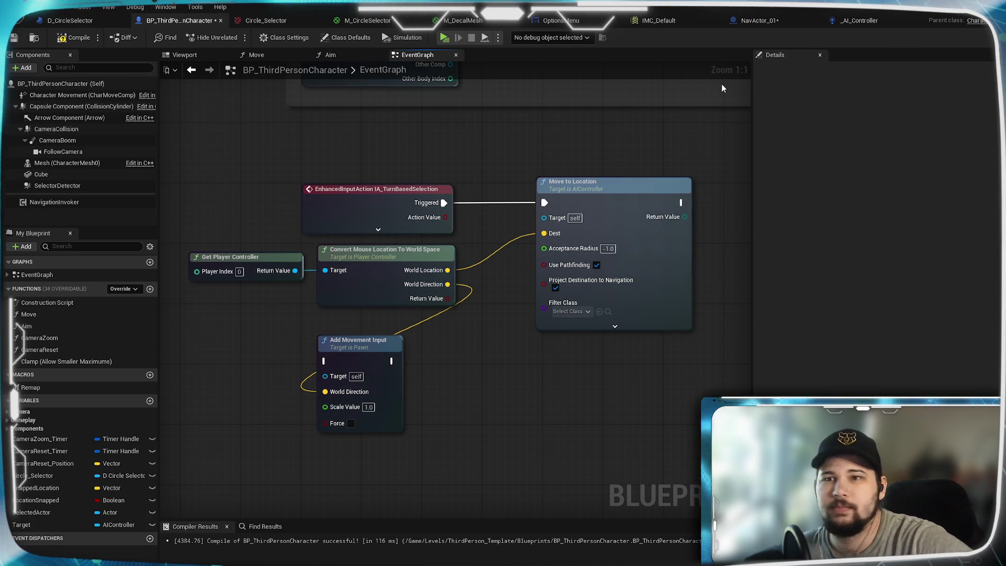
# Review NavActor_01's advanced navigation settings and class defaults, save it, then return to _AI_Controller
pyautogui.click(764, 20)
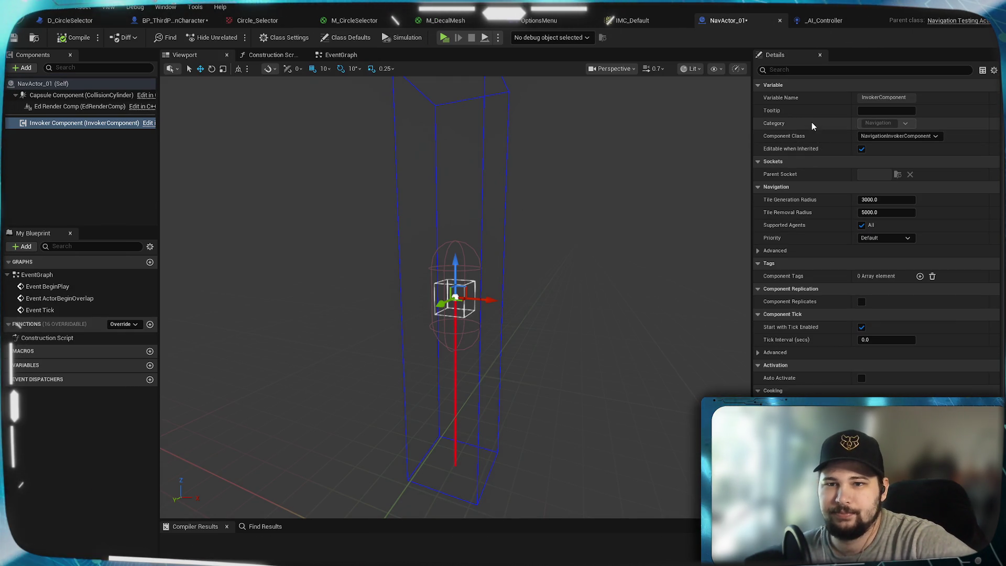
pyautogui.click(765, 252)
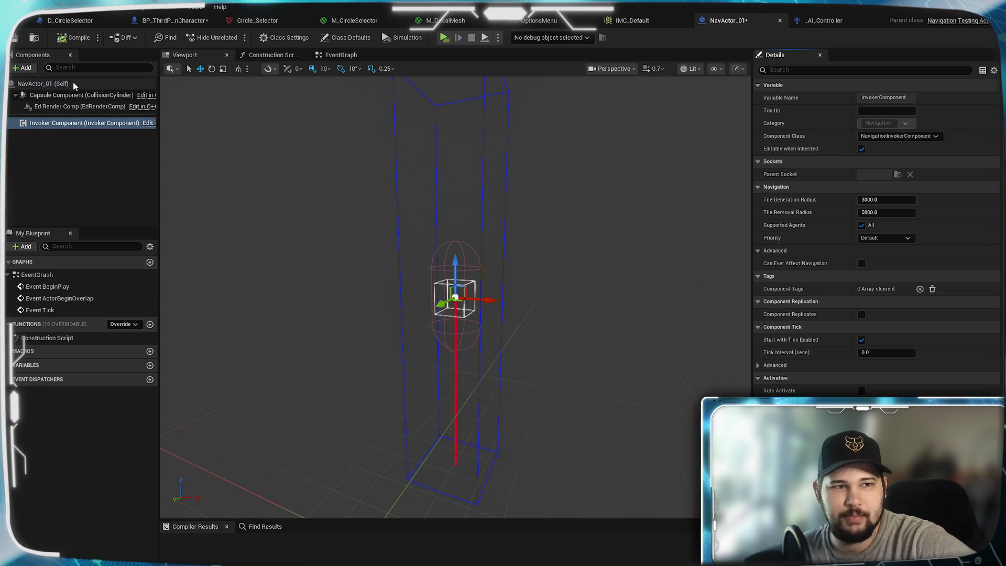
pyautogui.click(49, 84)
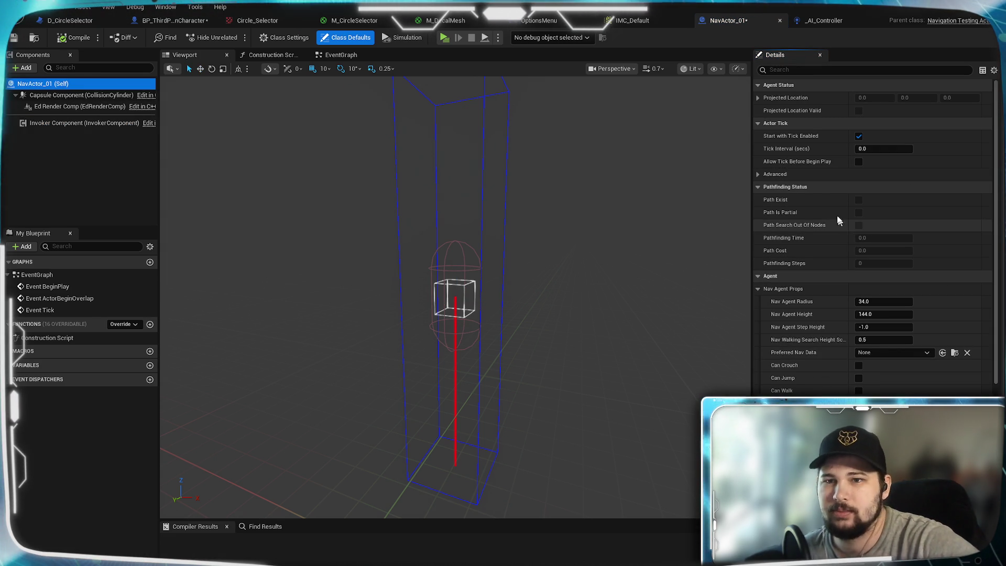
pyautogui.scroll(-8, 814, 196)
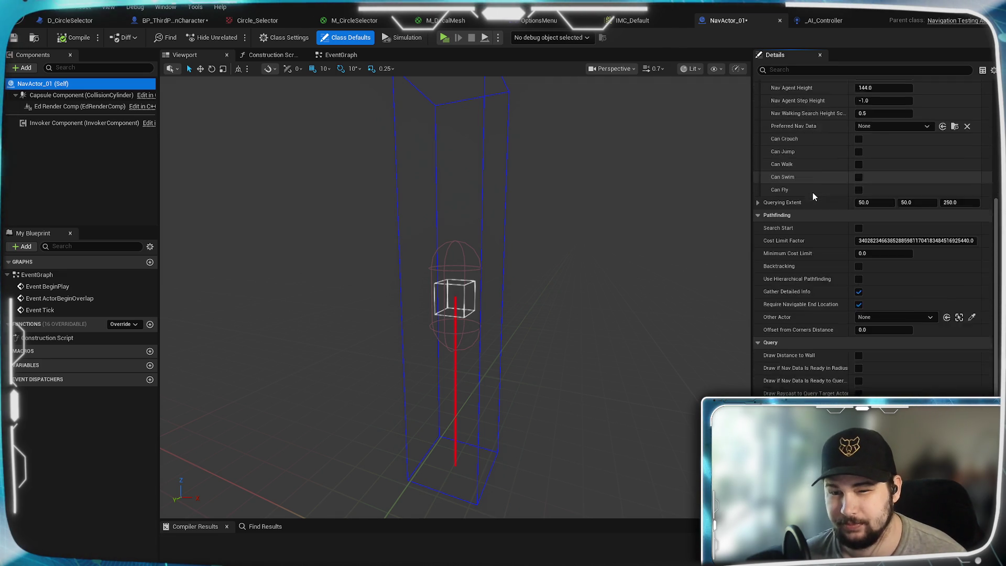
pyautogui.scroll(-3, 813, 194)
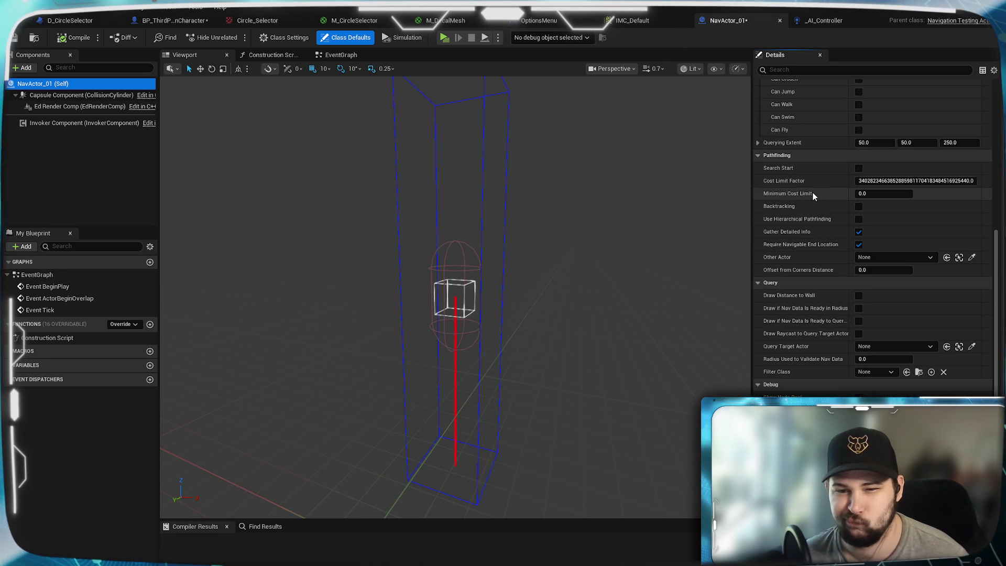
pyautogui.scroll(-7, 813, 193)
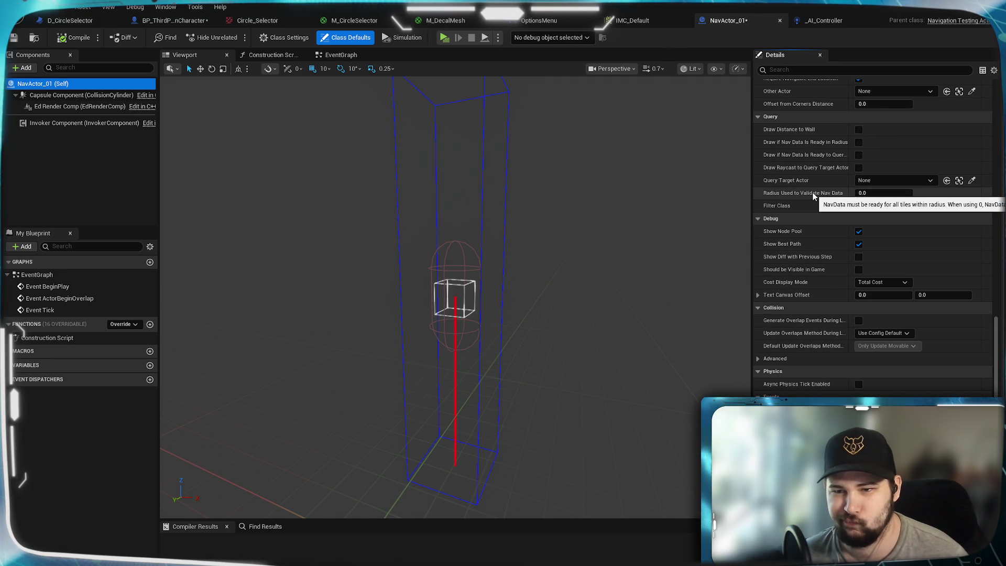
pyautogui.scroll(-1, 812, 192)
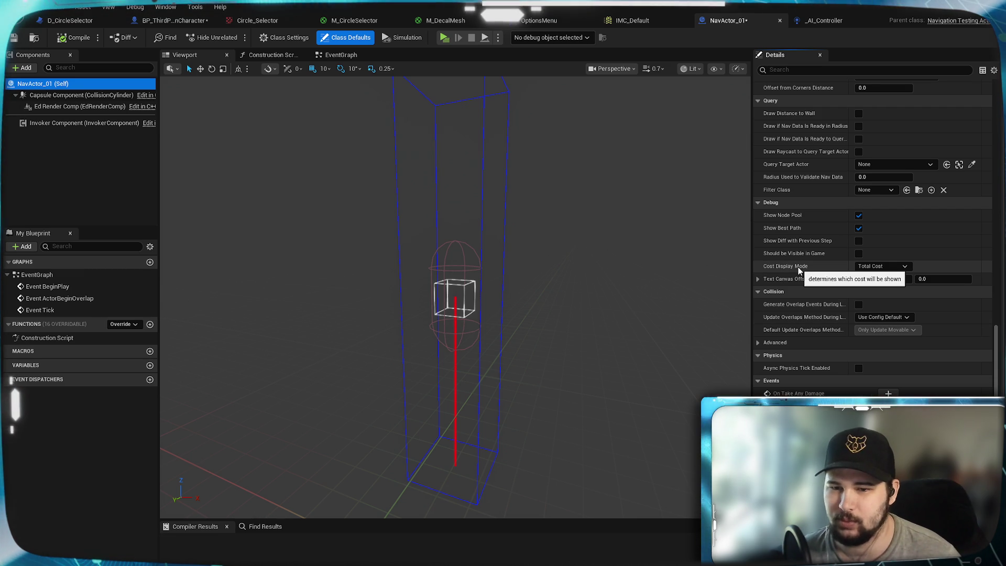
pyautogui.scroll(20, 797, 267)
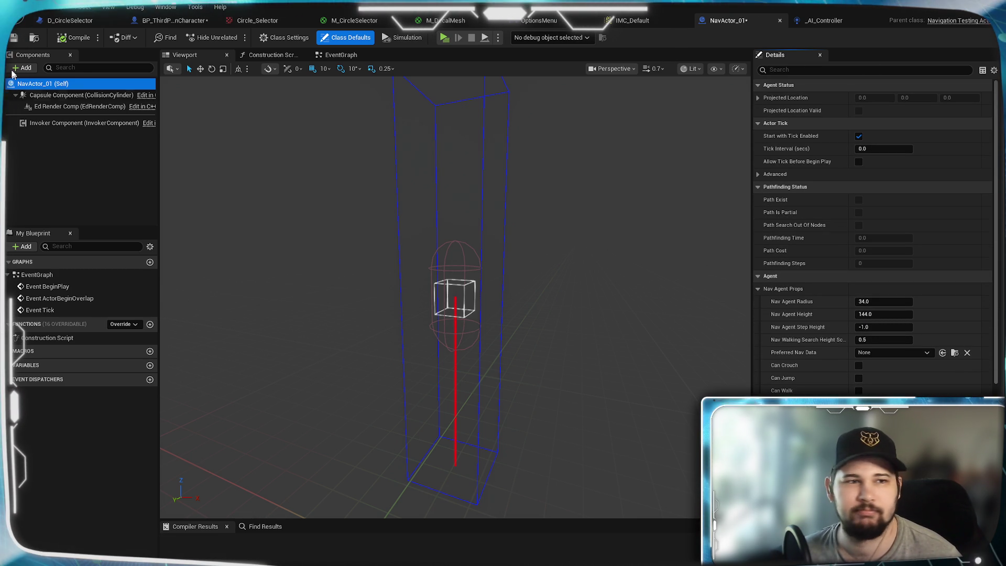
pyautogui.click(15, 39)
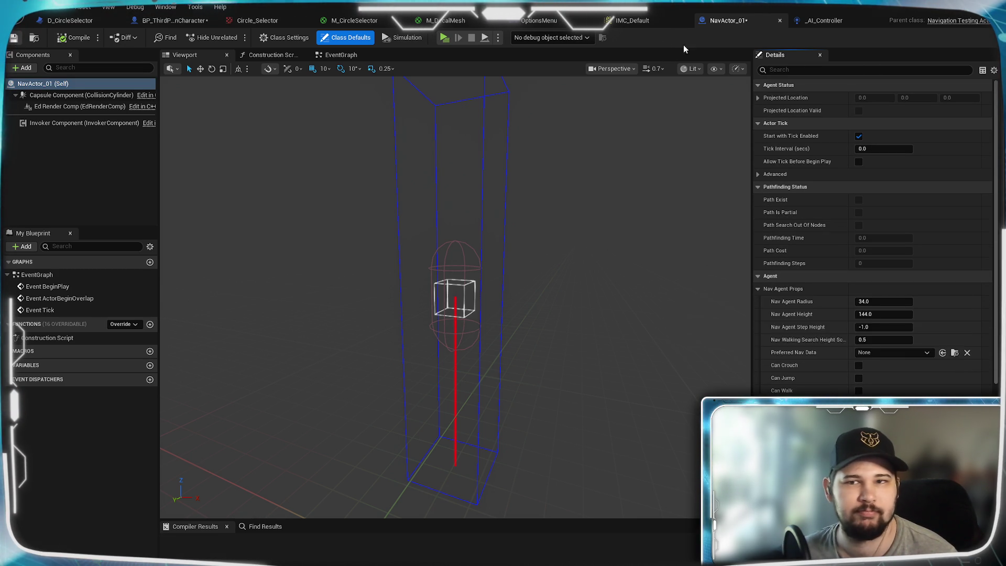
pyautogui.click(833, 20)
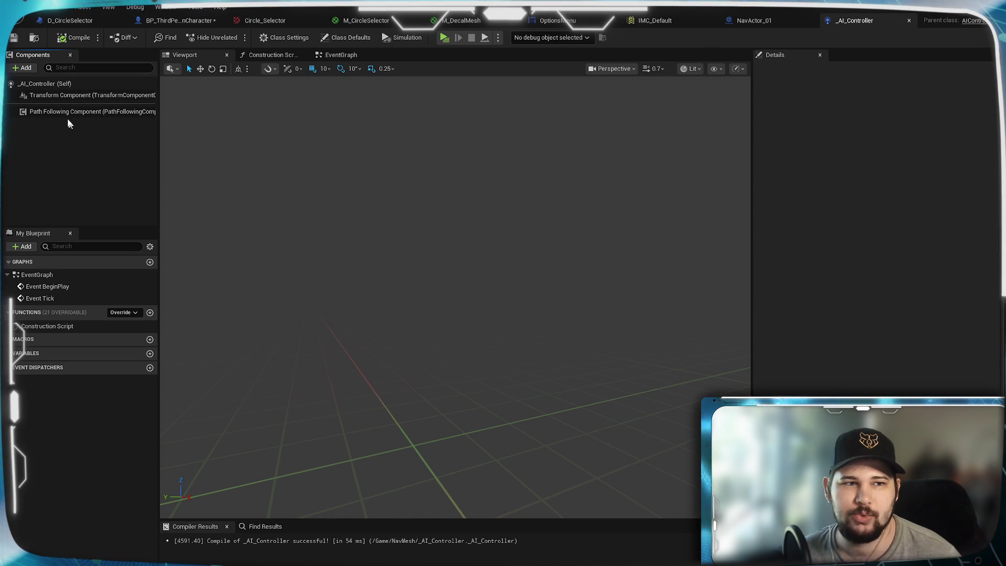
# Add a Box Collision component with 32.0 extents to _AI_Controller, frame it, and compile
pyautogui.click(180, 55)
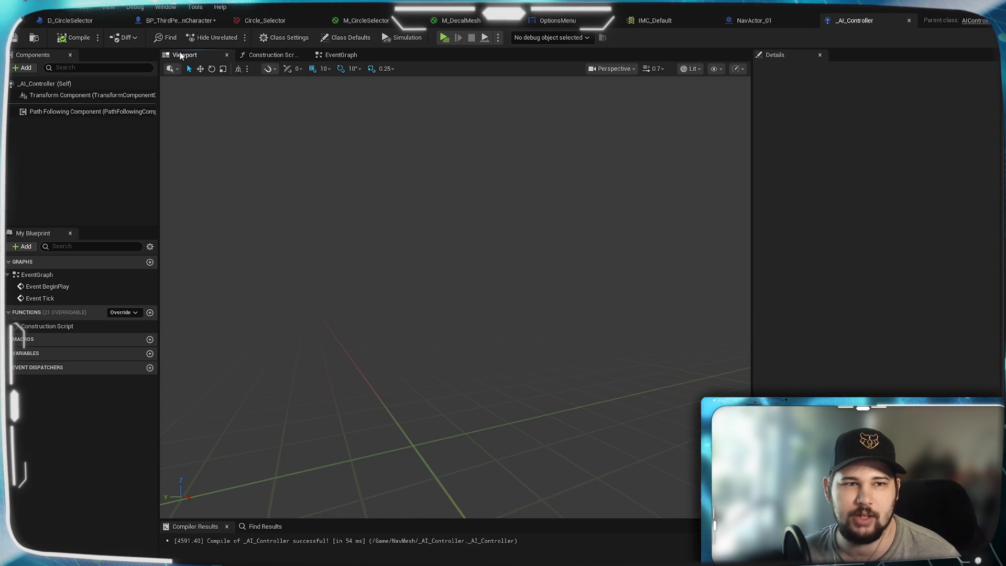
pyautogui.click(23, 67)
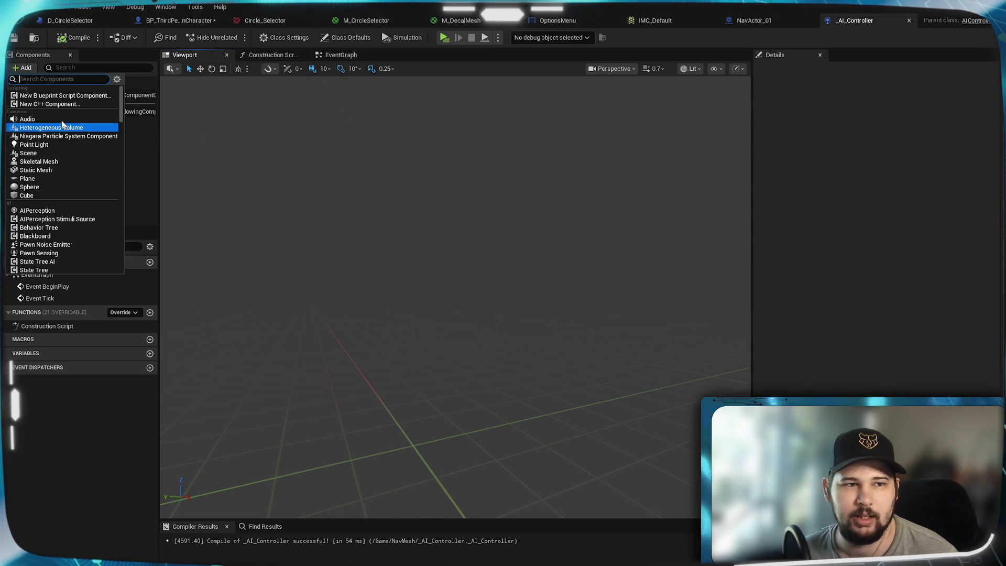
pyautogui.scroll(-3, 55, 219)
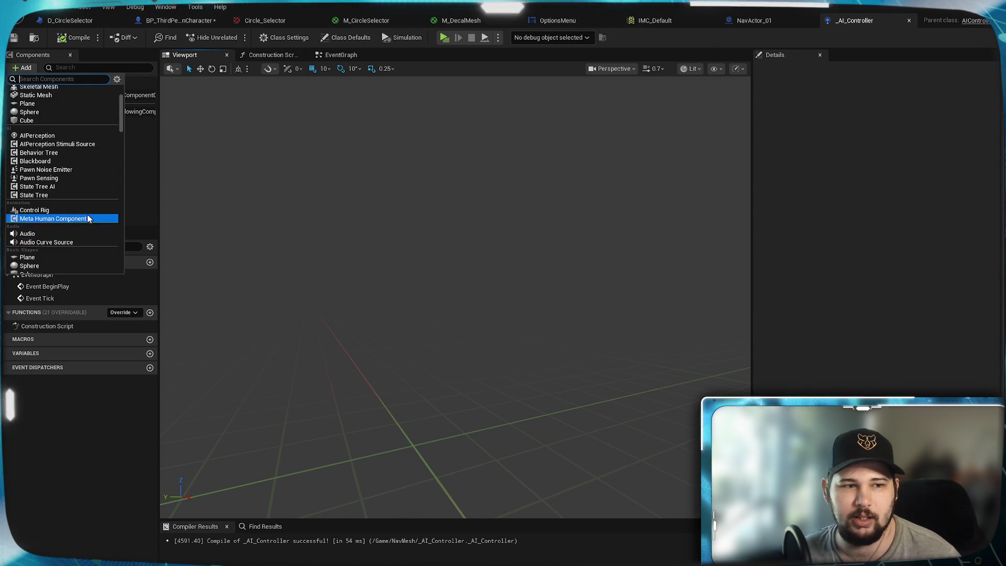
pyautogui.scroll(-10, 84, 215)
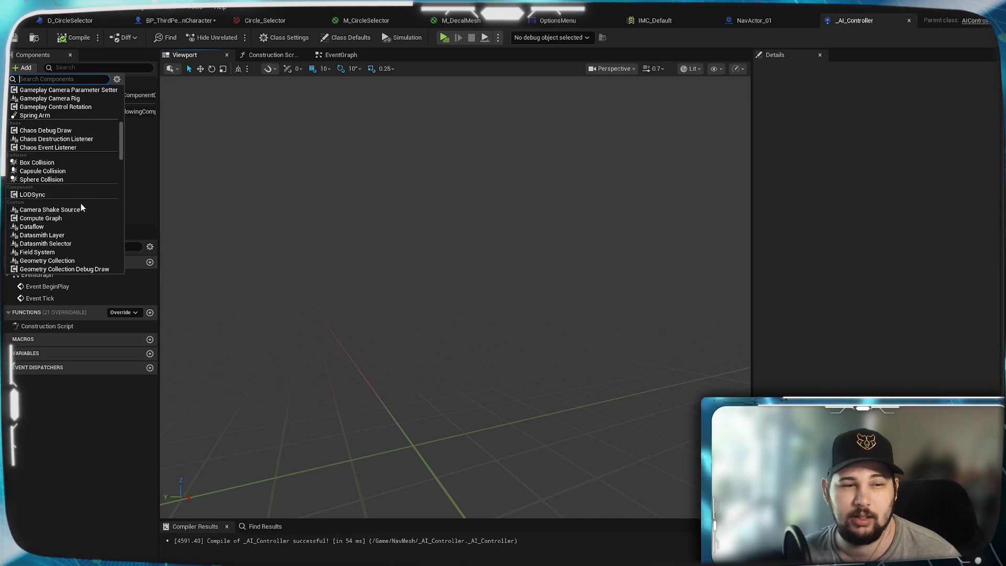
pyautogui.click(33, 162)
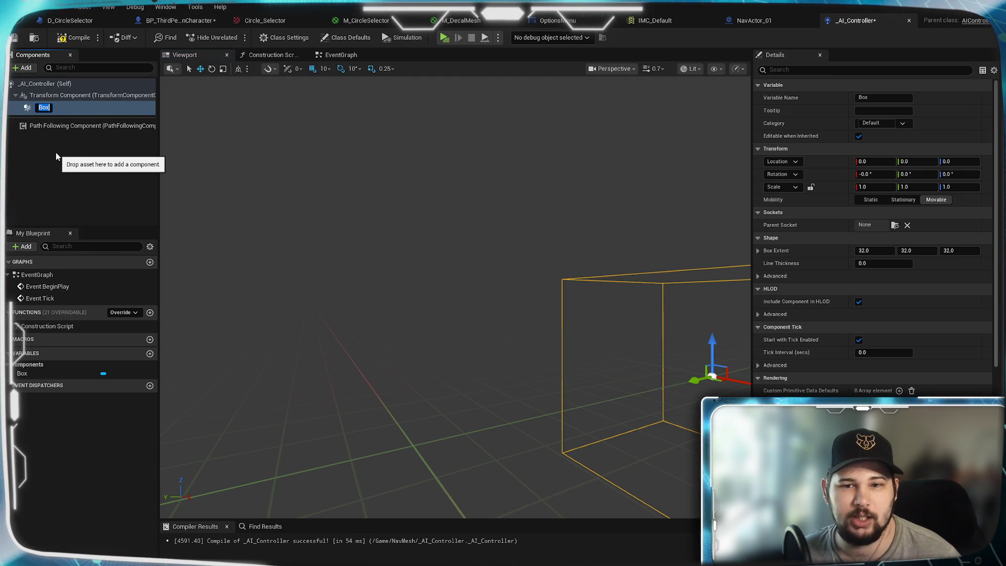
pyautogui.press('f')
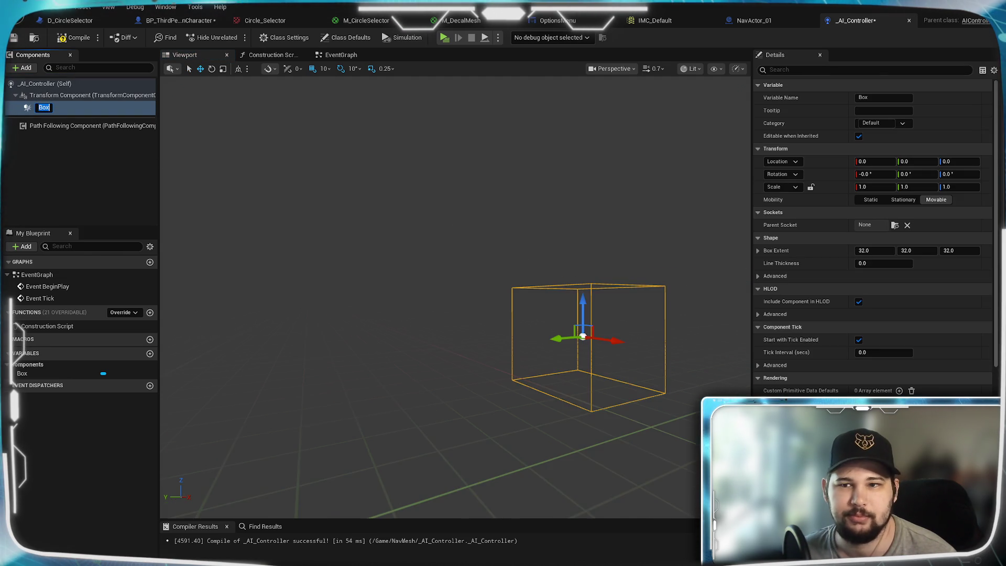
pyautogui.moveTo(523, 314); pyautogui.dragTo(446, 262)
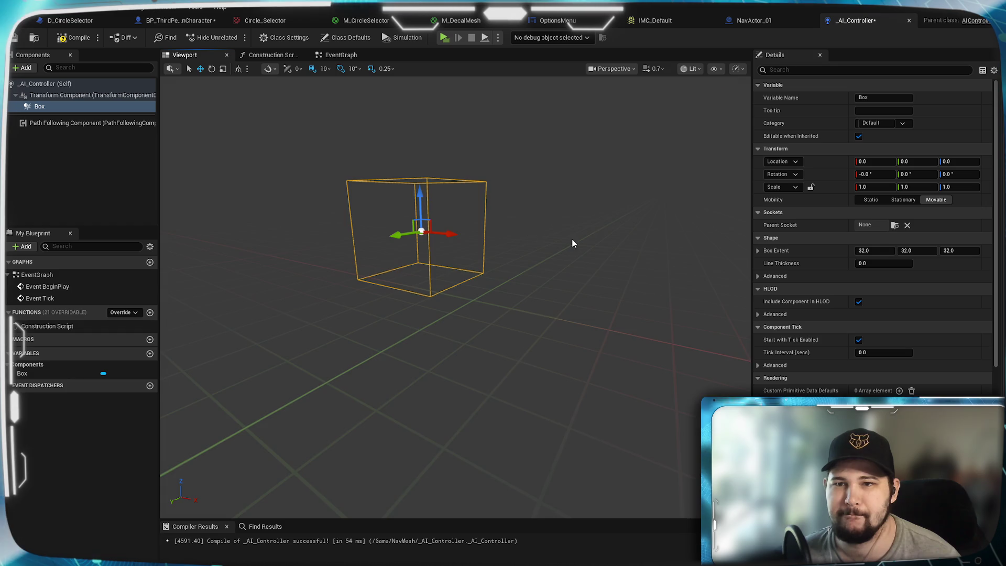
pyautogui.moveTo(572, 242)
pyautogui.mouseDown()
pyautogui.moveTo(560, 231)
pyautogui.moveTo(576, 220)
pyautogui.moveTo(545, 249)
pyautogui.moveTo(573, 240)
pyautogui.mouseUp()
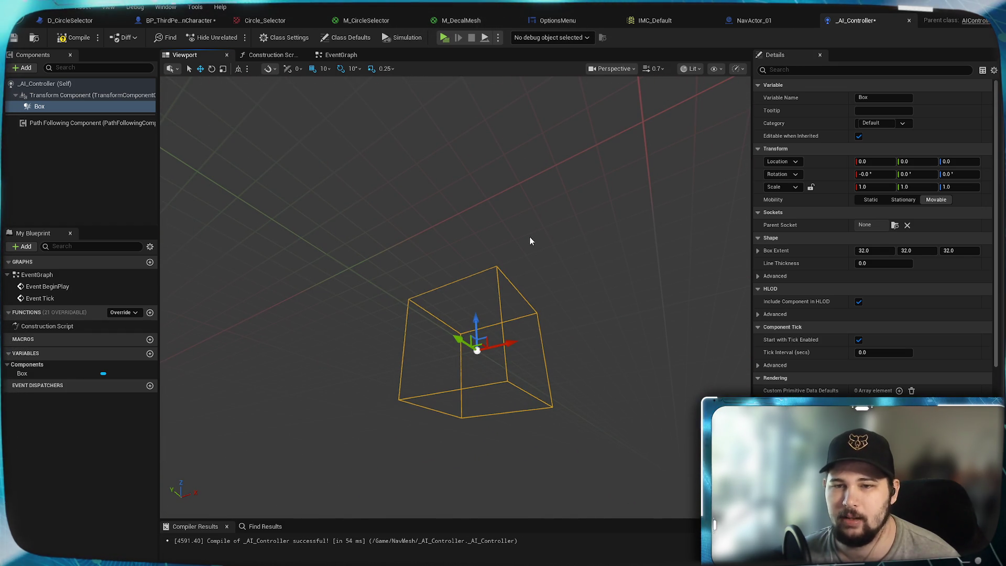
pyautogui.click(71, 39)
# Save _AI_Controller, reselect its Box component, and view the EventGraph's BeginPlay and Tick nodes
pyautogui.click(13, 39)
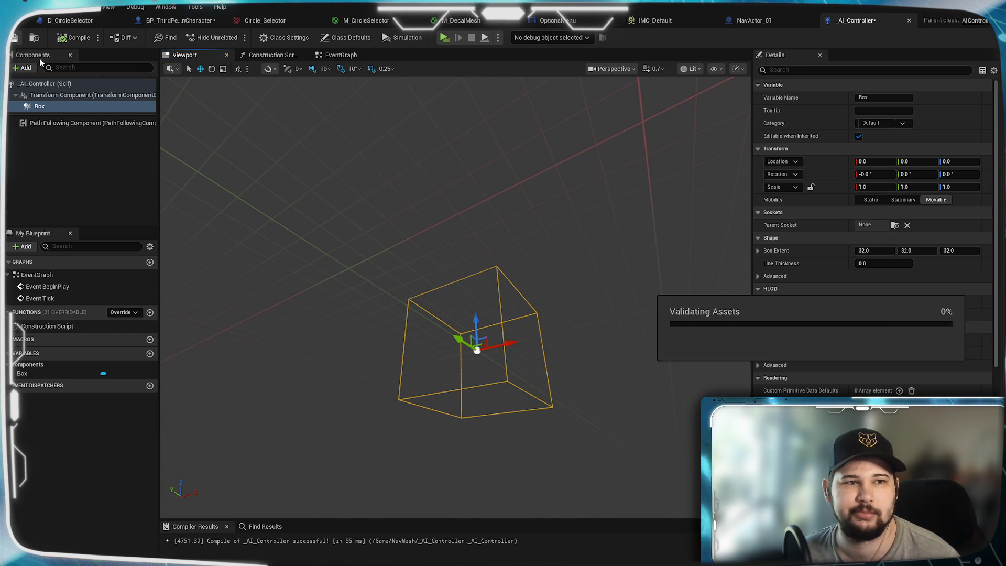
pyautogui.moveTo(457, 237)
pyautogui.mouseDown()
pyautogui.moveTo(456, 256)
pyautogui.moveTo(453, 246)
pyautogui.moveTo(367, 241)
pyautogui.moveTo(450, 273)
pyautogui.moveTo(519, 357)
pyautogui.moveTo(597, 366)
pyautogui.moveTo(420, 335)
pyautogui.moveTo(420, 322)
pyautogui.mouseUp()
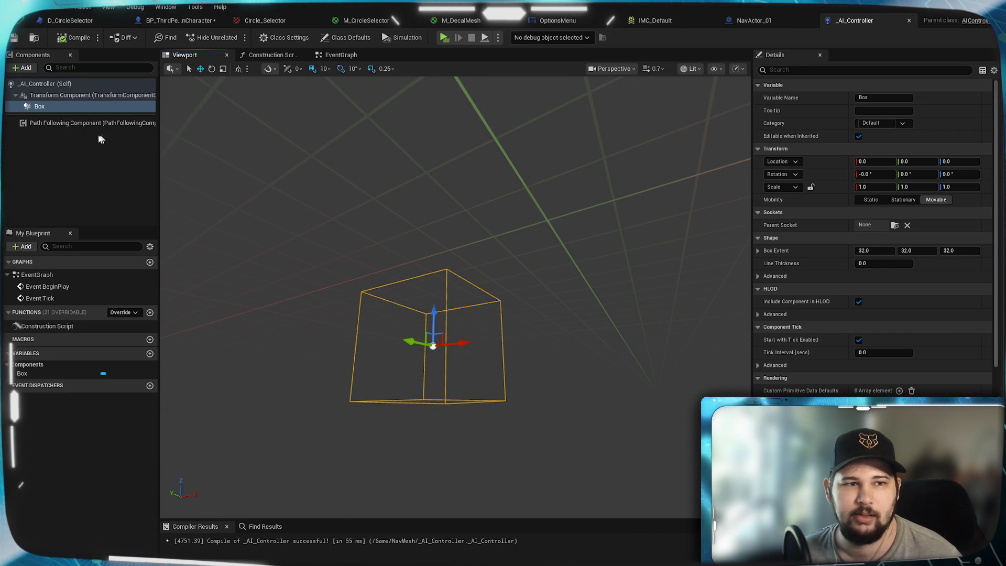
pyautogui.click(67, 120)
pyautogui.click(60, 107)
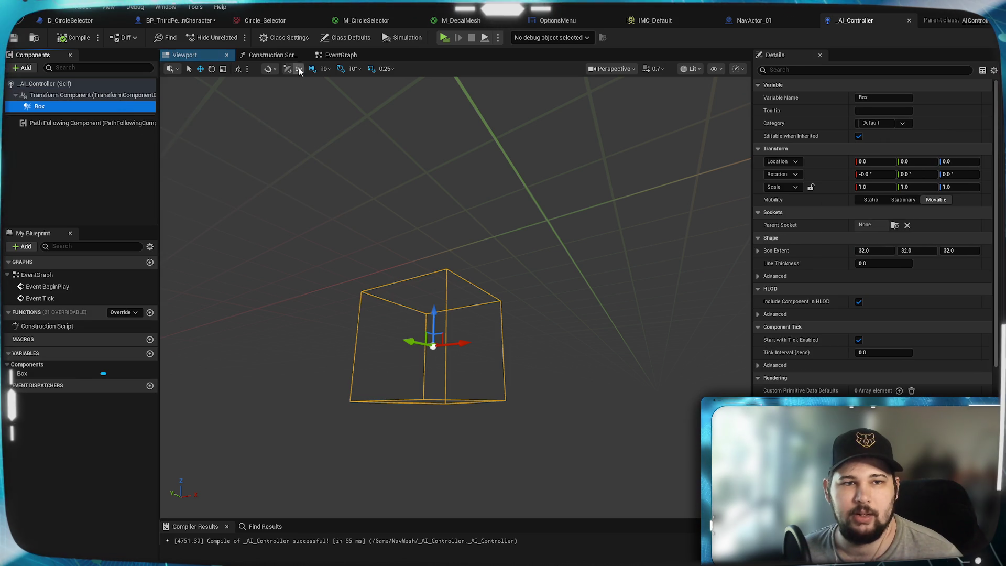
pyautogui.click(346, 55)
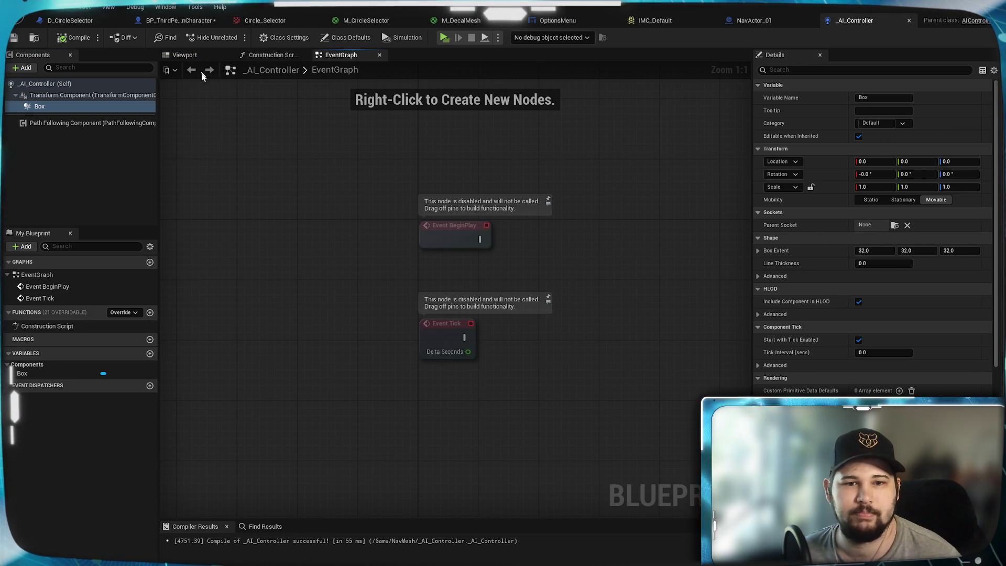
pyautogui.moveTo(551, 292)
pyautogui.mouseDown()
pyautogui.moveTo(510, 269)
pyautogui.moveTo(406, 242)
pyautogui.moveTo(313, 245)
pyautogui.moveTo(339, 278)
pyautogui.moveTo(372, 233)
pyautogui.mouseUp()
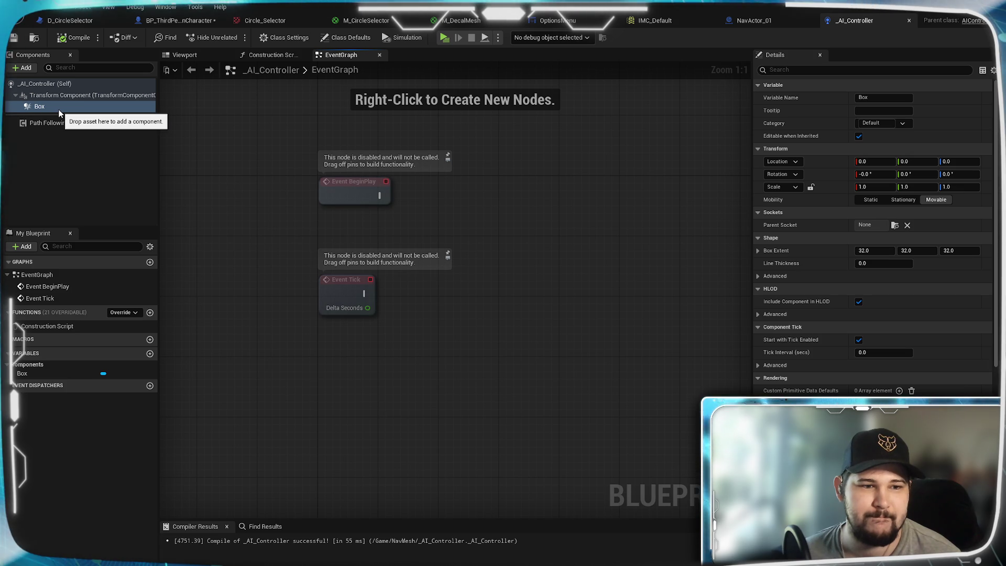
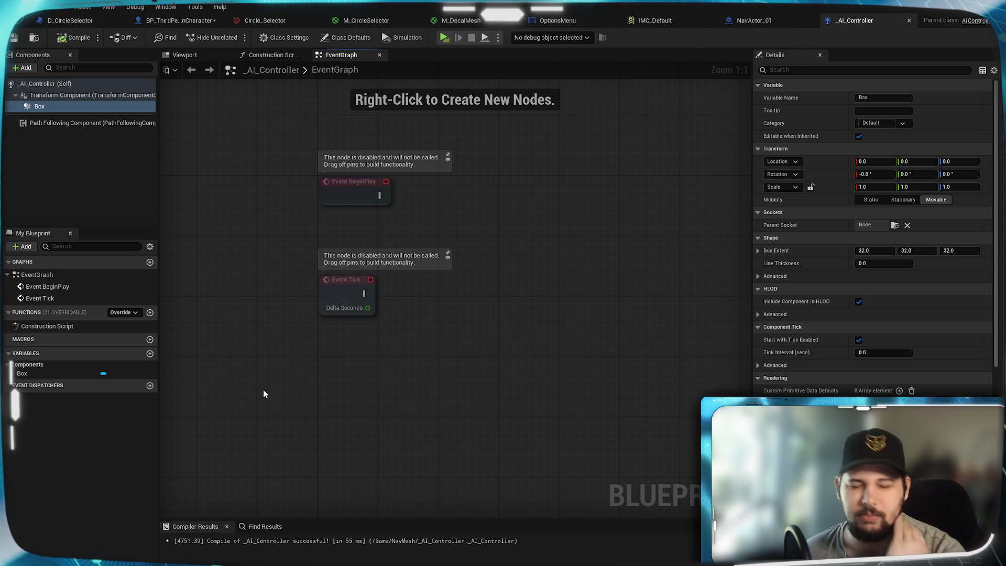
# In BP_ThirdPersonCharacter's Event Graph, move the Move to Location node down and to the right
pyautogui.press('Home')
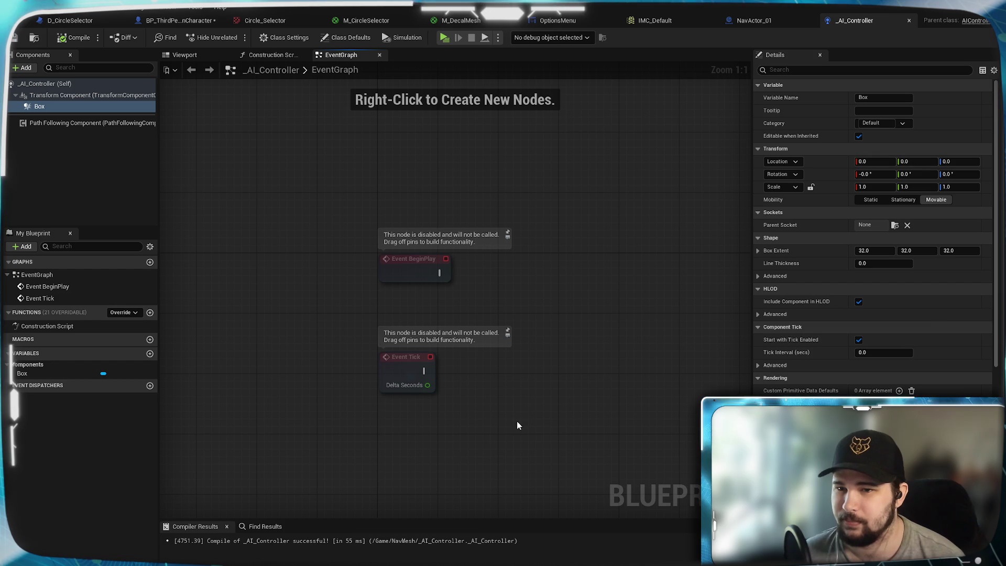
pyautogui.moveTo(517, 385); pyautogui.dragTo(504, 394)
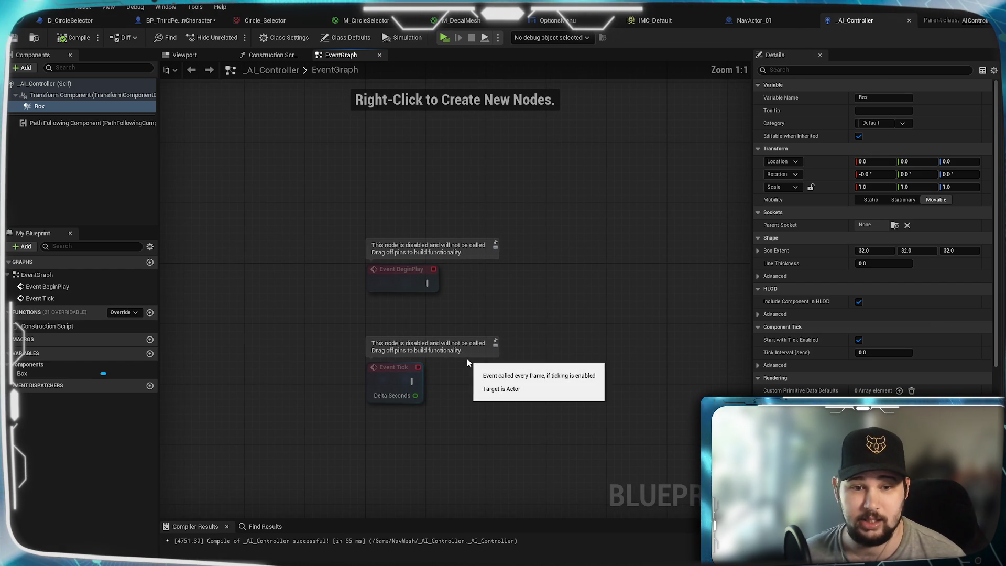
pyautogui.press('Home')
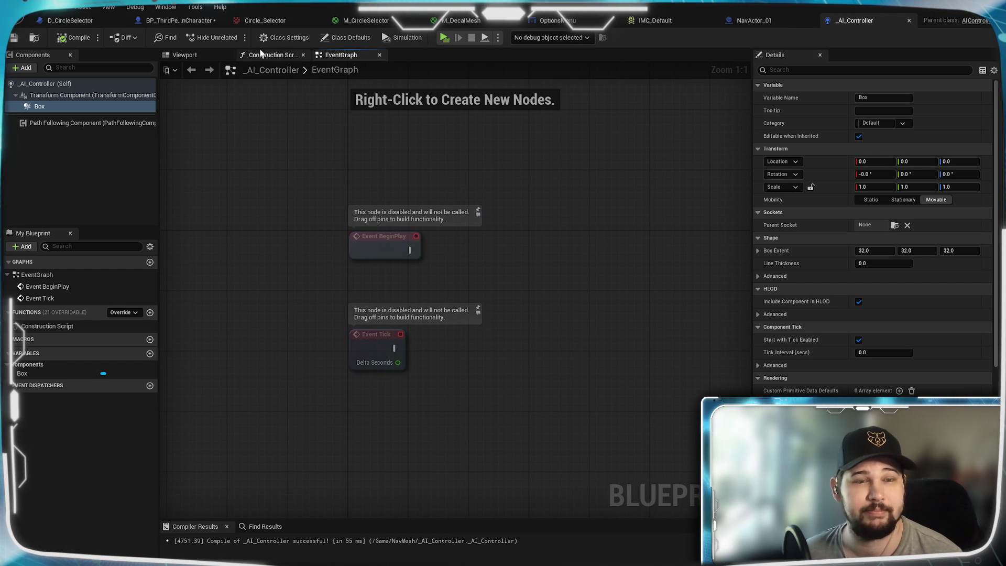
pyautogui.click(187, 21)
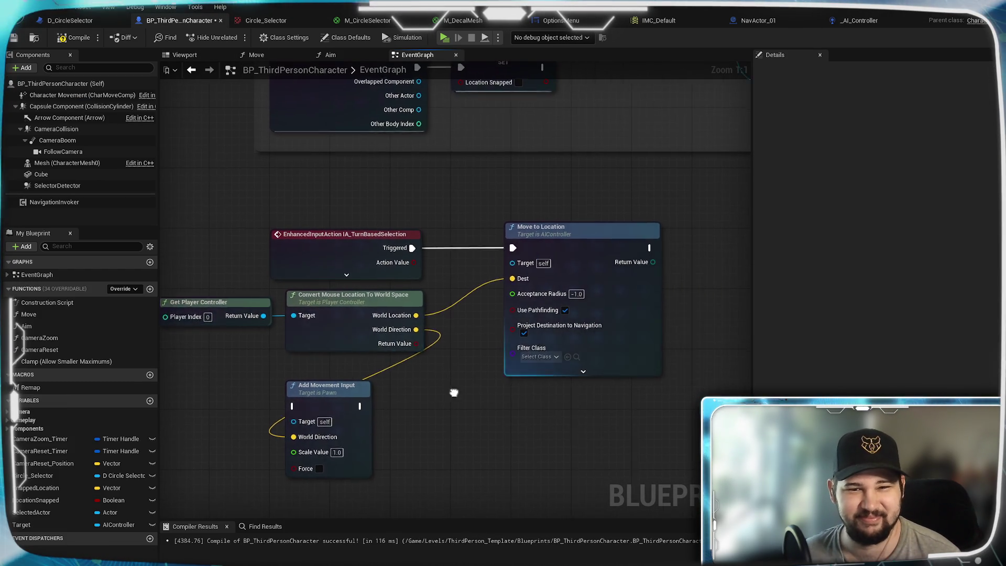
pyautogui.moveTo(532, 231); pyautogui.dragTo(584, 231)
pyautogui.moveTo(636, 260); pyautogui.dragTo(667, 396)
# Search the Blueprint action menu for 'navigat' and browse through the navigation results
pyautogui.rightClick(485, 233)
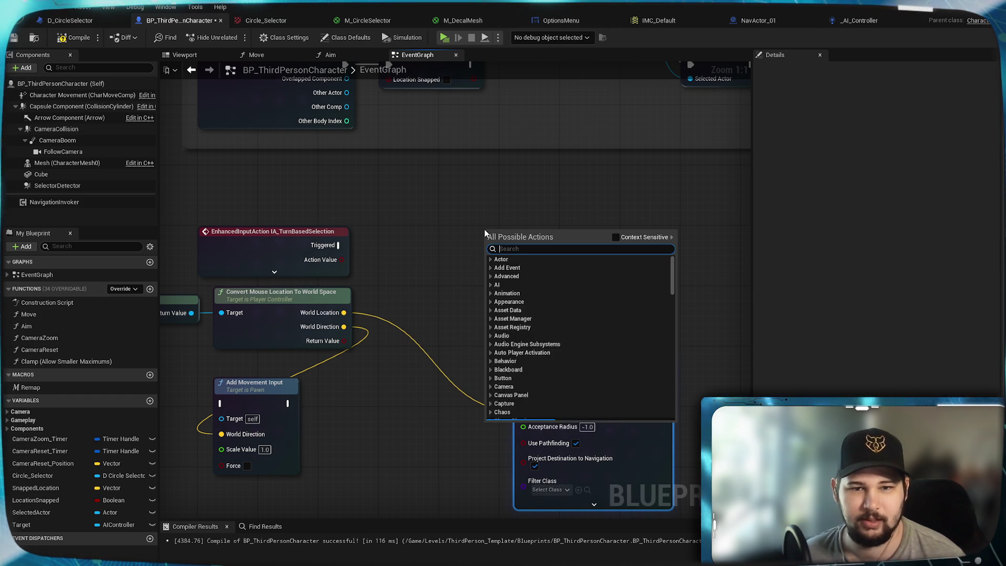
pyautogui.write('navigat')
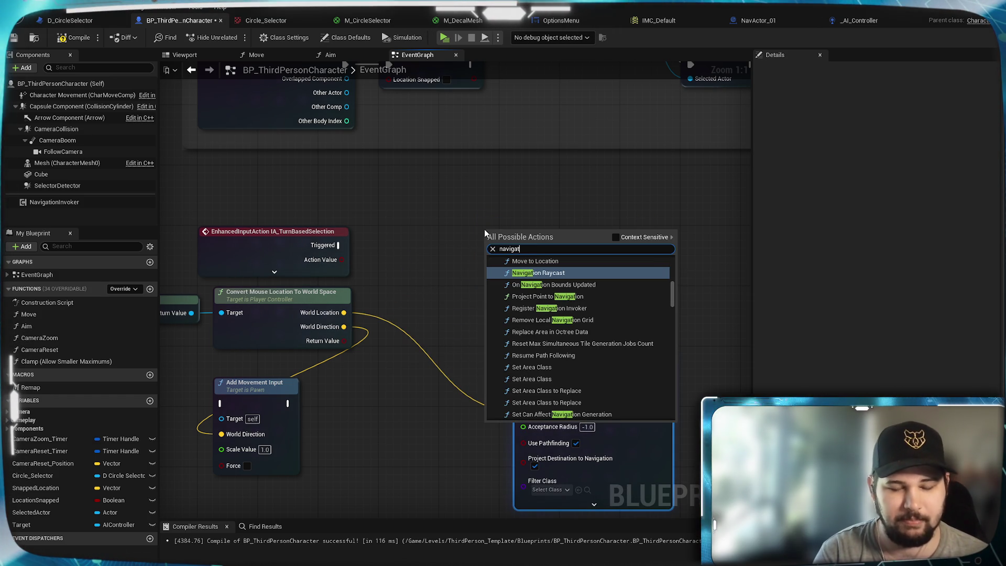
pyautogui.scroll(2, 639, 311)
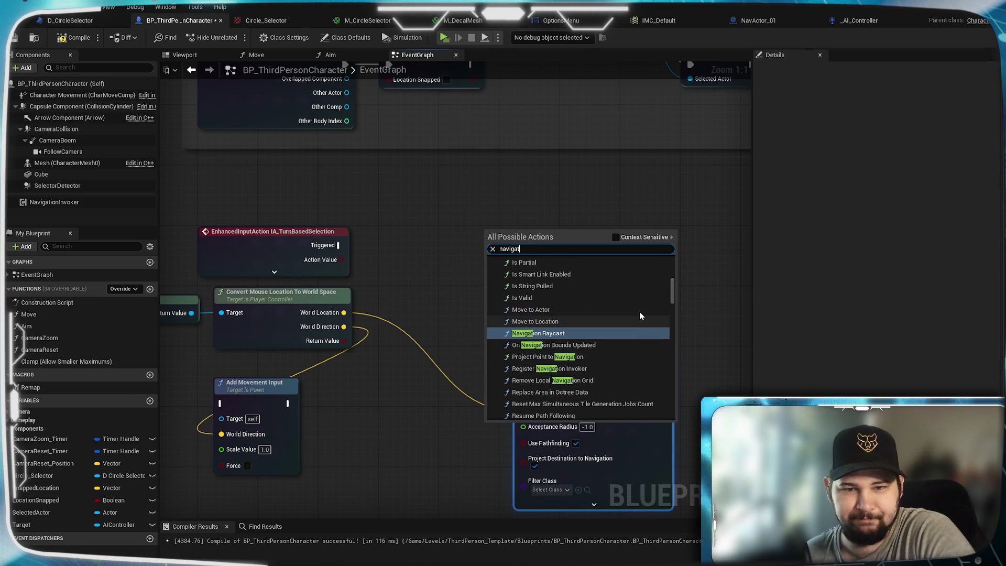
pyautogui.scroll(6, 592, 314)
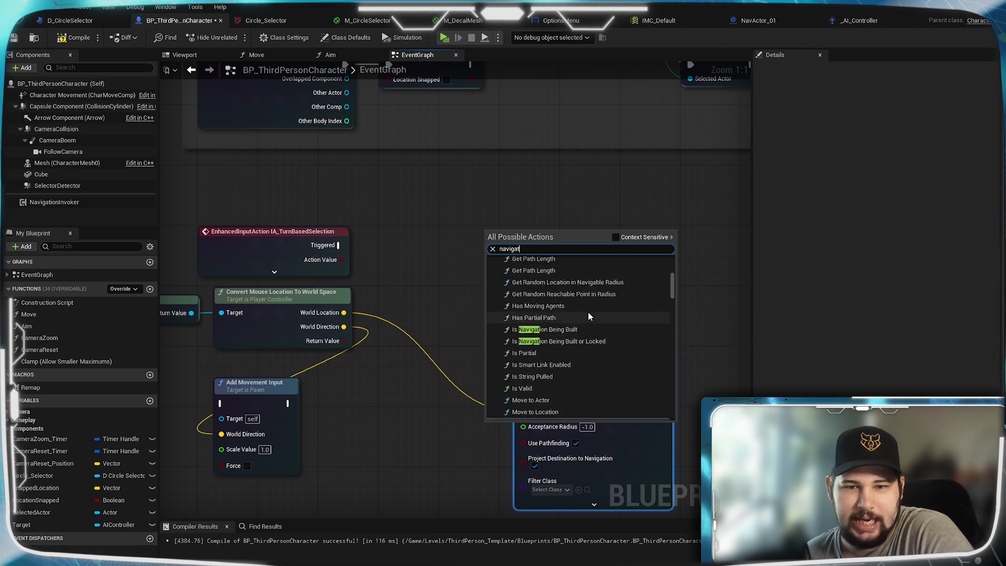
pyautogui.scroll(2, 587, 329)
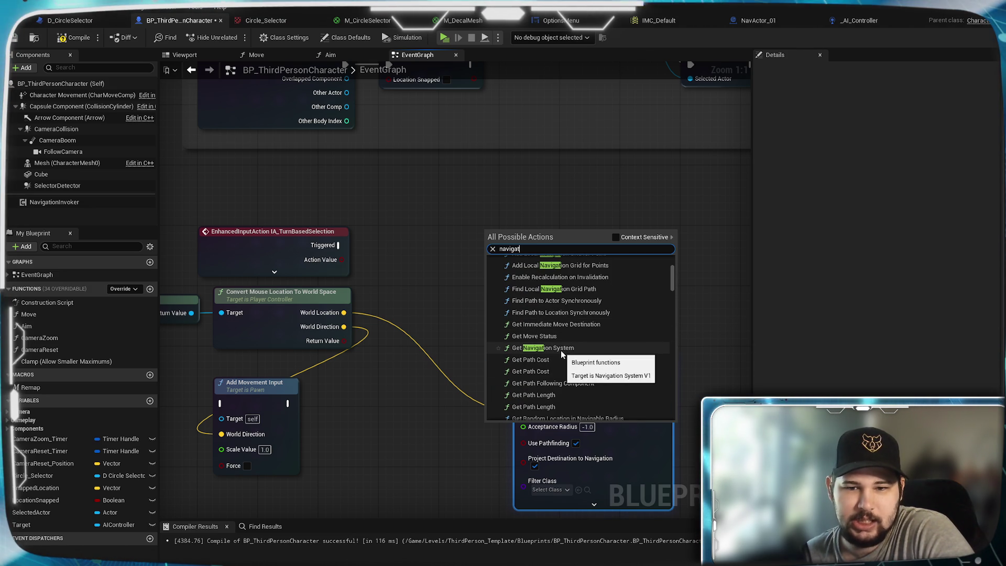
pyautogui.scroll(2, 561, 354)
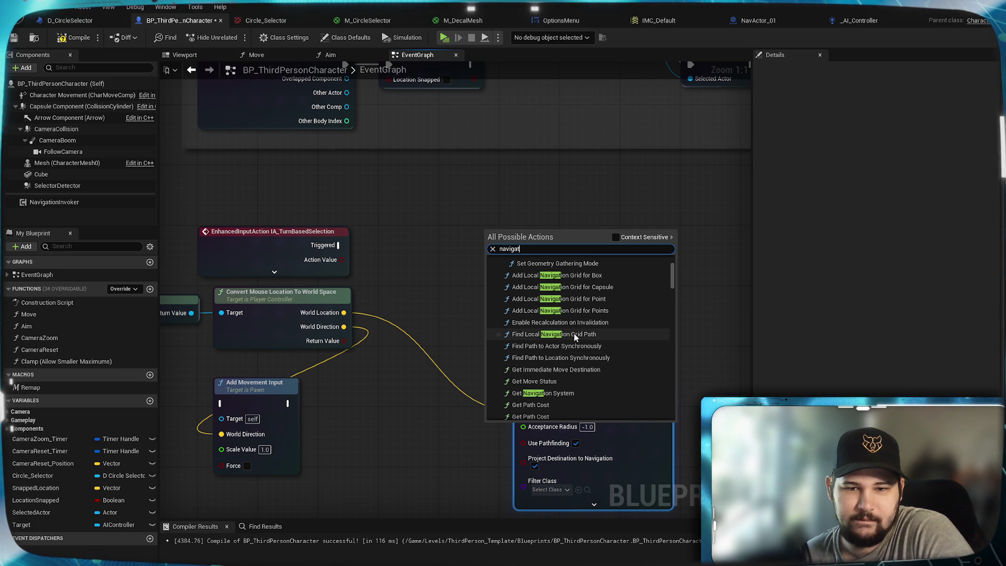
pyautogui.scroll(3, 597, 361)
pyautogui.scroll(1, 617, 366)
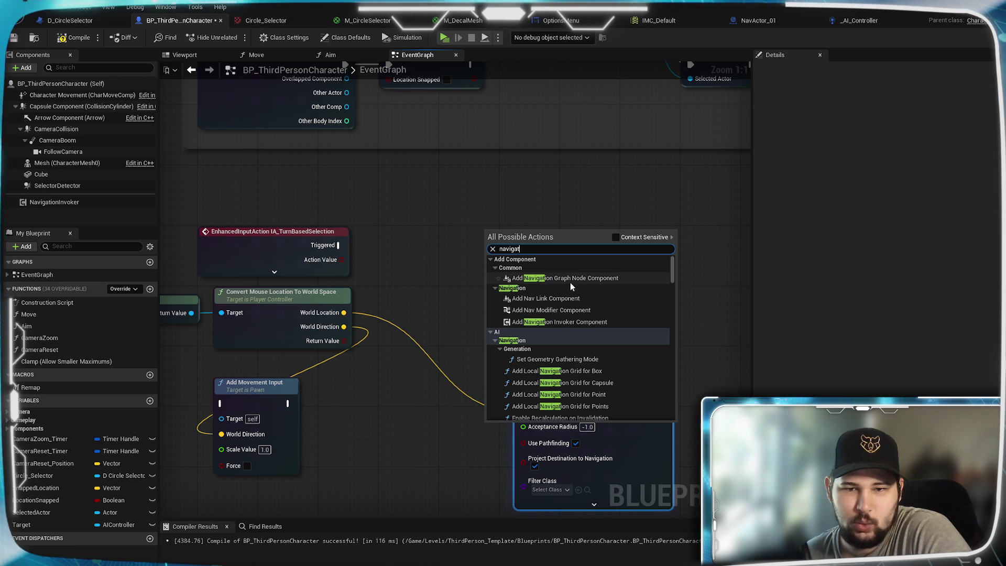
pyautogui.scroll(-5, 621, 344)
pyautogui.scroll(2, 619, 342)
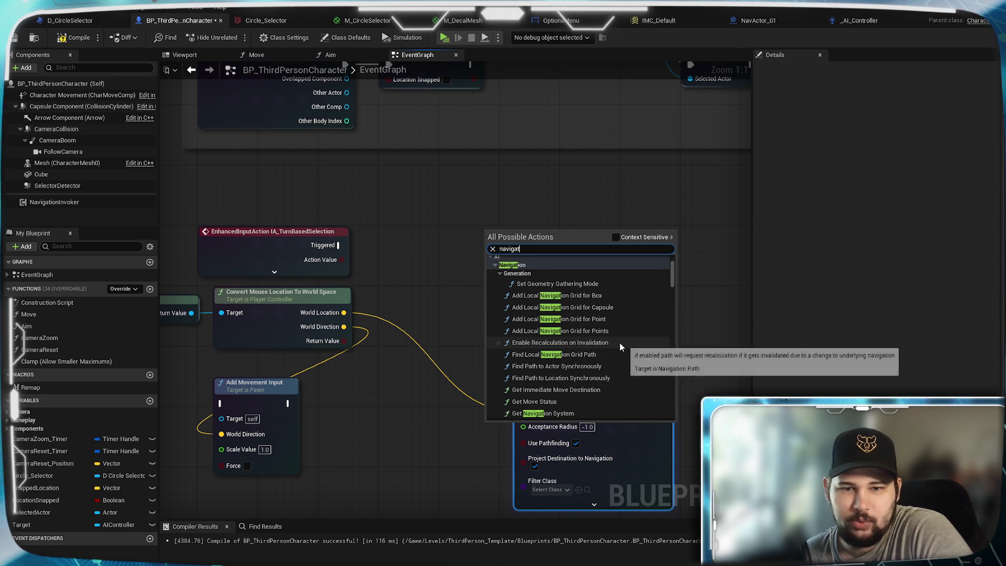
pyautogui.scroll(-10, 620, 346)
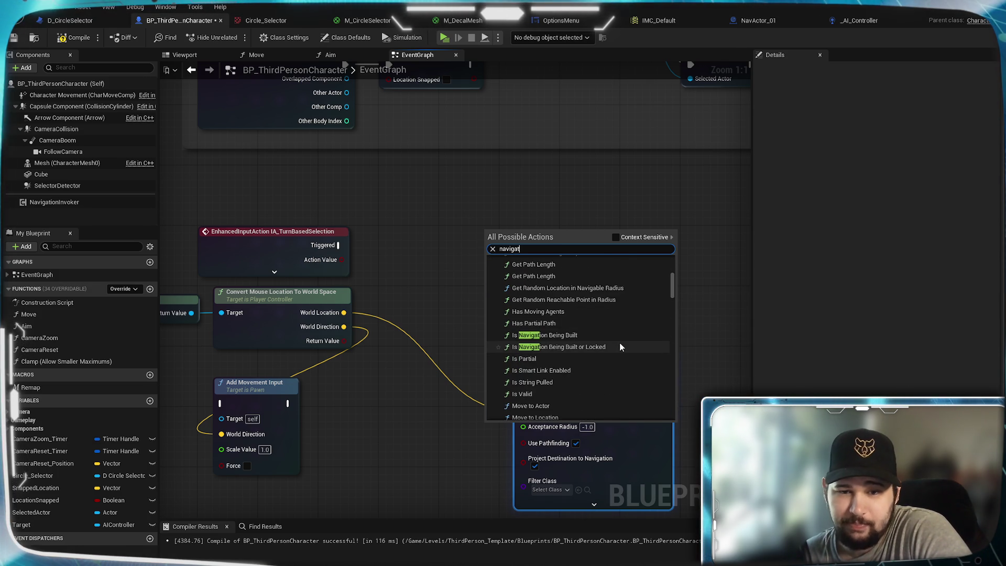
pyautogui.scroll(-6, 619, 342)
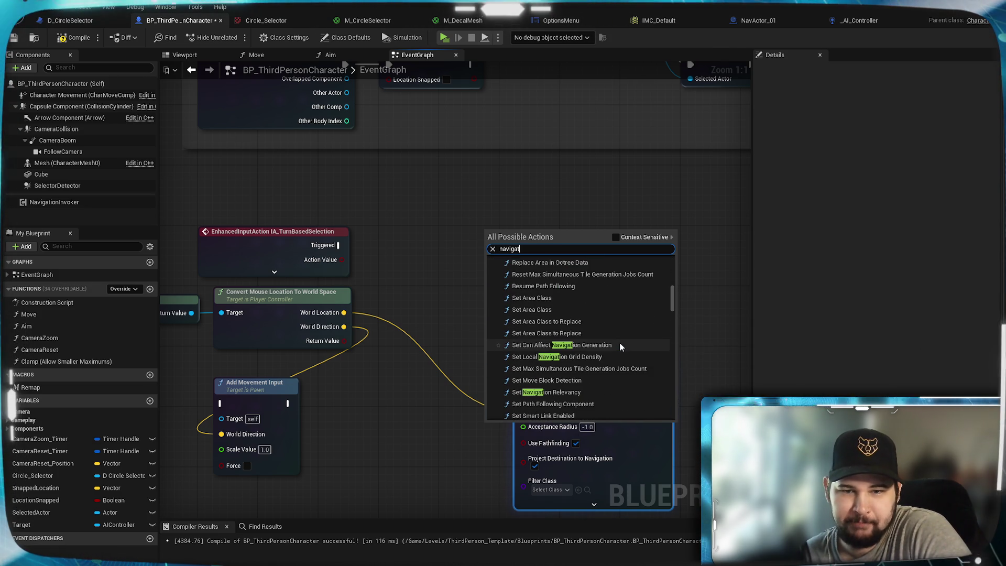
pyautogui.scroll(-4, 620, 346)
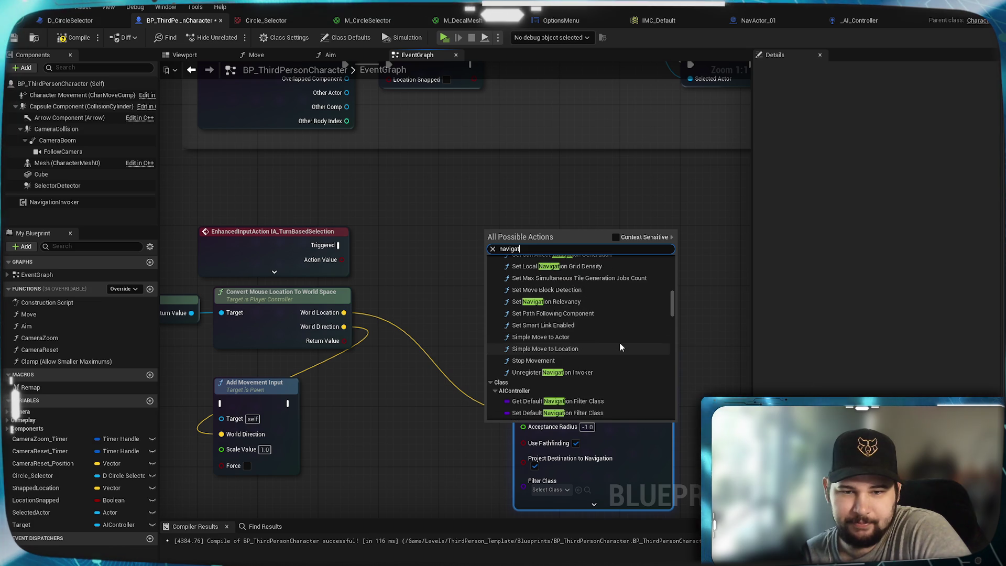
pyautogui.scroll(-3, 620, 346)
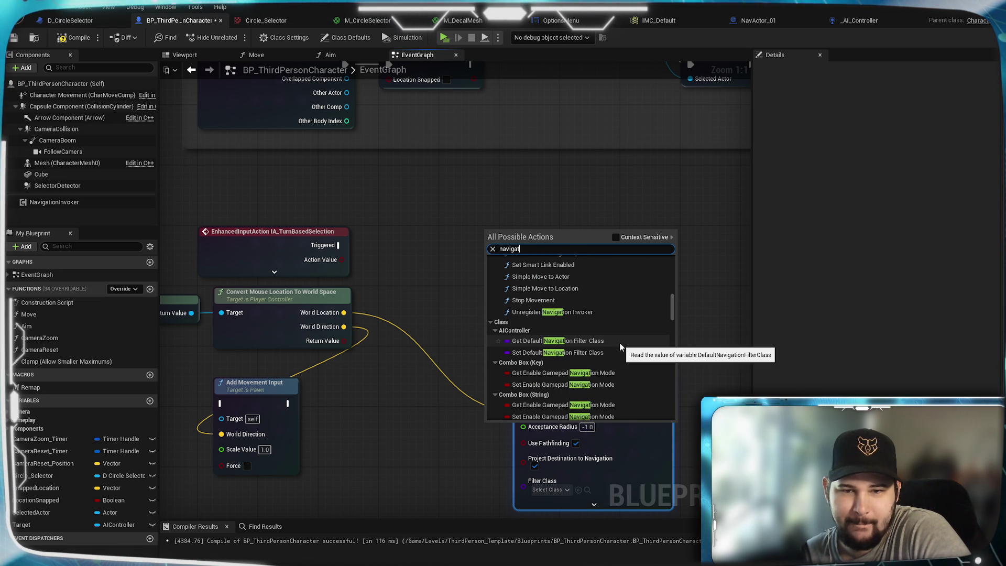
pyautogui.scroll(-4, 619, 346)
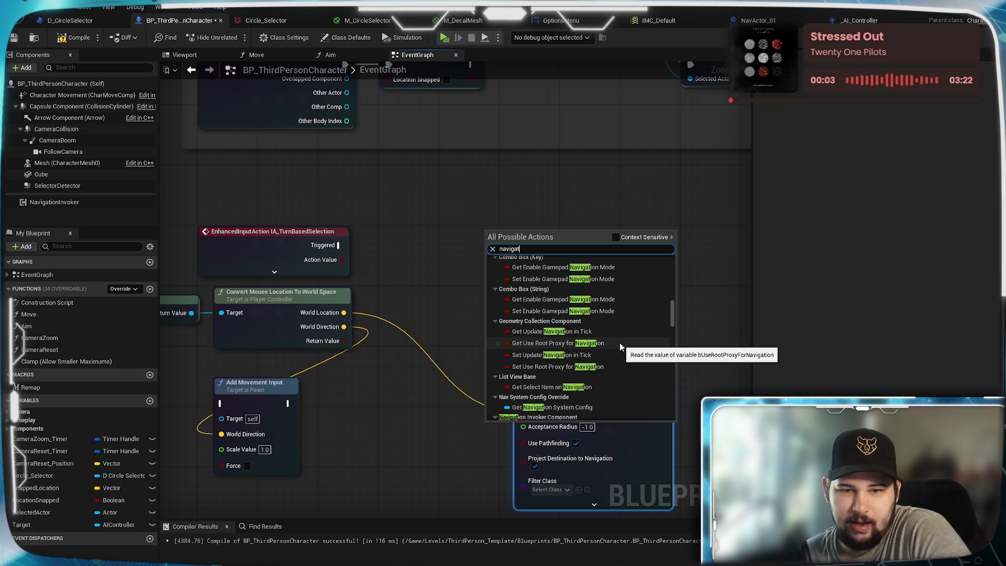
pyautogui.scroll(-2, 620, 346)
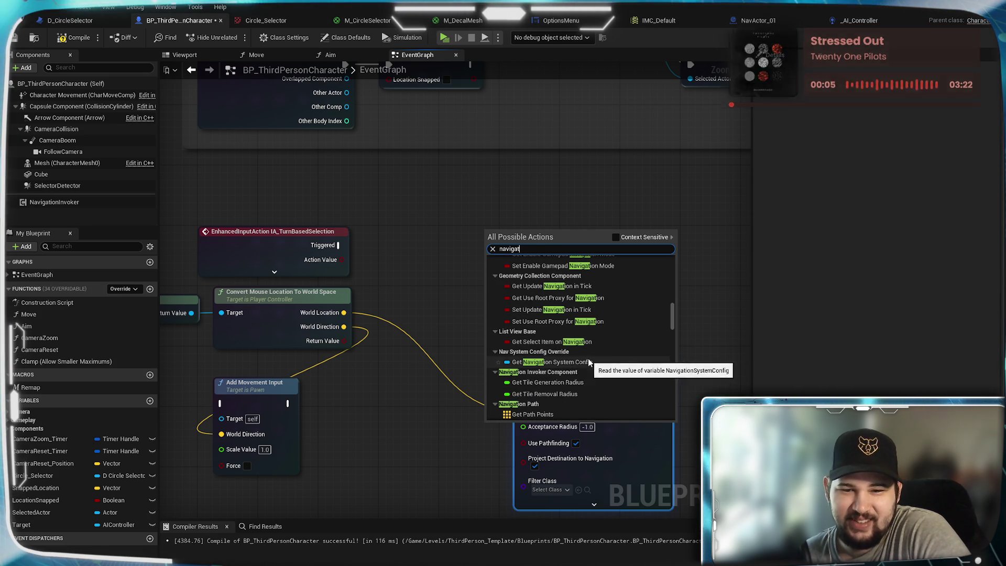
pyautogui.scroll(-3, 611, 339)
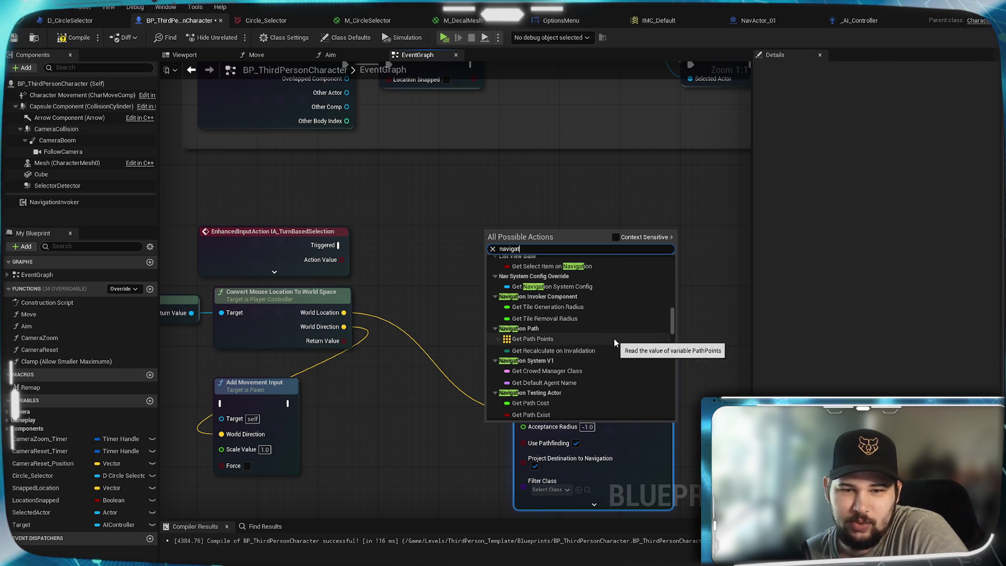
pyautogui.scroll(-4, 619, 333)
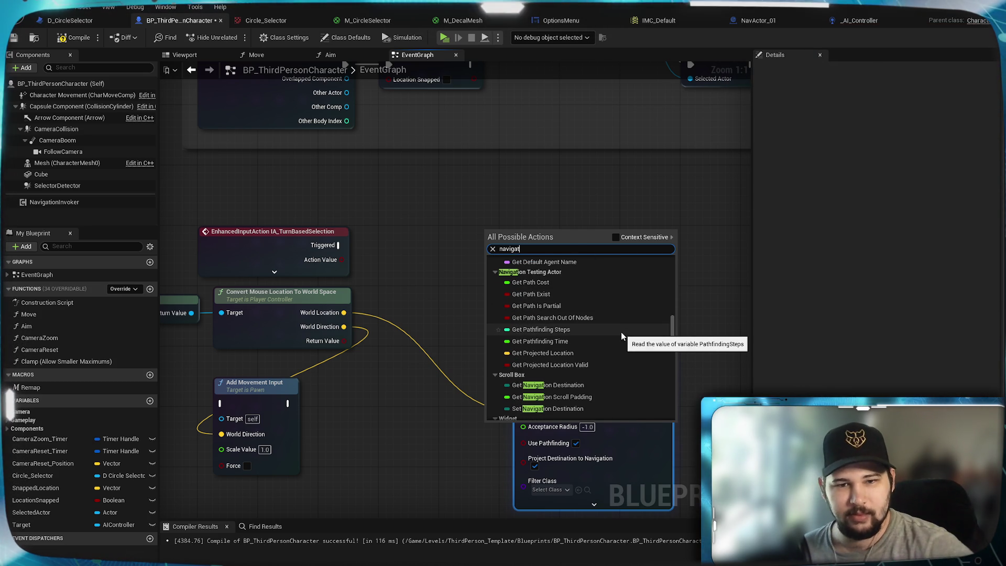
pyautogui.scroll(-3, 621, 330)
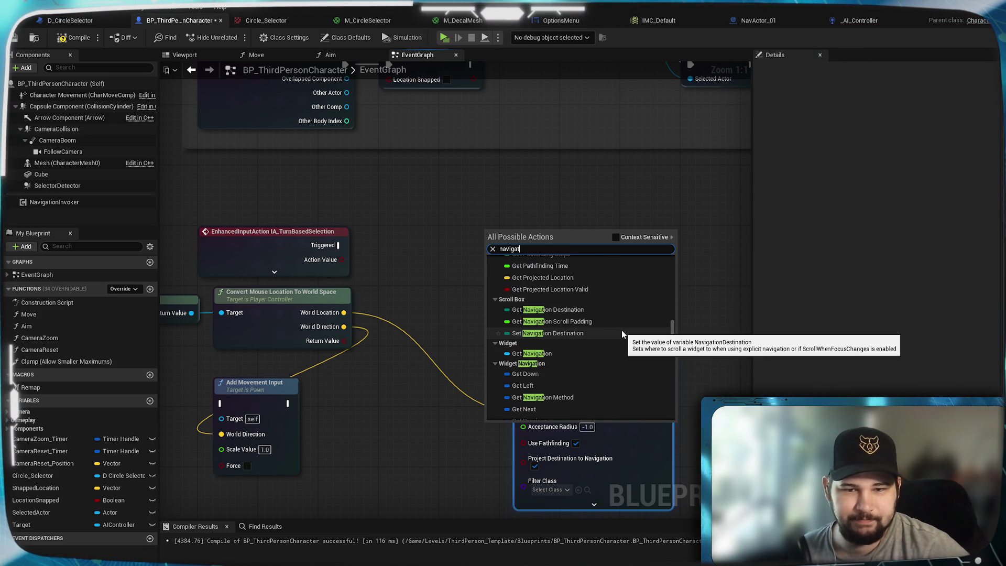
pyautogui.scroll(-5, 621, 330)
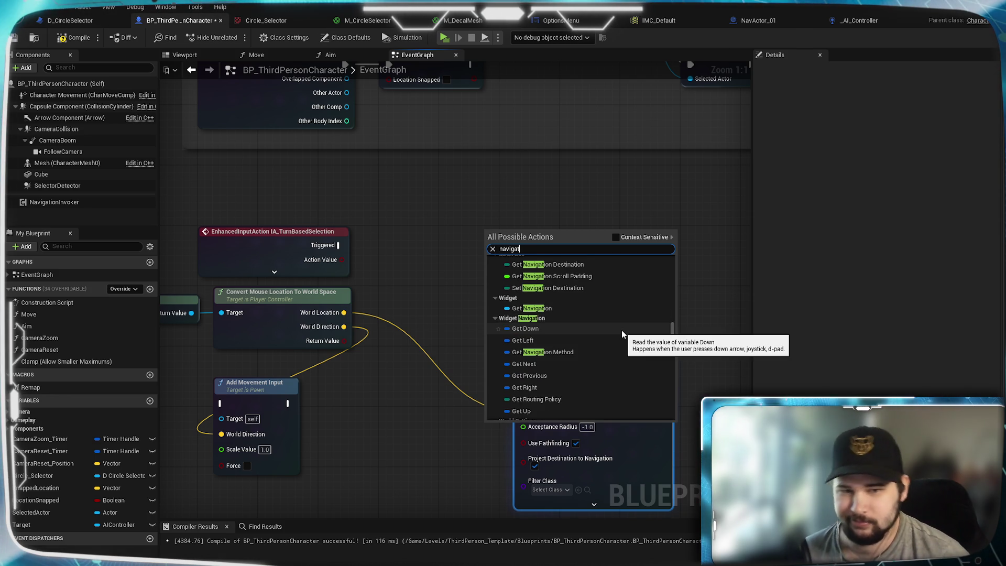
pyautogui.scroll(-3, 622, 330)
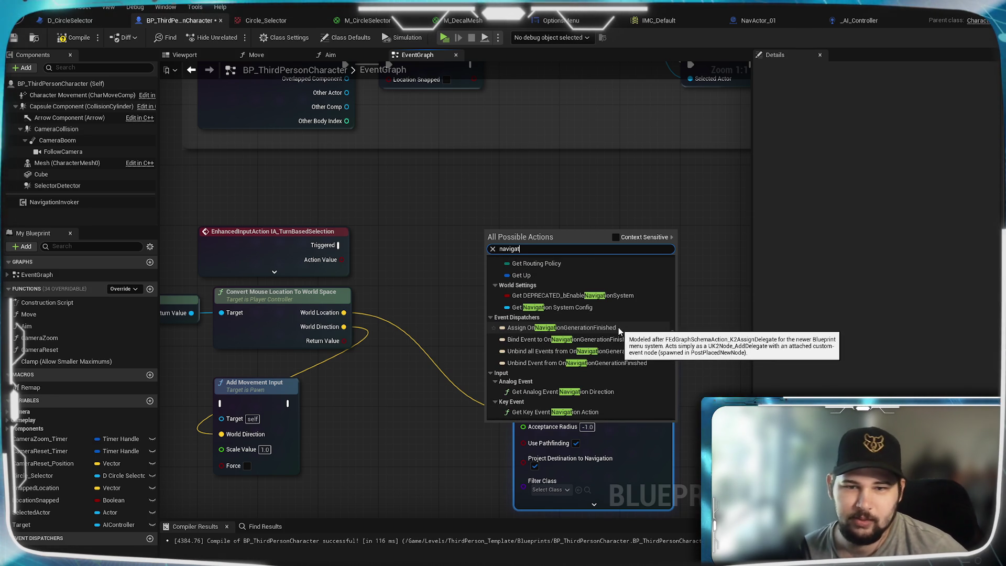
pyautogui.scroll(-2, 618, 313)
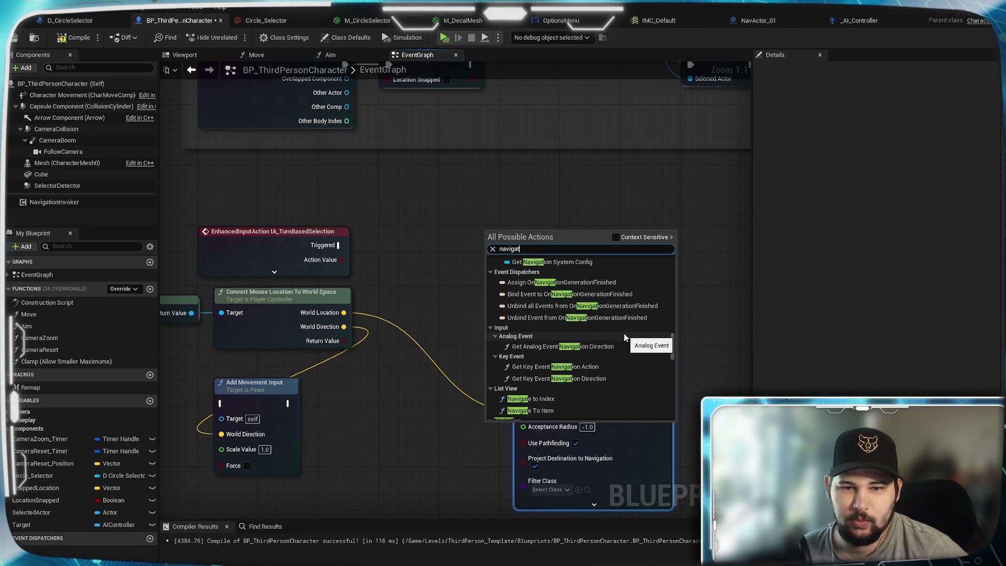
pyautogui.scroll(-2, 624, 333)
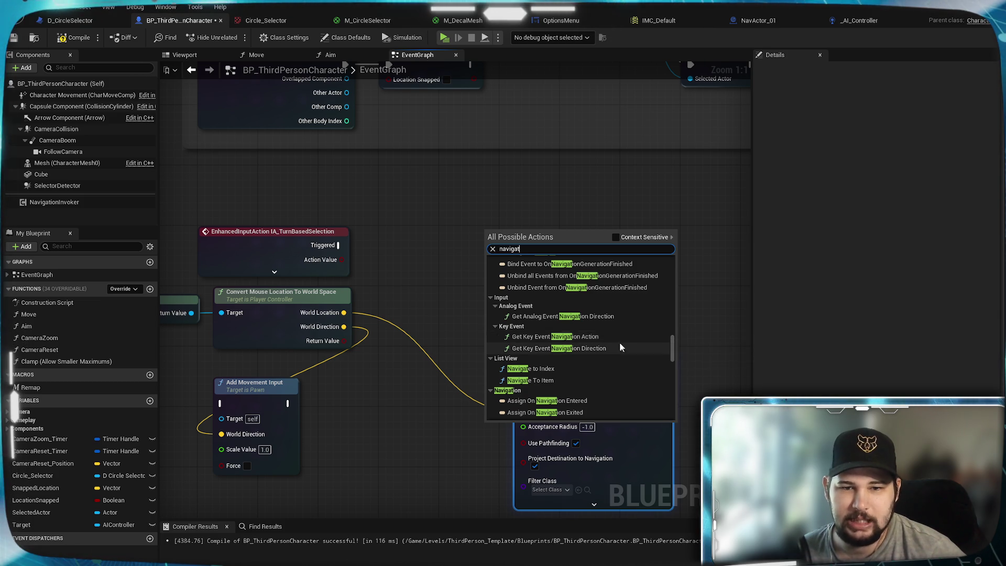
pyautogui.scroll(-3, 617, 363)
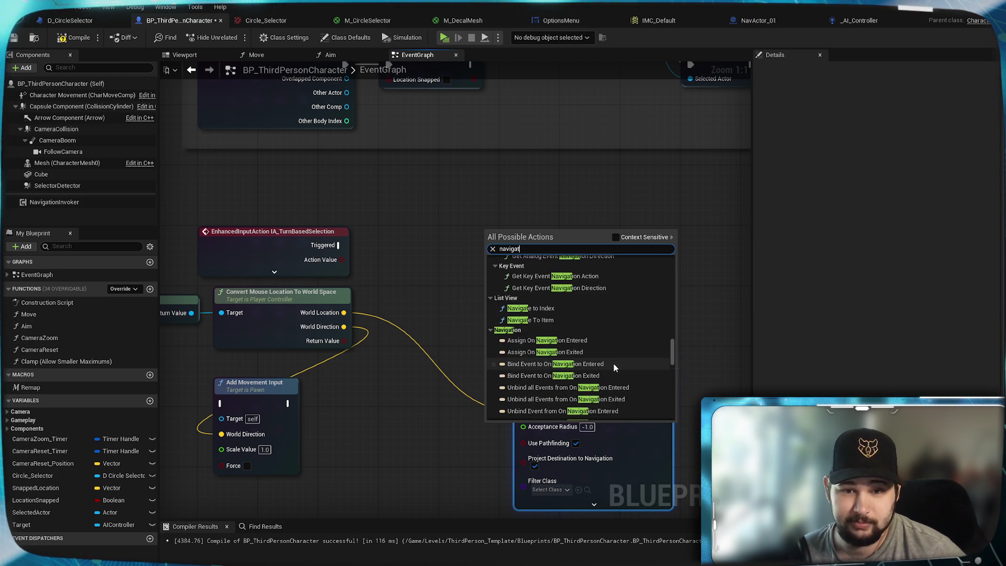
pyautogui.scroll(-10, 614, 364)
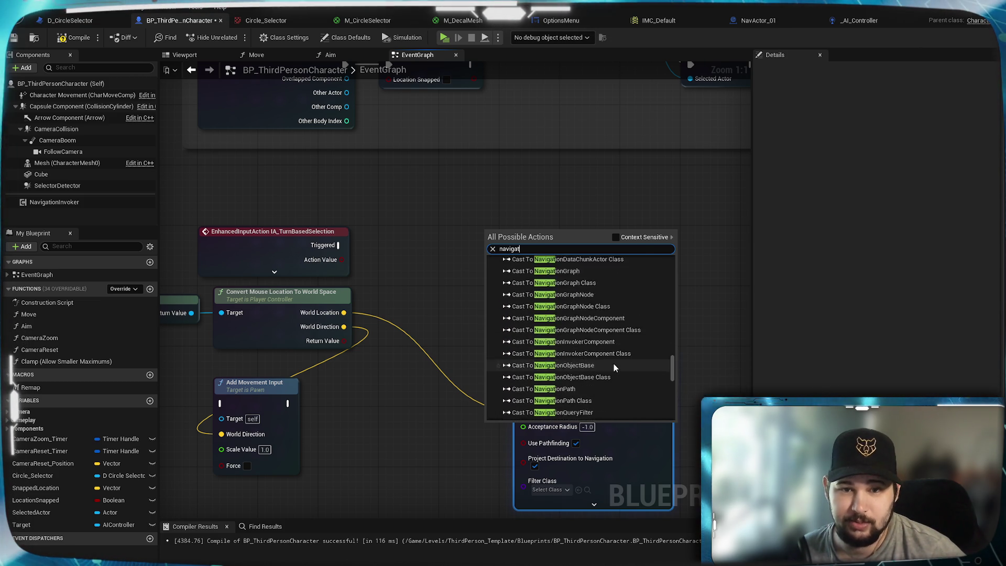
pyautogui.scroll(-4, 614, 364)
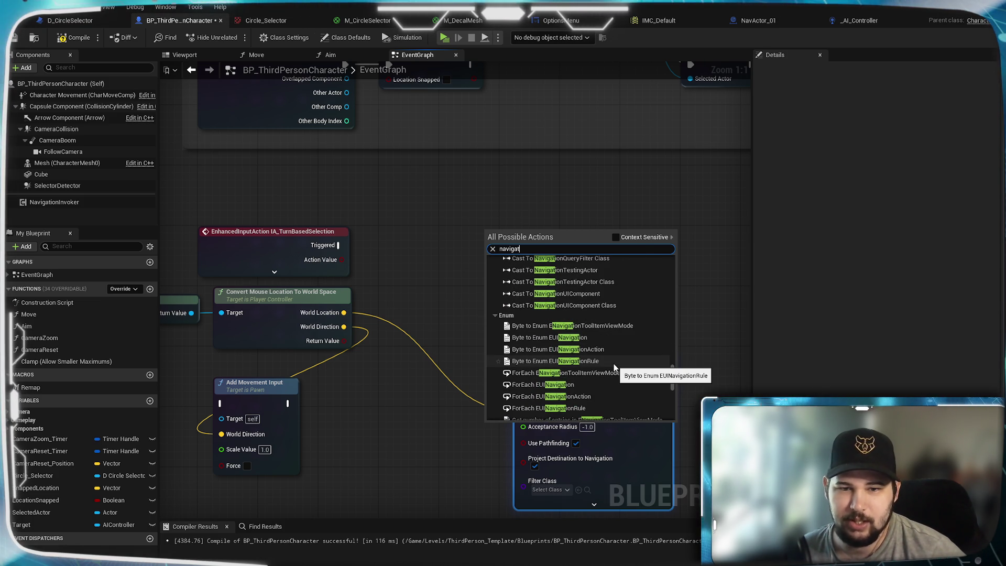
pyautogui.scroll(-5, 614, 363)
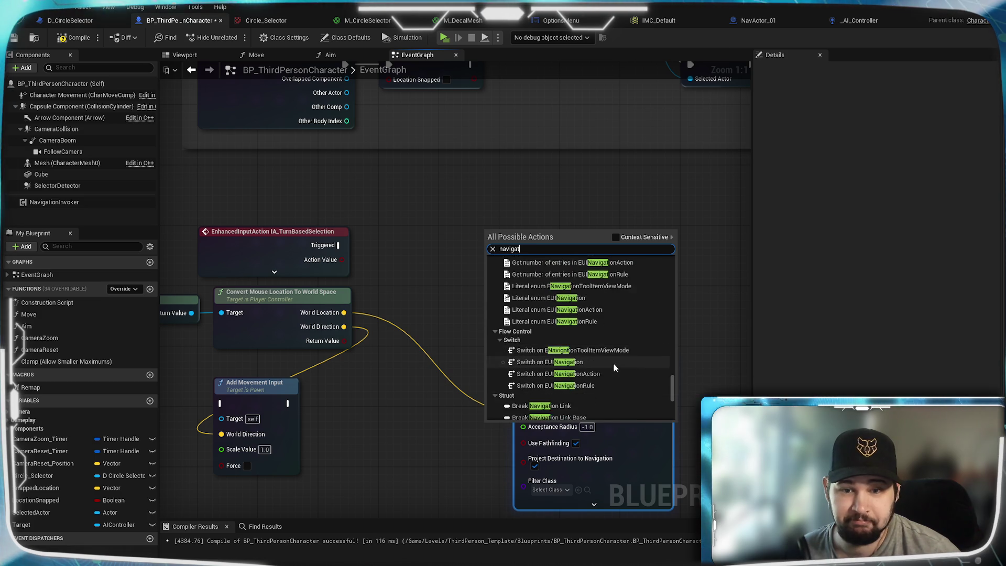
pyautogui.scroll(-3, 624, 361)
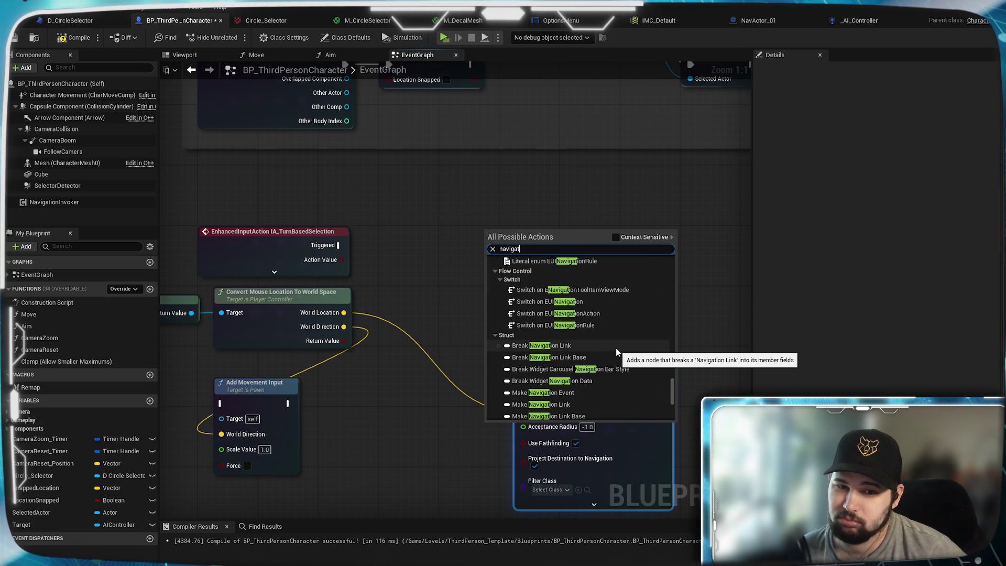
pyautogui.scroll(-5, 616, 349)
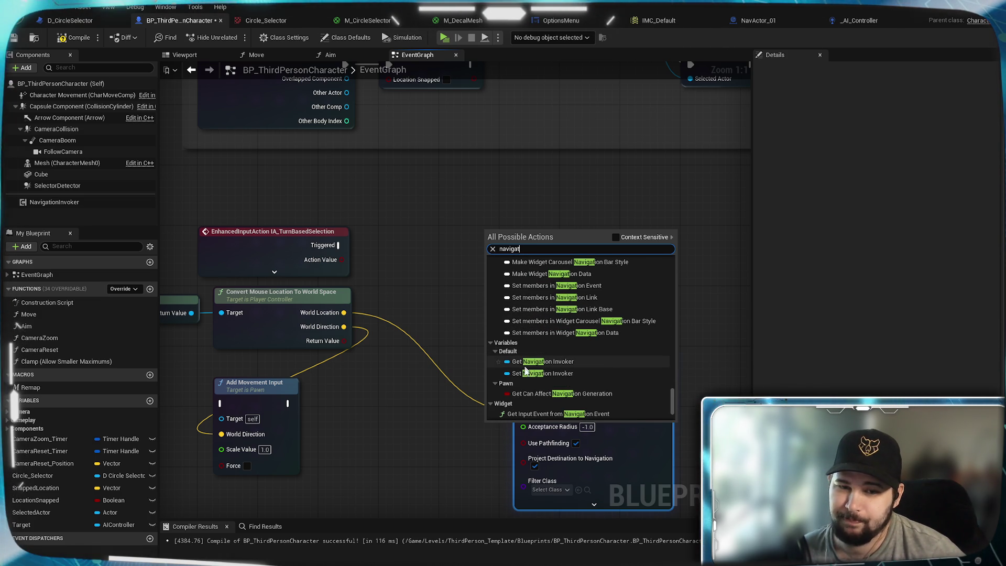
pyautogui.scroll(-2, 579, 358)
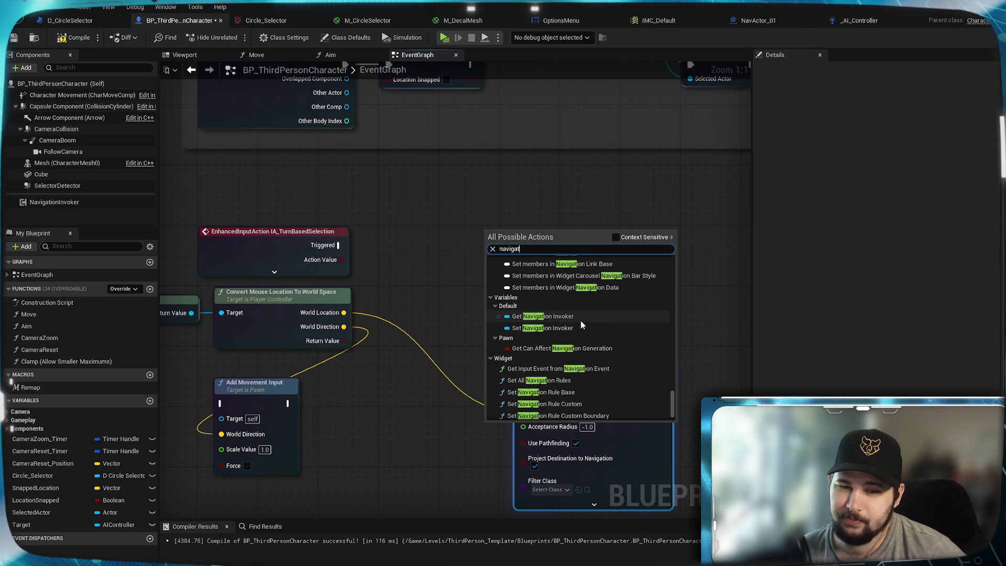
pyautogui.scroll(-1, 586, 323)
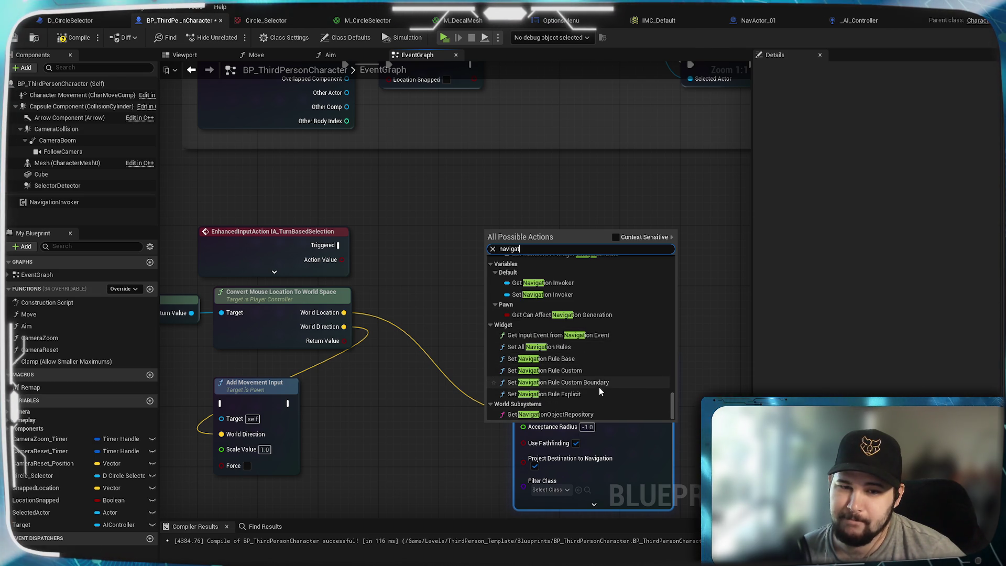
# Move Move to Location up and try a wire from its Target pin, then cancel it
pyautogui.click(435, 236)
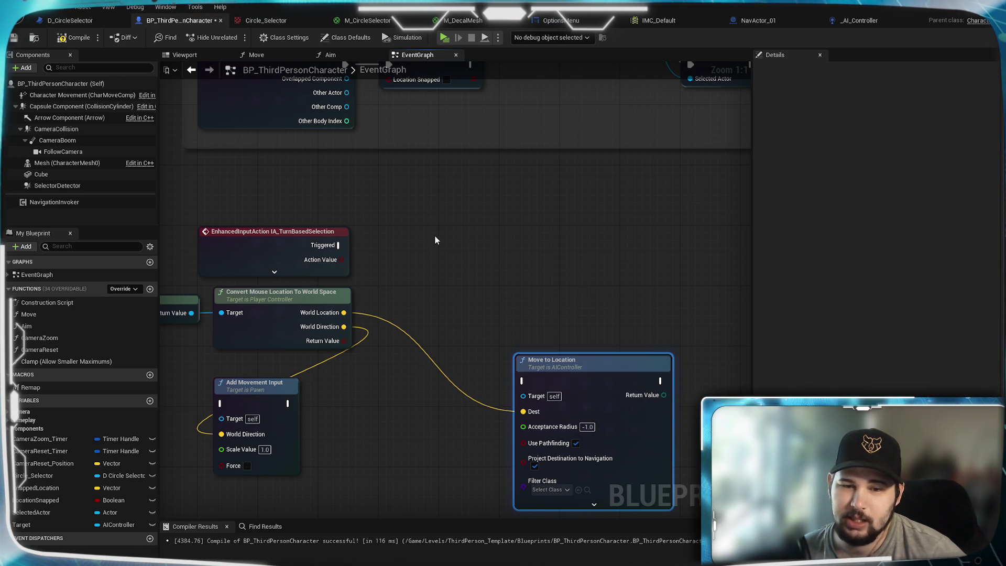
pyautogui.moveTo(633, 382); pyautogui.dragTo(595, 246)
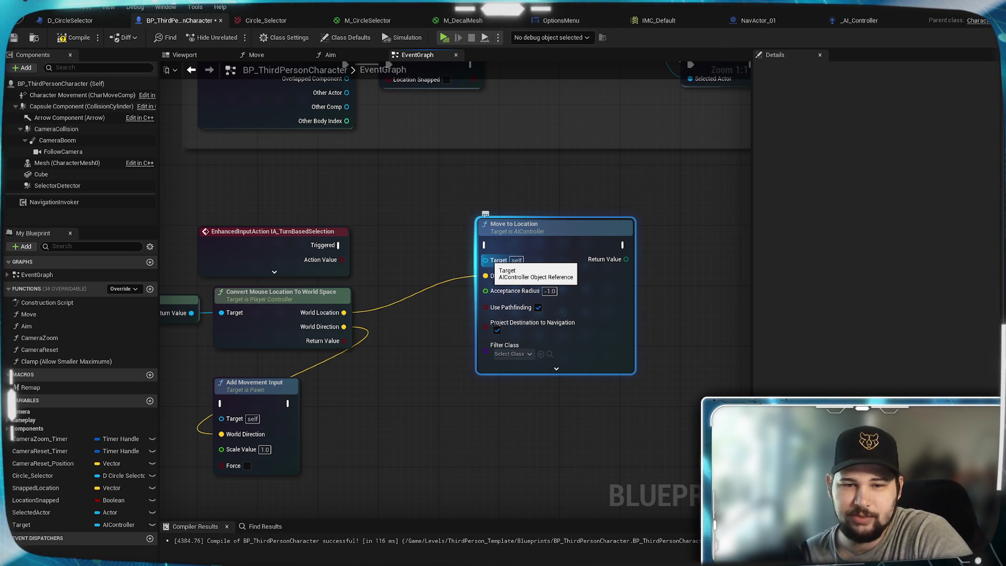
pyautogui.moveTo(485, 260); pyautogui.dragTo(458, 256)
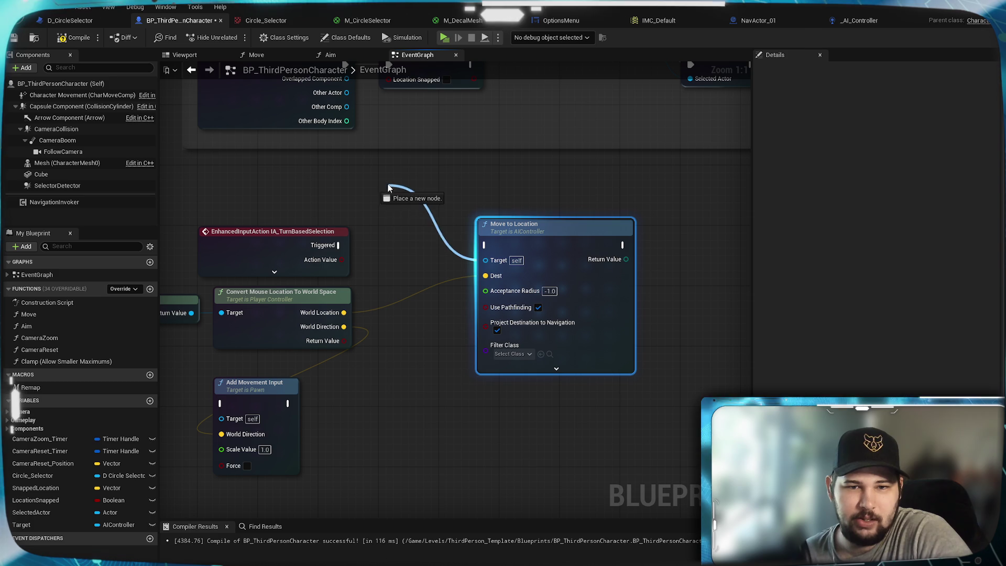
pyautogui.moveTo(316, 193); pyautogui.dragTo(316, 193)
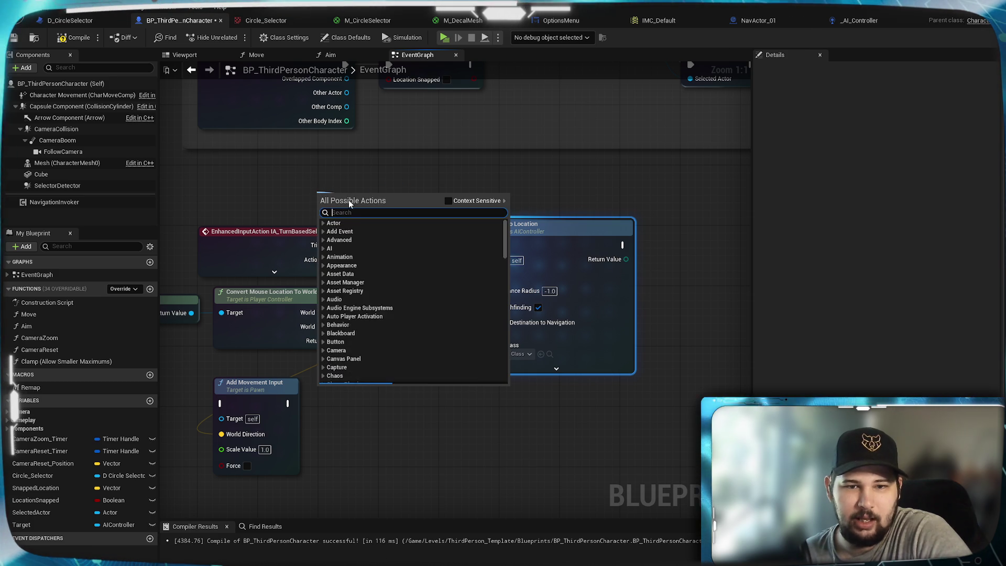
pyautogui.click(433, 176)
pyautogui.moveTo(394, 237); pyautogui.dragTo(471, 227)
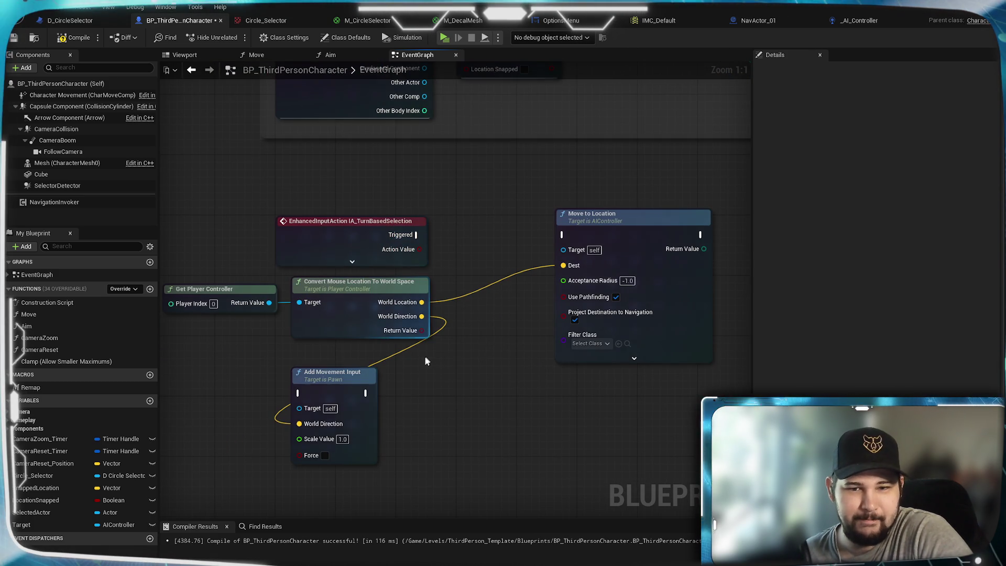
# Place Add Movement Input beside the selection event, wire Triggered into it, and save
pyautogui.moveTo(343, 374); pyautogui.dragTo(343, 358)
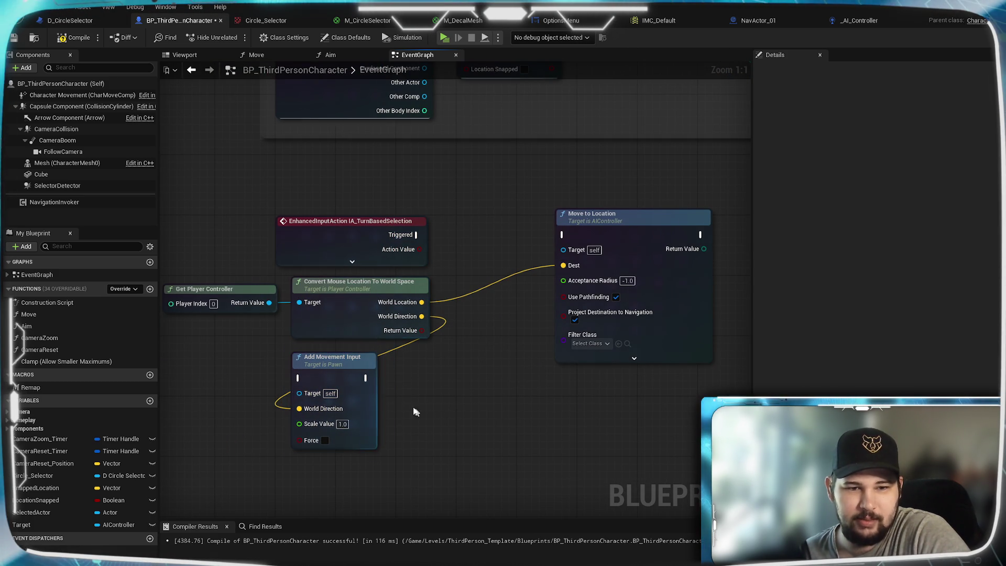
pyautogui.moveTo(628, 238)
pyautogui.mouseDown()
pyautogui.moveTo(628, 289)
pyautogui.moveTo(513, 370)
pyautogui.moveTo(515, 420)
pyautogui.mouseUp()
pyautogui.moveTo(348, 370); pyautogui.dragTo(588, 218)
pyautogui.moveTo(543, 392); pyautogui.dragTo(340, 377)
pyautogui.click(510, 383)
pyautogui.moveTo(417, 235)
pyautogui.mouseDown()
pyautogui.moveTo(523, 237)
pyautogui.moveTo(541, 226)
pyautogui.moveTo(561, 237)
pyautogui.mouseUp()
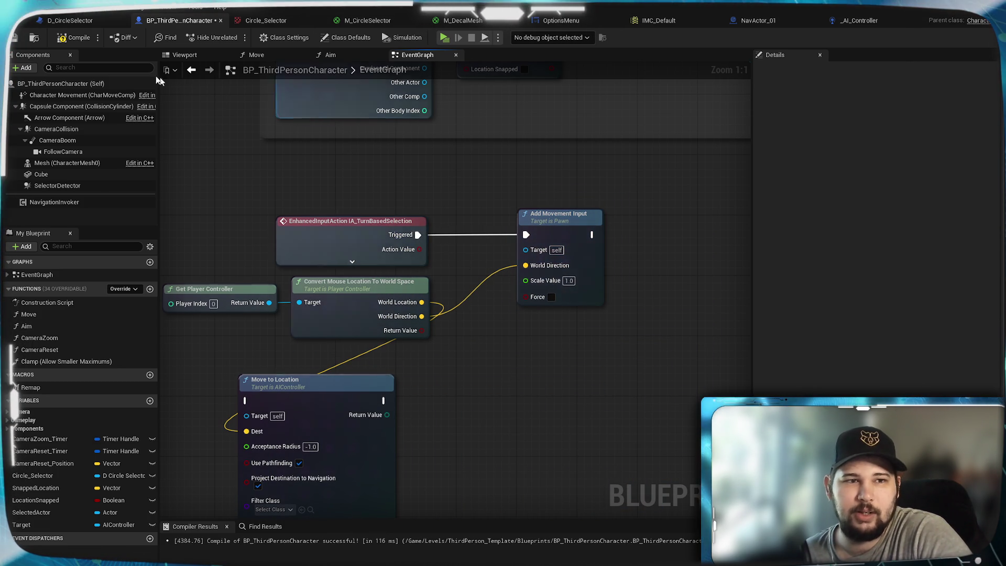
pyautogui.hotkey('ctrl', 's')
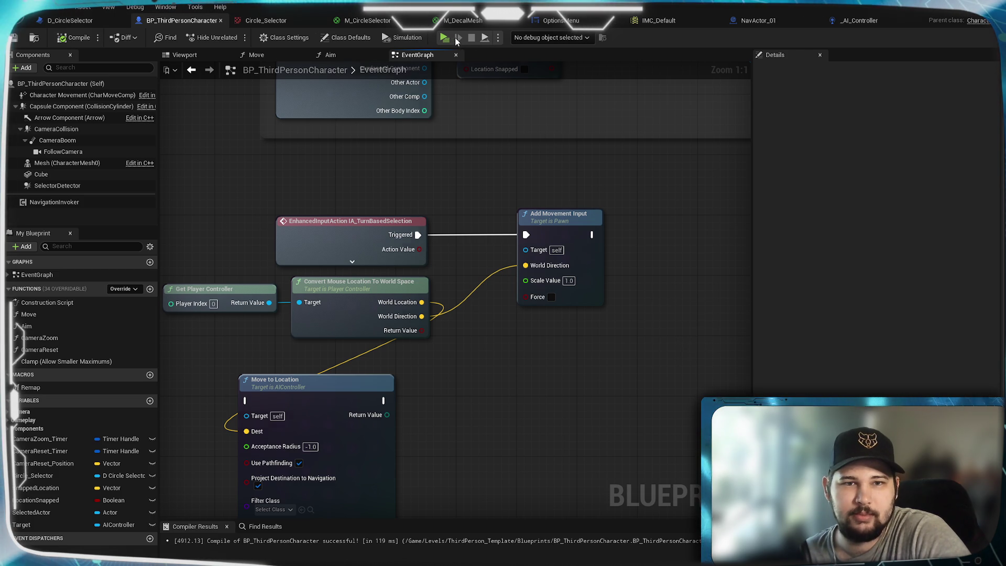
# Start a playtest and run the character forward while orbiting the camera around the arena
pyautogui.click(447, 36)
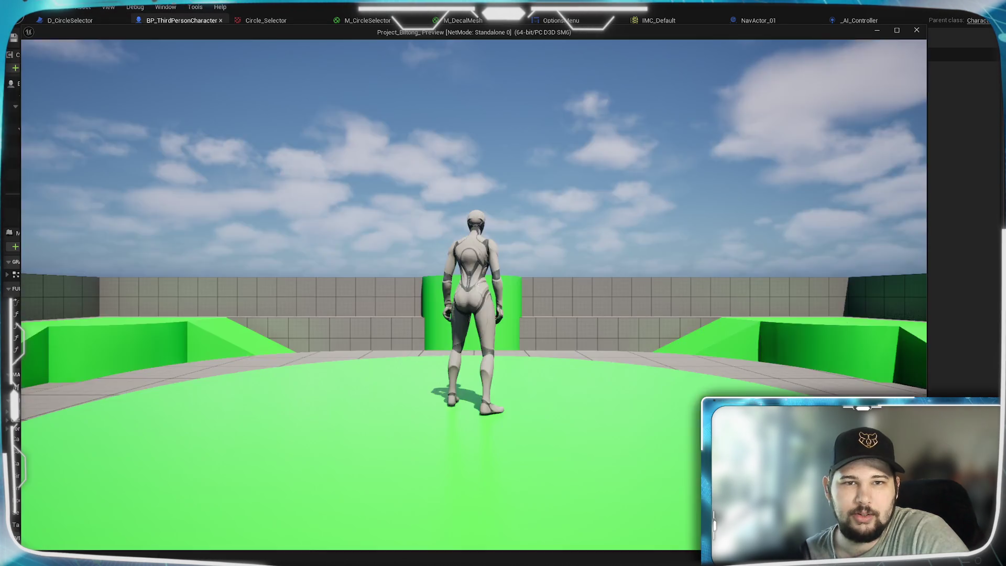
pyautogui.press('w')
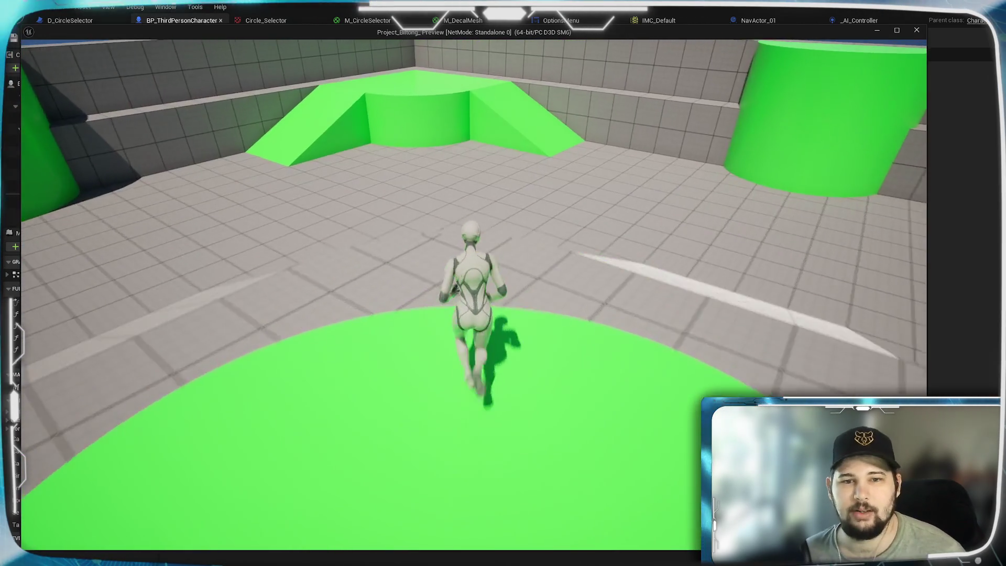
pyautogui.scroll(-10, 472, 293)
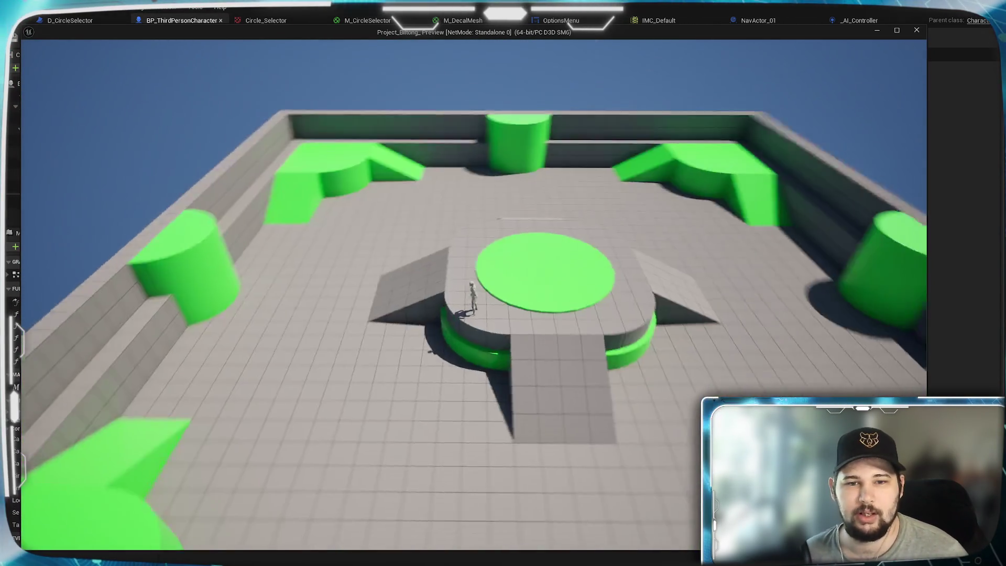
pyautogui.scroll(5, 294, 321)
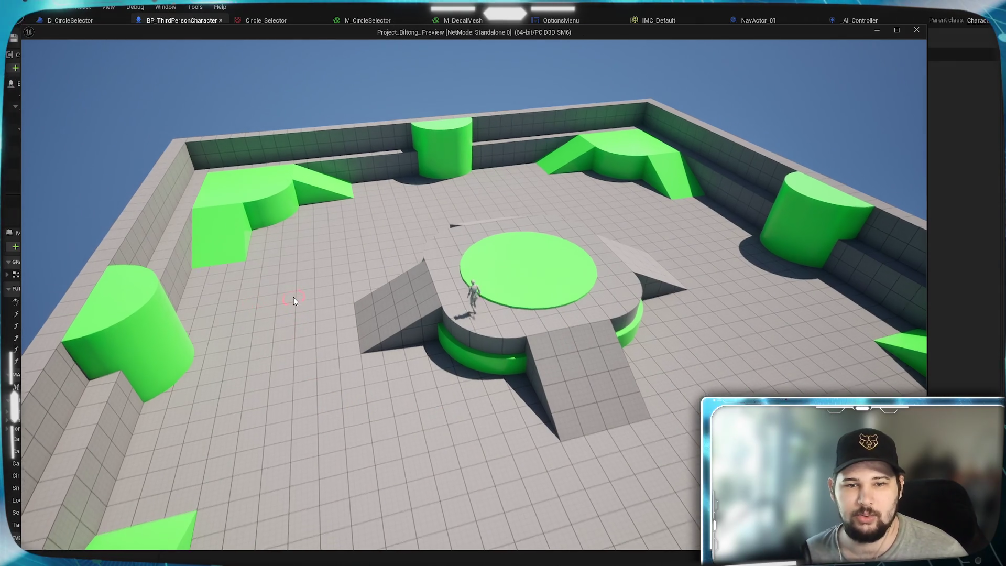
pyautogui.scroll(4, 388, 321)
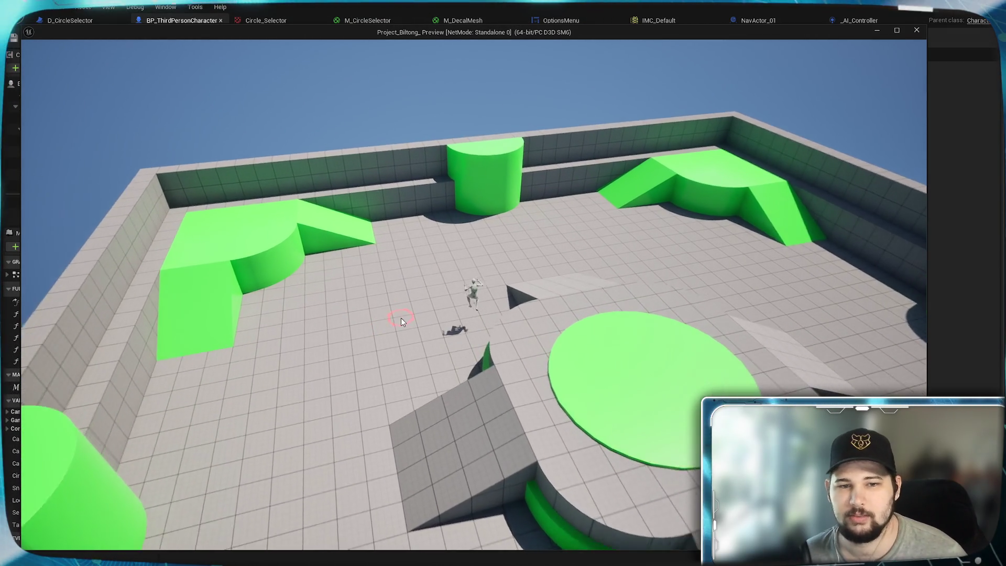
pyautogui.moveTo(572, 321); pyautogui.dragTo(734, 291)
pyautogui.moveTo(618, 220)
pyautogui.mouseDown()
pyautogui.moveTo(534, 162)
pyautogui.moveTo(542, 206)
pyautogui.moveTo(484, 294)
pyautogui.moveTo(439, 305)
pyautogui.moveTo(569, 292)
pyautogui.moveTo(574, 220)
pyautogui.moveTo(545, 223)
pyautogui.moveTo(535, 262)
pyautogui.moveTo(530, 234)
pyautogui.mouseUp()
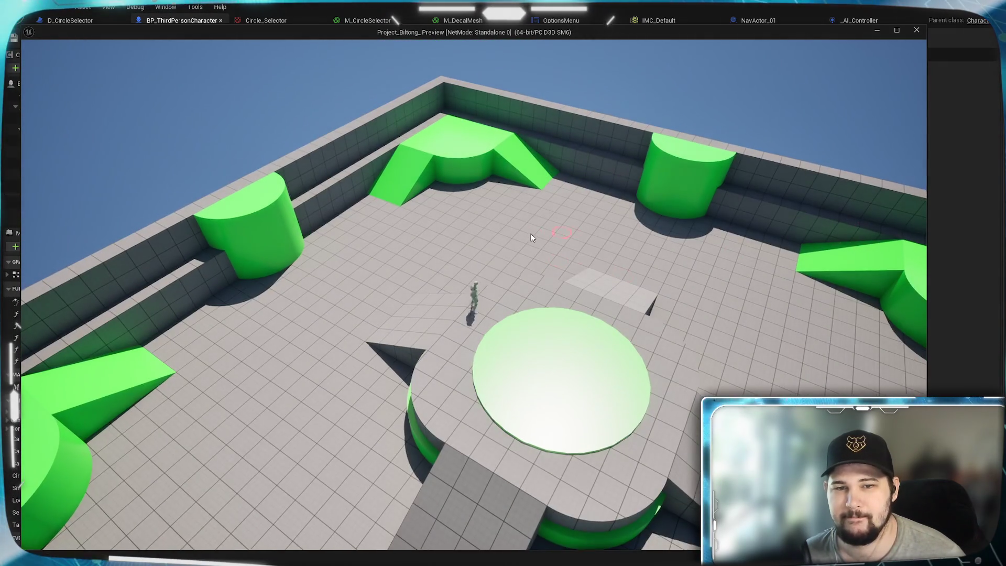
pyautogui.scroll(5, 531, 234)
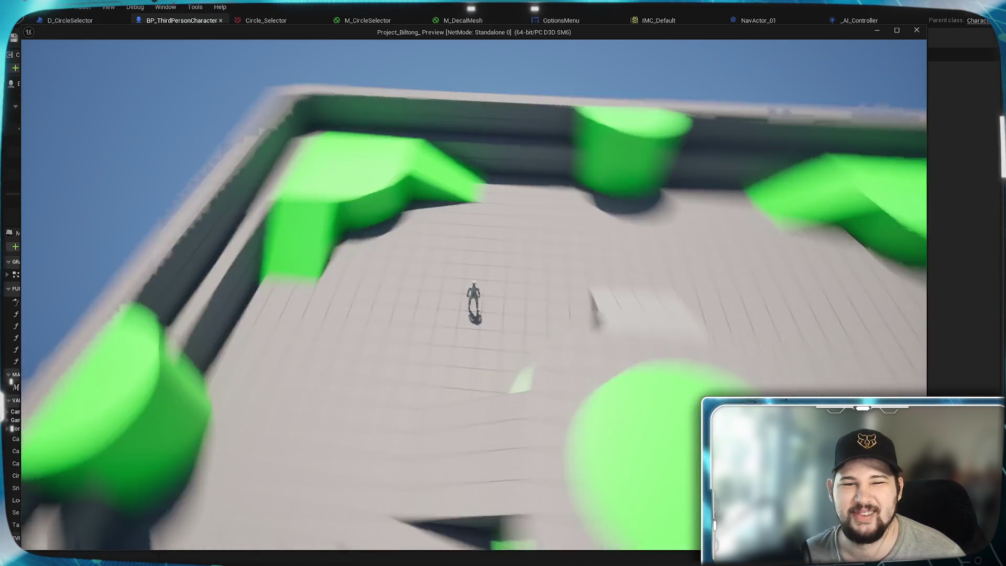
pyautogui.scroll(-5, 478, 183)
pyautogui.scroll(3, 479, 180)
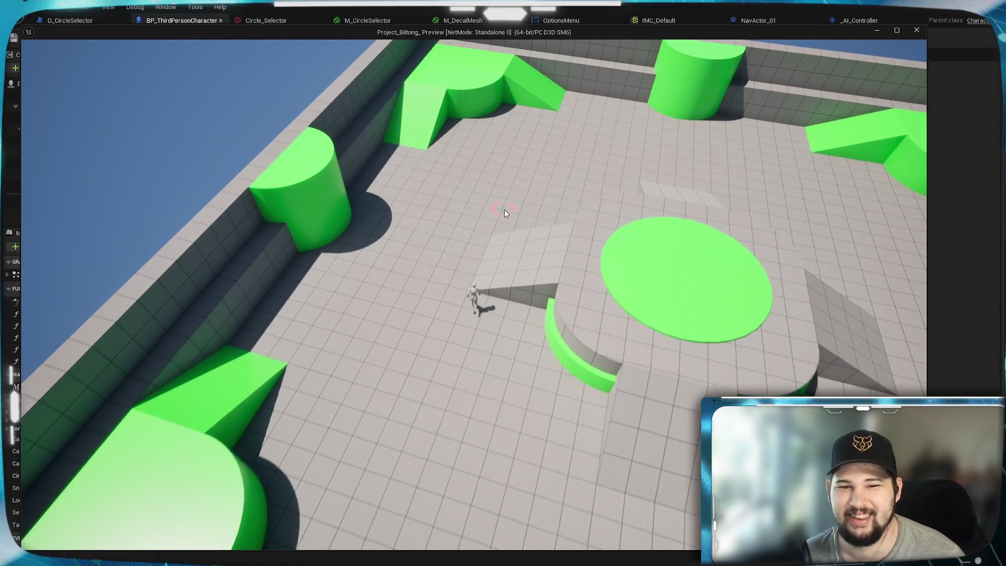
pyautogui.scroll(-2, 504, 209)
pyautogui.moveTo(510, 218)
pyautogui.mouseDown()
pyautogui.moveTo(443, 254)
pyautogui.moveTo(293, 262)
pyautogui.mouseUp()
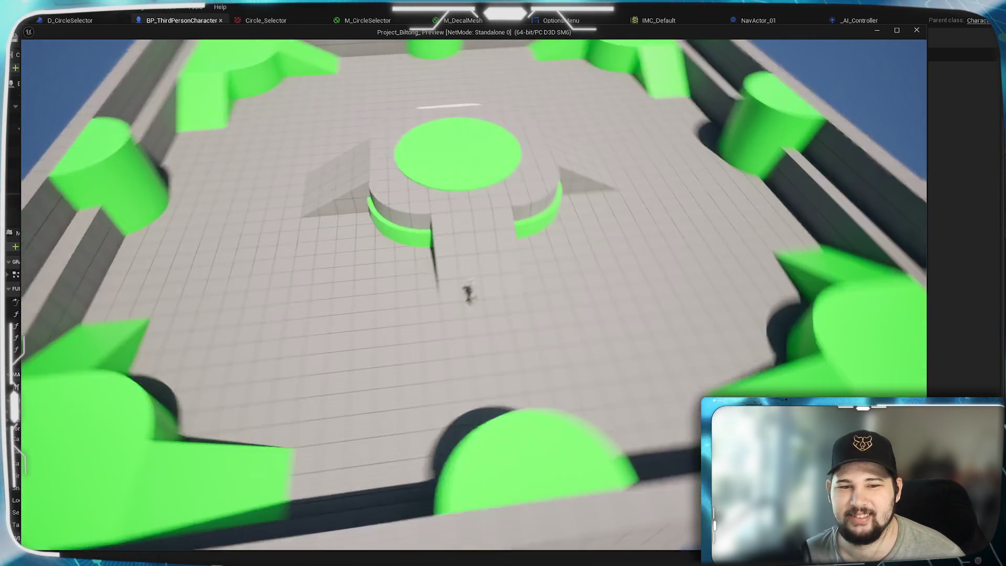
pyautogui.scroll(-3, 742, 266)
pyautogui.scroll(4, 369, 216)
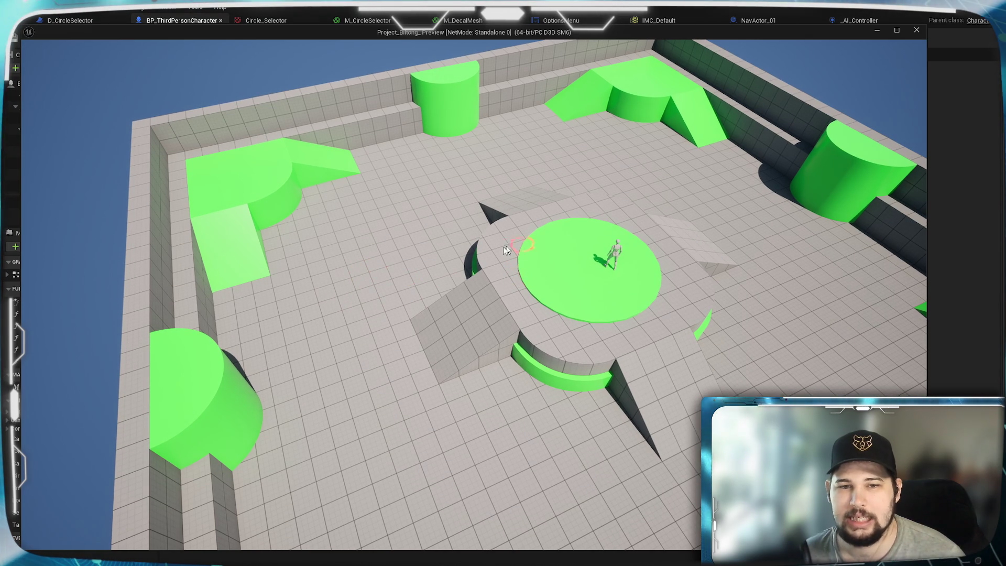
pyautogui.scroll(-4, 366, 274)
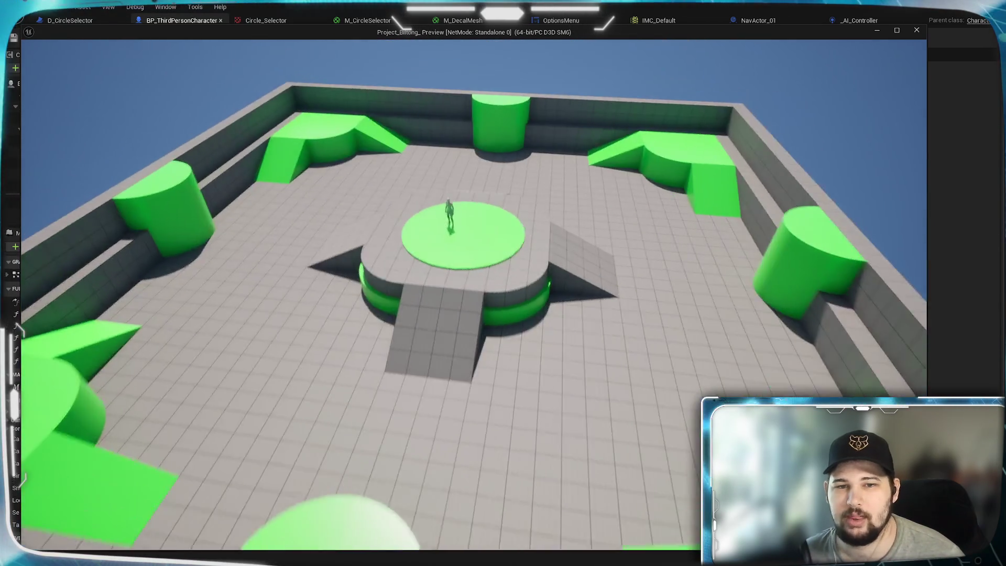
pyautogui.scroll(4, 365, 275)
pyautogui.scroll(-3, 263, 231)
pyautogui.scroll(2, 264, 231)
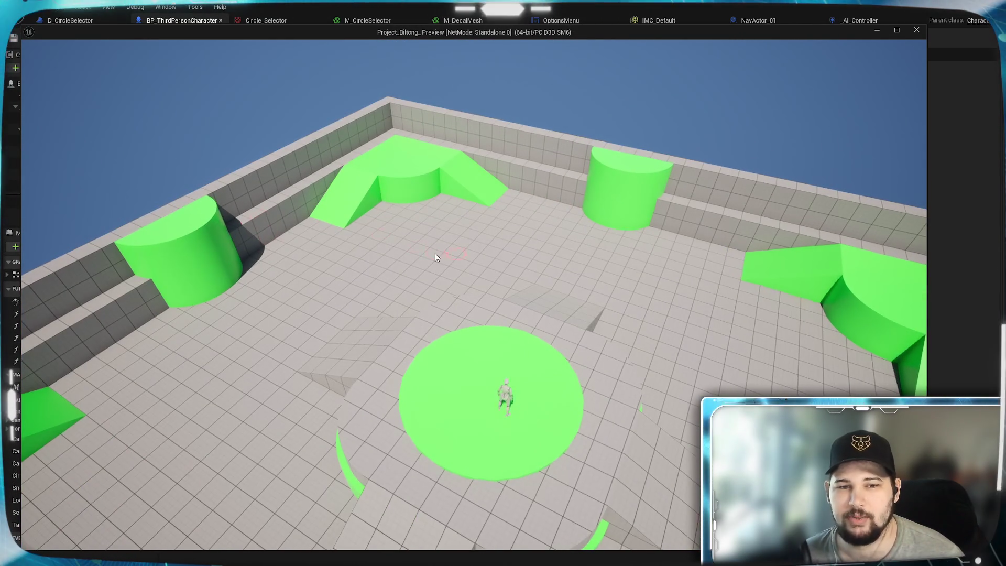
pyautogui.scroll(3, 435, 257)
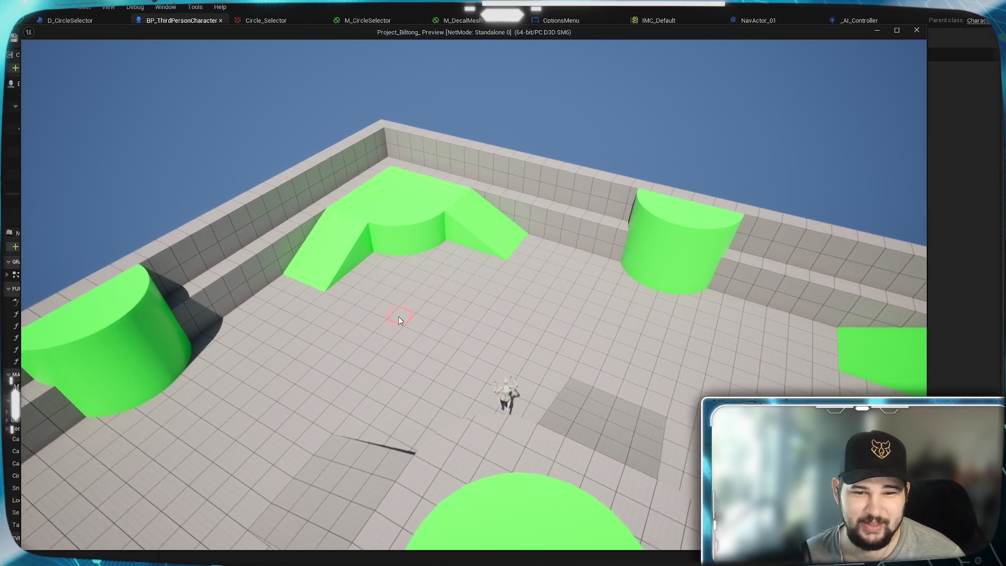
pyautogui.scroll(-4, 399, 320)
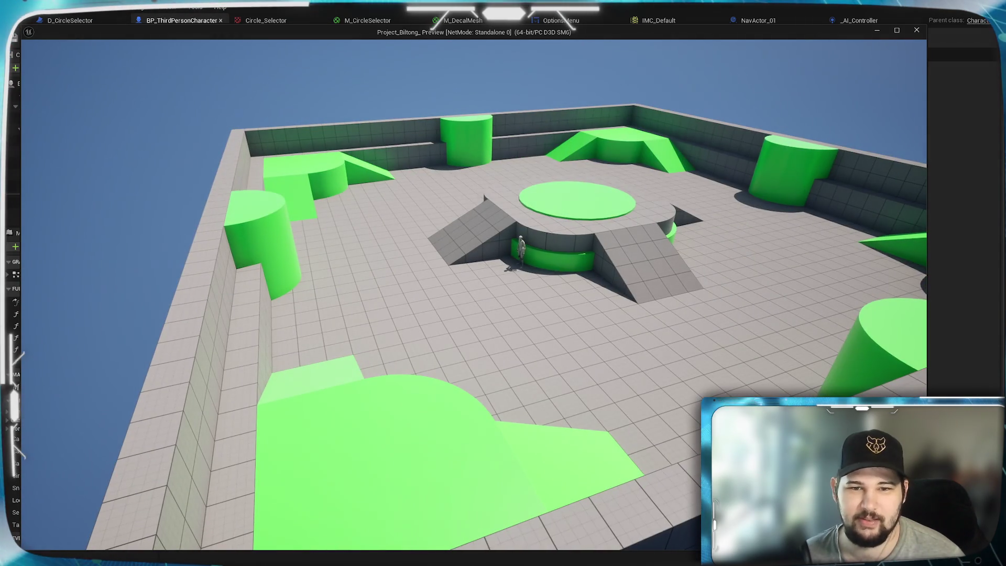
pyautogui.scroll(3, 693, 313)
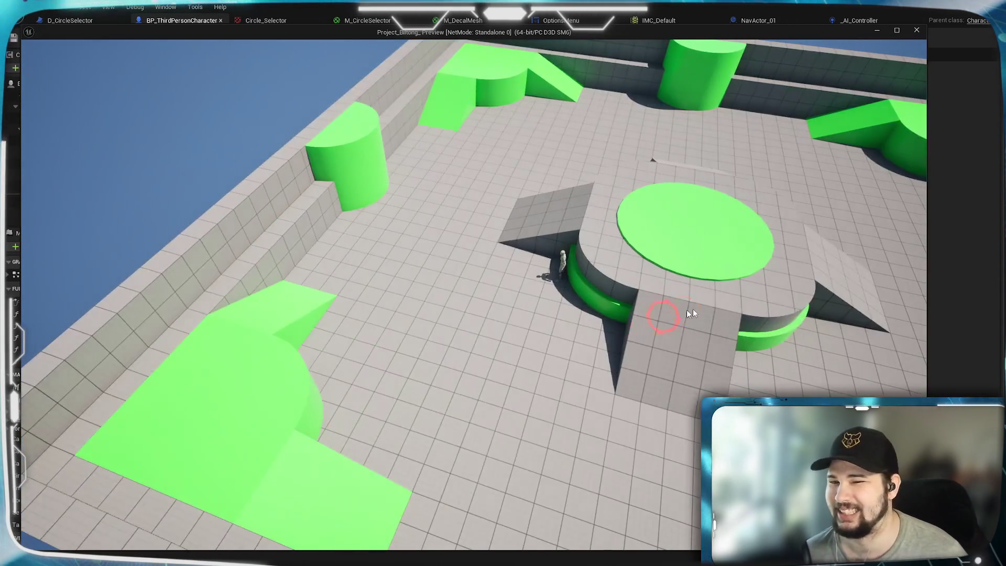
pyautogui.scroll(-1, 471, 303)
pyautogui.press('e')
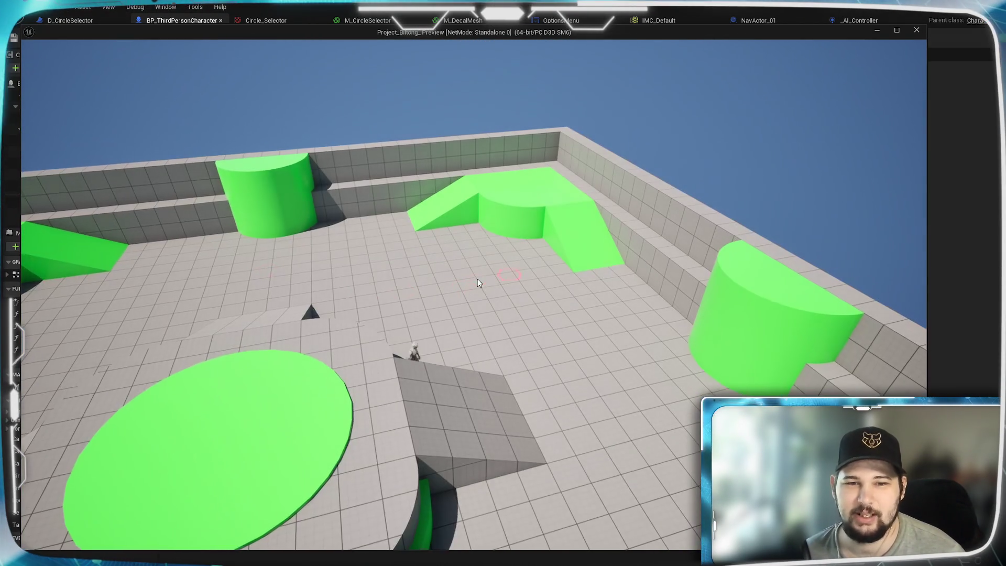
pyautogui.scroll(2, 477, 283)
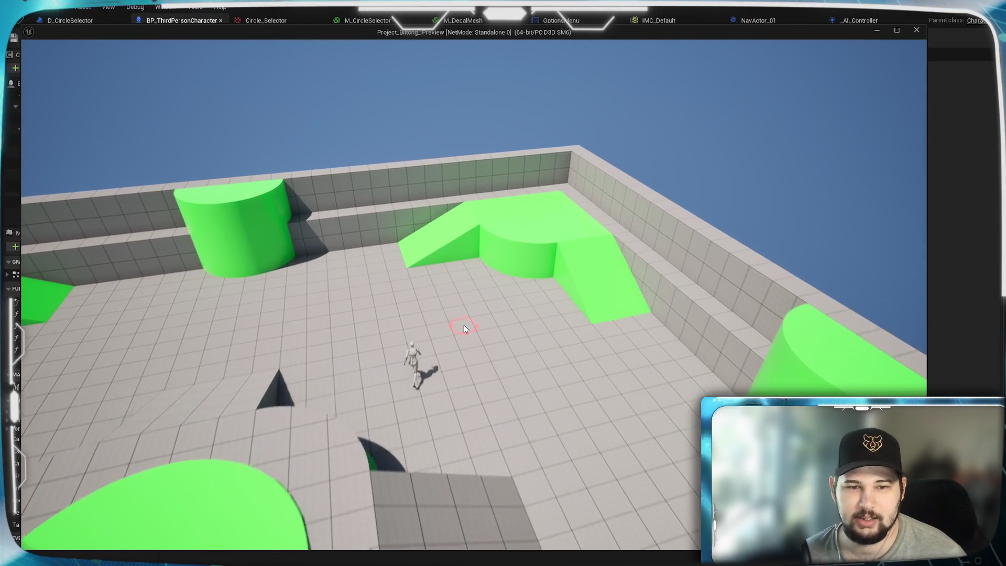
pyautogui.scroll(5, 364, 309)
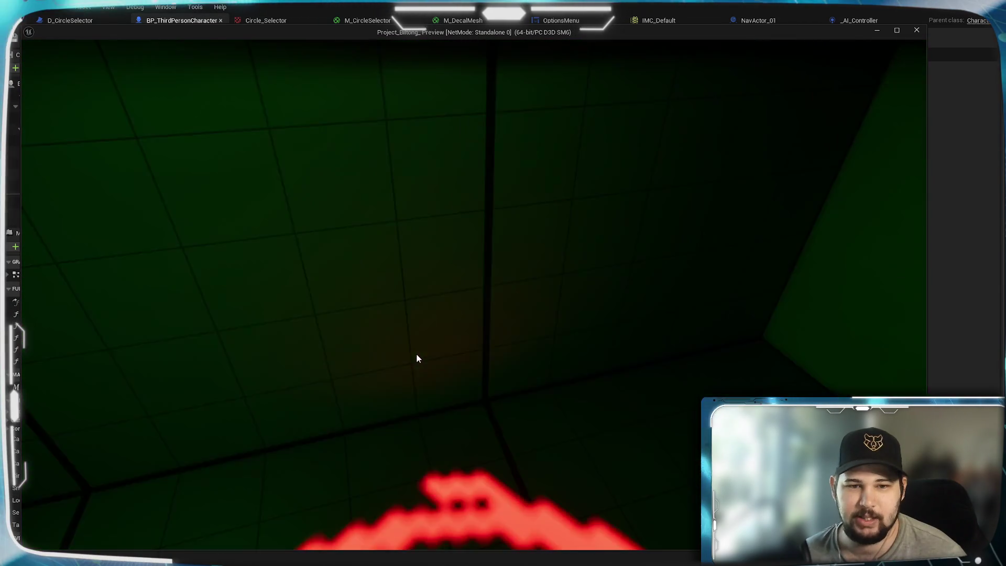
pyautogui.scroll(-5, 472, 293)
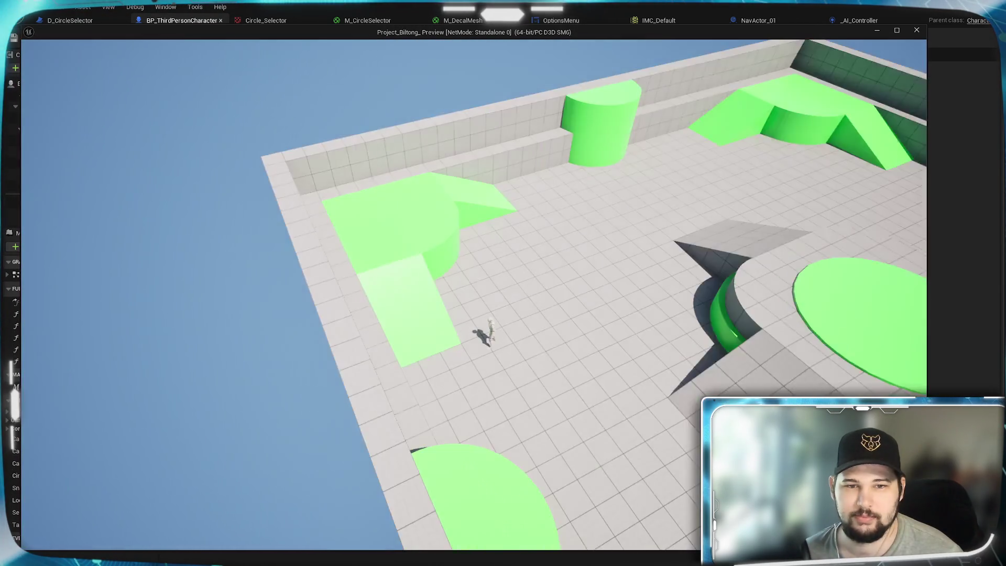
pyautogui.scroll(2, 472, 293)
pyautogui.scroll(-3, 534, 210)
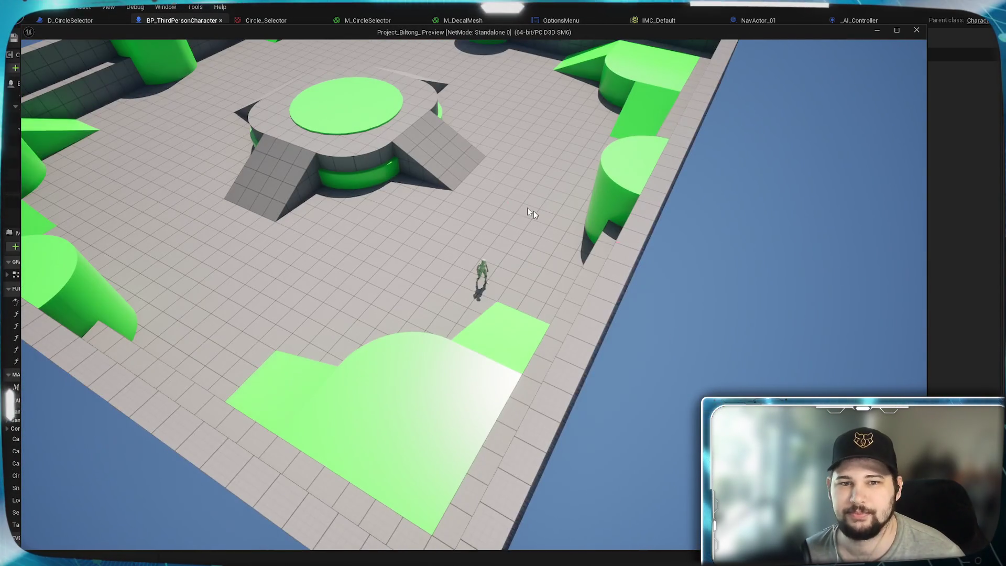
pyautogui.scroll(-3, 505, 225)
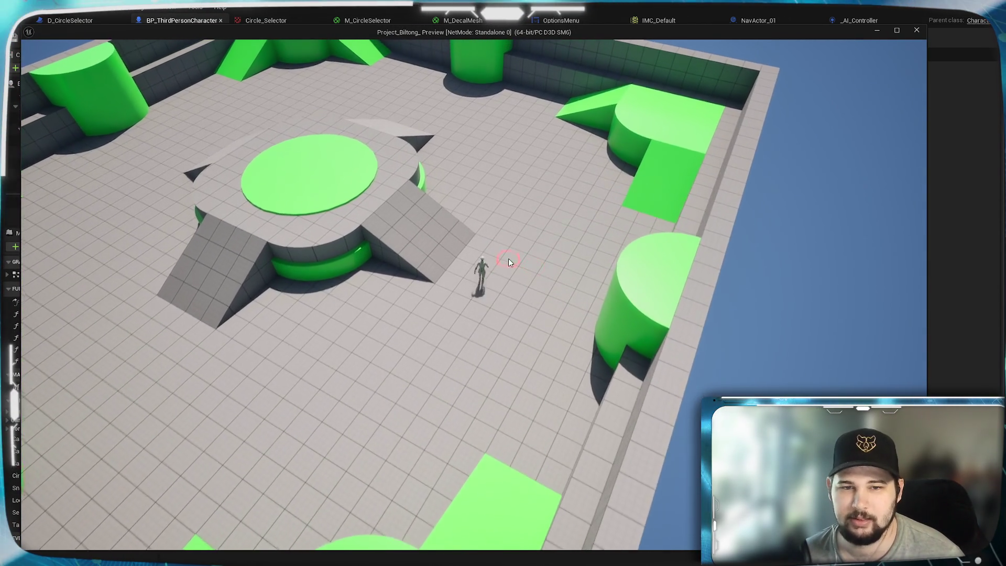
pyautogui.scroll(3, 461, 215)
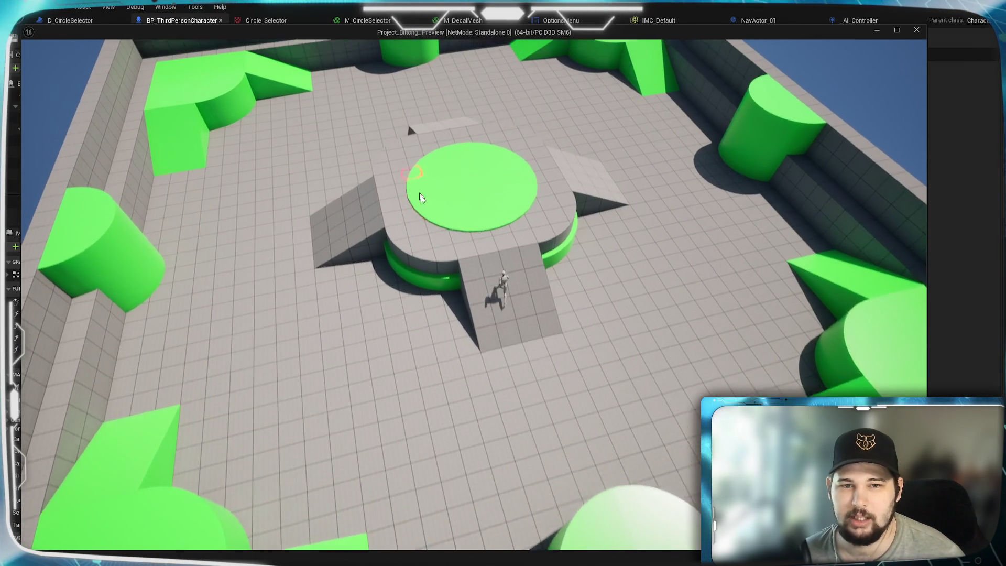
# Send the character to the green platform and floor spots, jump over ramps, then exit with Esc
pyautogui.click(434, 251)
pyautogui.scroll(3, 434, 252)
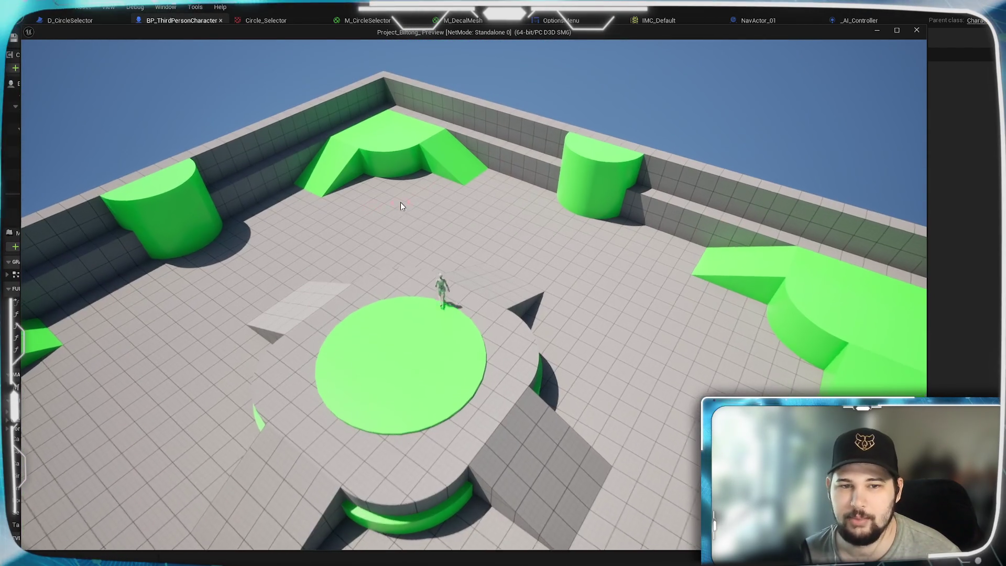
pyautogui.click(401, 203)
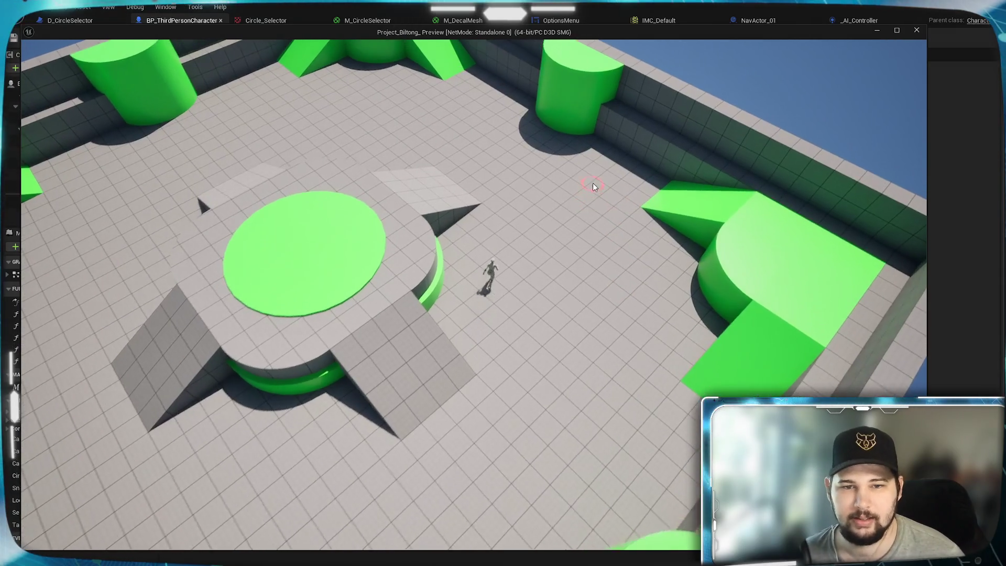
pyautogui.click(519, 163)
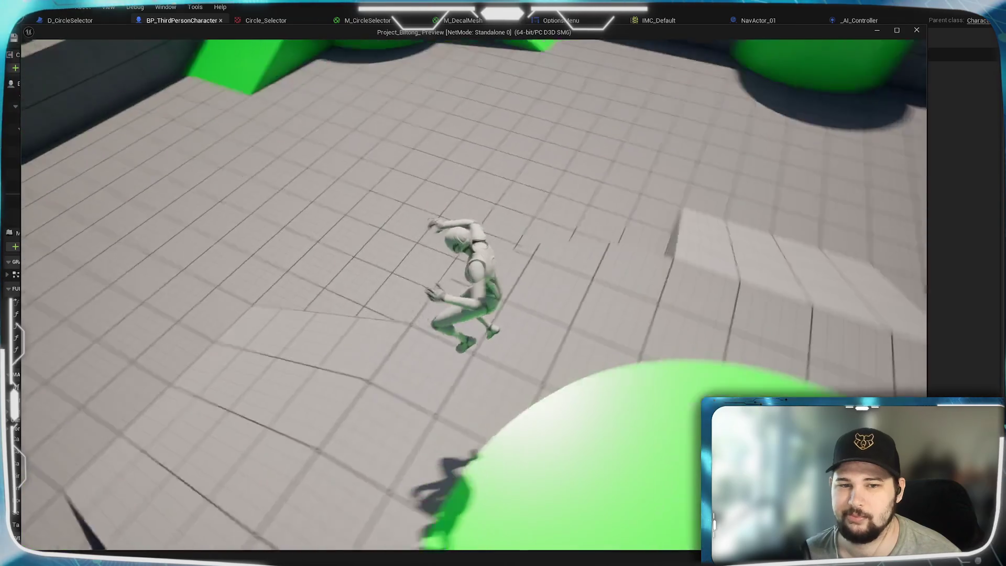
pyautogui.press('space')
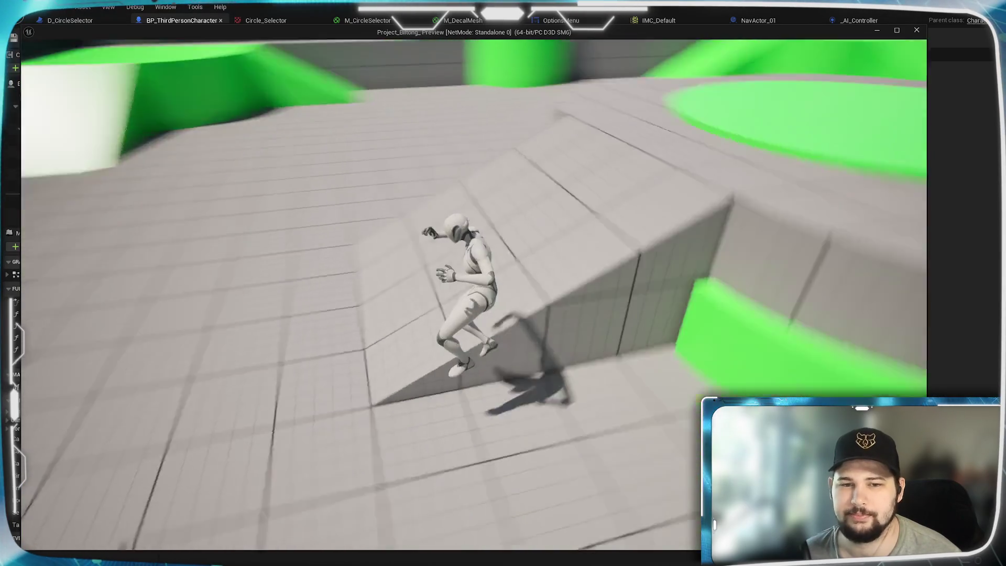
pyautogui.press('space')
pyautogui.press('w')
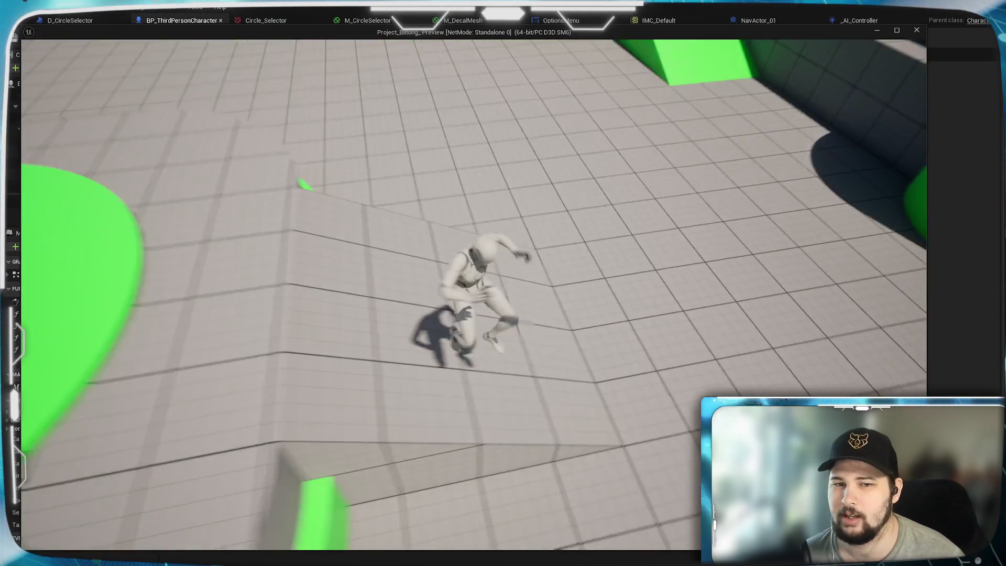
pyautogui.press('space')
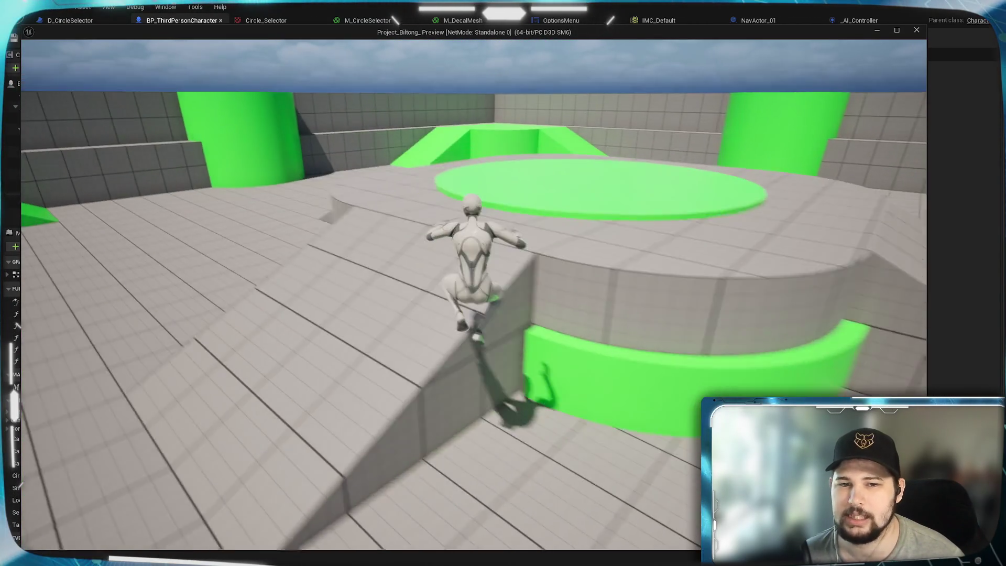
pyautogui.press('space')
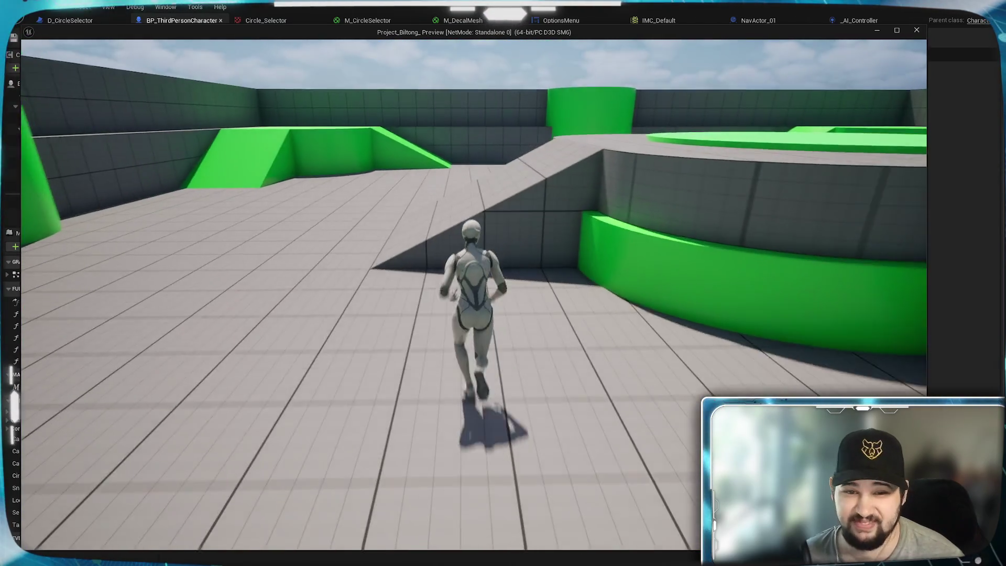
pyautogui.press('Escape')
# Move the Move to Location node up and right, next to Add Movement Input
pyautogui.scroll(-3, 422, 375)
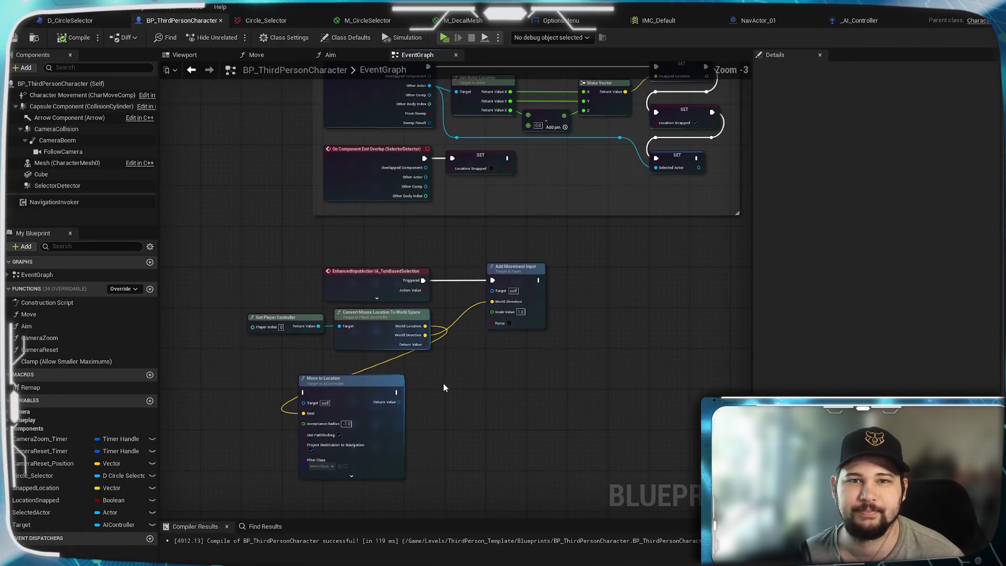
pyautogui.moveTo(280, 217); pyautogui.dragTo(269, 214)
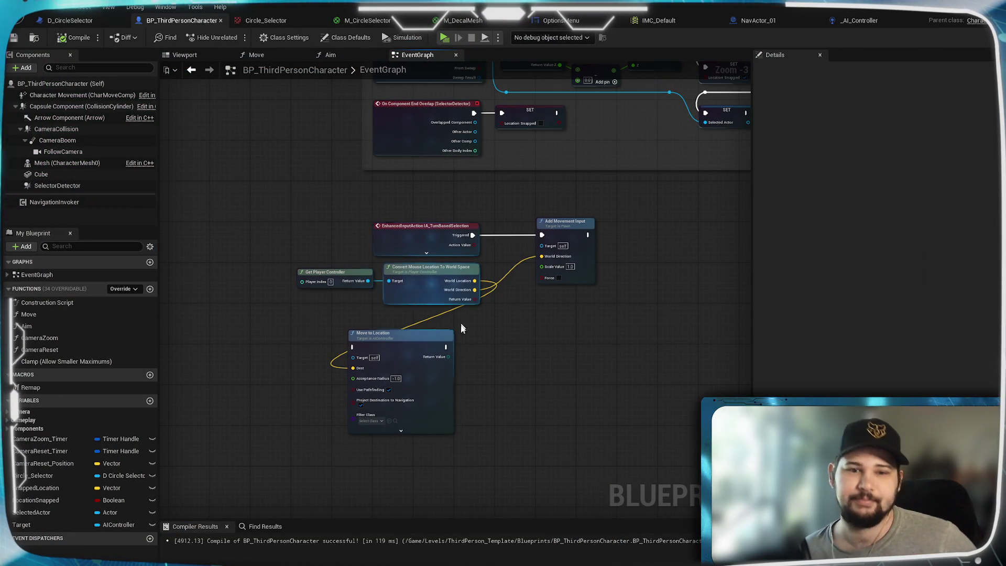
pyautogui.moveTo(415, 356)
pyautogui.mouseDown()
pyautogui.moveTo(590, 333)
pyautogui.moveTo(606, 301)
pyautogui.mouseUp()
pyautogui.scroll(3, 589, 290)
pyautogui.click(641, 238)
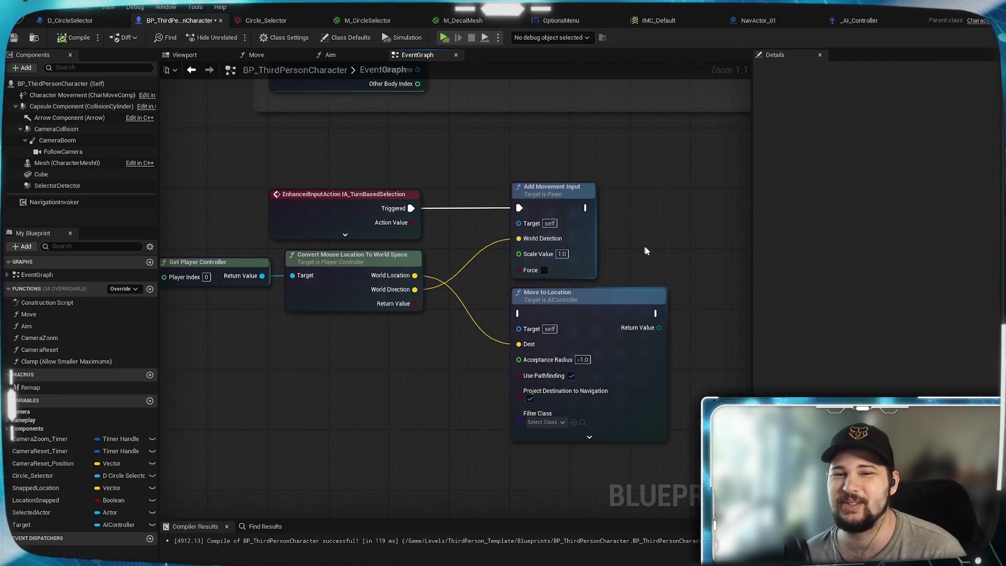
# Pan the graph to review Get Player Controller and the movement nodes around Move to Location
pyautogui.moveTo(643, 245); pyautogui.dragTo(512, 267)
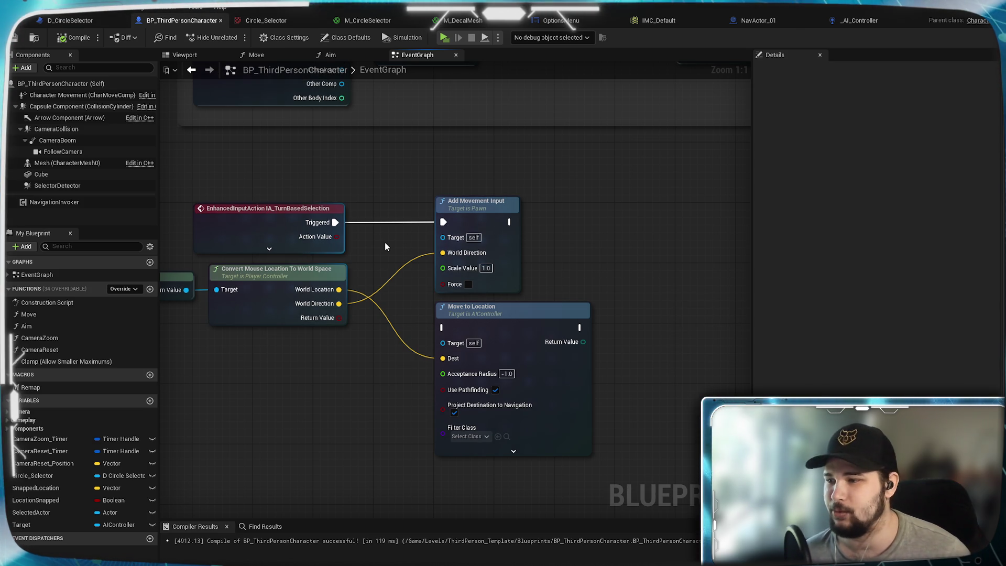
pyautogui.moveTo(423, 263)
pyautogui.mouseDown()
pyautogui.moveTo(616, 327)
pyautogui.moveTo(521, 290)
pyautogui.moveTo(507, 296)
pyautogui.moveTo(561, 291)
pyautogui.moveTo(519, 268)
pyautogui.moveTo(523, 281)
pyautogui.moveTo(449, 318)
pyautogui.moveTo(498, 259)
pyautogui.mouseUp()
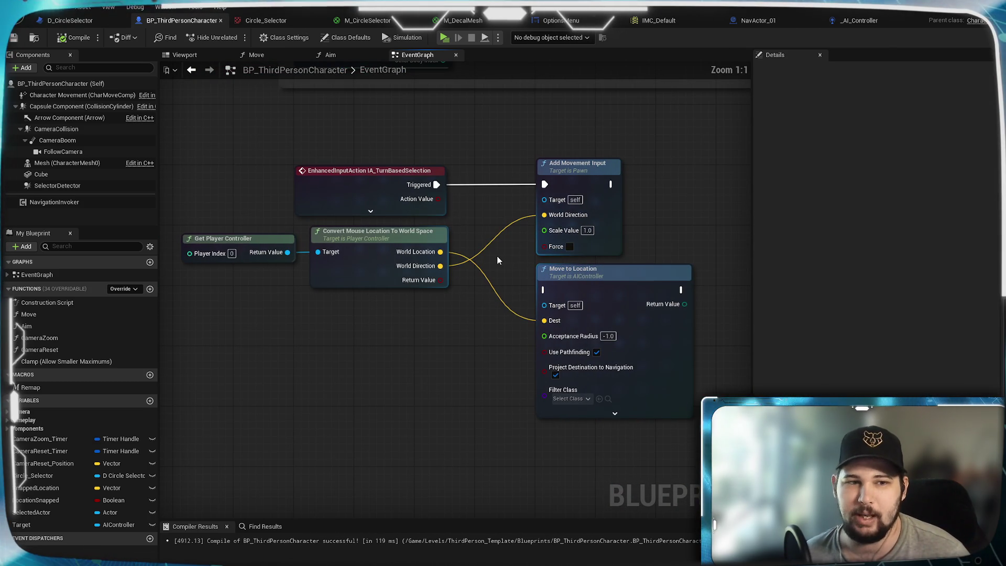
pyautogui.click(575, 285)
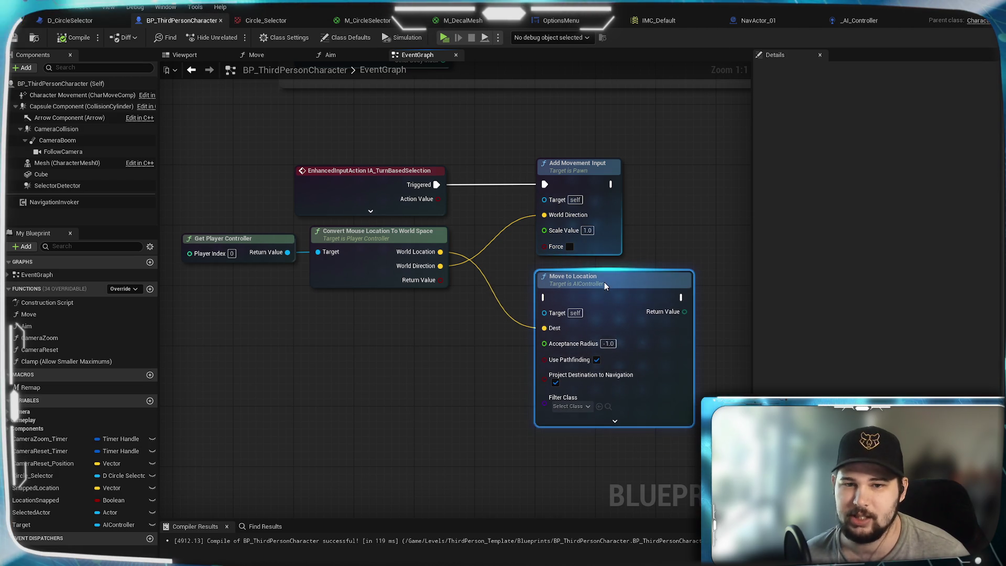
pyautogui.moveTo(636, 250)
pyautogui.mouseDown()
pyautogui.moveTo(654, 224)
pyautogui.moveTo(552, 294)
pyautogui.mouseUp()
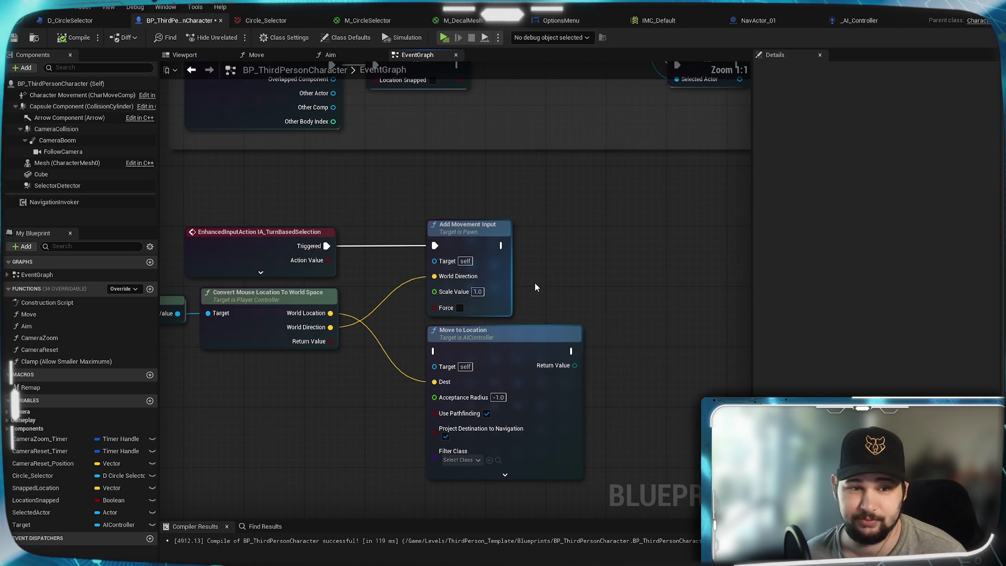
pyautogui.moveTo(379, 272)
pyautogui.mouseDown()
pyautogui.moveTo(513, 249)
pyautogui.moveTo(437, 244)
pyautogui.mouseUp()
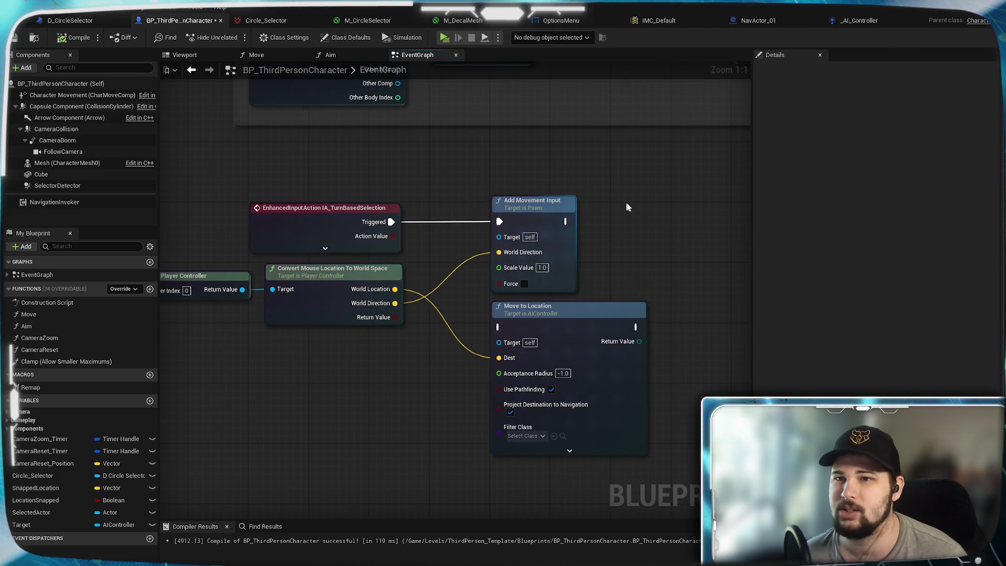
pyautogui.moveTo(629, 208); pyautogui.dragTo(596, 195)
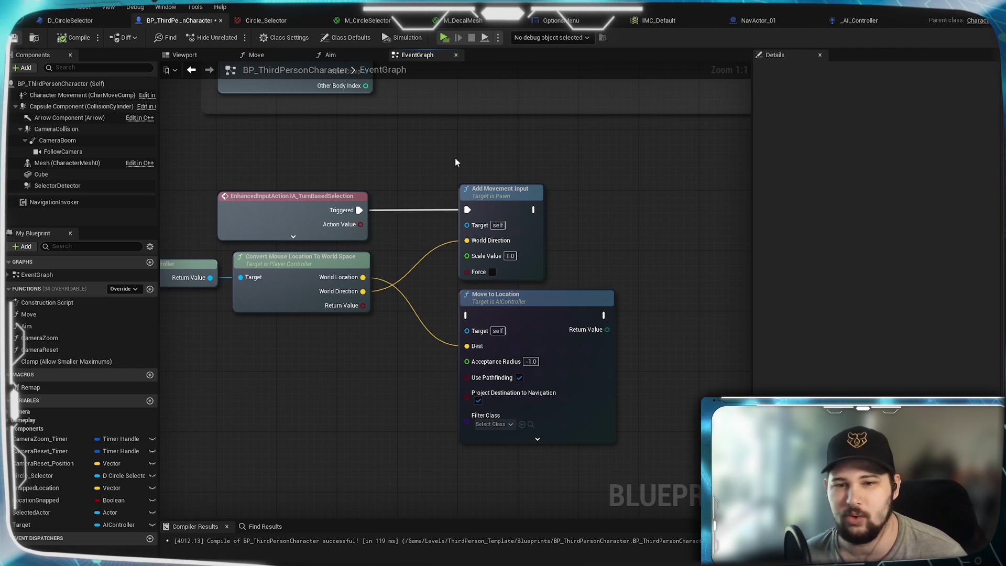
pyautogui.moveTo(424, 273)
pyautogui.mouseDown()
pyautogui.moveTo(419, 214)
pyautogui.moveTo(514, 242)
pyautogui.moveTo(511, 284)
pyautogui.mouseUp()
pyautogui.moveTo(509, 319); pyautogui.dragTo(492, 319)
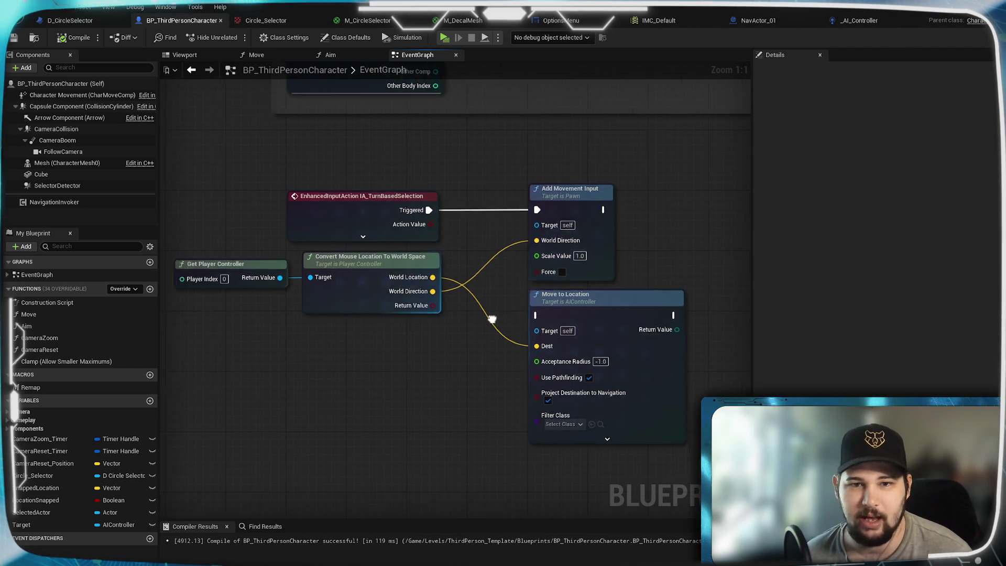
# Look at the _AI_Controller and NavActor_01 blueprints, then close them and return to the character graph
pyautogui.click(867, 21)
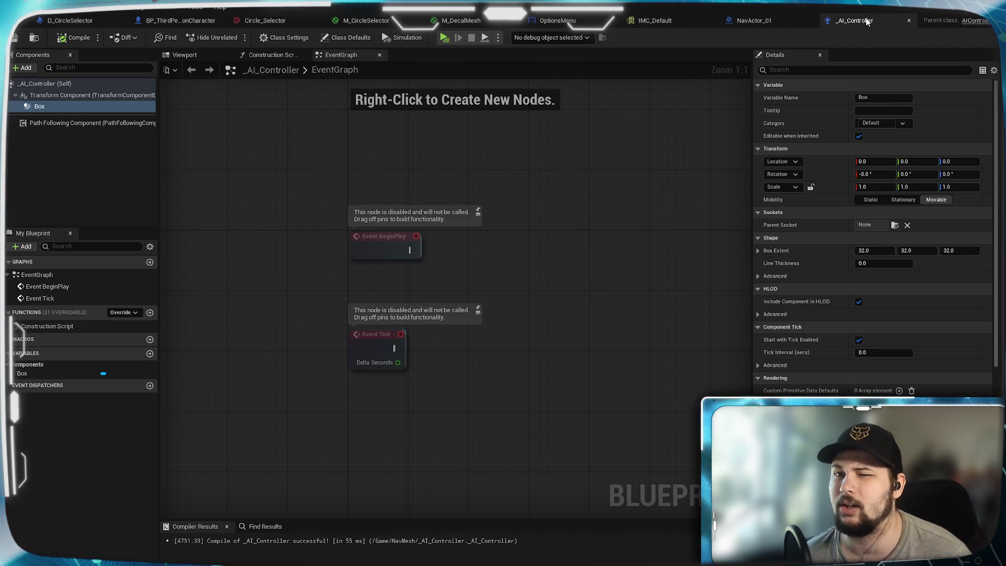
pyautogui.click(796, 24)
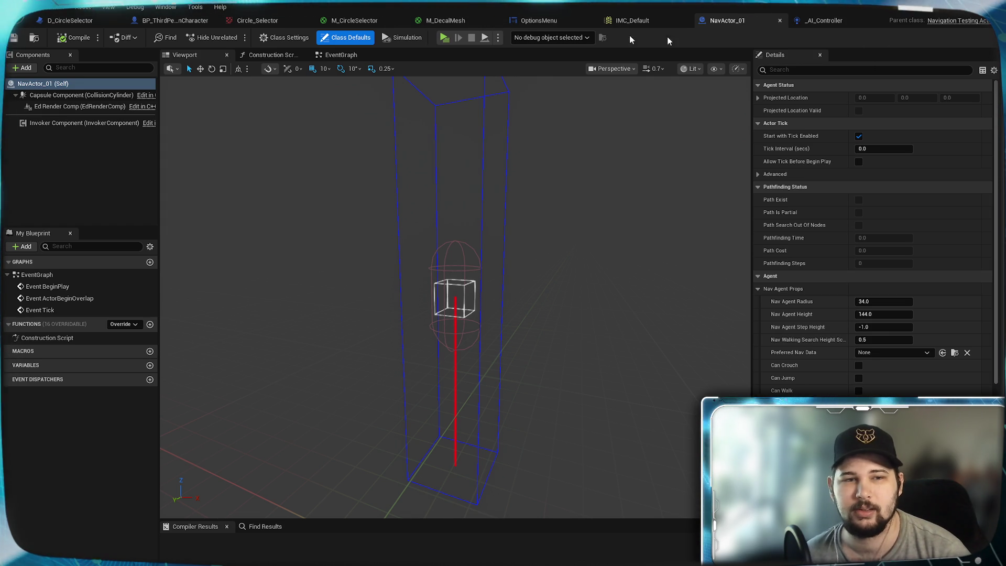
pyautogui.click(183, 24)
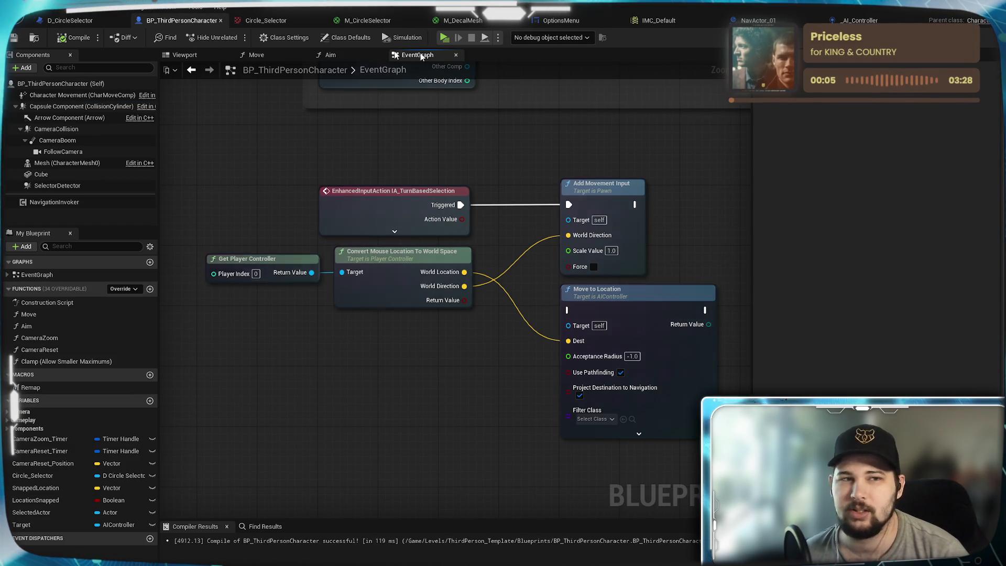
pyautogui.click(814, 21)
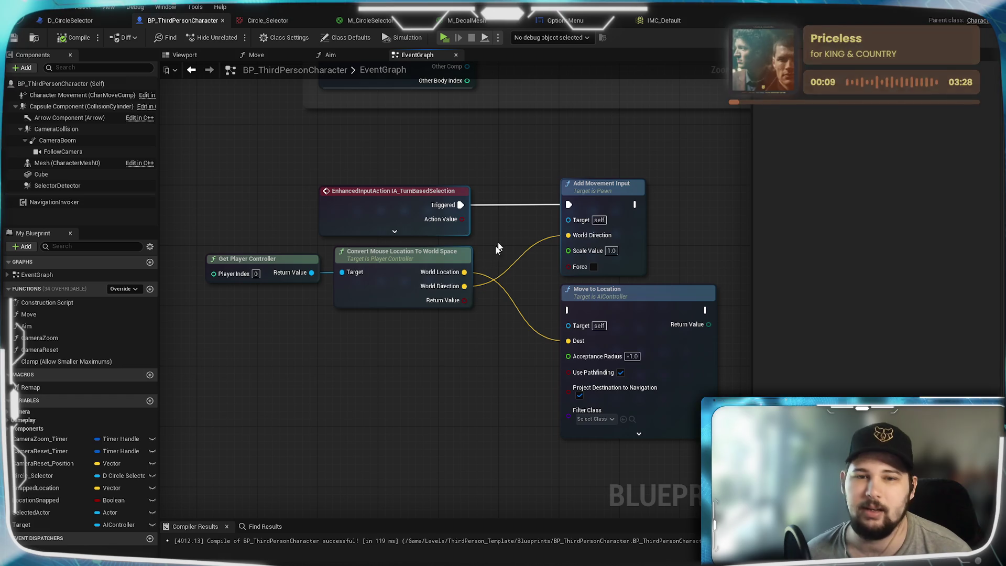
pyautogui.moveTo(420, 341)
pyautogui.mouseDown()
pyautogui.moveTo(442, 337)
pyautogui.moveTo(473, 225)
pyautogui.mouseUp()
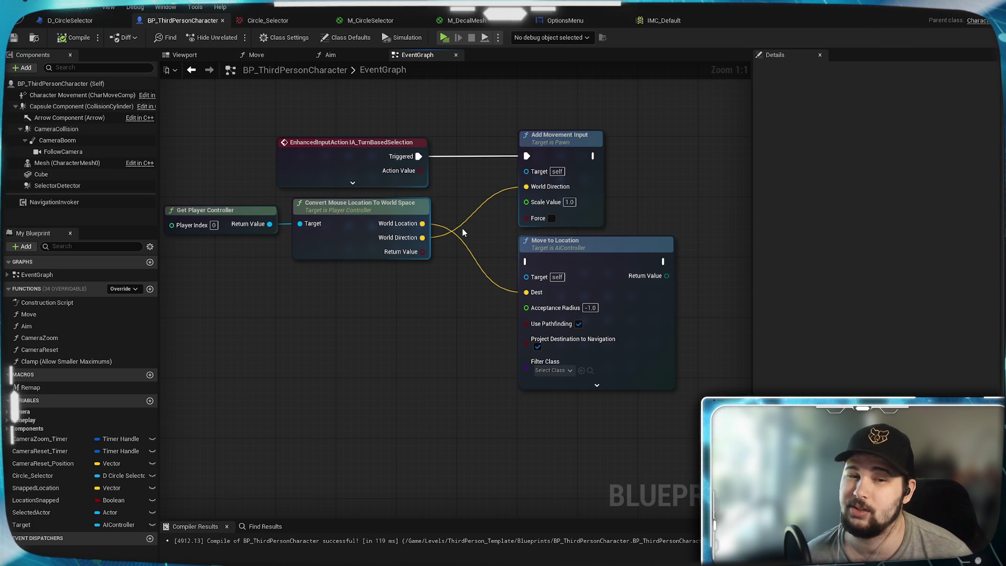
pyautogui.moveTo(463, 228)
pyautogui.mouseDown()
pyautogui.moveTo(507, 299)
pyautogui.moveTo(472, 235)
pyautogui.mouseUp()
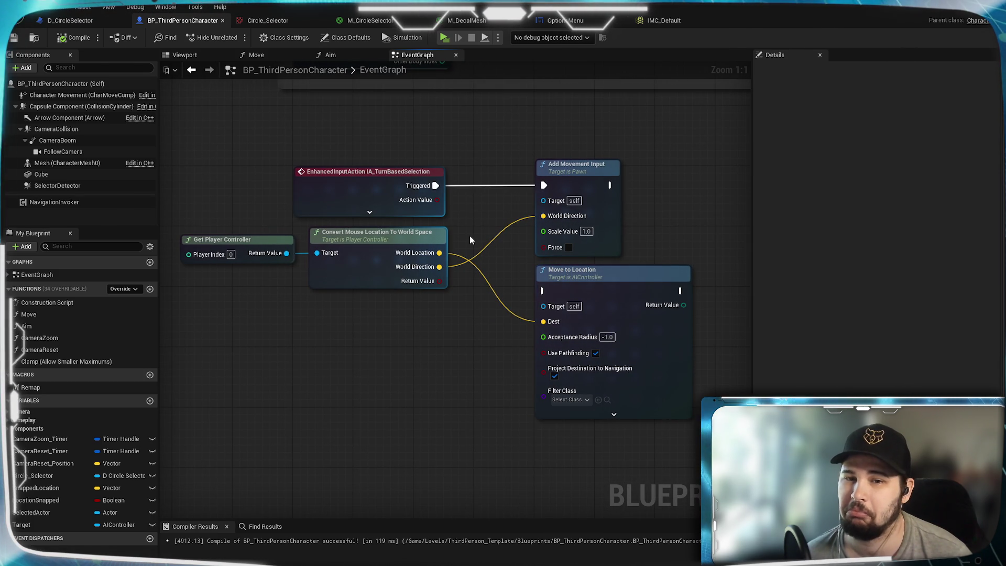
pyautogui.moveTo(469, 240); pyautogui.dragTo(480, 248)
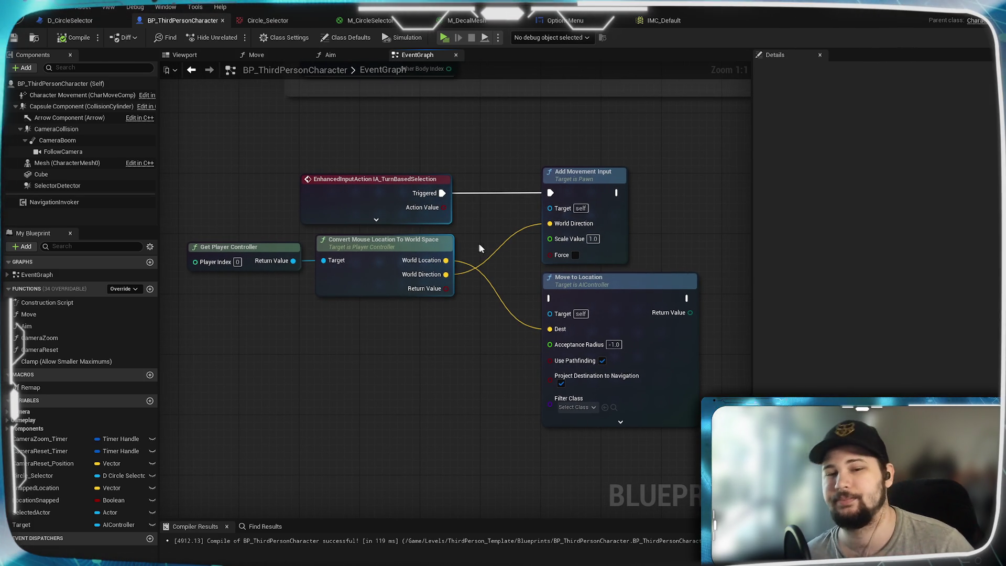
# Close the OptionsMenu, M_DecalMesh, M_CircleSelector, Circle_Selector and D_CircleSelector tabs, keeping IMC_Default open
pyautogui.click(686, 21)
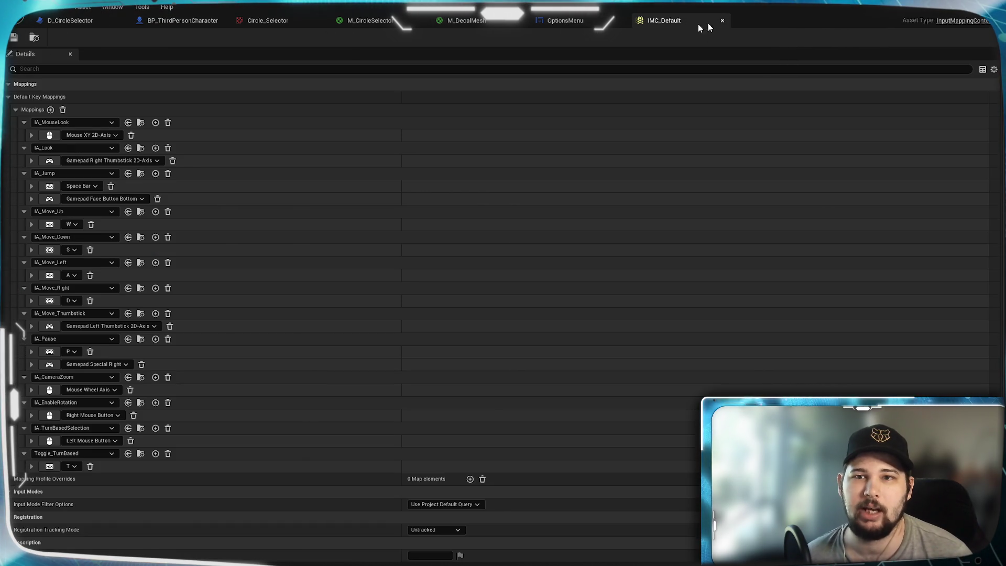
pyautogui.click(566, 20)
pyautogui.click(666, 21)
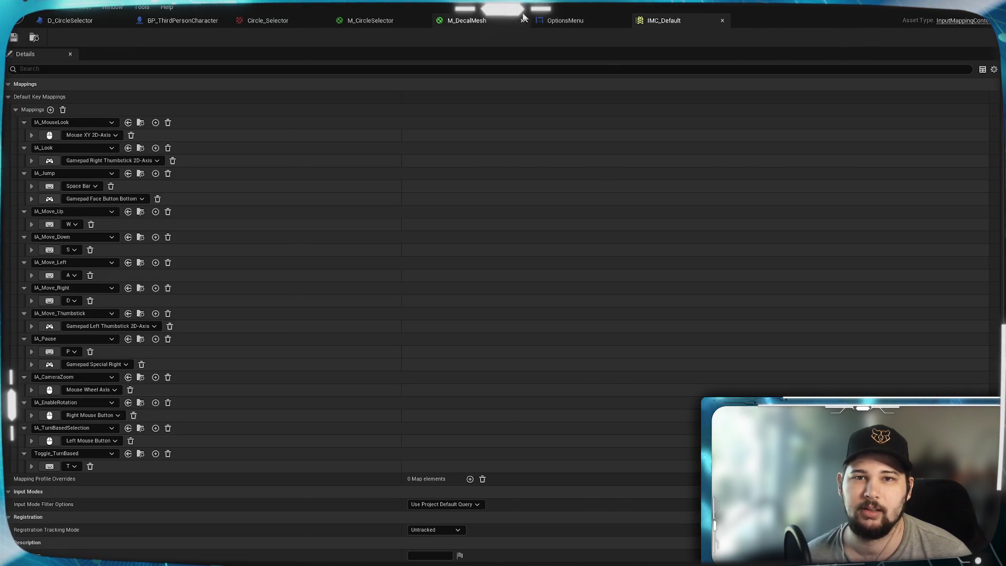
pyautogui.click(570, 20)
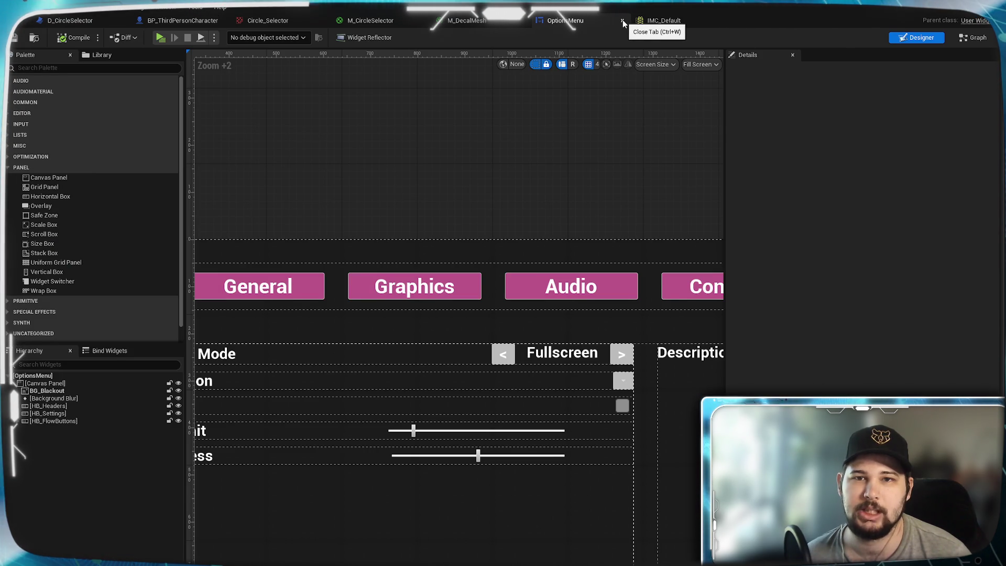
pyautogui.click(623, 21)
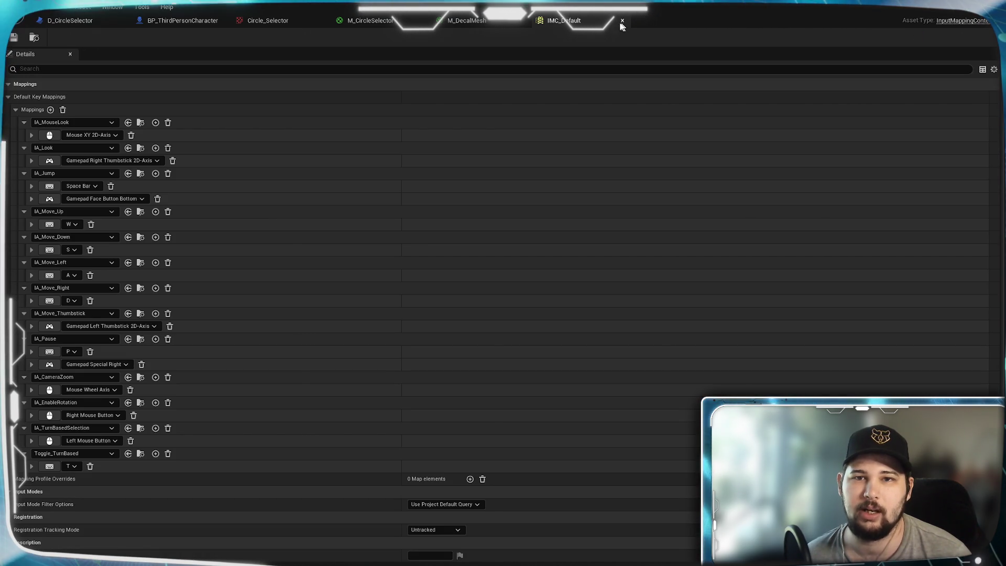
pyautogui.click(522, 21)
pyautogui.click(422, 21)
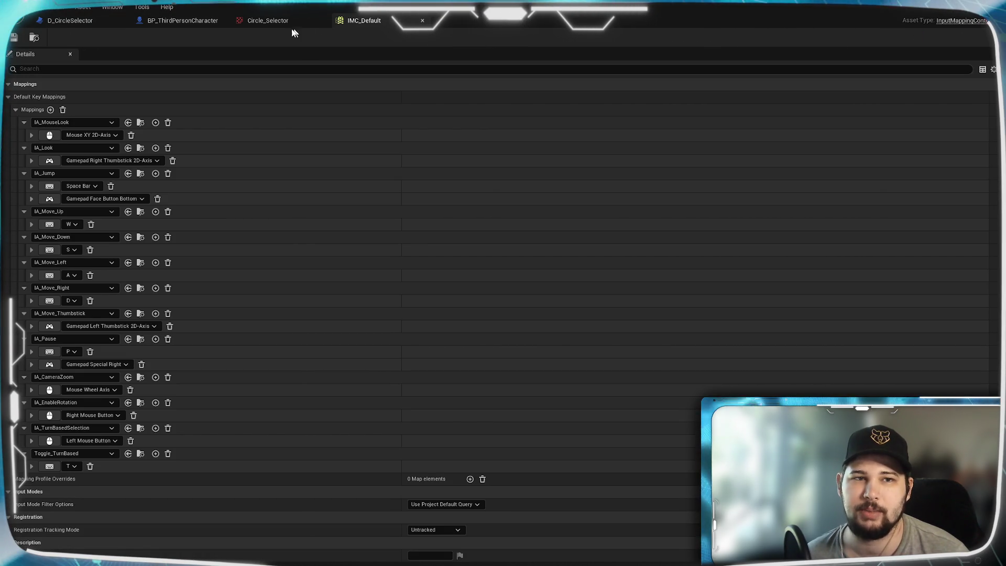
pyautogui.click(321, 22)
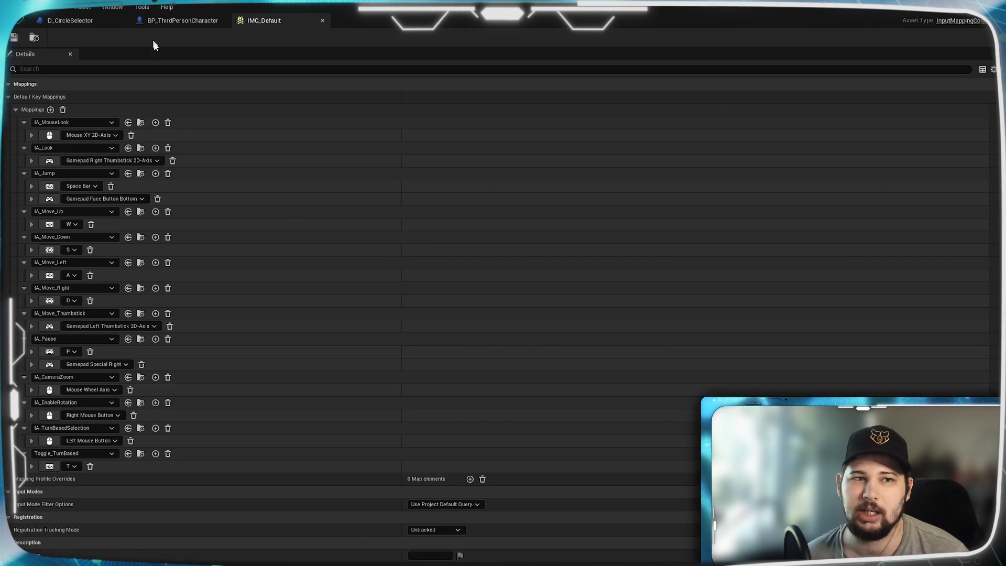
pyautogui.click(93, 23)
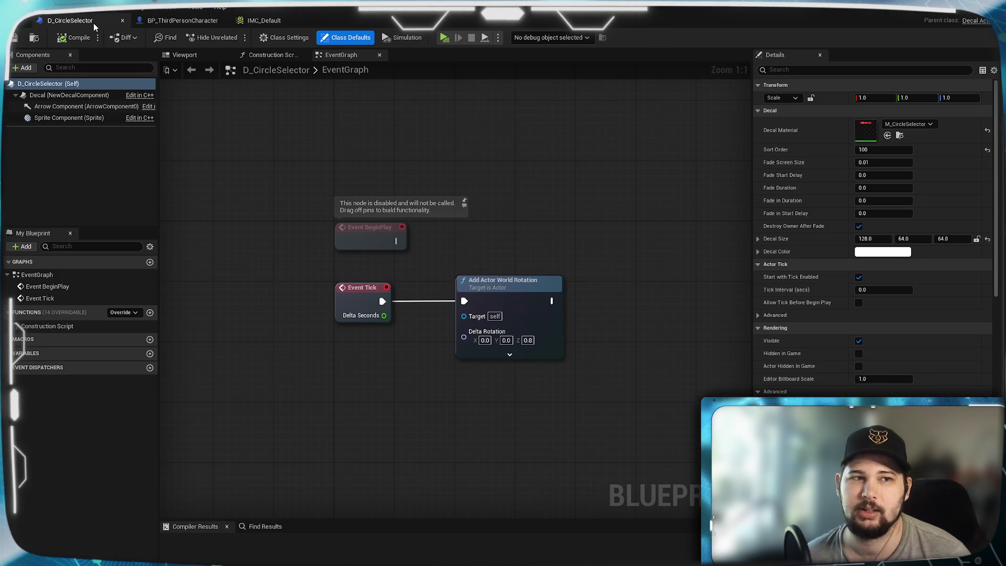
pyautogui.click(124, 22)
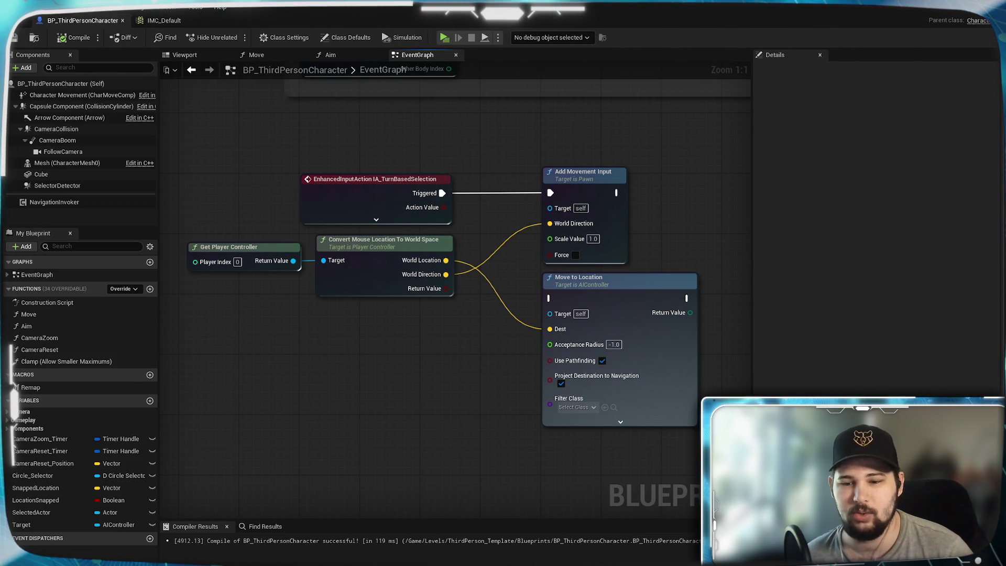
# Create a new folder named 0_DevTool at the top level of Content
pyautogui.hotkey('alt', 'Tab')
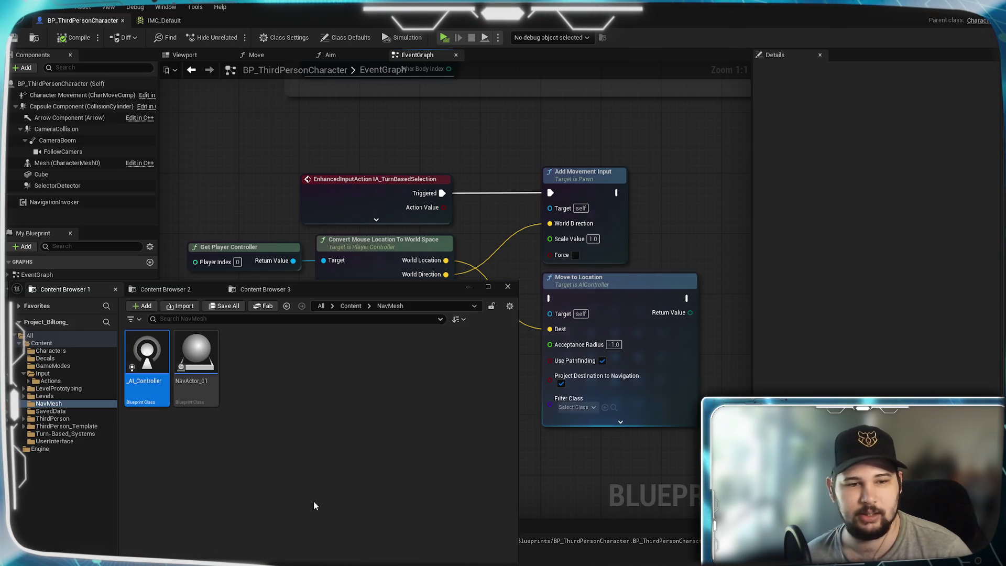
pyautogui.click(349, 305)
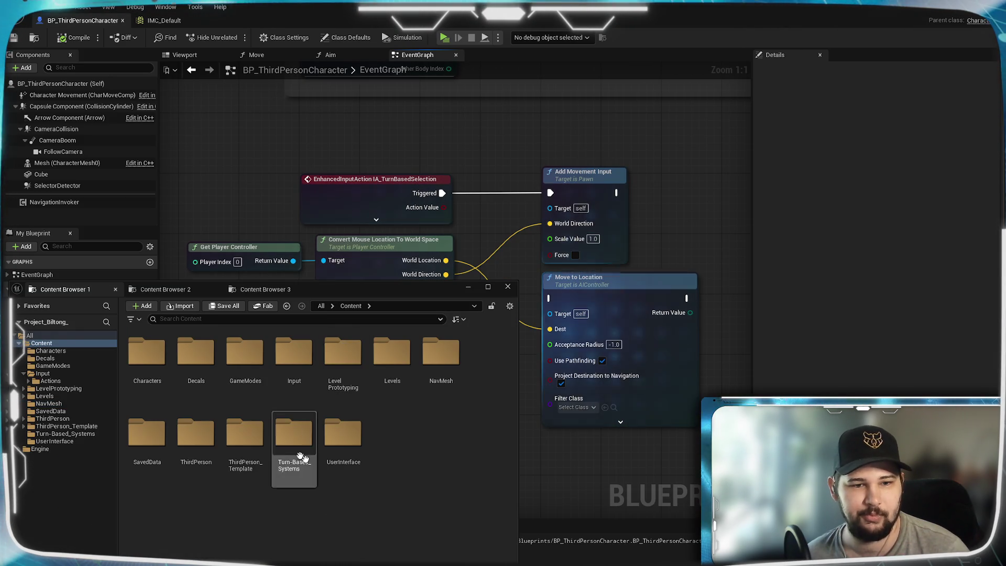
pyautogui.rightClick(410, 441)
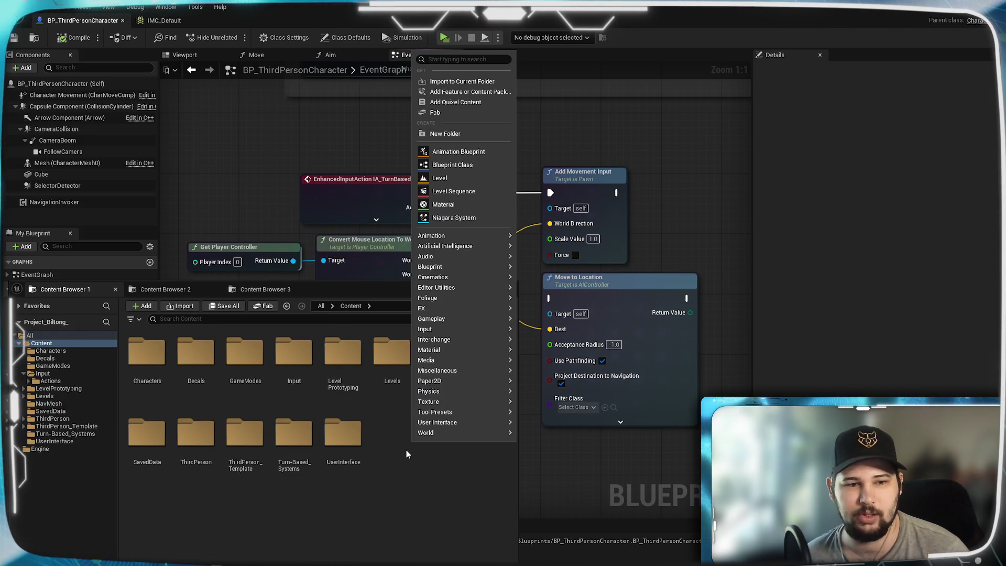
pyautogui.moveTo(460, 257)
pyautogui.click(444, 133)
pyautogui.write('0_DevTool')
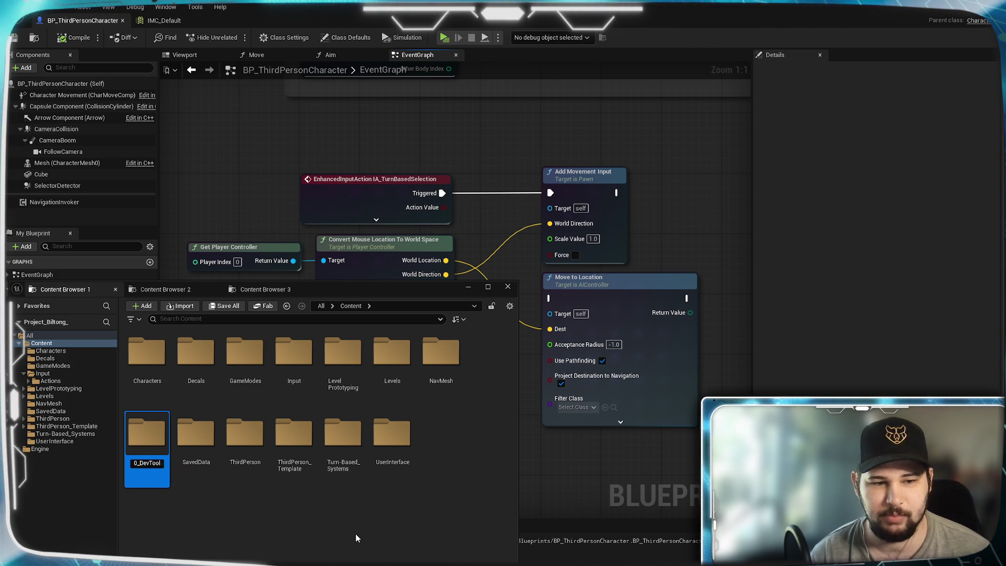
pyautogui.press('Return')
pyautogui.press('Return')
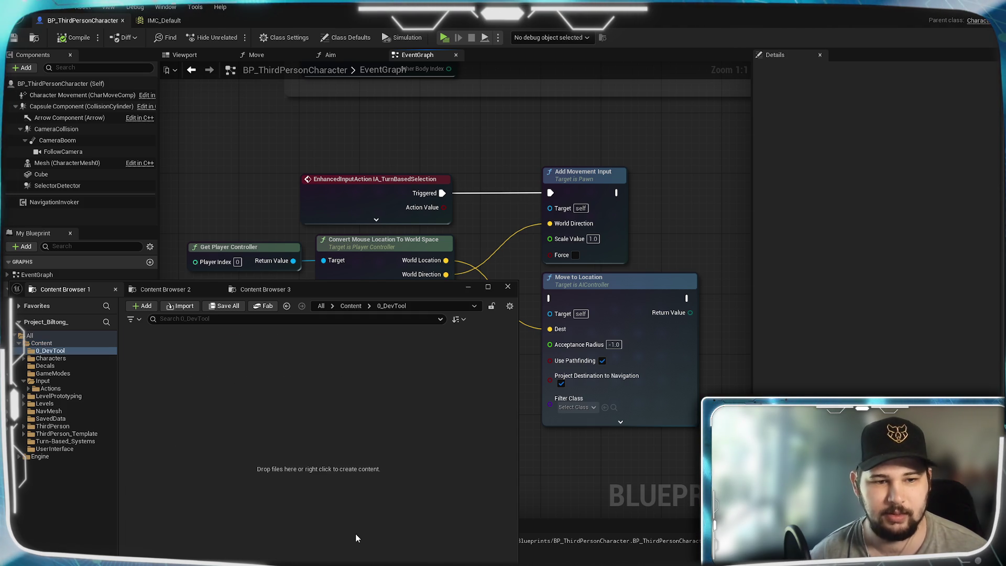
# Add a folder named Items inside 0_DevTool and open it
pyautogui.rightClick(244, 445)
pyautogui.click(285, 137)
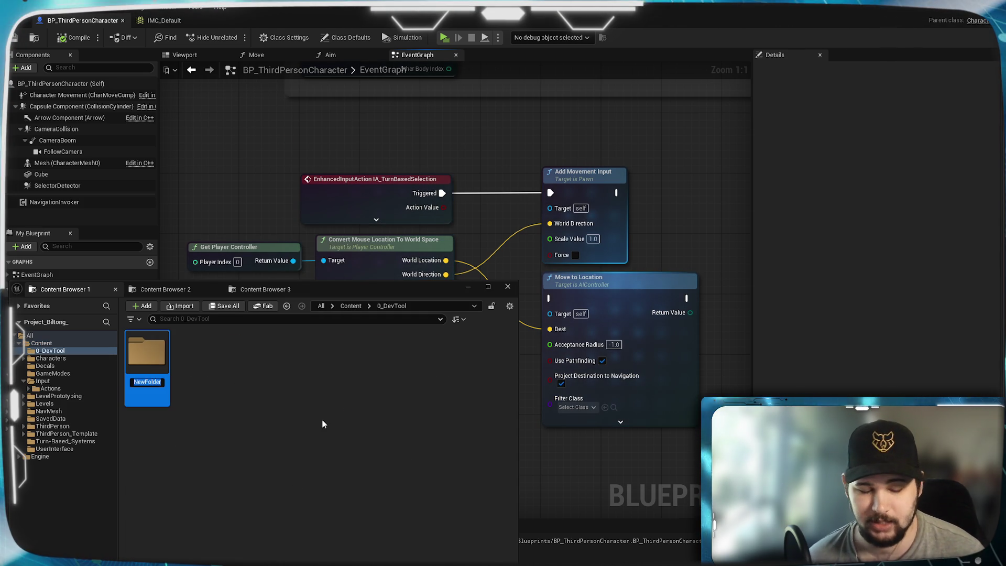
pyautogui.write('Mes')
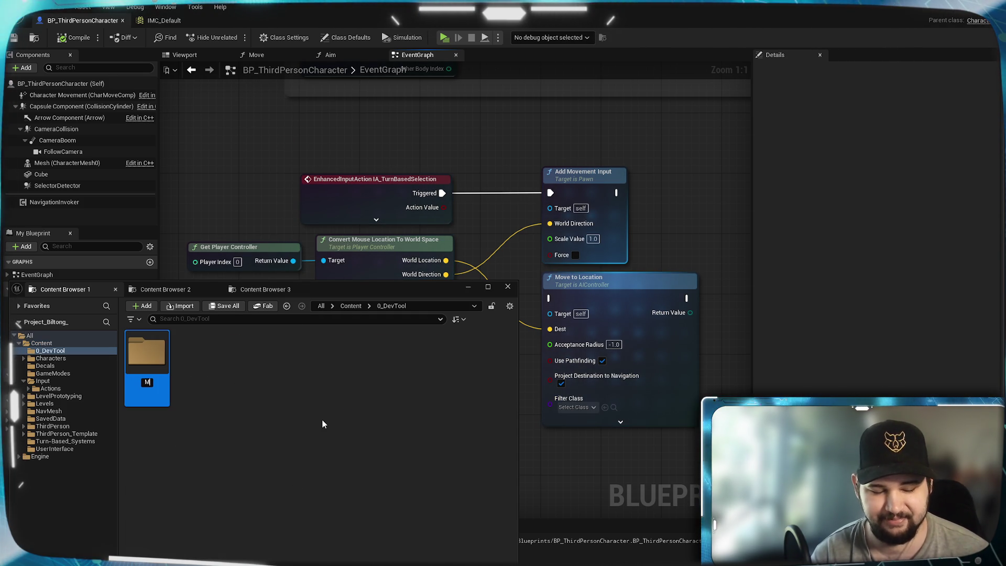
pyautogui.press('BackSpace')
pyautogui.press('BackSpace')
pyautogui.press('BackSpace')
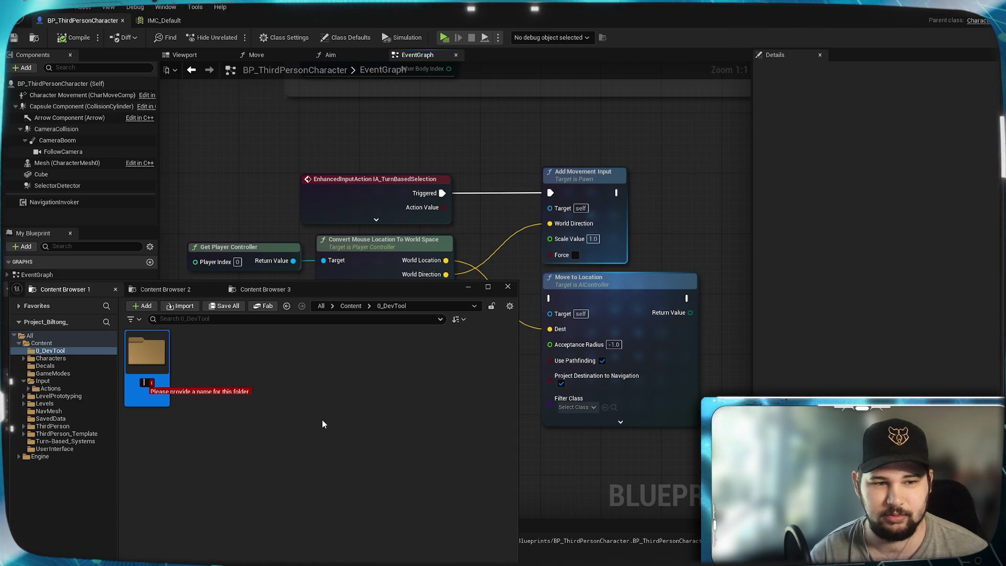
pyautogui.write('Ч')
pyautogui.press('BackSpace')
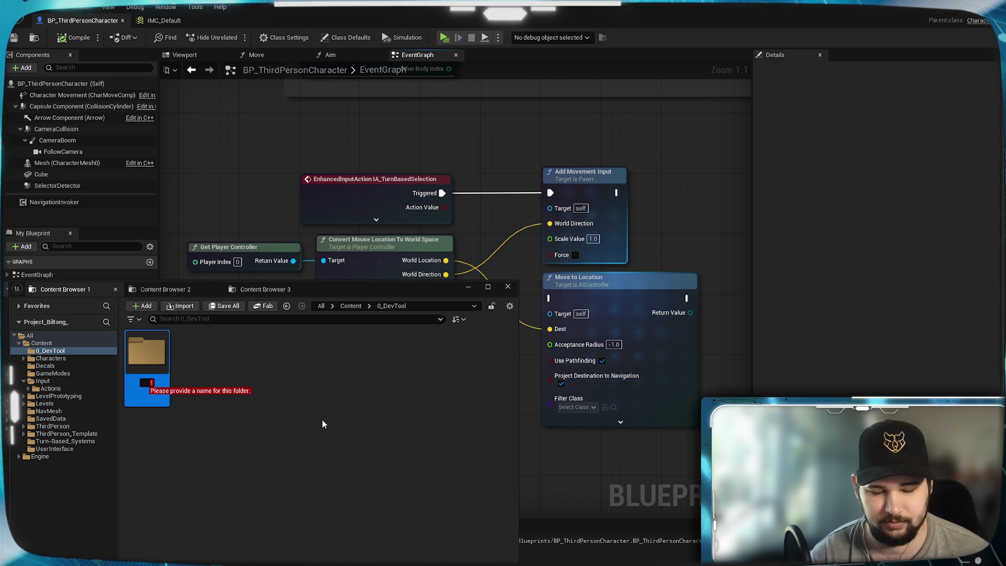
pyautogui.write('Items\\')
pyautogui.press('BackSpace')
pyautogui.press('Return')
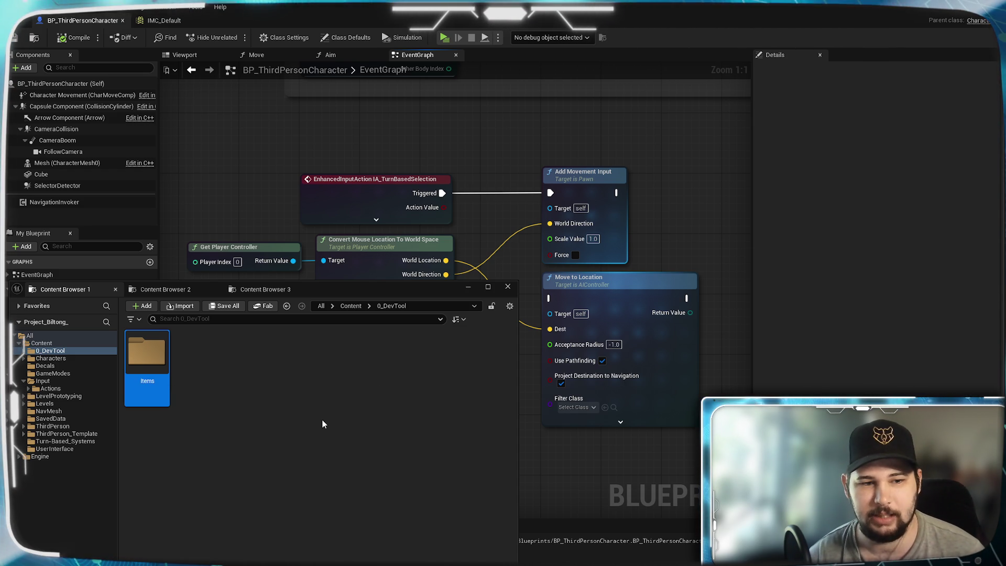
pyautogui.press('Return')
# Create an Actor-based blueprint class in the Items folder and name it TestPickup
pyautogui.rightClick(280, 428)
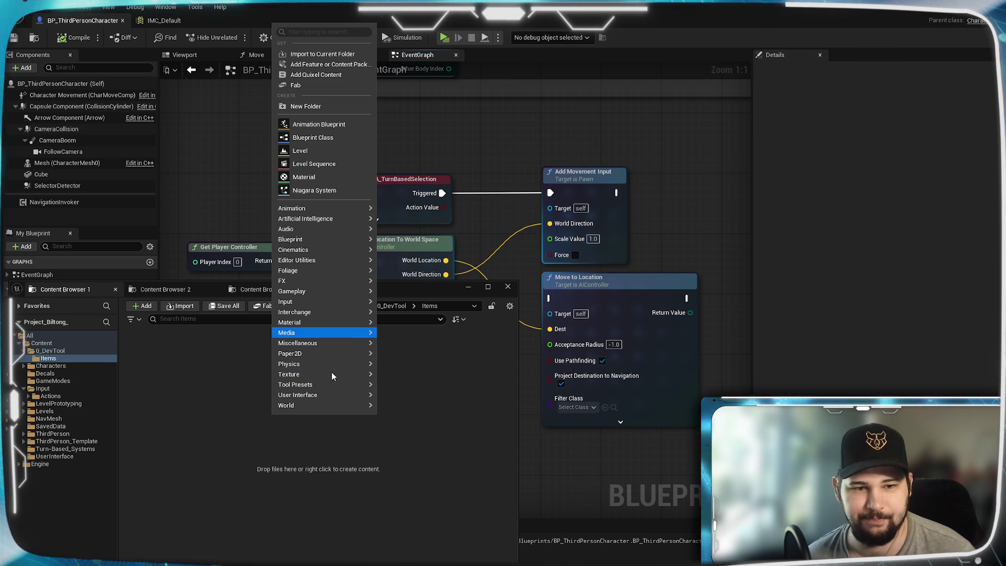
pyautogui.moveTo(323, 352)
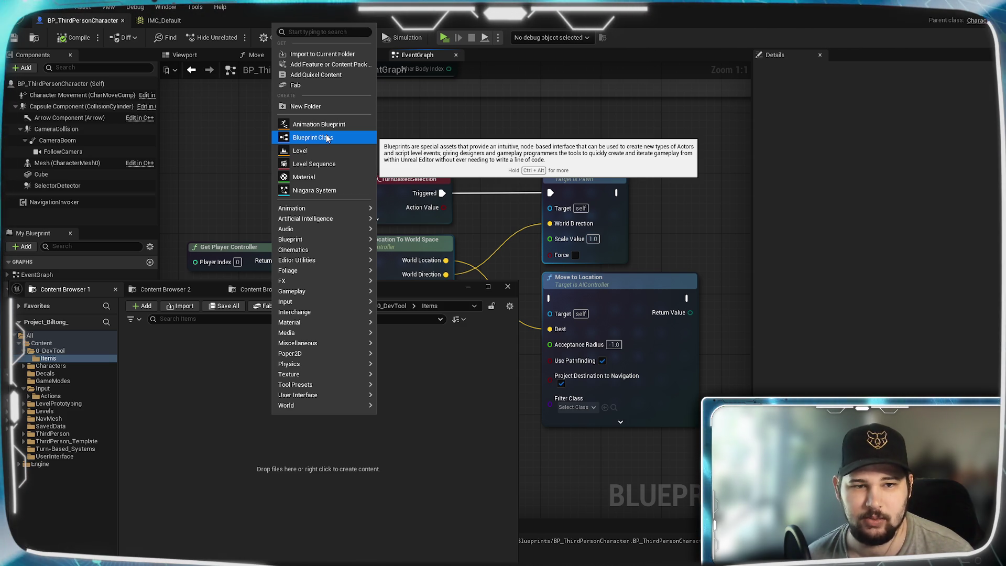
pyautogui.moveTo(333, 218)
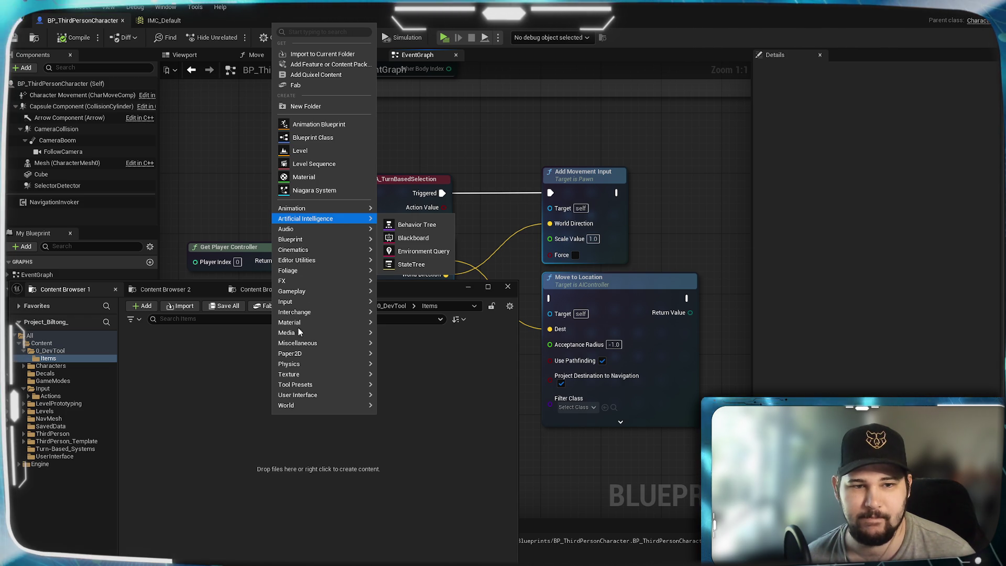
pyautogui.click(312, 138)
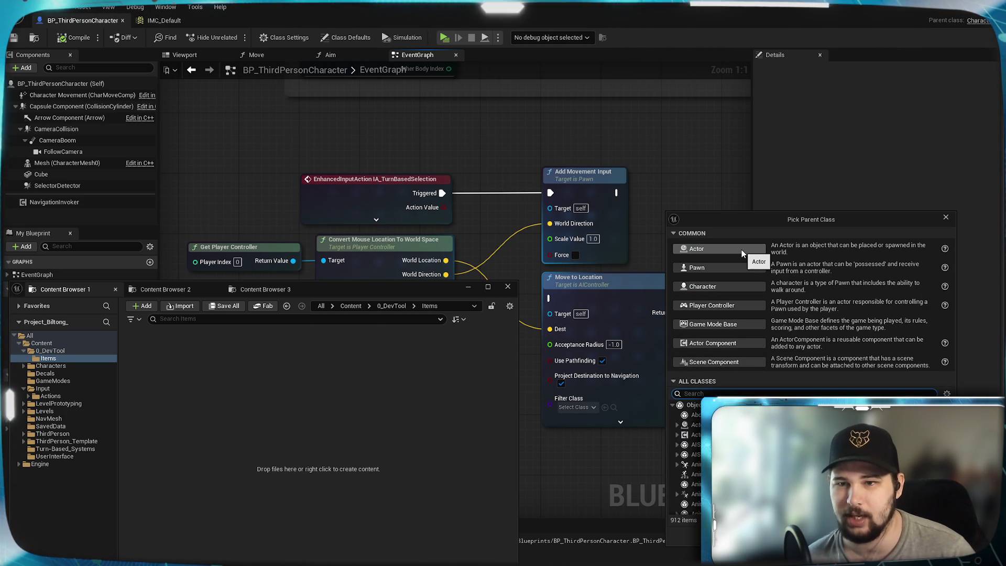
pyautogui.click(721, 249)
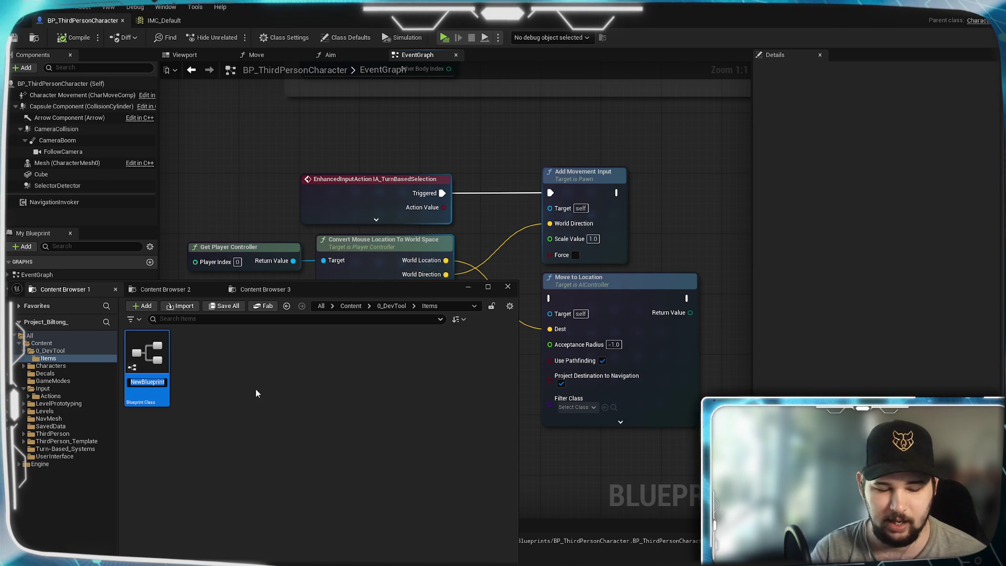
pyautogui.write('Text')
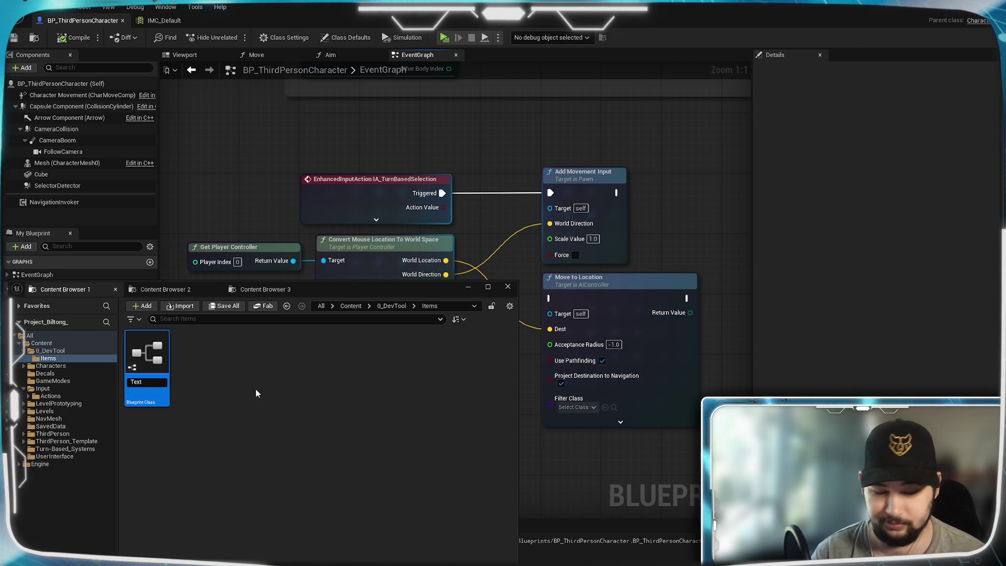
pyautogui.press('BackSpace')
pyautogui.press('BackSpace')
pyautogui.write('st')
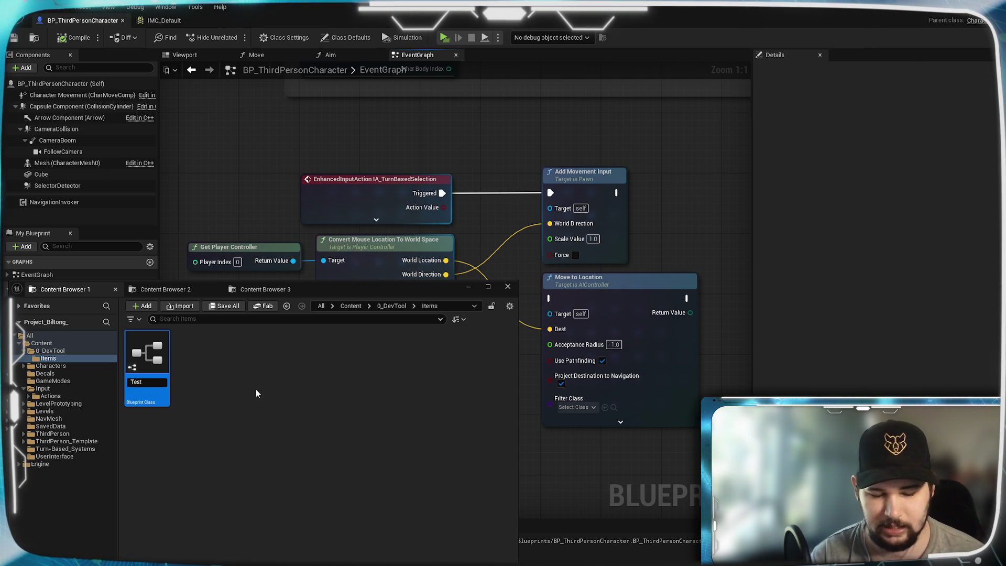
pyautogui.write('Pickup_')
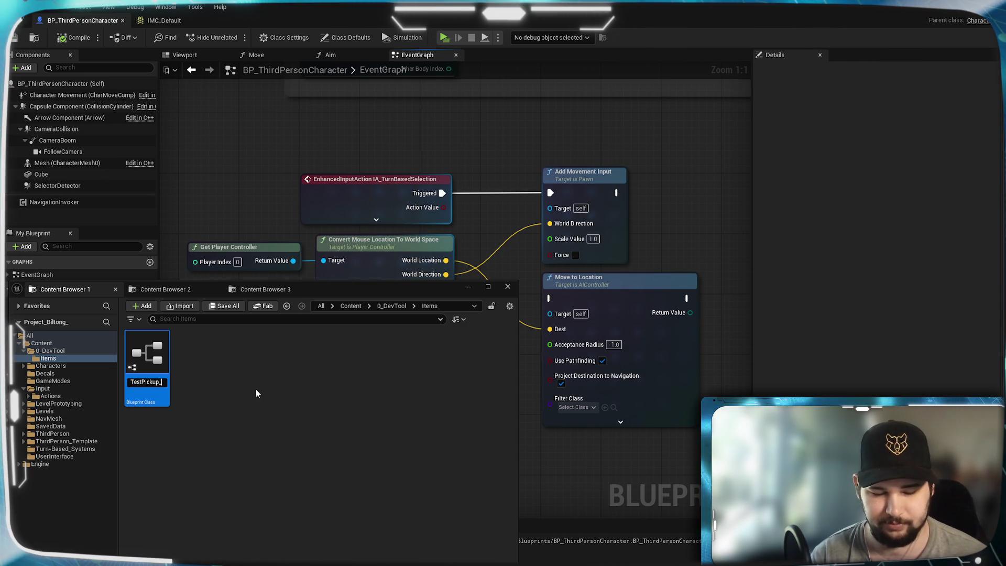
pyautogui.press('Return')
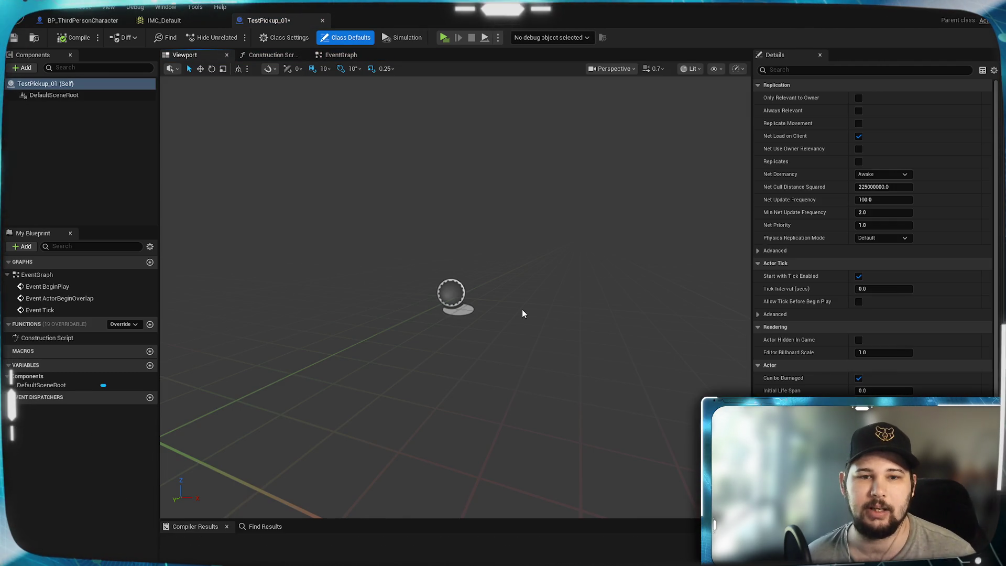
pyautogui.moveTo(522, 313)
pyautogui.mouseDown()
pyautogui.moveTo(476, 302)
pyautogui.moveTo(476, 294)
pyautogui.moveTo(478, 324)
pyautogui.moveTo(469, 272)
pyautogui.moveTo(472, 310)
pyautogui.moveTo(471, 296)
pyautogui.mouseUp()
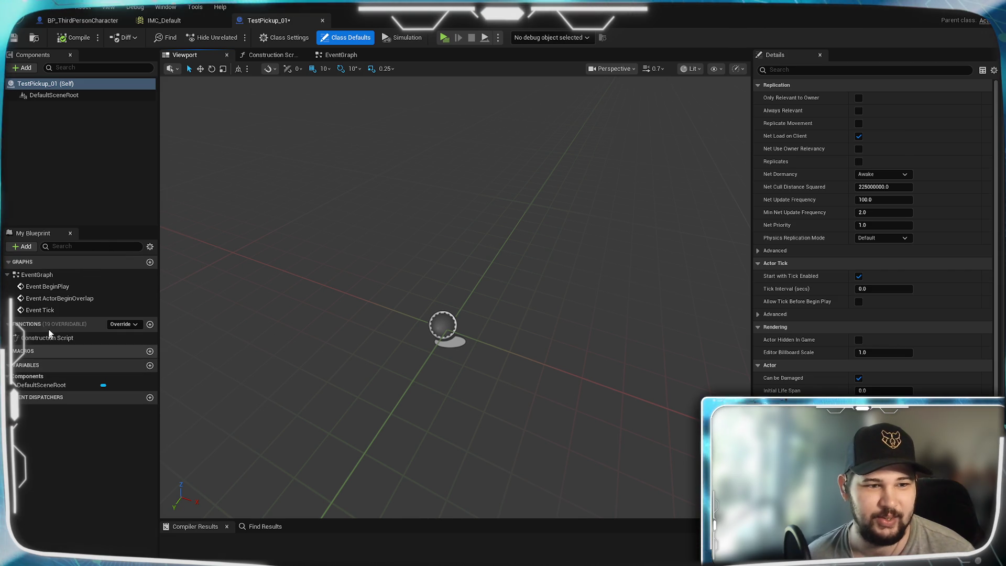
# Add a Cone component from Basic Shapes under the blueprint's DefaultSceneRoot
pyautogui.click(57, 96)
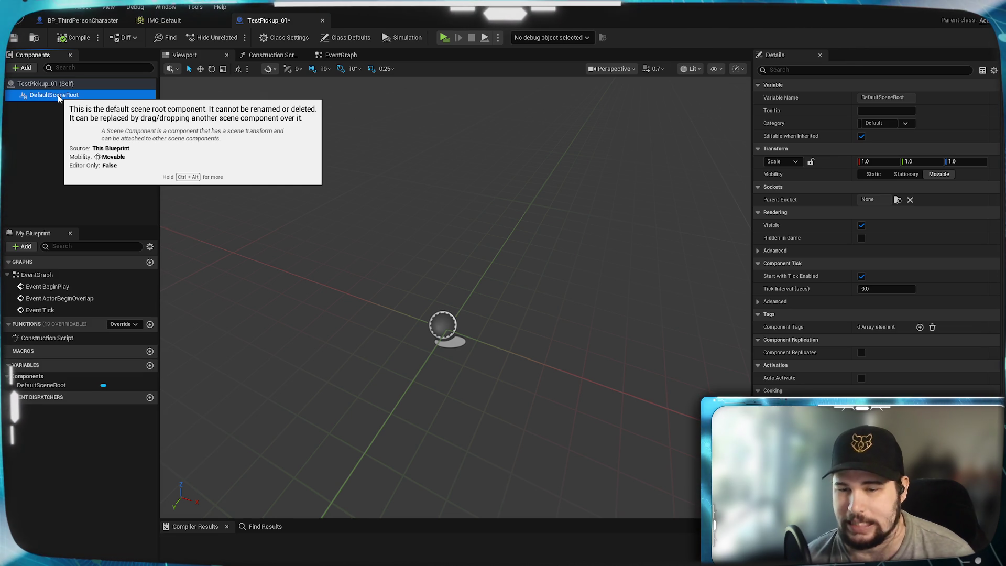
pyautogui.click(67, 138)
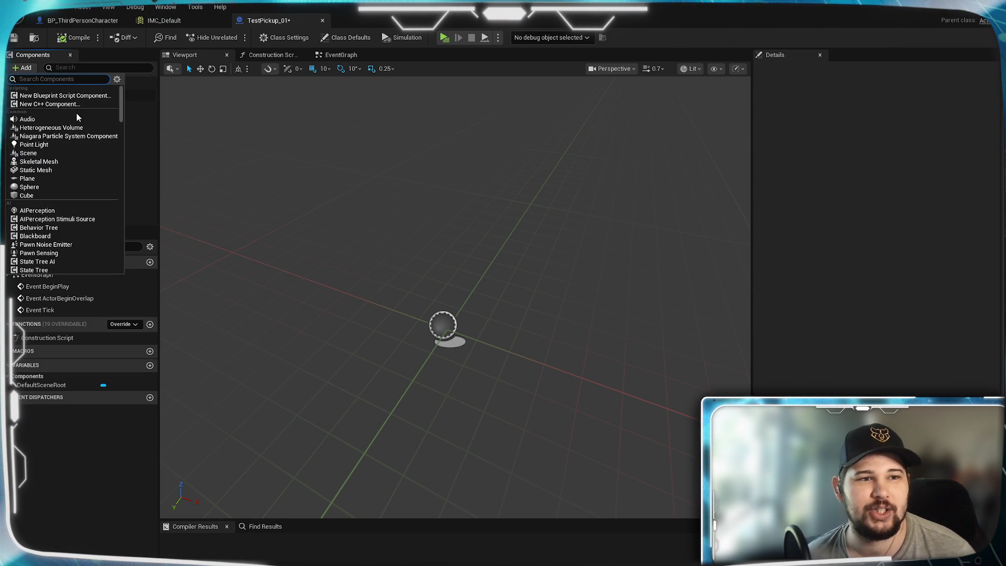
pyautogui.scroll(-3, 57, 188)
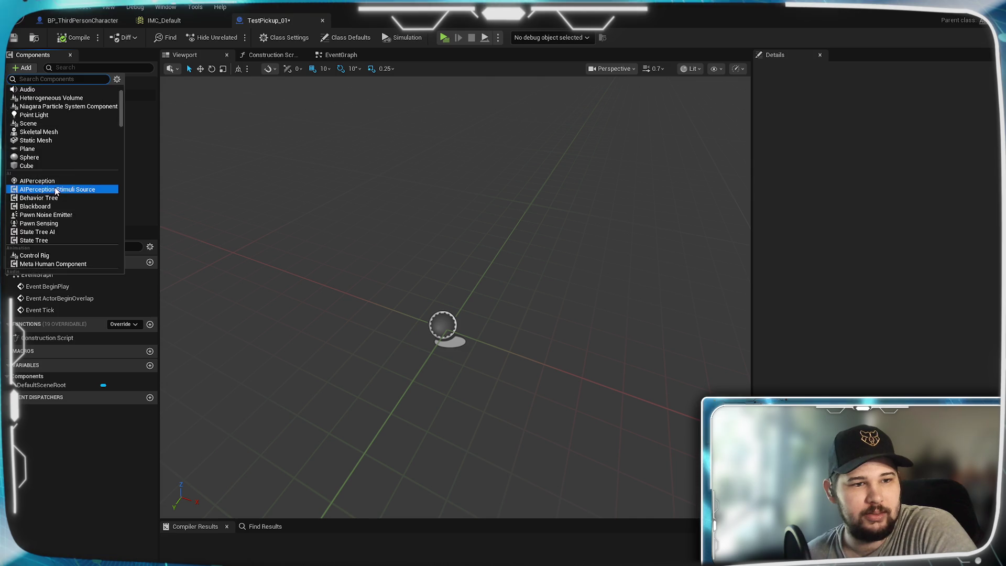
pyautogui.scroll(-3, 58, 199)
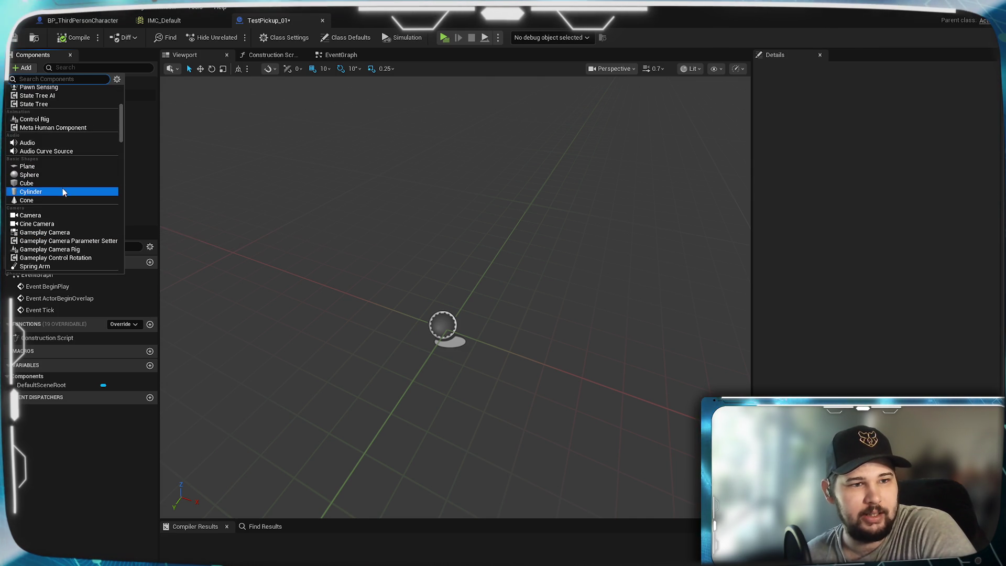
pyautogui.click(36, 201)
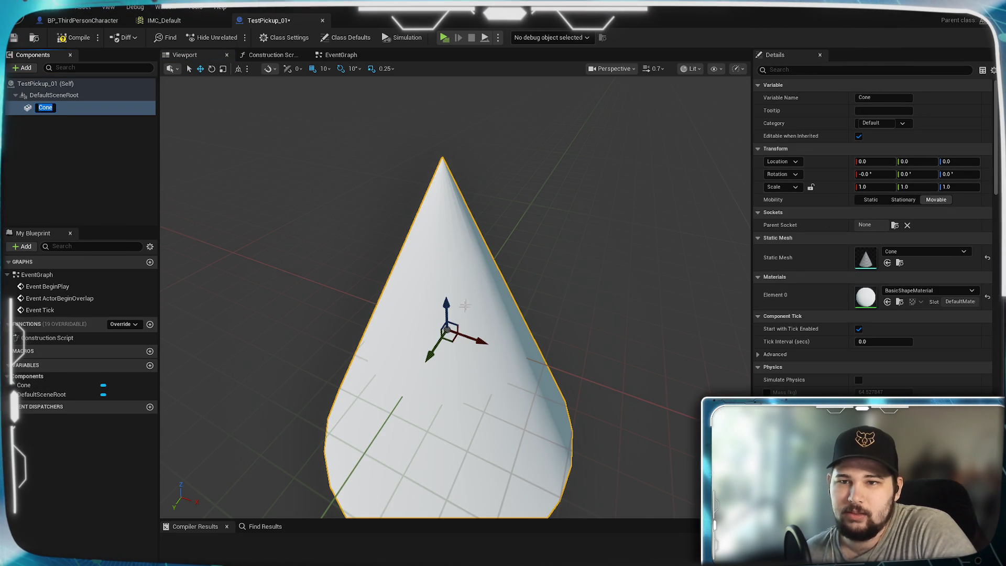
# Select the Cone component and set its X scale to 0.5
pyautogui.click(540, 325)
pyautogui.scroll(-2, 540, 326)
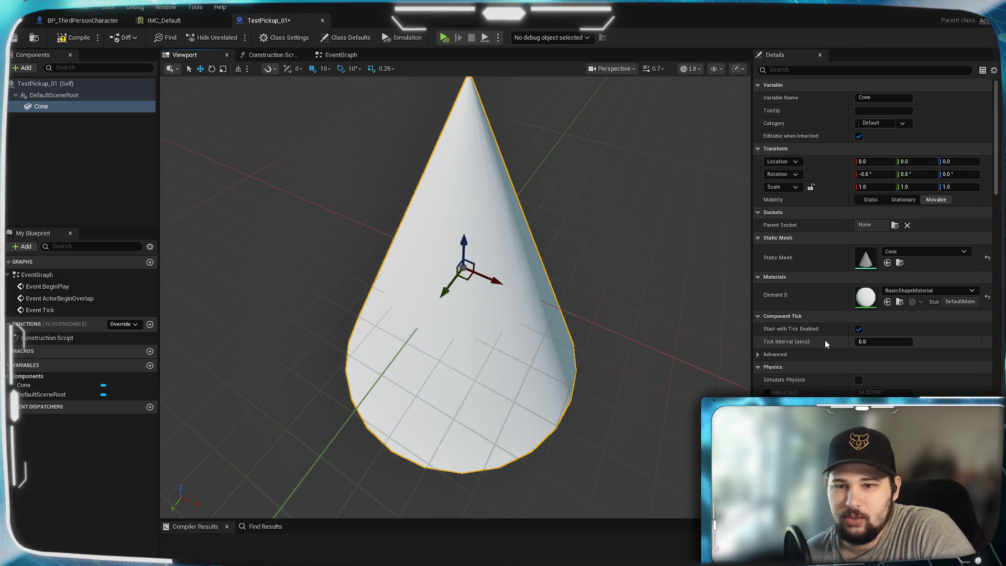
pyautogui.scroll(-3, 824, 319)
pyautogui.scroll(3, 821, 317)
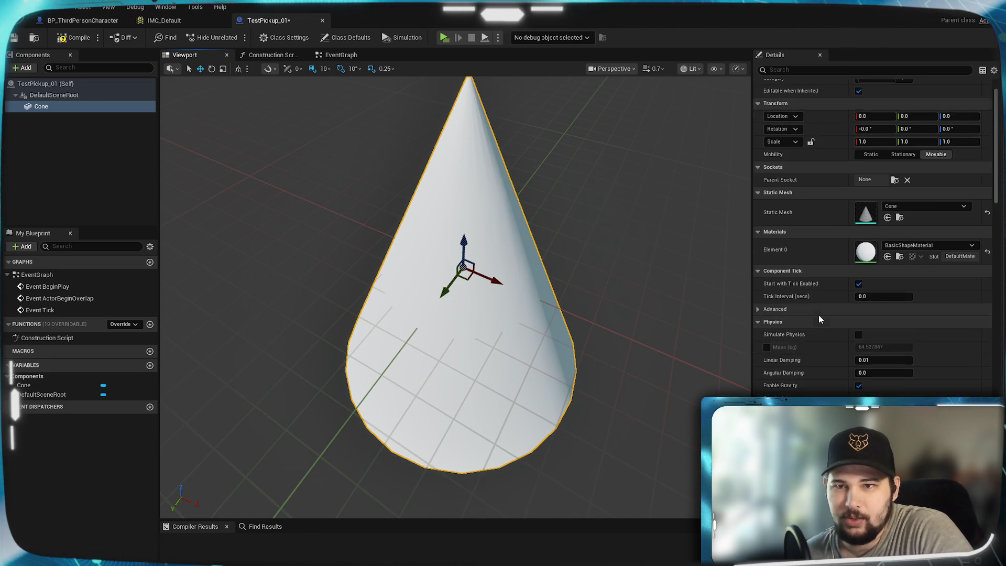
pyautogui.click(79, 107)
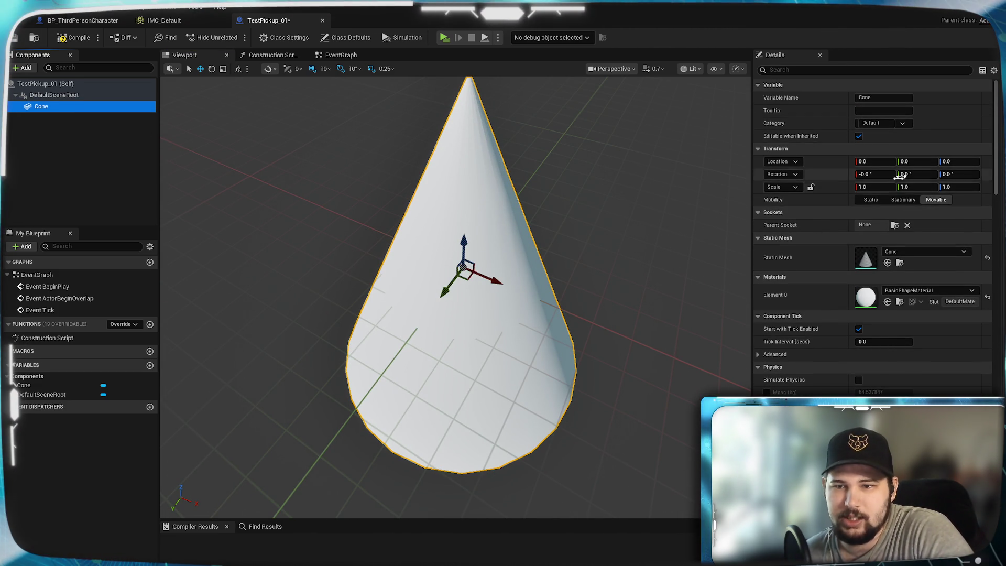
pyautogui.click(881, 187)
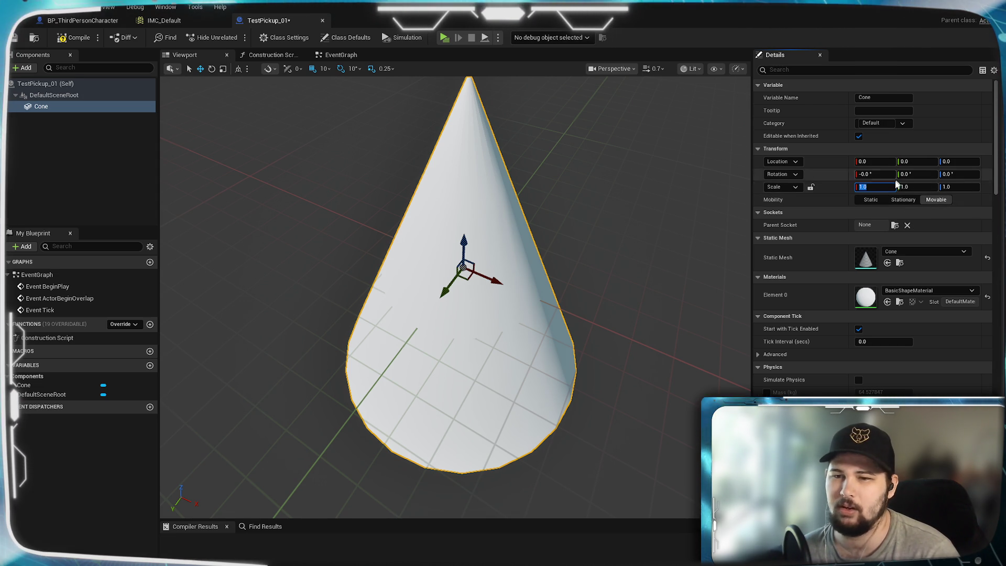
pyautogui.write('0.545')
pyautogui.press('Return')
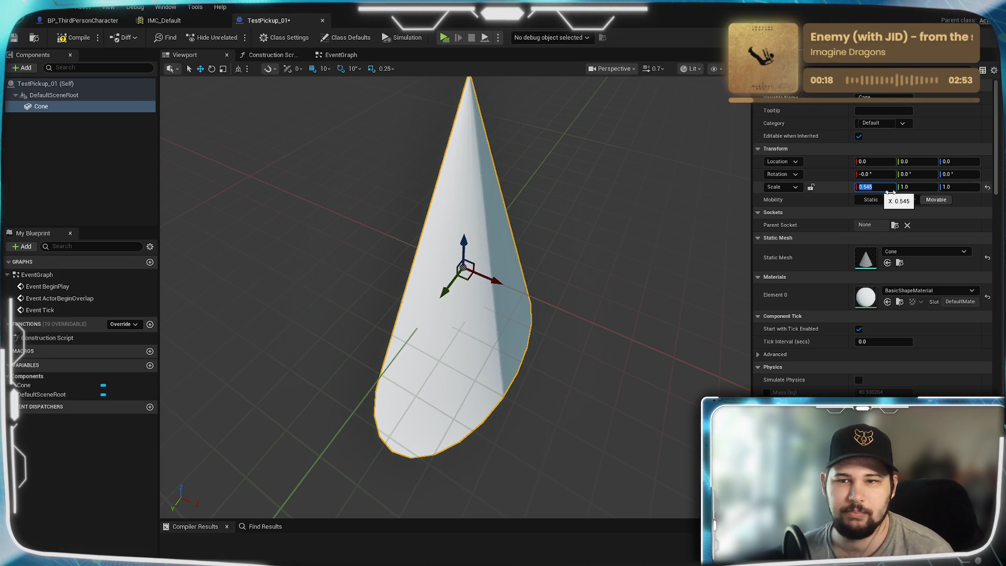
pyautogui.write('0')
pyautogui.press('Return')
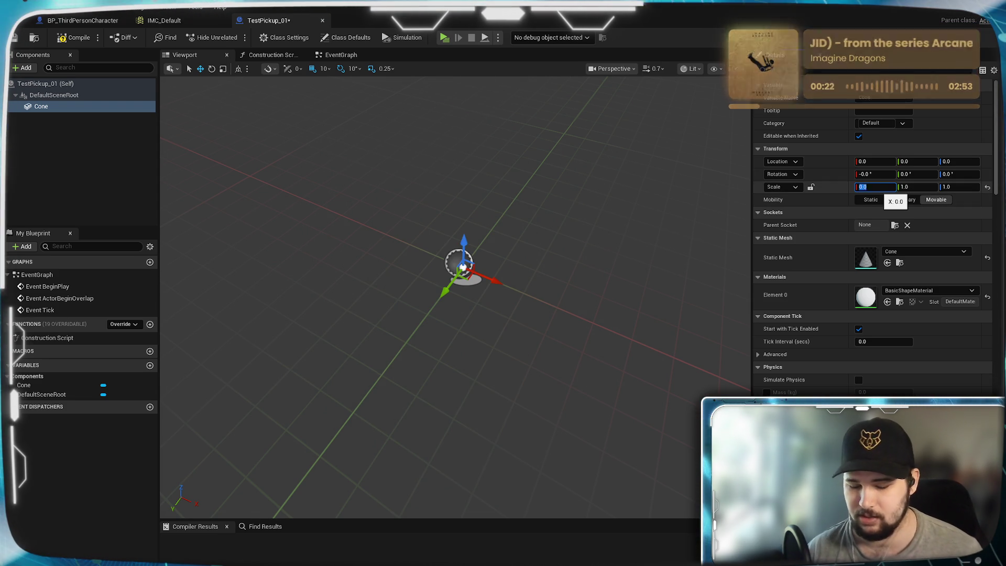
pyautogui.write('0.5')
pyautogui.press('Return')
# Set the cone's Y and Z scale to 0.5 as well, then orbit around it
pyautogui.click(910, 184)
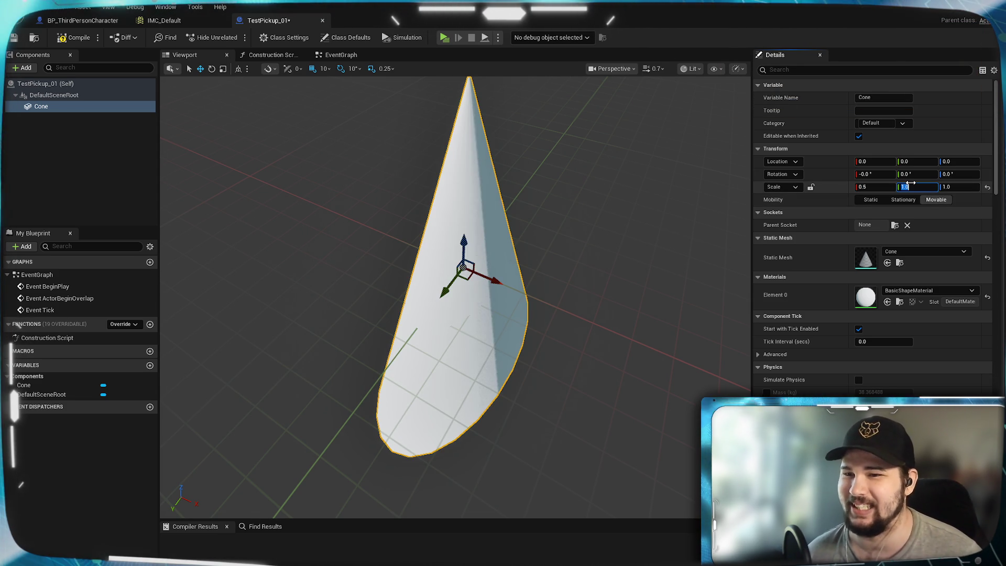
pyautogui.write('.5')
pyautogui.press('Return')
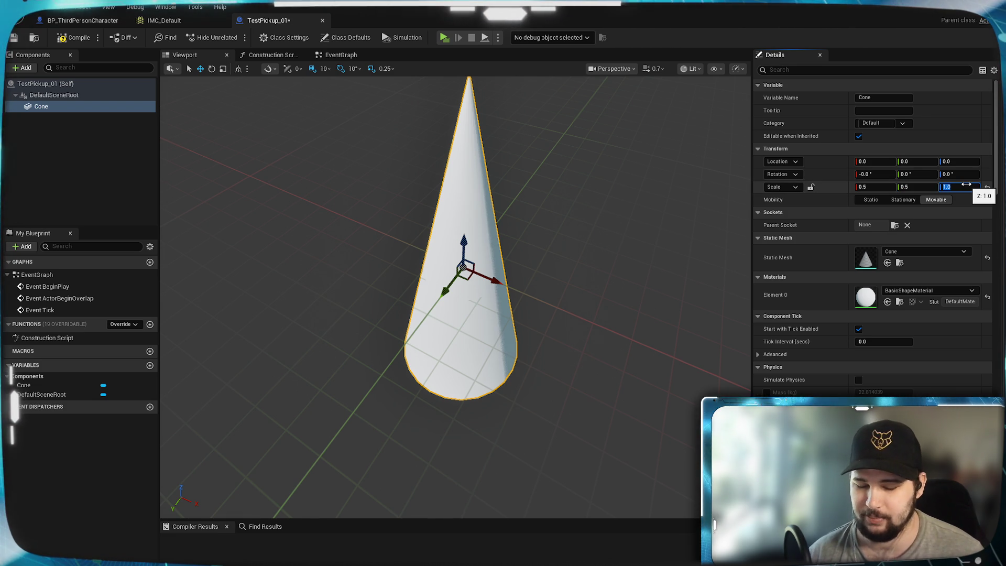
pyautogui.write('0.5')
pyautogui.press('Return')
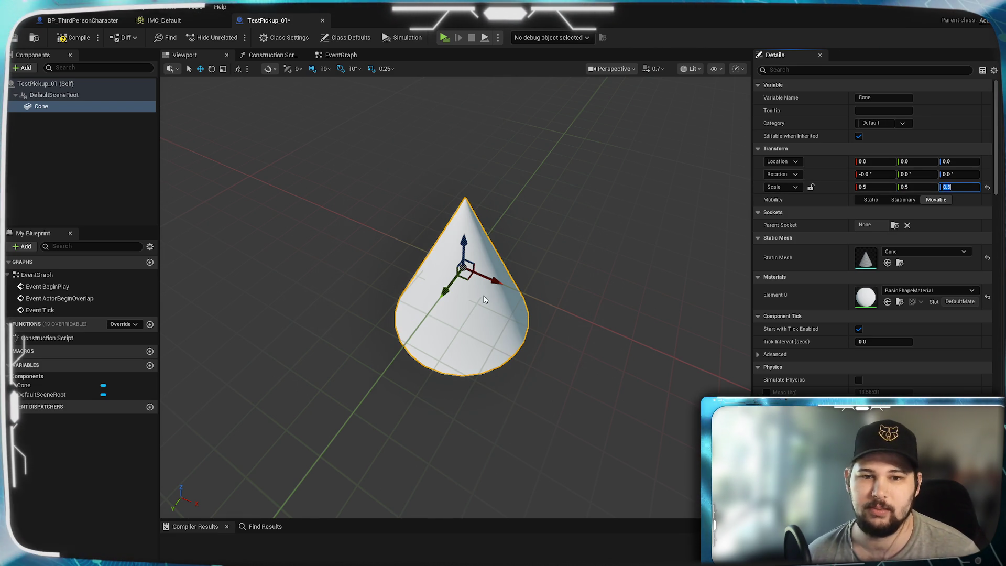
pyautogui.moveTo(554, 344)
pyautogui.mouseDown()
pyautogui.moveTo(540, 335)
pyautogui.moveTo(548, 349)
pyautogui.mouseUp()
pyautogui.moveTo(517, 388); pyautogui.dragTo(532, 288)
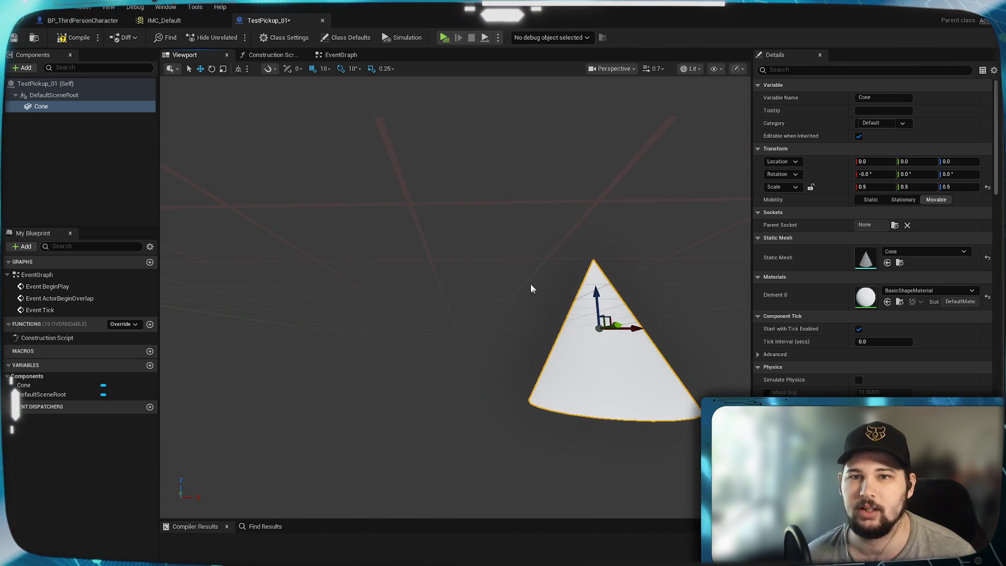
# Switch the viewport to the Front orthographic view and frame the cone
pyautogui.click(621, 69)
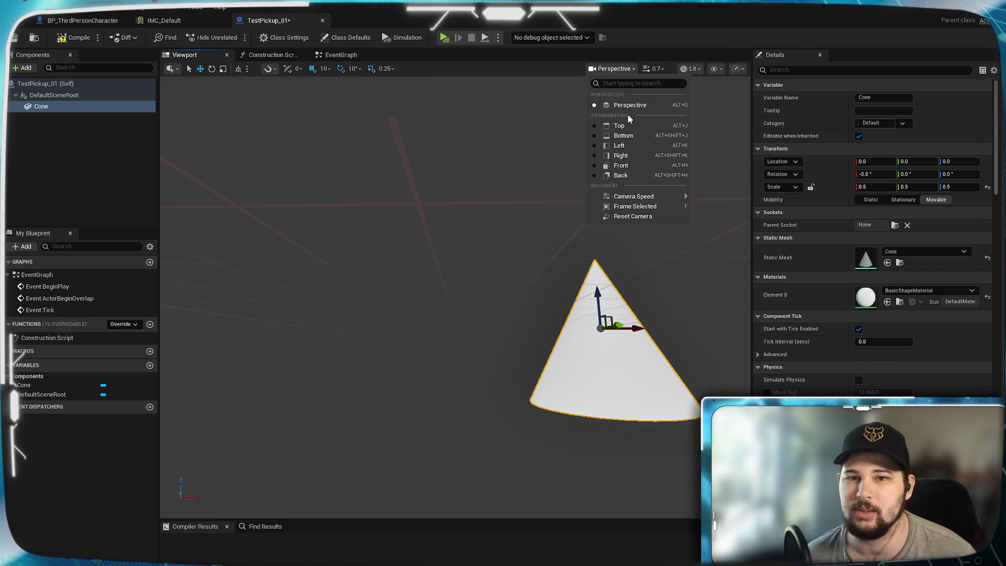
pyautogui.click(619, 165)
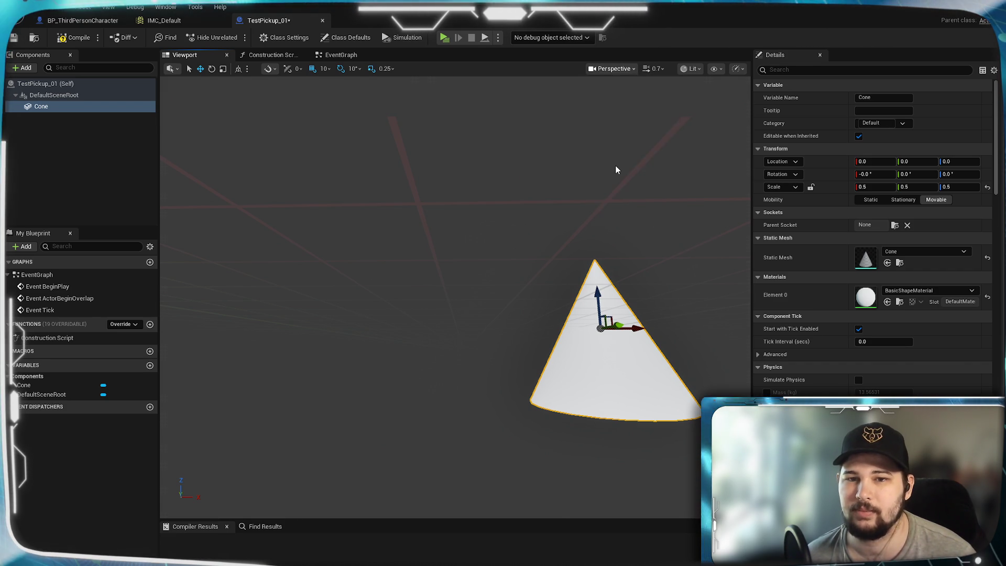
pyautogui.press('f')
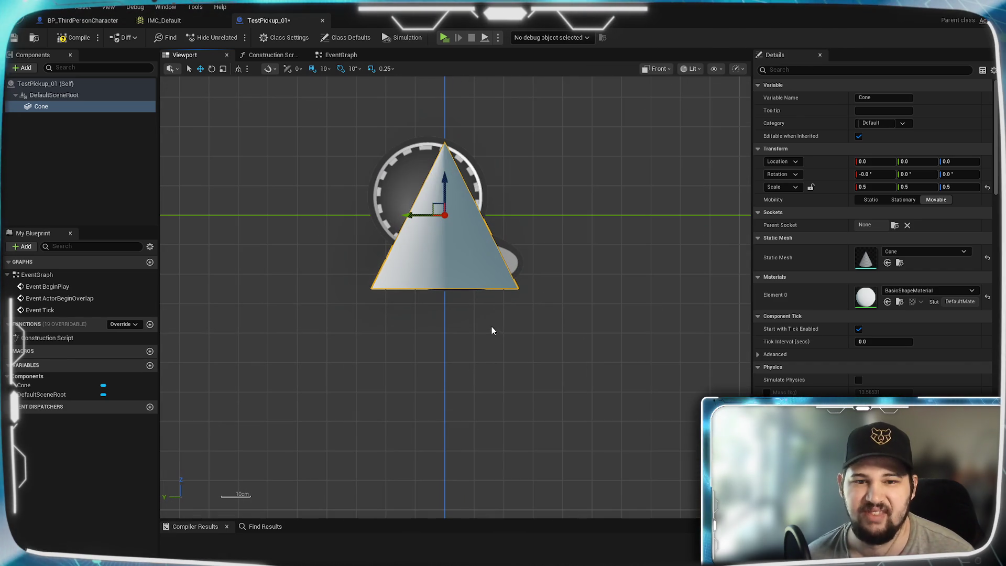
# Scale the cone to 0.2, 0.2, 0.4 and raise it to Z location 20
pyautogui.moveTo(445, 185)
pyautogui.mouseDown()
pyautogui.moveTo(446, 103)
pyautogui.moveTo(447, 153)
pyautogui.mouseUp()
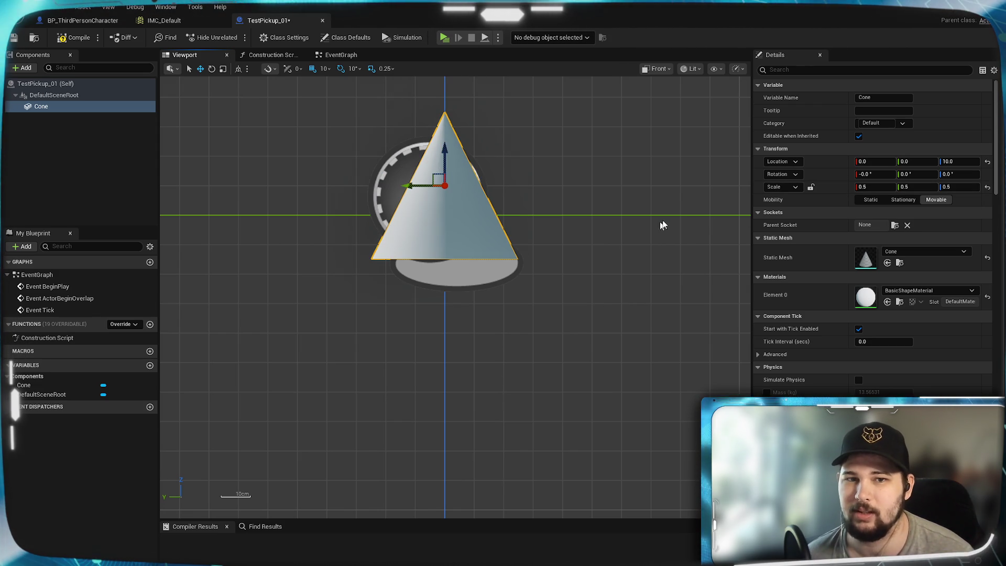
pyautogui.click(869, 187)
pyautogui.write('.2')
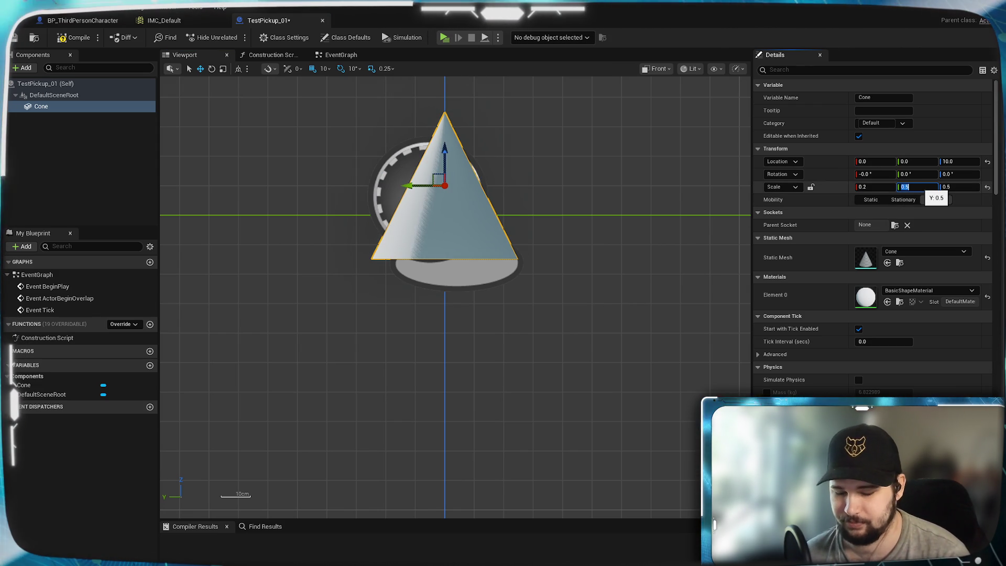
pyautogui.write('0.2')
pyautogui.press('Return')
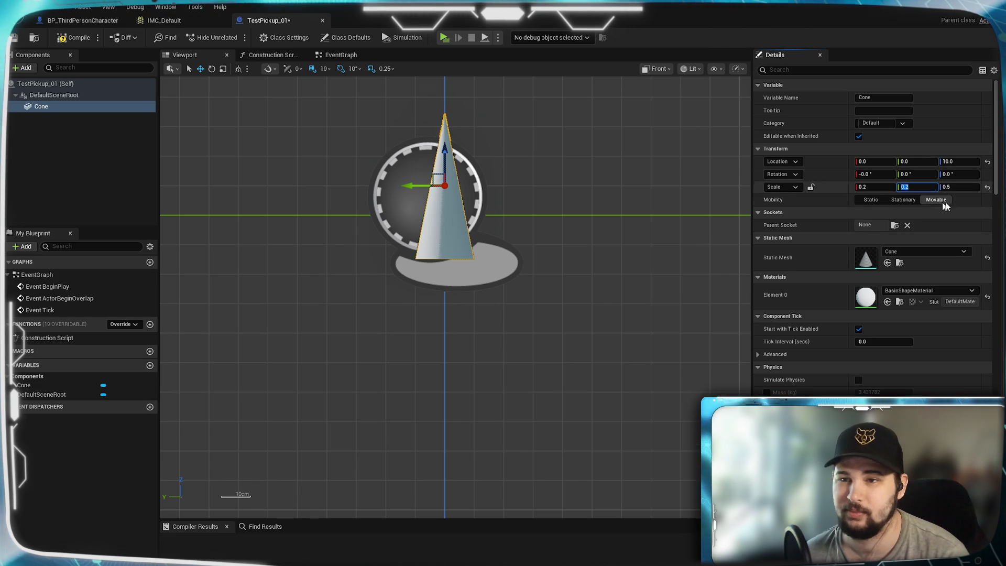
pyautogui.write('0.4')
pyautogui.press('Return')
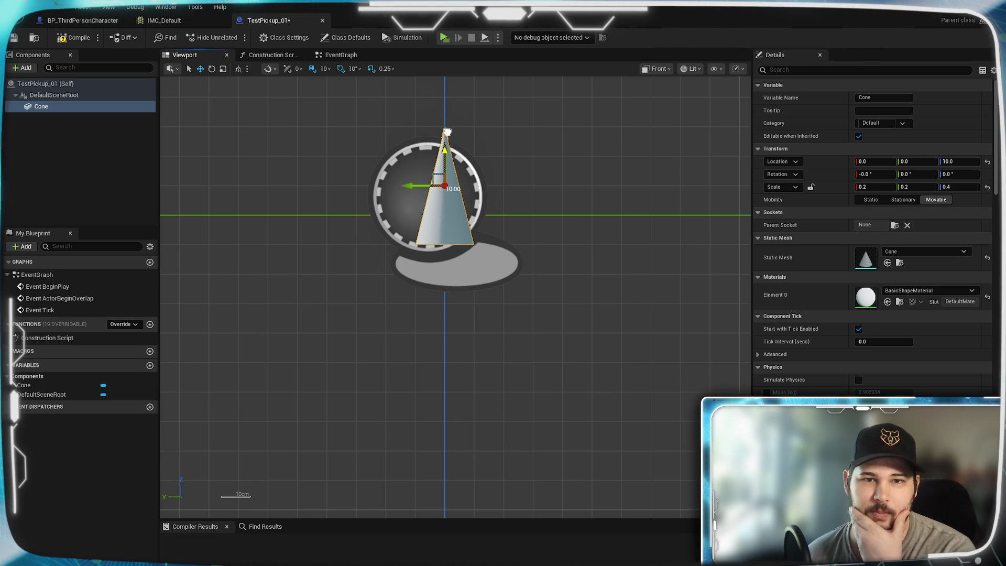
pyautogui.moveTo(447, 131); pyautogui.dragTo(447, 122)
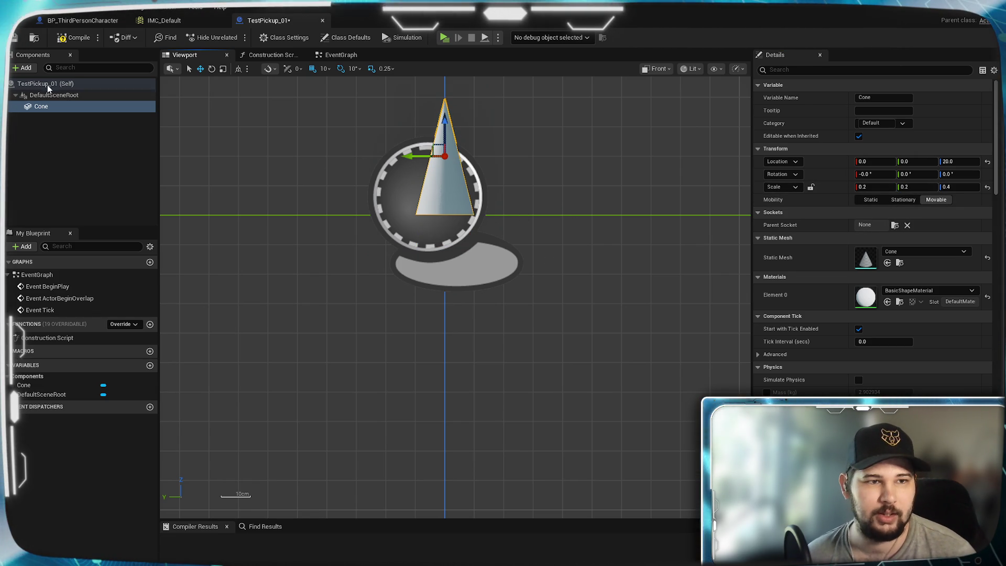
# Add a Sphere component under the Cone, resetting its trial scale values back to 1.0
pyautogui.click(26, 67)
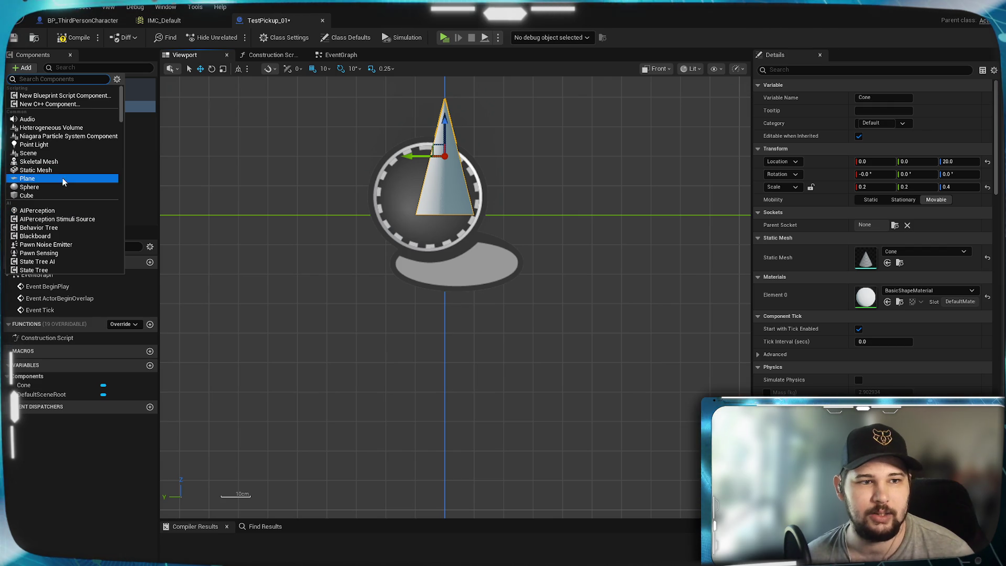
pyautogui.click(57, 187)
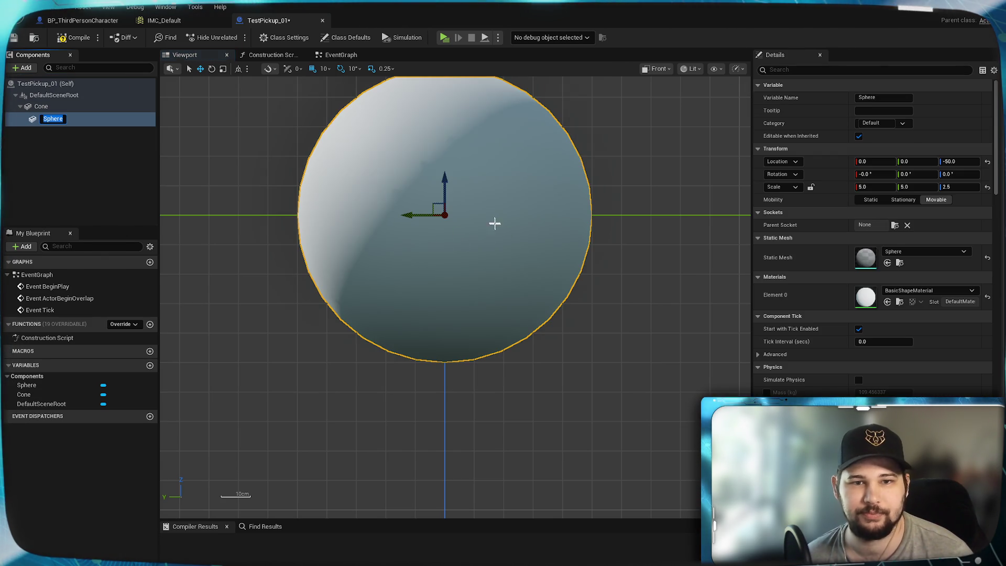
pyautogui.press('Return')
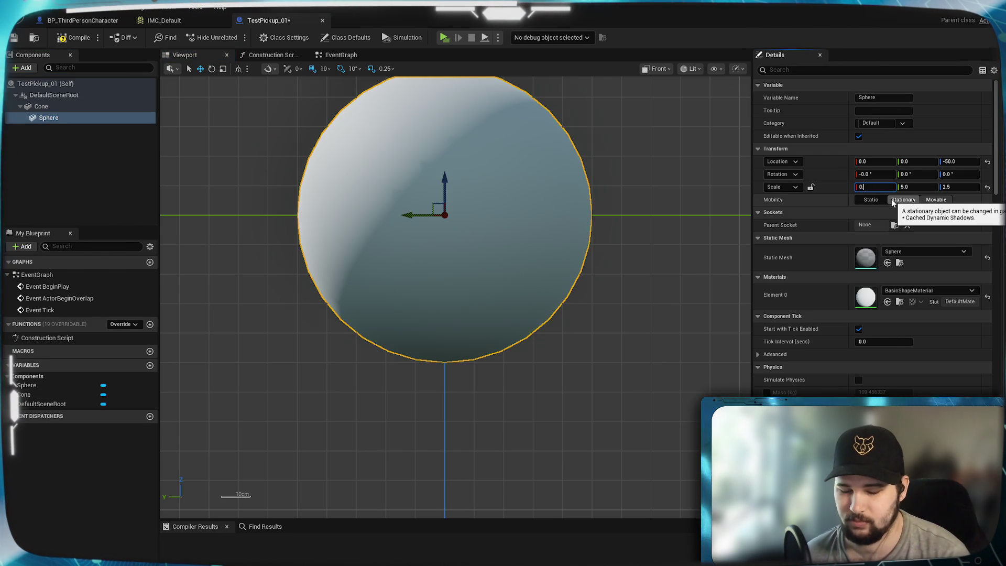
pyautogui.write('.25')
pyautogui.press('Tab')
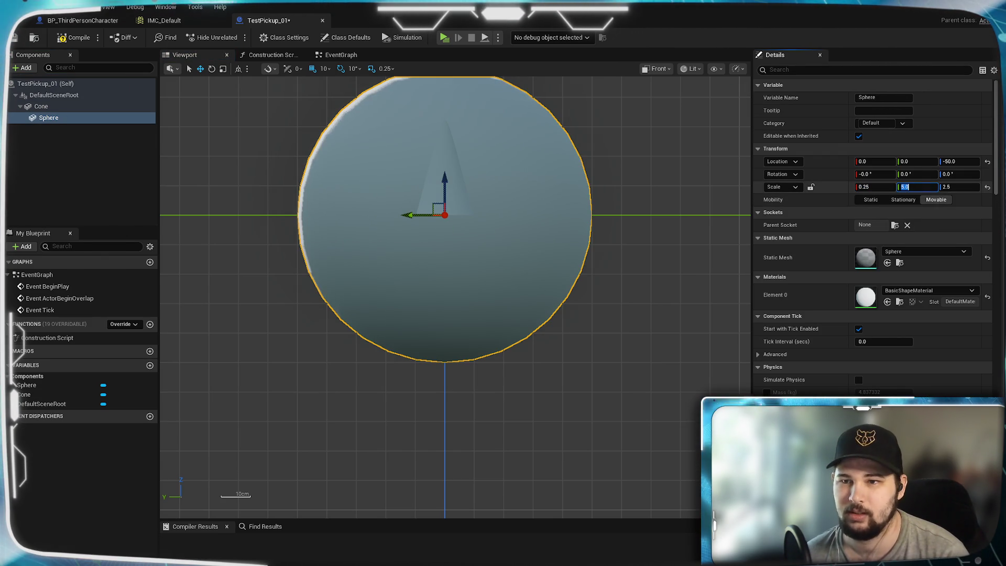
pyautogui.write('0.25')
pyautogui.press('Return')
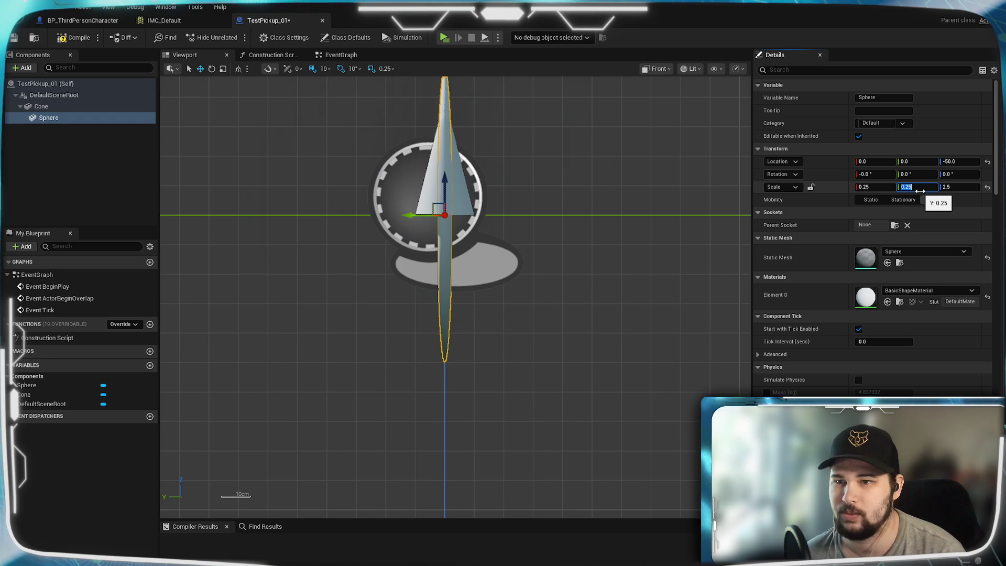
pyautogui.click(955, 191)
pyautogui.write('0.25')
pyautogui.press('Return')
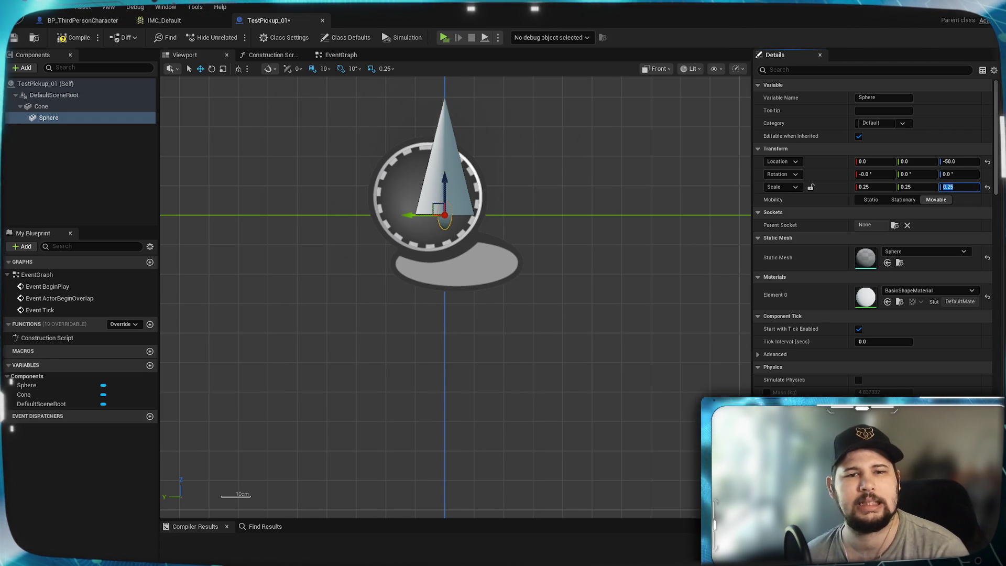
pyautogui.scroll(5, 455, 220)
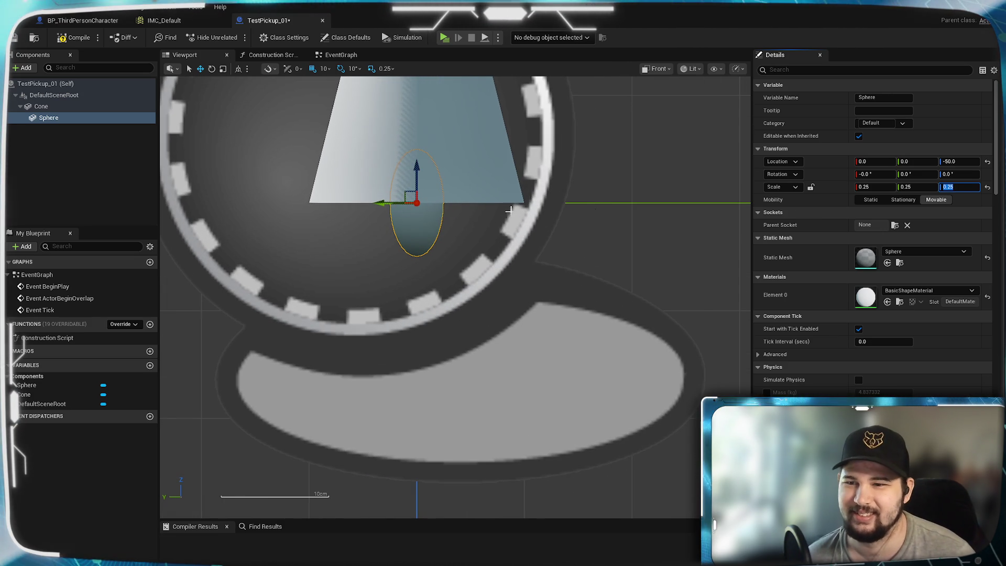
pyautogui.click(985, 187)
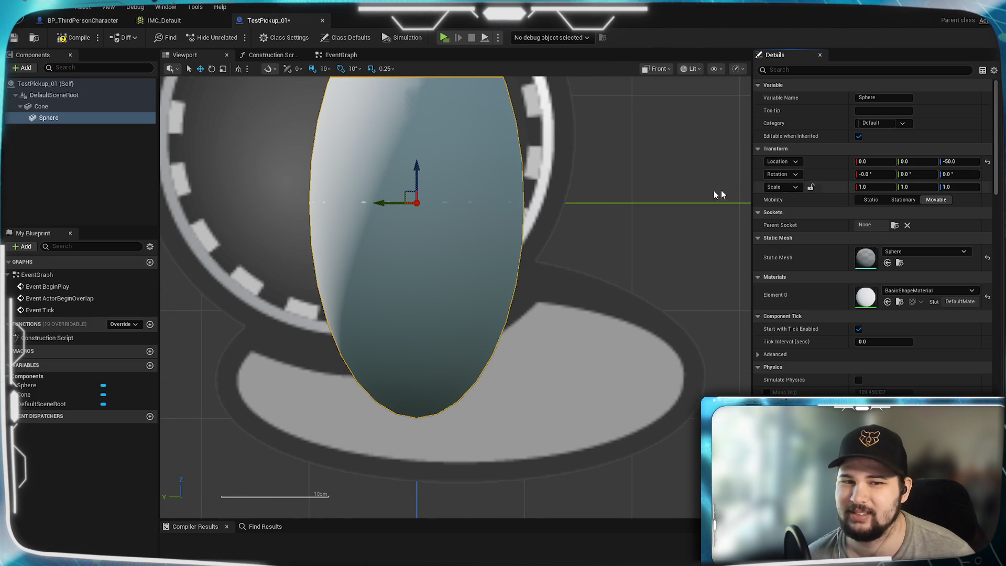
pyautogui.scroll(-5, 538, 199)
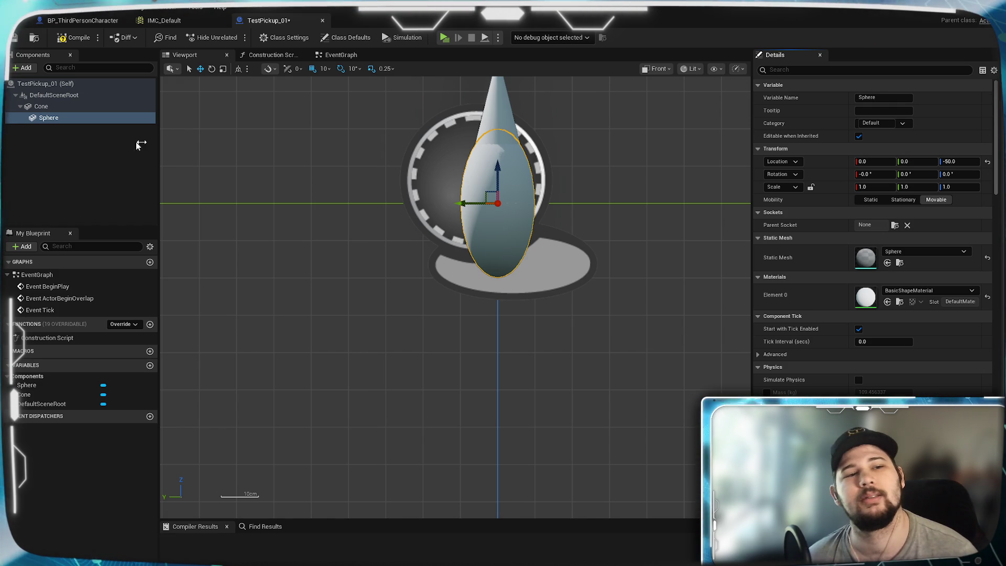
# Detach the Sphere from the Cone and scale it to 0.2
pyautogui.moveTo(54, 119)
pyautogui.mouseDown()
pyautogui.moveTo(41, 99)
pyautogui.moveTo(42, 113)
pyautogui.mouseUp()
pyautogui.click(31, 130)
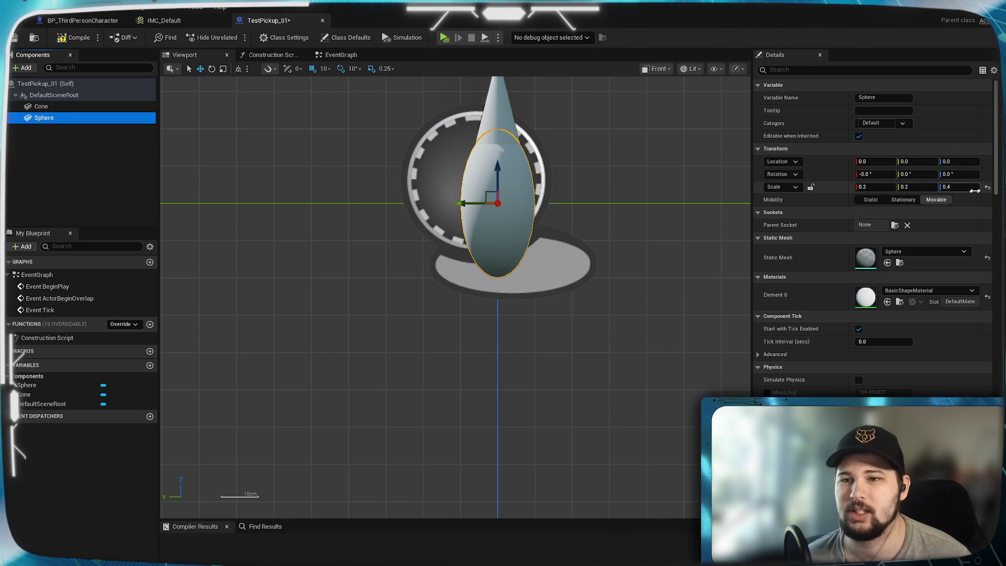
pyautogui.click(966, 186)
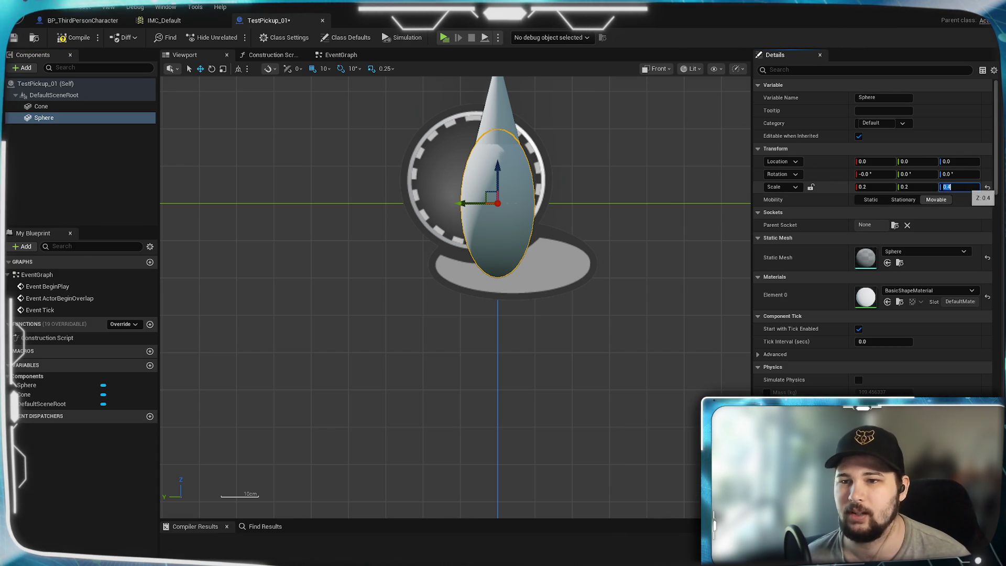
pyautogui.write('0.2')
pyautogui.press('Return')
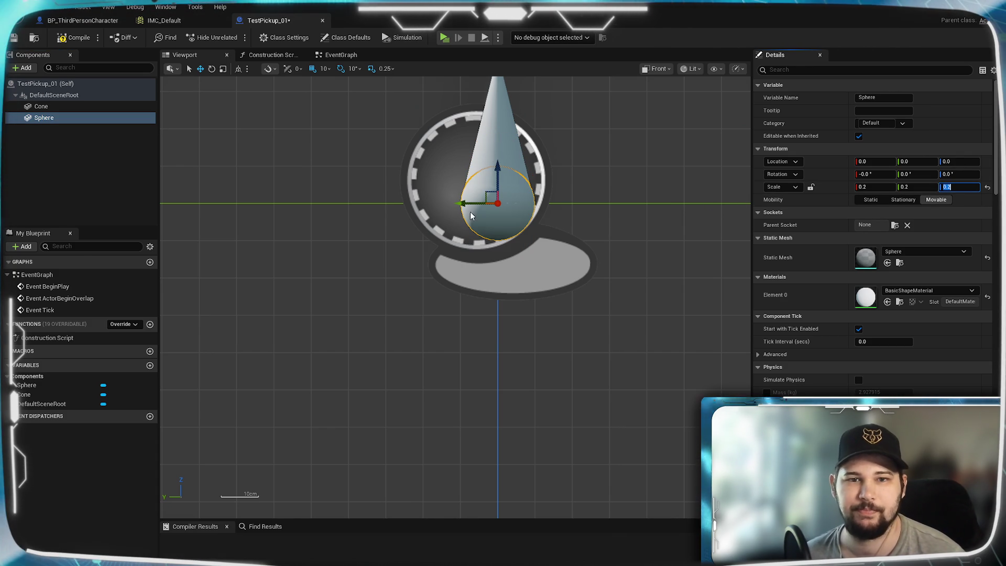
# Raise the sphere atop the cone, settling its Z location at 35
pyautogui.moveTo(495, 166); pyautogui.dragTo(496, 52)
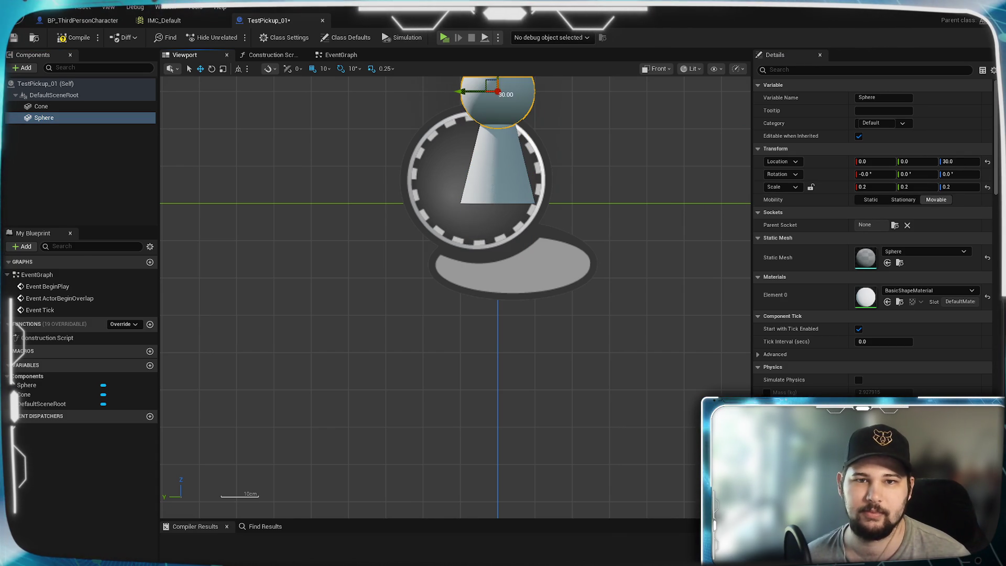
pyautogui.moveTo(602, 154); pyautogui.dragTo(600, 308)
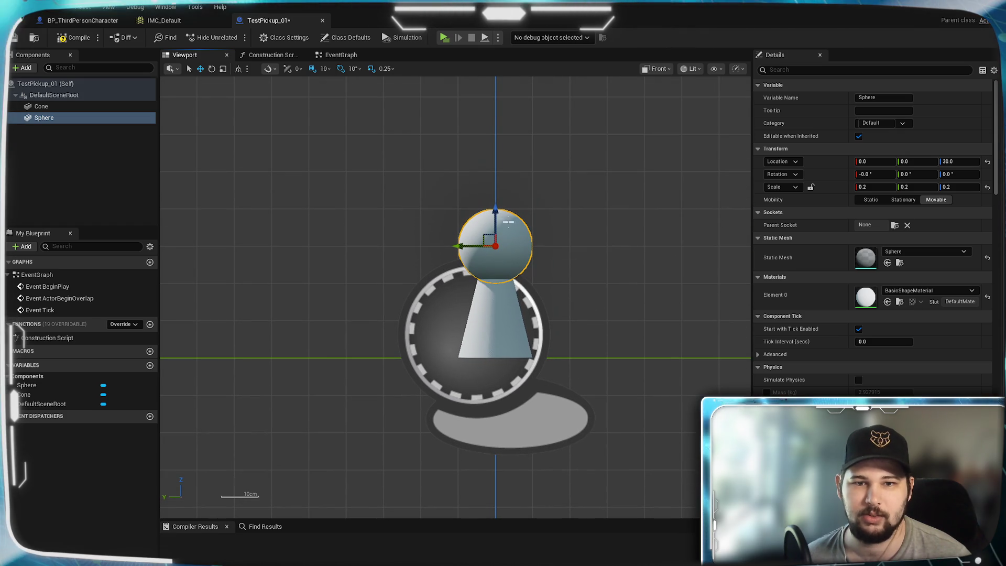
pyautogui.press('Escape')
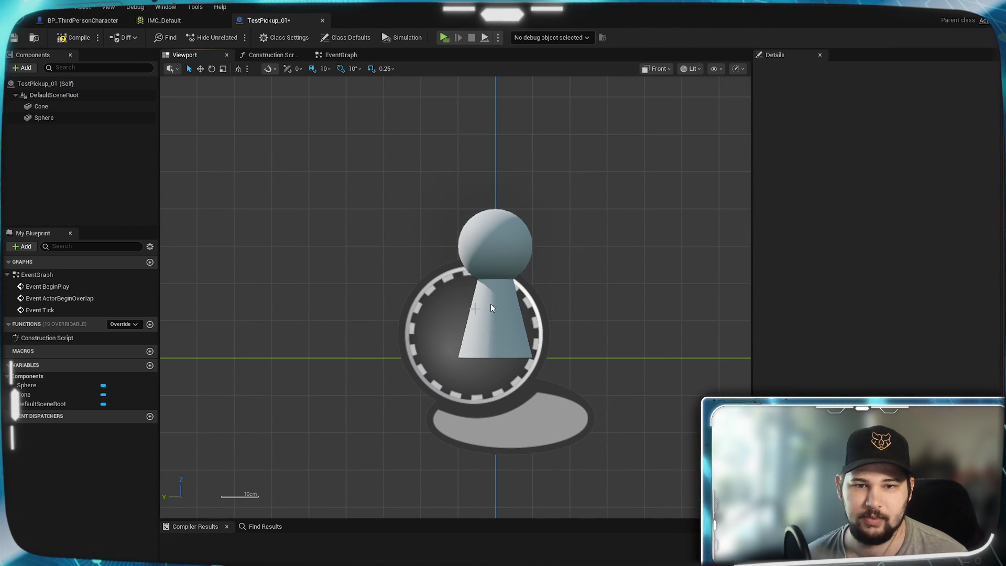
pyautogui.moveTo(328, 322)
pyautogui.mouseDown()
pyautogui.moveTo(511, 332)
pyautogui.moveTo(359, 308)
pyautogui.mouseUp()
pyautogui.click(529, 212)
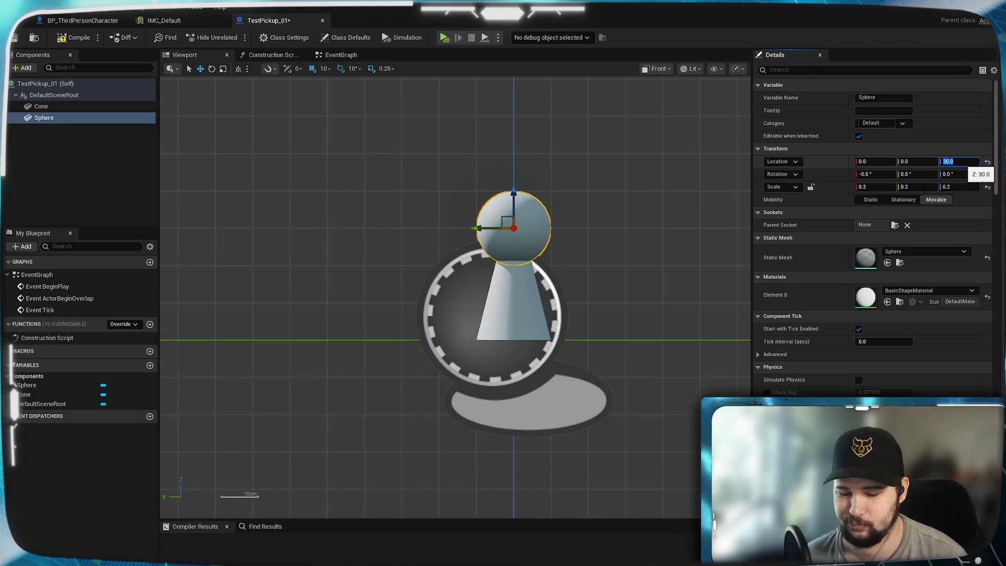
pyautogui.write('40')
pyautogui.press('Return')
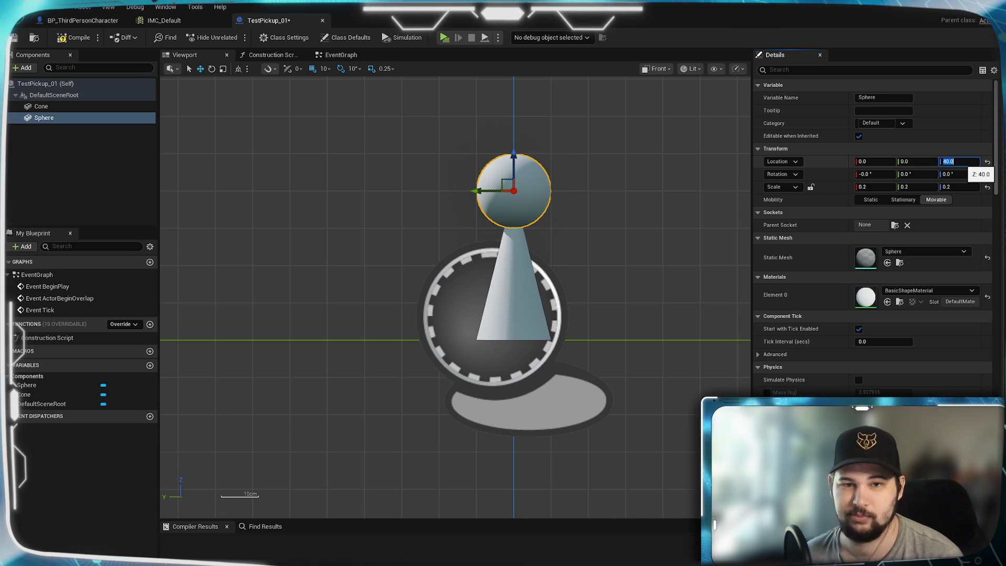
pyautogui.write('35')
pyautogui.press('Return')
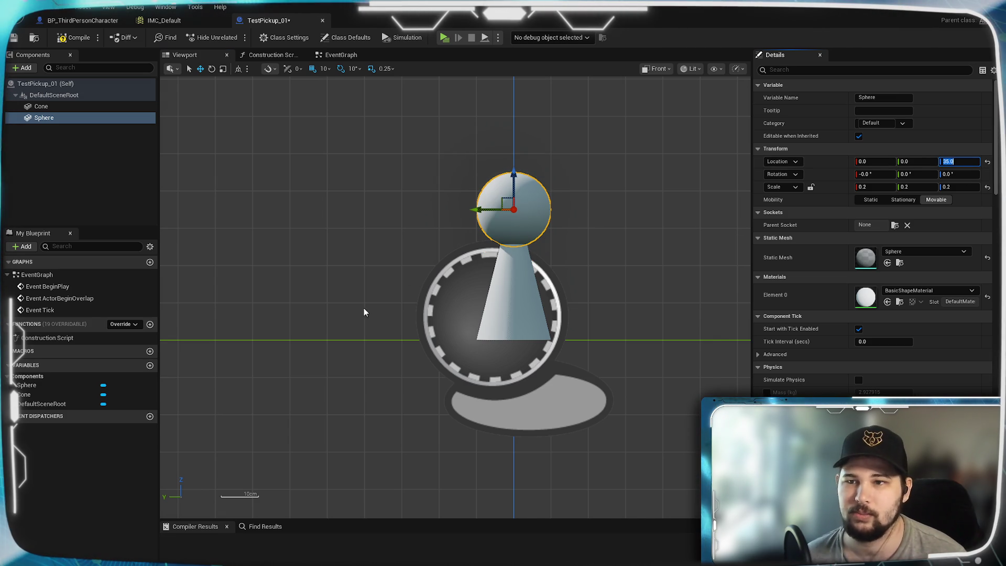
# Switch to Perspective view, frame the sphere and cone, then open the Add component list
pyautogui.moveTo(365, 312); pyautogui.dragTo(256, 292)
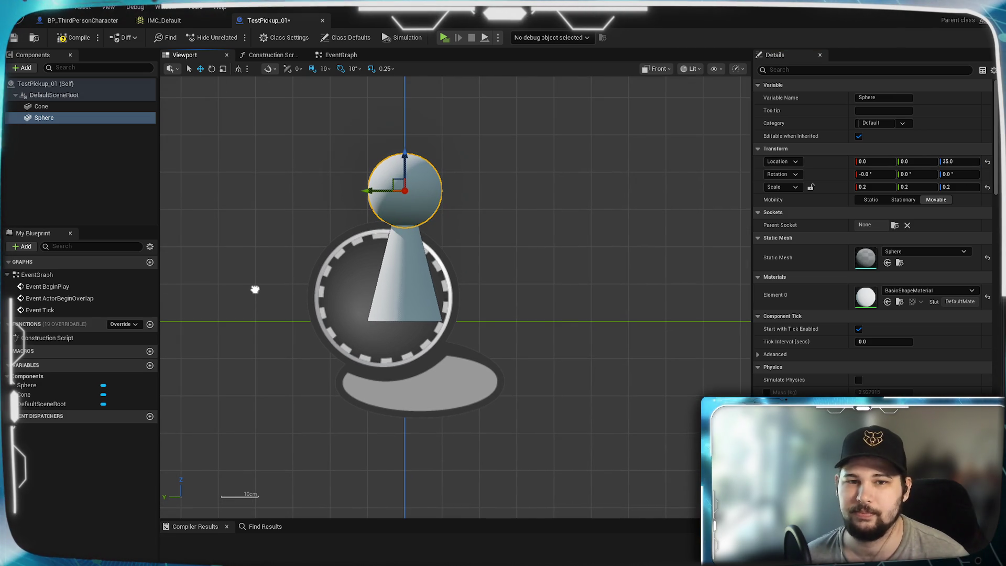
pyautogui.click(670, 69)
pyautogui.click(676, 104)
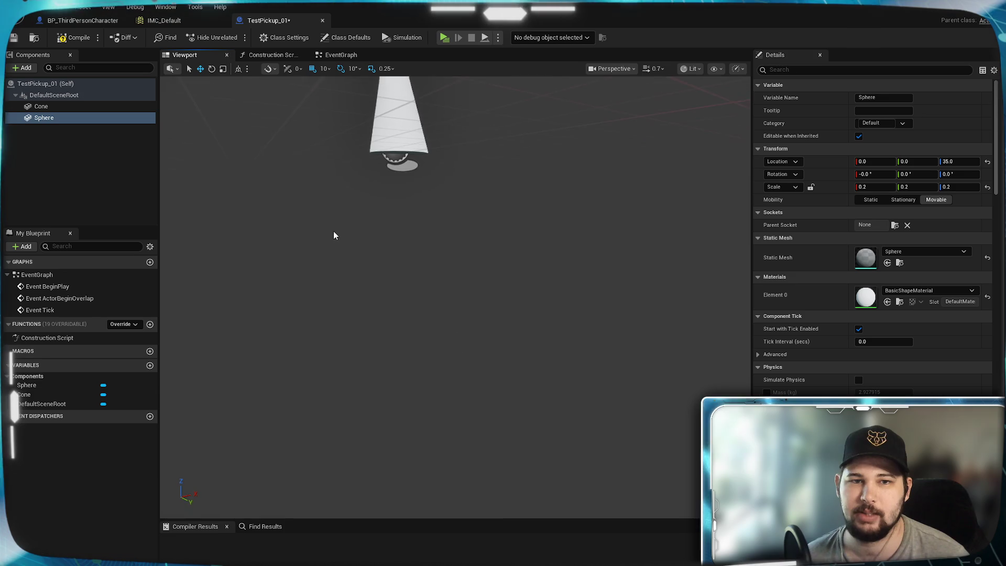
pyautogui.press('f')
pyautogui.moveTo(333, 235); pyautogui.dragTo(334, 235)
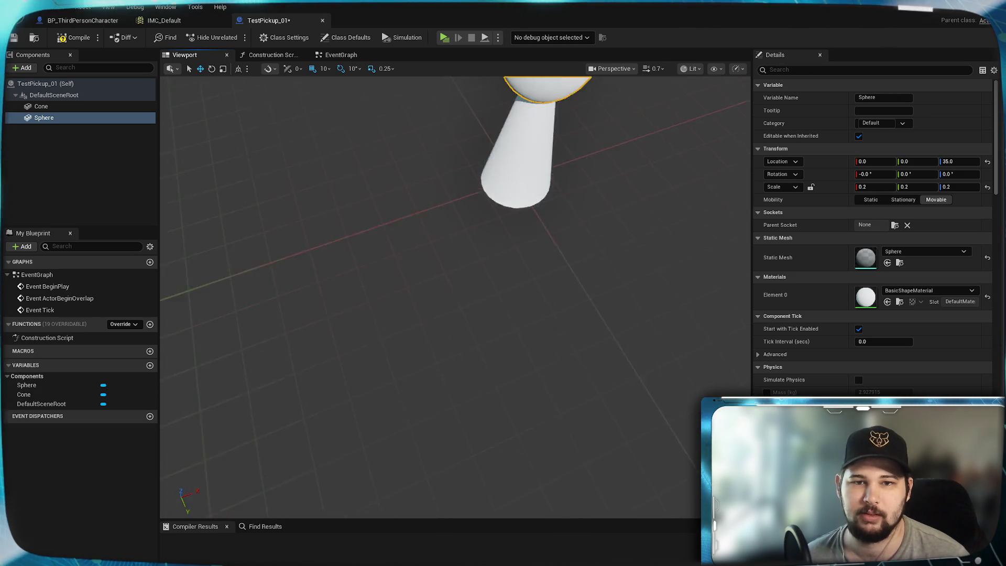
pyautogui.press('f')
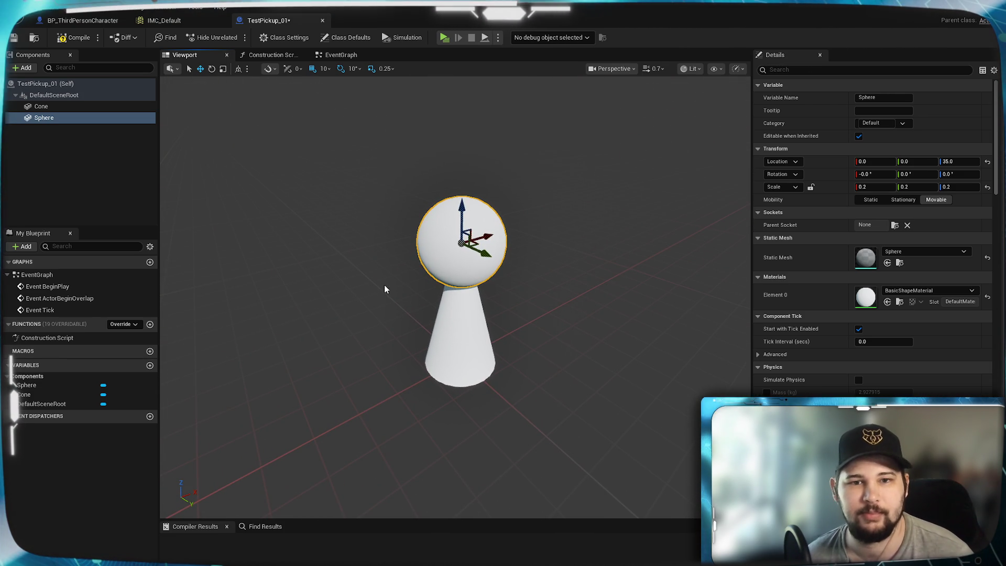
pyautogui.click(74, 162)
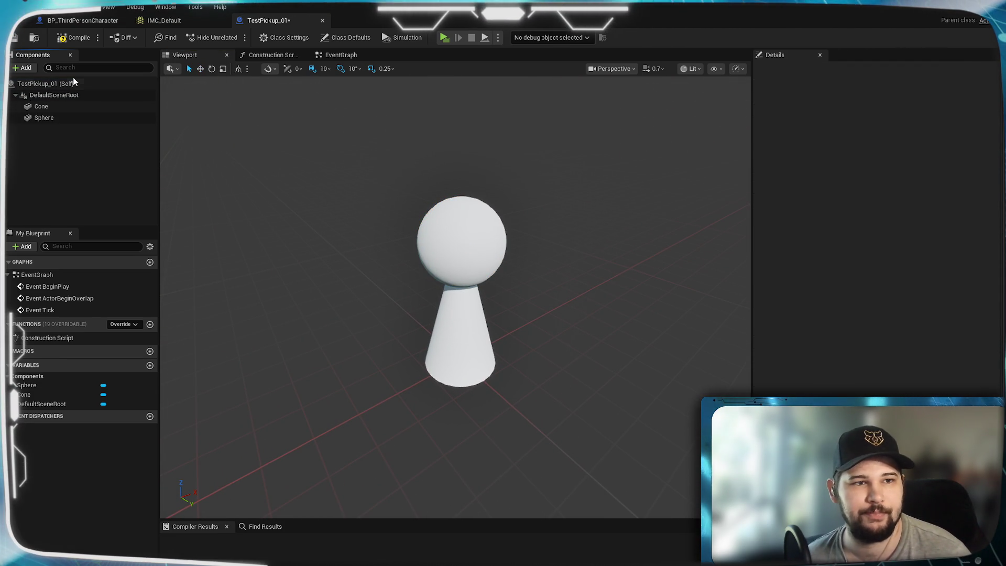
pyautogui.click(23, 67)
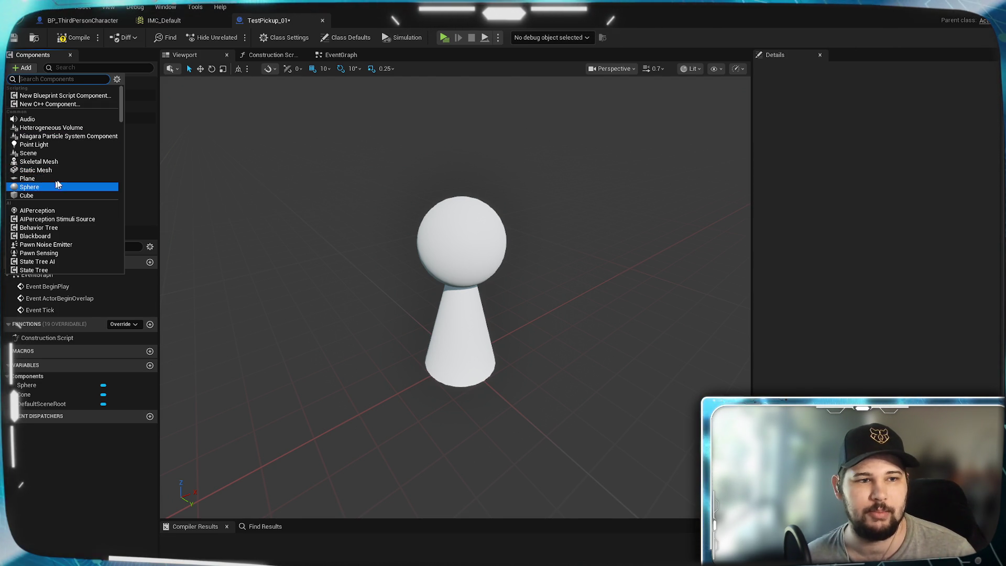
# Add a Box Collision component and scale it to 0.2, 0.2, 1.0
pyautogui.scroll(-5, 61, 149)
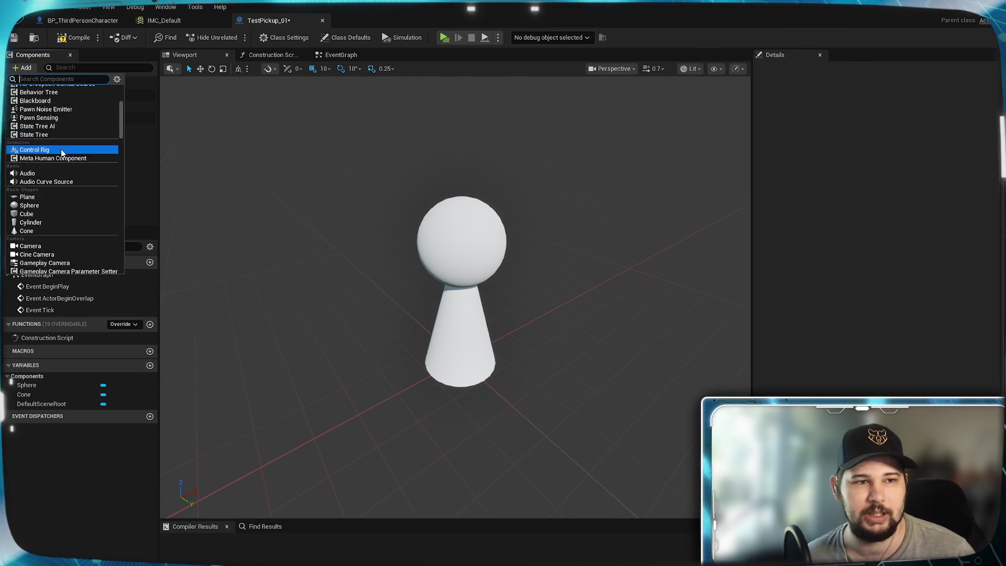
pyautogui.scroll(-10, 60, 149)
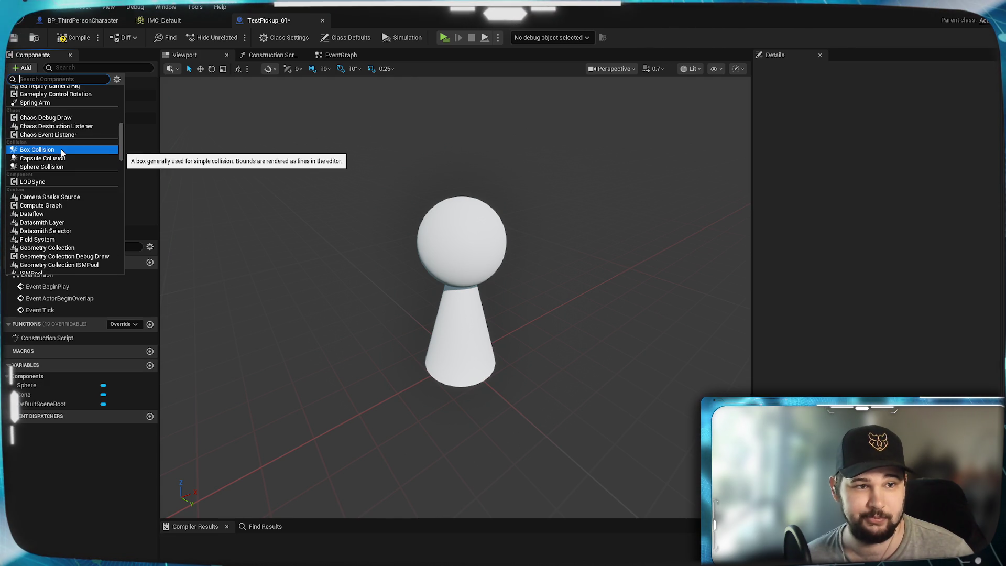
pyautogui.click(61, 149)
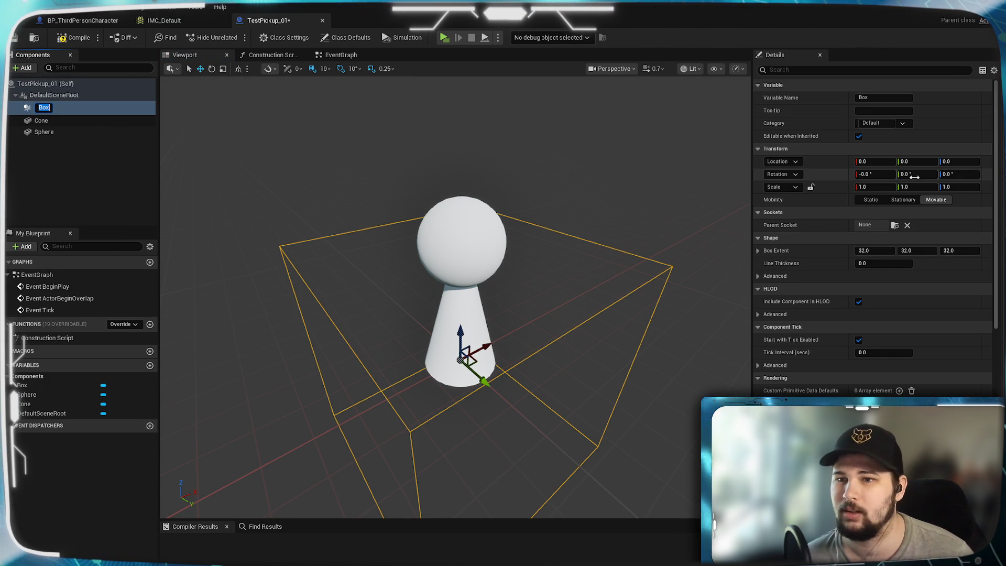
pyautogui.click(874, 187)
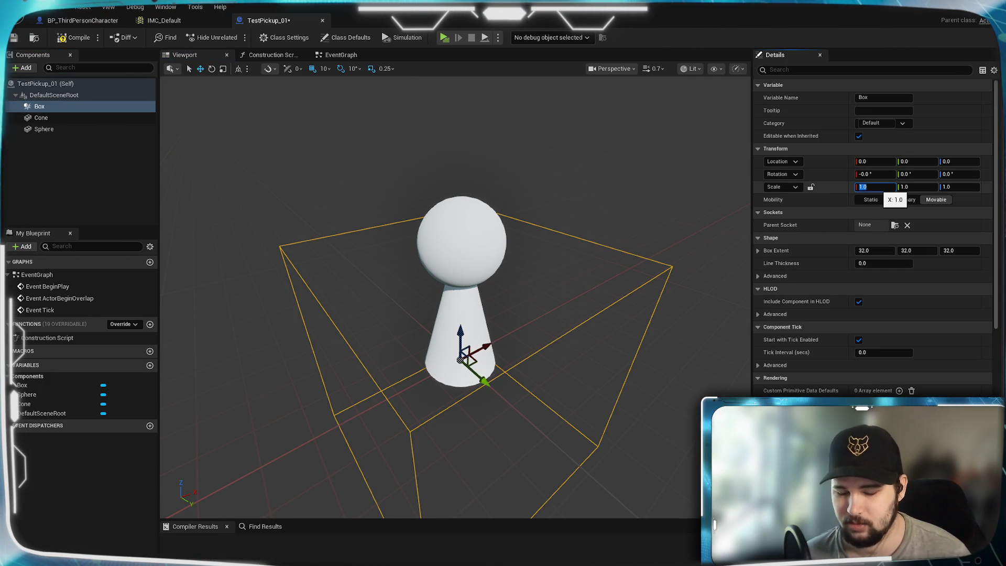
pyautogui.write('0.2')
pyautogui.press('Return')
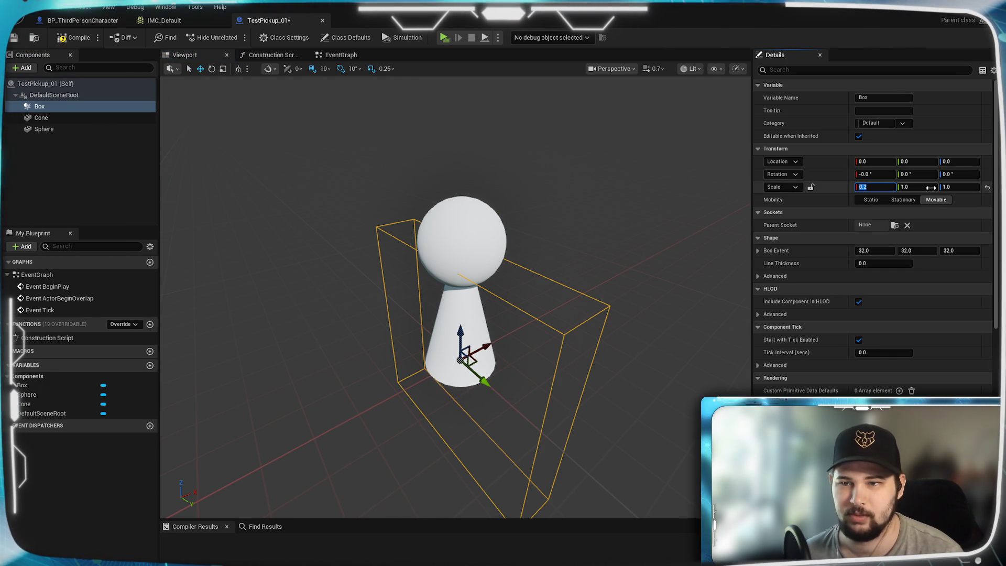
pyautogui.write('.2')
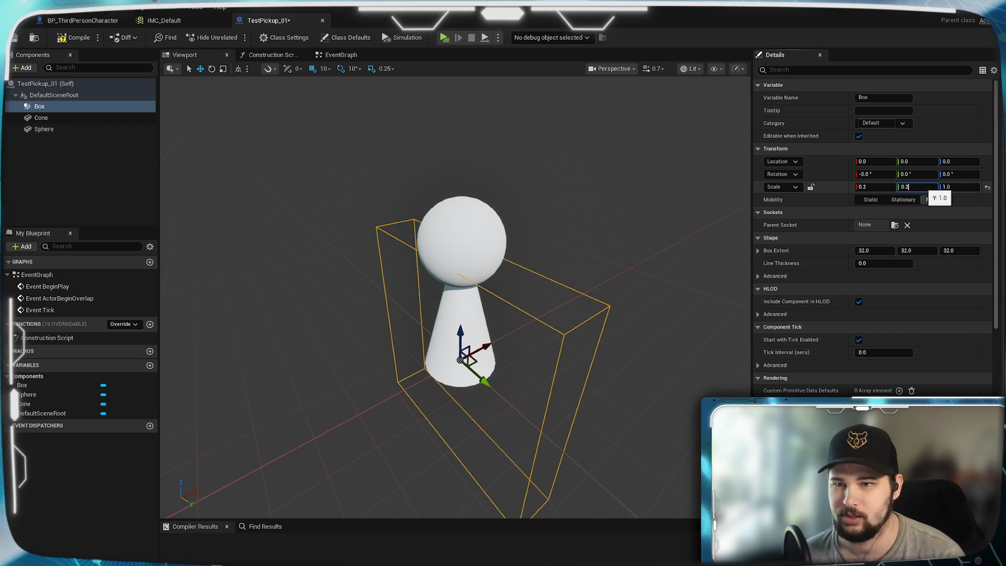
pyautogui.press('Return')
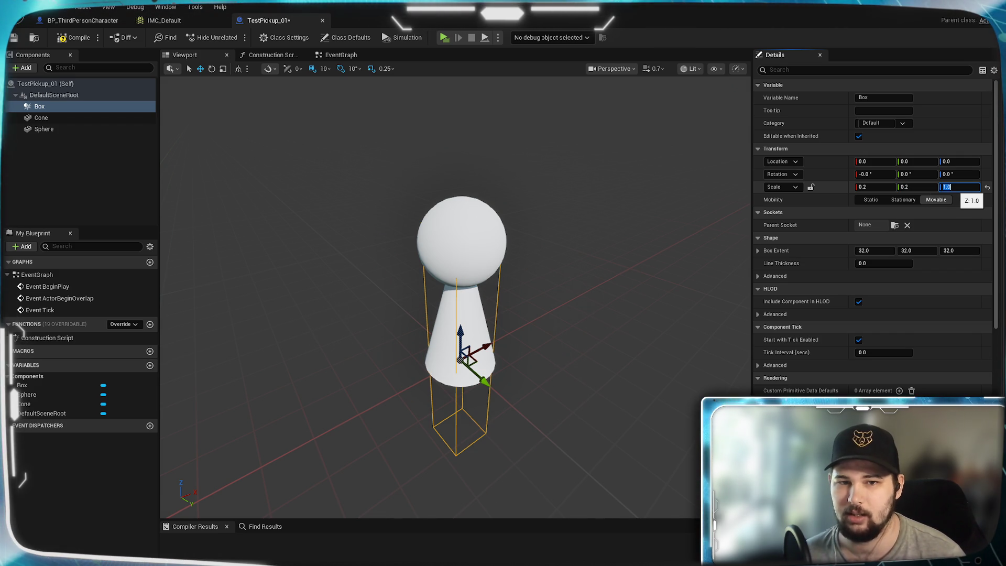
pyautogui.click(875, 186)
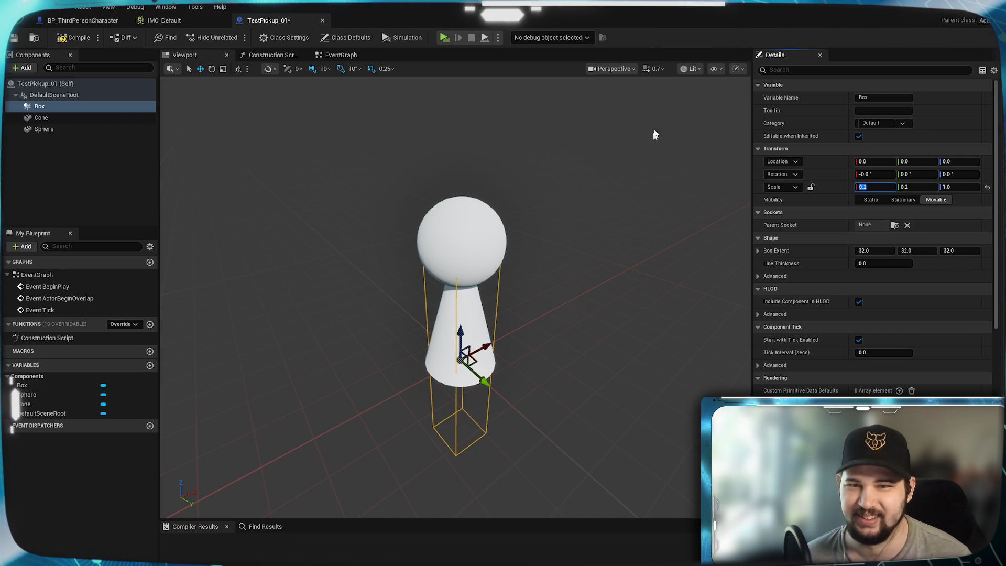
pyautogui.click(627, 69)
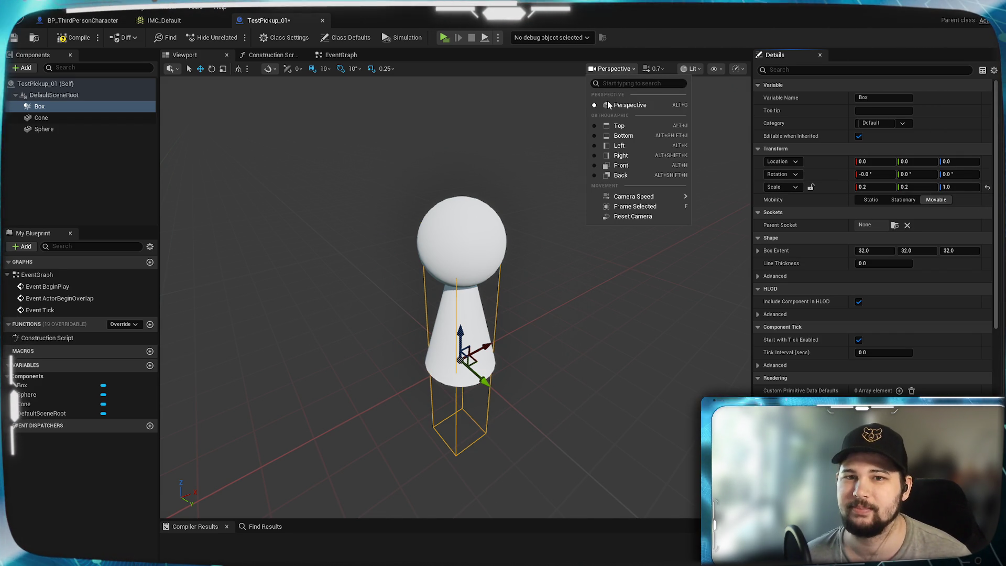
# In Front view, widen the box's Y scale to 0.3 and raise it to Z 22
pyautogui.click(624, 165)
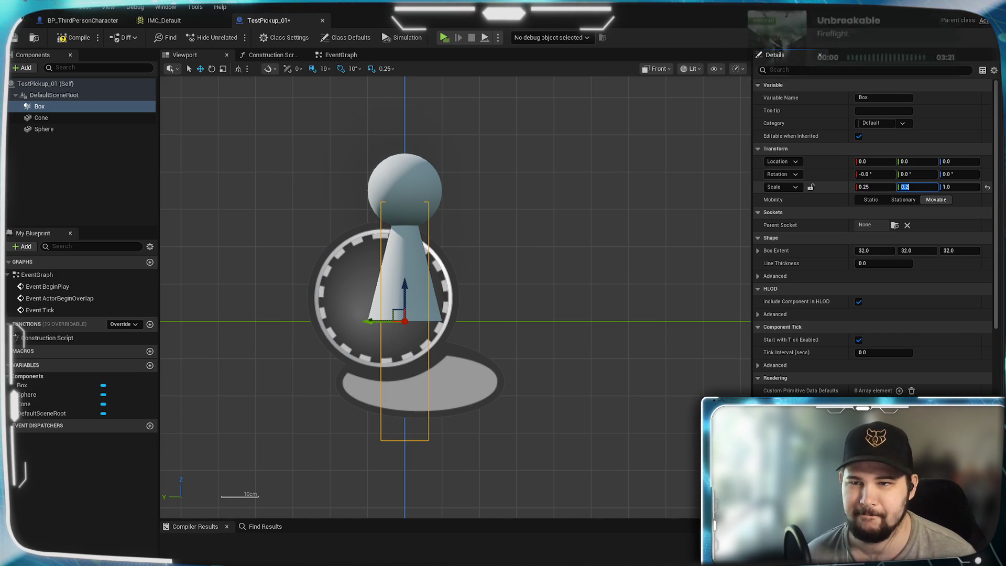
pyautogui.write('5')
pyautogui.press('Return')
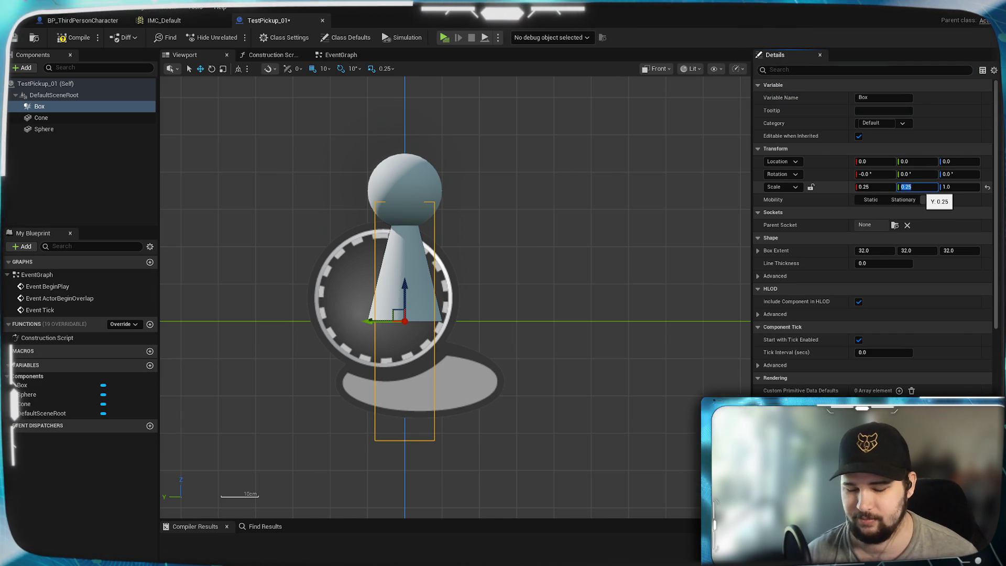
pyautogui.write('3')
pyautogui.press('Return')
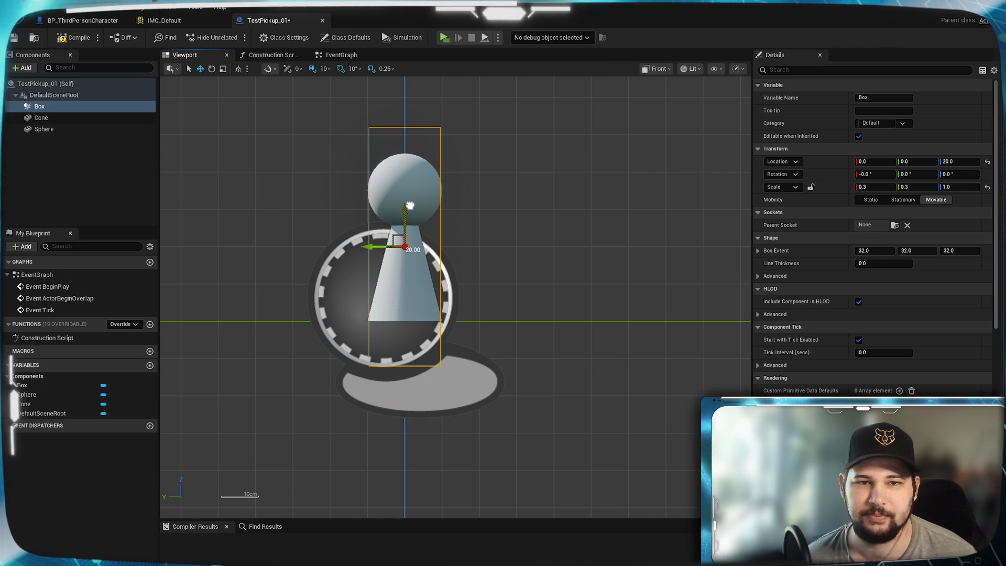
pyautogui.moveTo(410, 206)
pyautogui.mouseDown()
pyautogui.moveTo(410, 190)
pyautogui.moveTo(405, 210)
pyautogui.mouseUp()
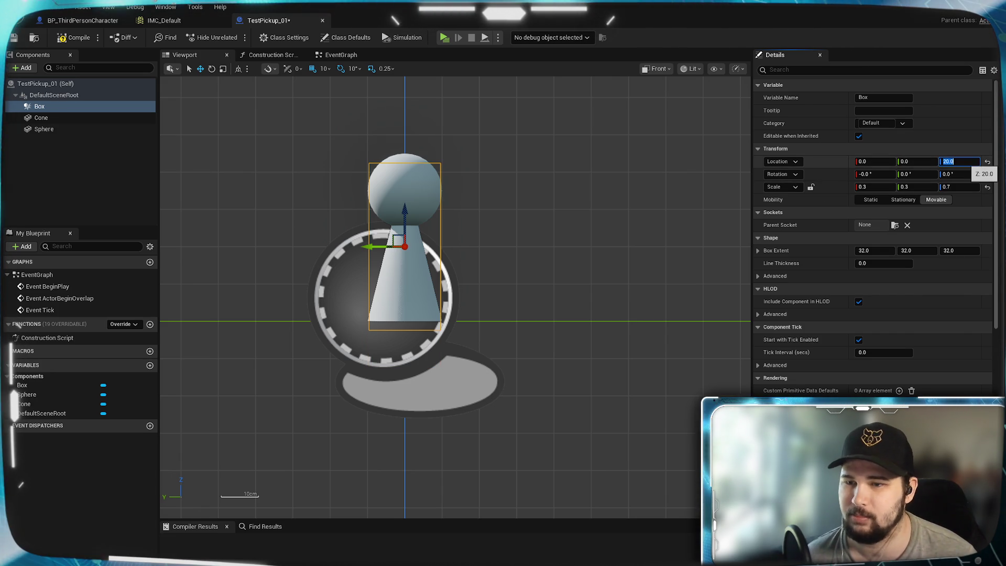
pyautogui.write('24')
pyautogui.press('Return')
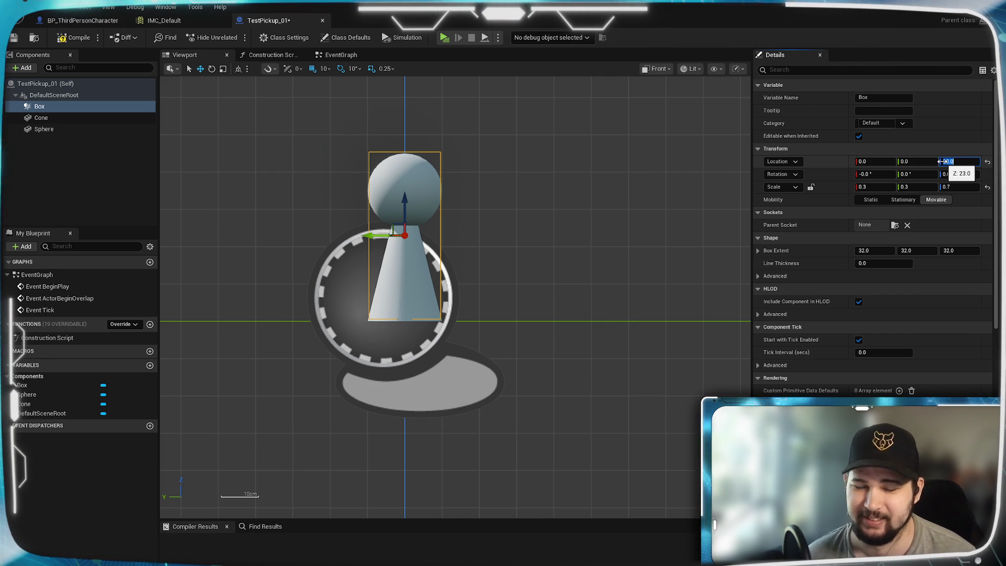
pyautogui.click(948, 187)
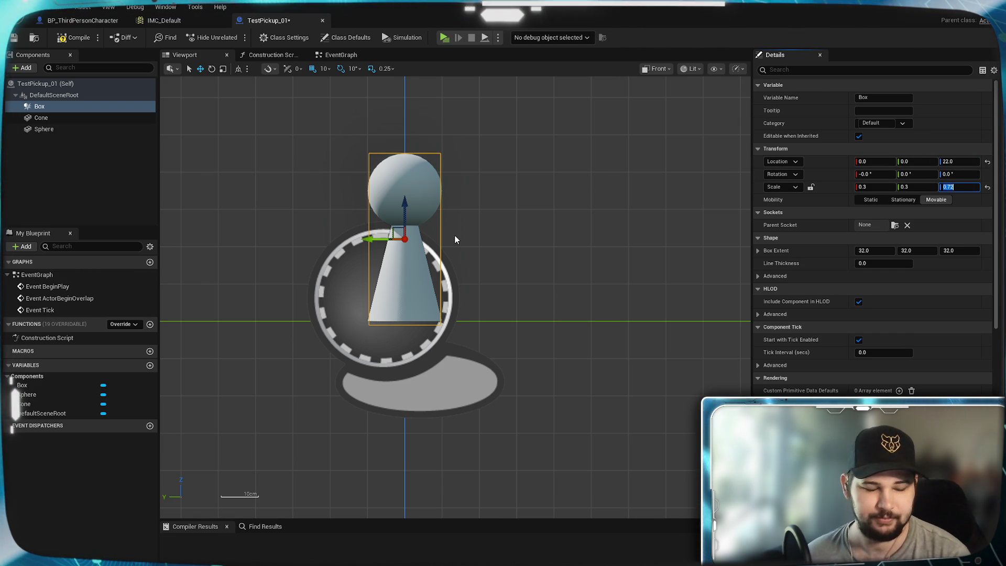
# Back in Perspective view, set the box's scale to 0.32, 0.32, 0.74
pyautogui.moveTo(419, 262)
pyautogui.mouseDown()
pyautogui.moveTo(381, 238)
pyautogui.moveTo(531, 317)
pyautogui.moveTo(473, 309)
pyautogui.mouseUp()
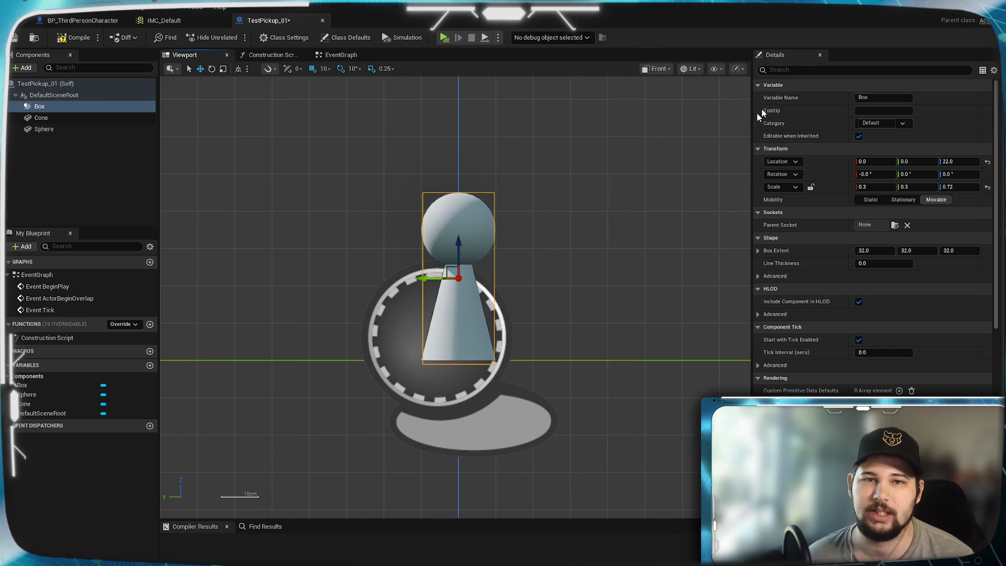
pyautogui.click(658, 68)
pyautogui.click(676, 104)
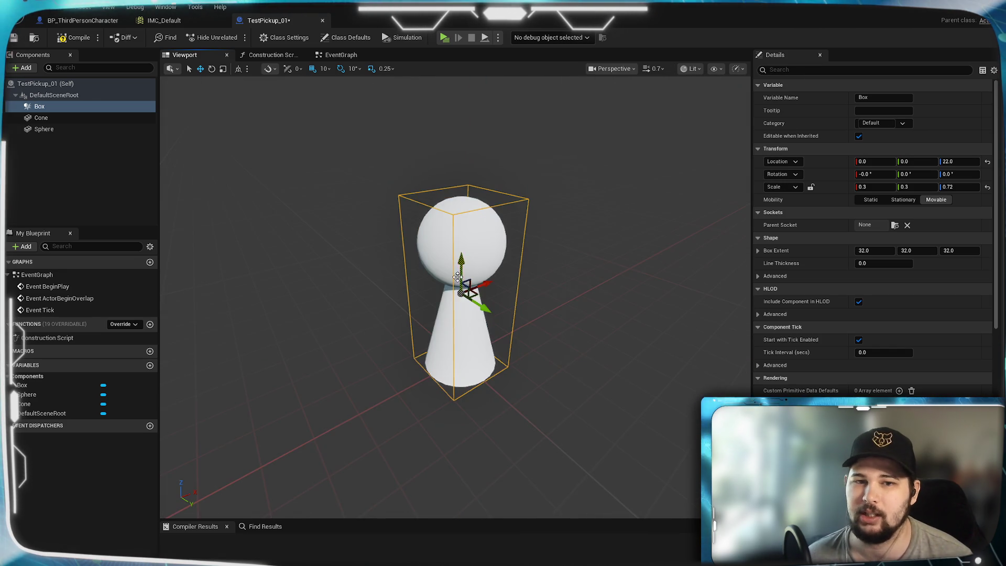
pyautogui.press('f')
pyautogui.scroll(5, 456, 294)
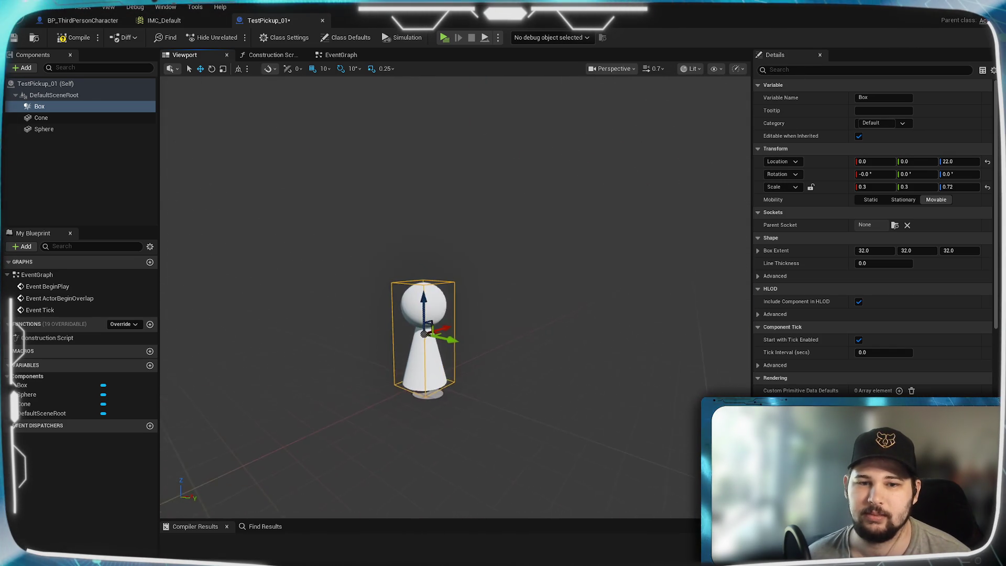
pyautogui.scroll(-10, 456, 293)
pyautogui.scroll(4, 456, 294)
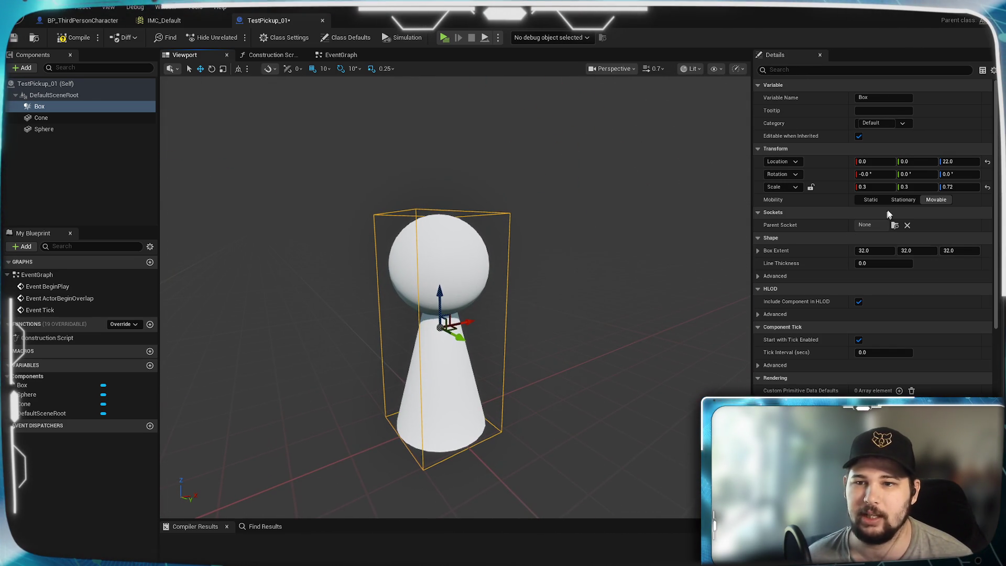
pyautogui.click(875, 186)
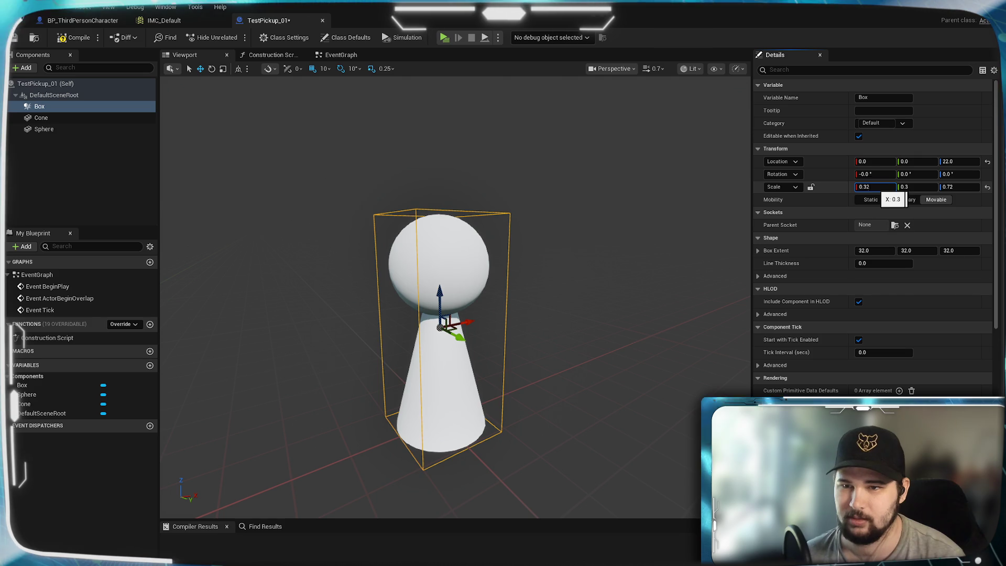
pyautogui.press('Return')
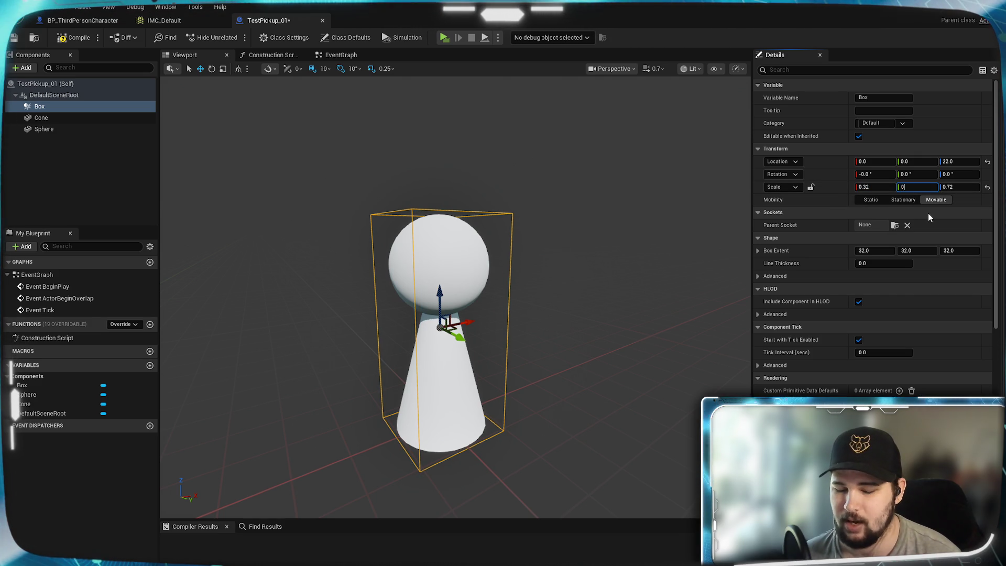
pyautogui.write('0.32')
pyautogui.press('Return')
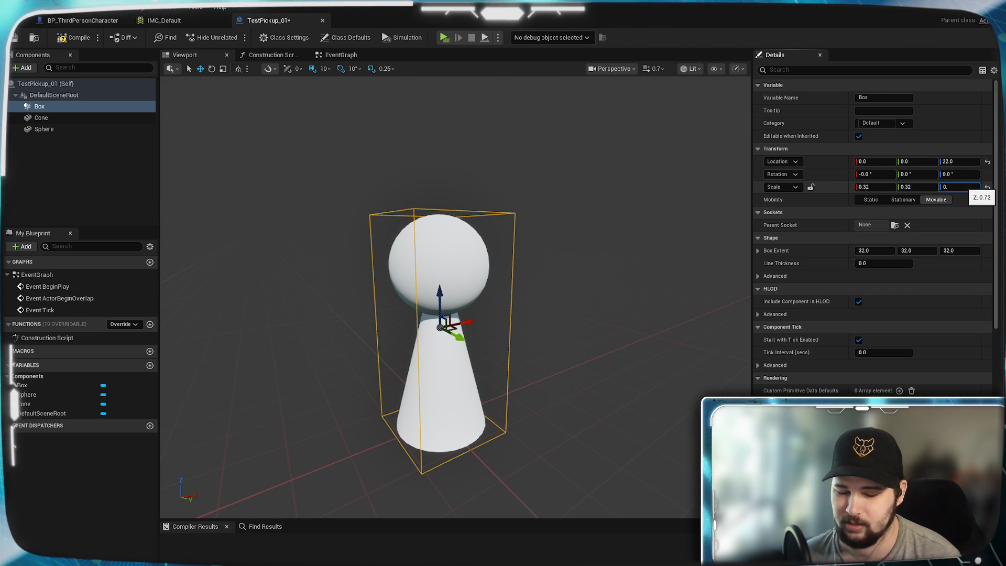
pyautogui.write('74')
pyautogui.press('Return')
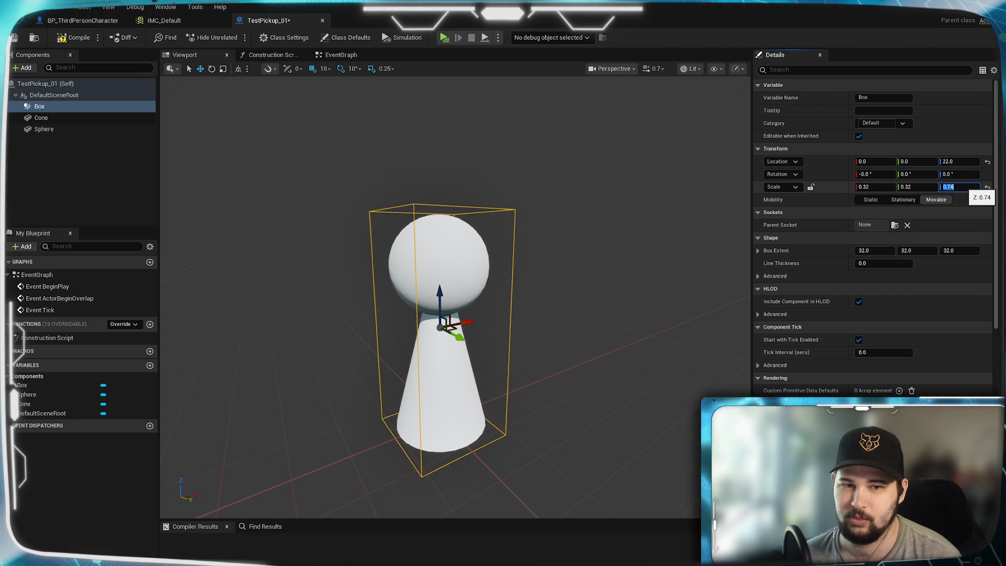
# Compile the TestPickup_01 blueprint
pyautogui.moveTo(451, 283)
pyautogui.mouseDown()
pyautogui.moveTo(493, 293)
pyautogui.moveTo(472, 278)
pyautogui.mouseUp()
pyautogui.scroll(3, 444, 231)
pyautogui.scroll(-3, 367, 210)
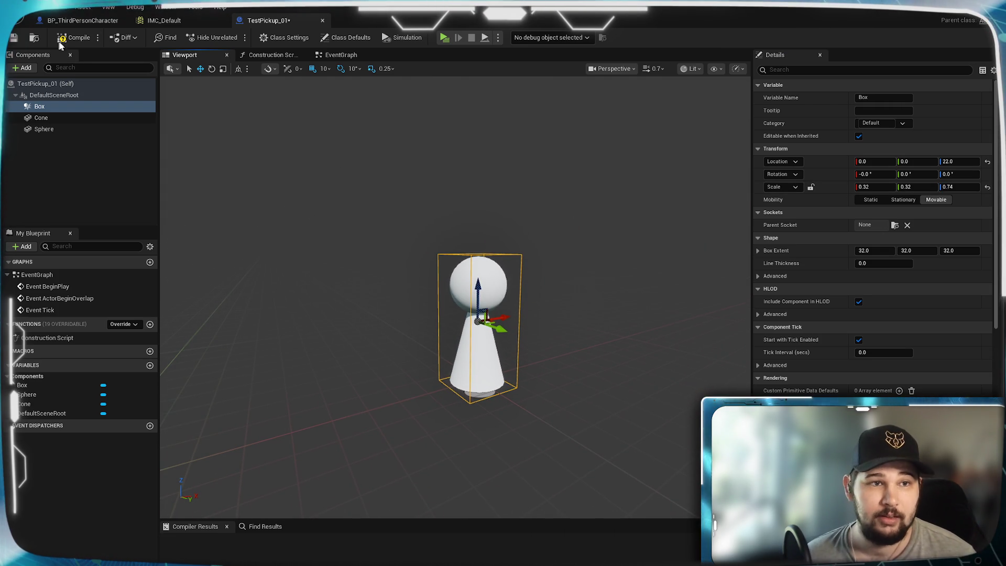
pyautogui.click(61, 41)
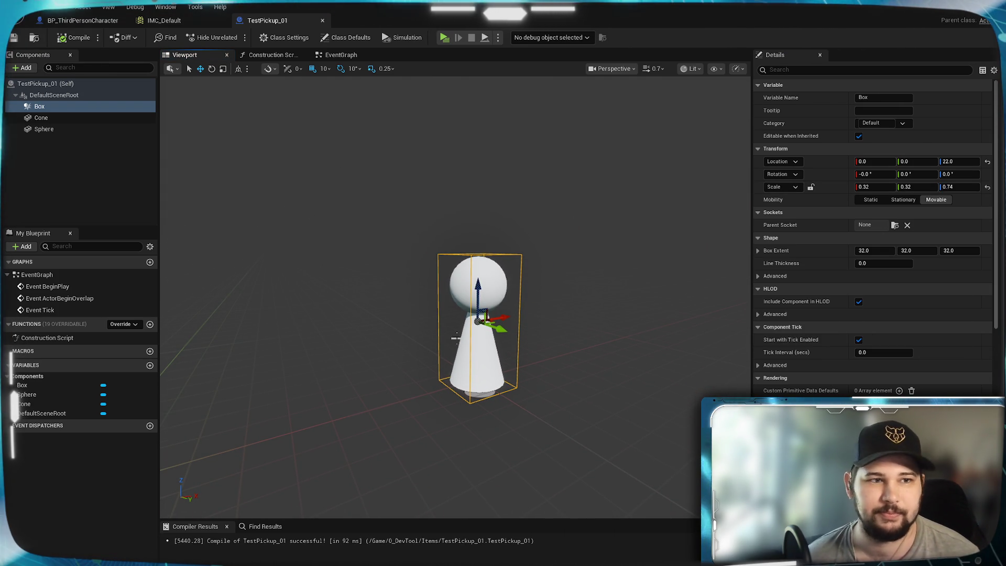
pyautogui.scroll(3, 456, 338)
# Select the Sphere and browse its material options, leaving them unchanged
pyautogui.click(431, 292)
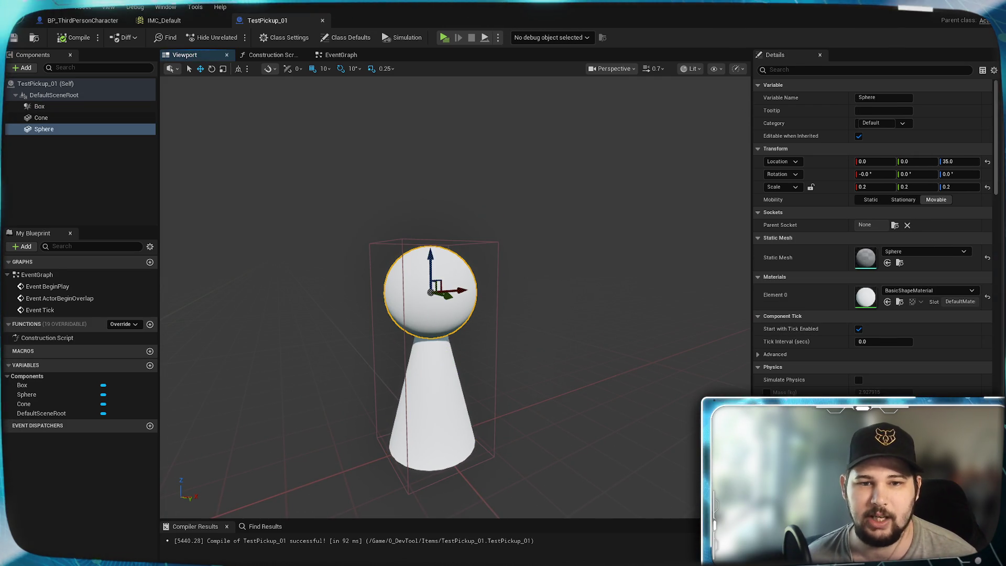
pyautogui.click(915, 290)
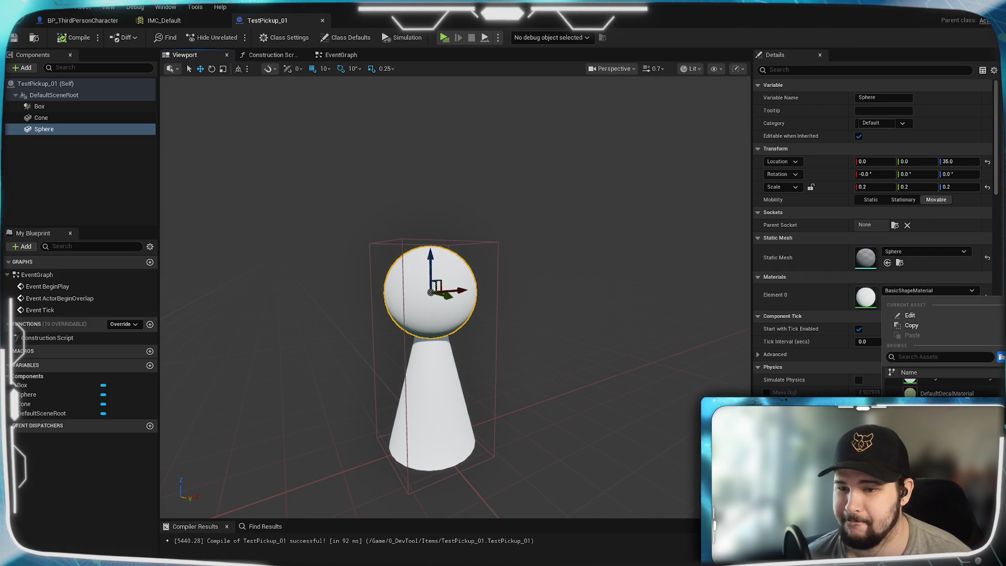
pyautogui.scroll(-2, 940, 388)
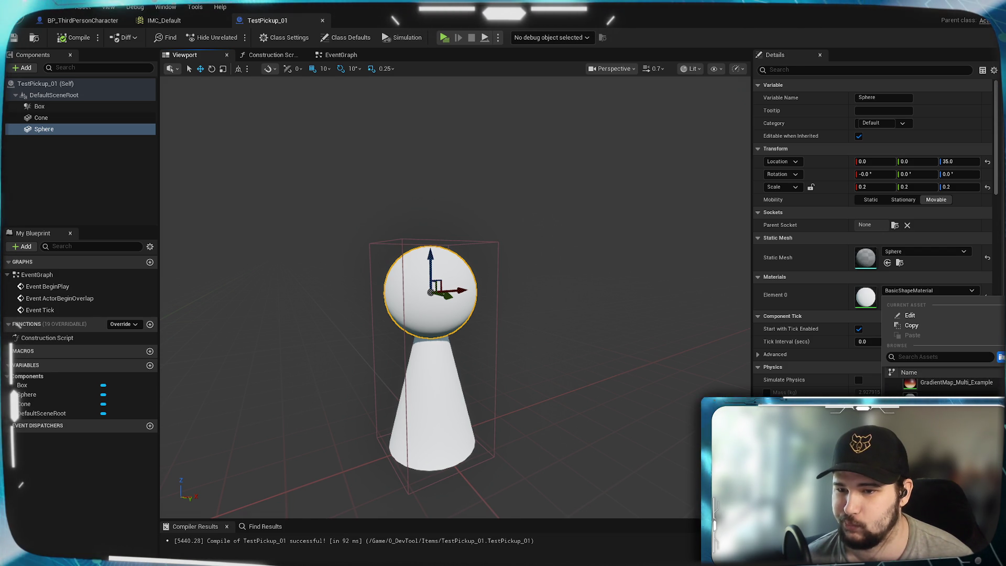
pyautogui.scroll(-1, 941, 388)
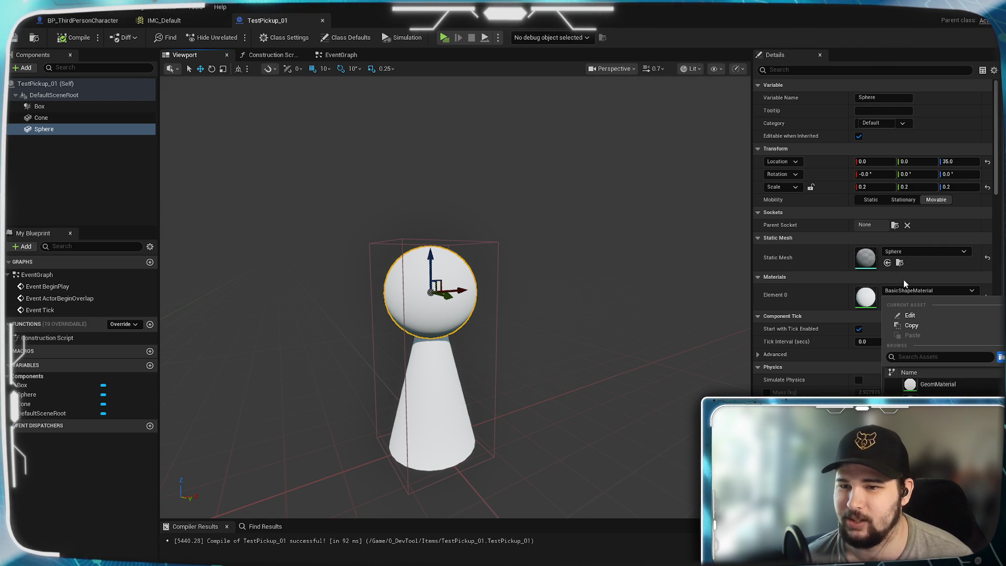
pyautogui.click(952, 291)
pyautogui.click(954, 291)
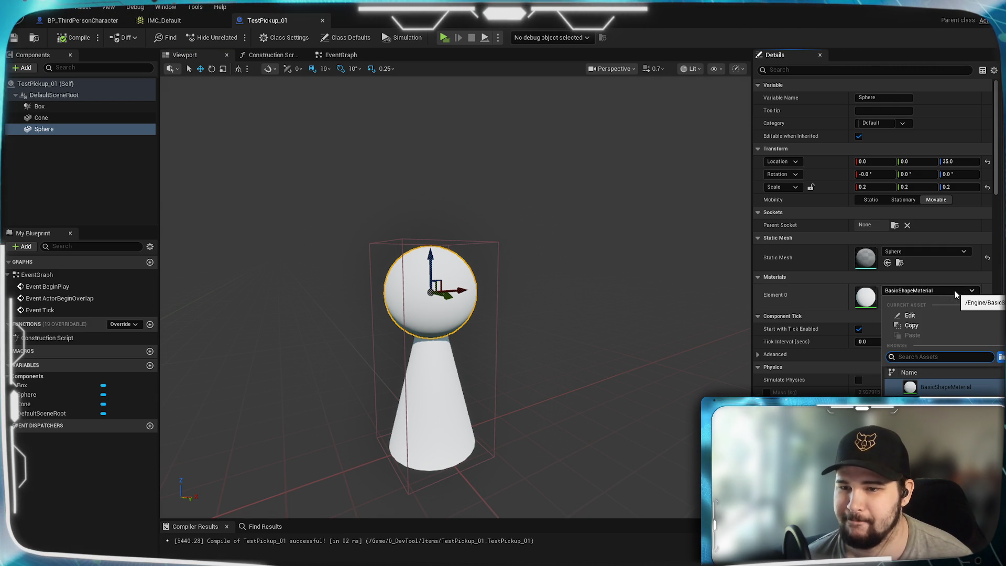
pyautogui.click(955, 291)
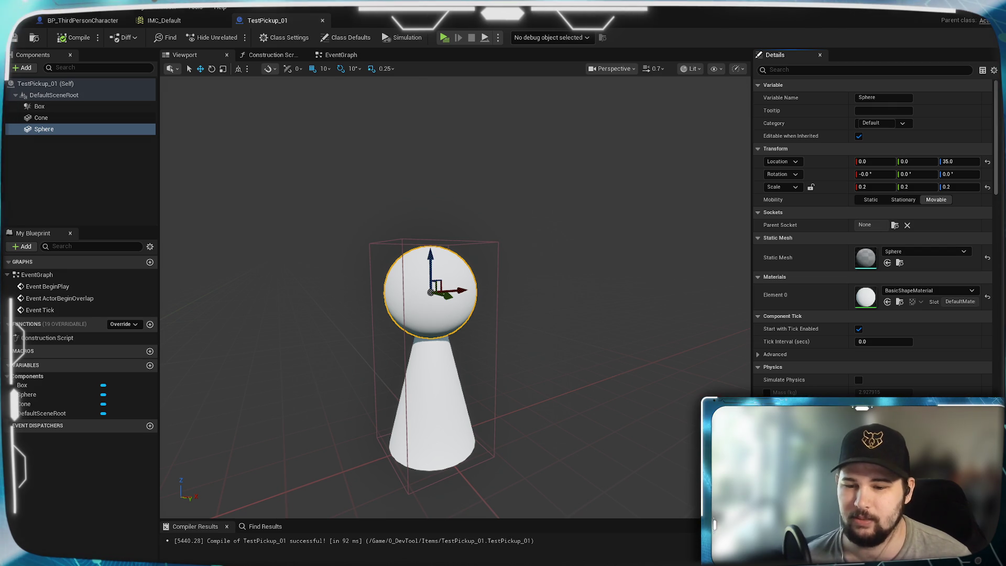
# Create a new Material asset in the Content Browser's Items folder
pyautogui.hotkey('alt', 'Tab')
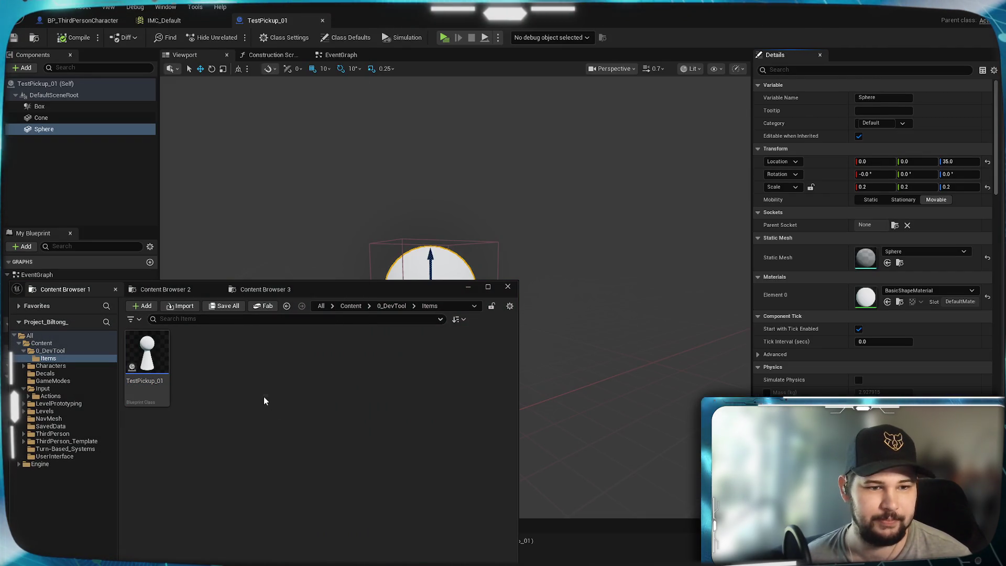
pyautogui.rightClick(264, 400)
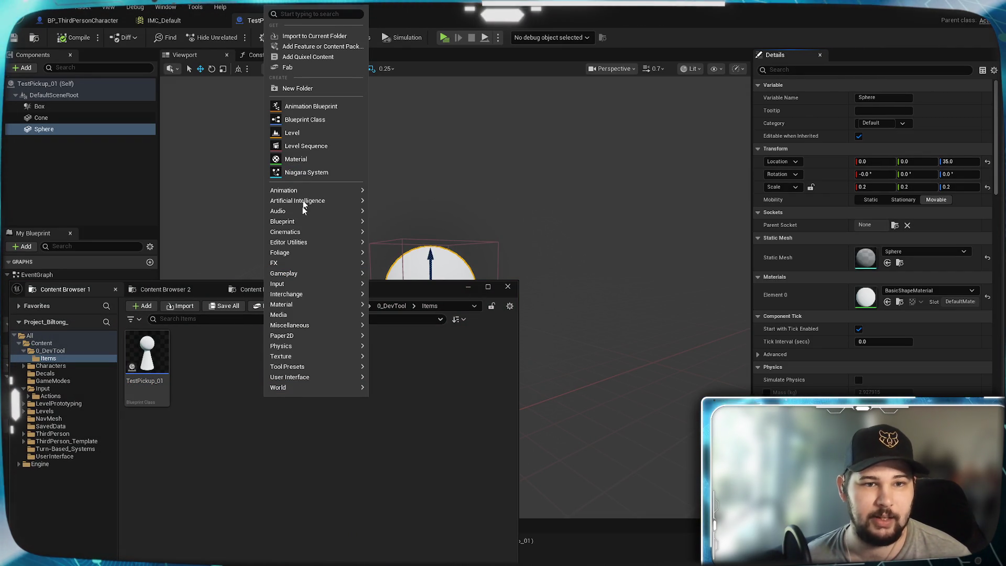
pyautogui.moveTo(290, 346)
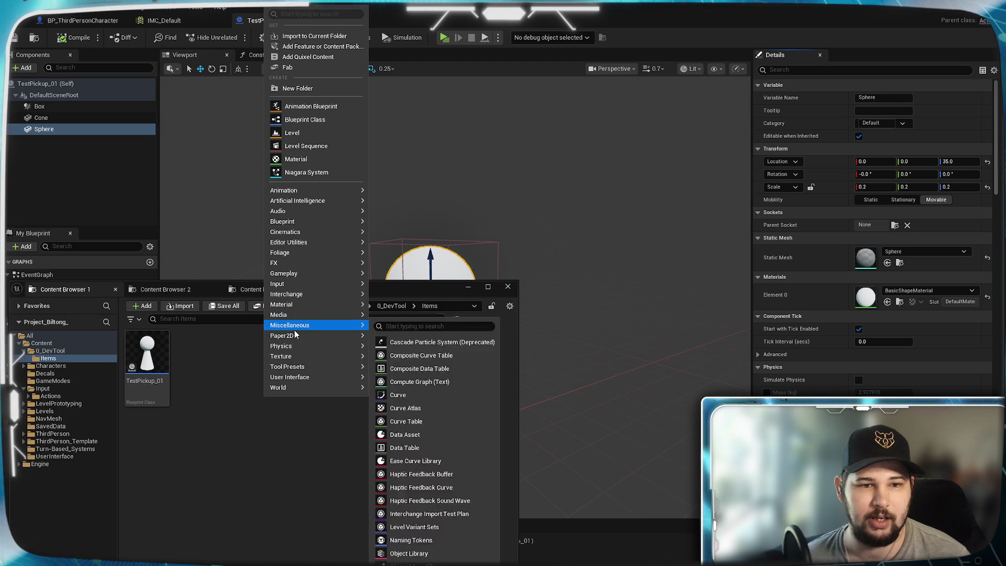
pyautogui.moveTo(297, 306)
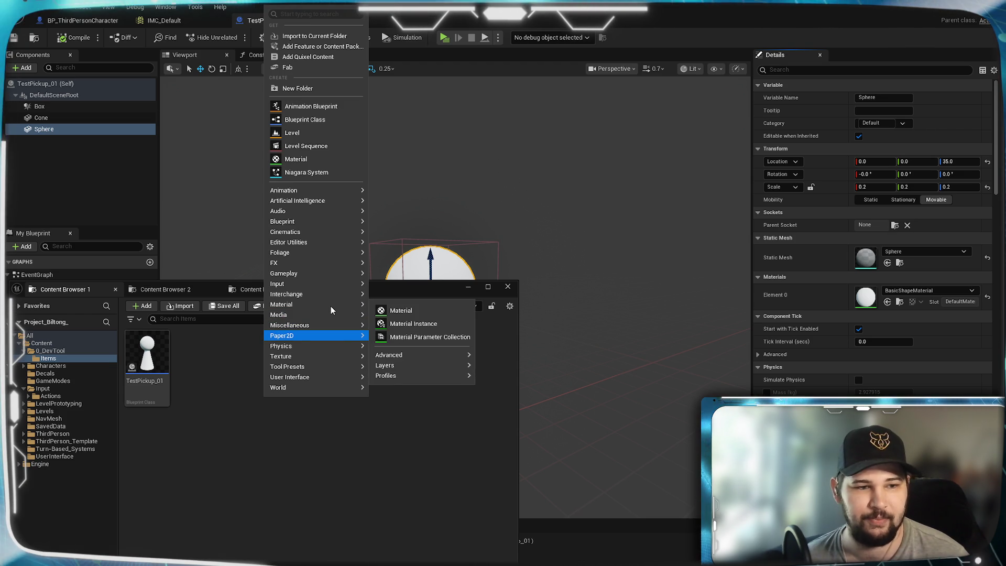
pyautogui.click(353, 438)
pyautogui.write('M_Basic')
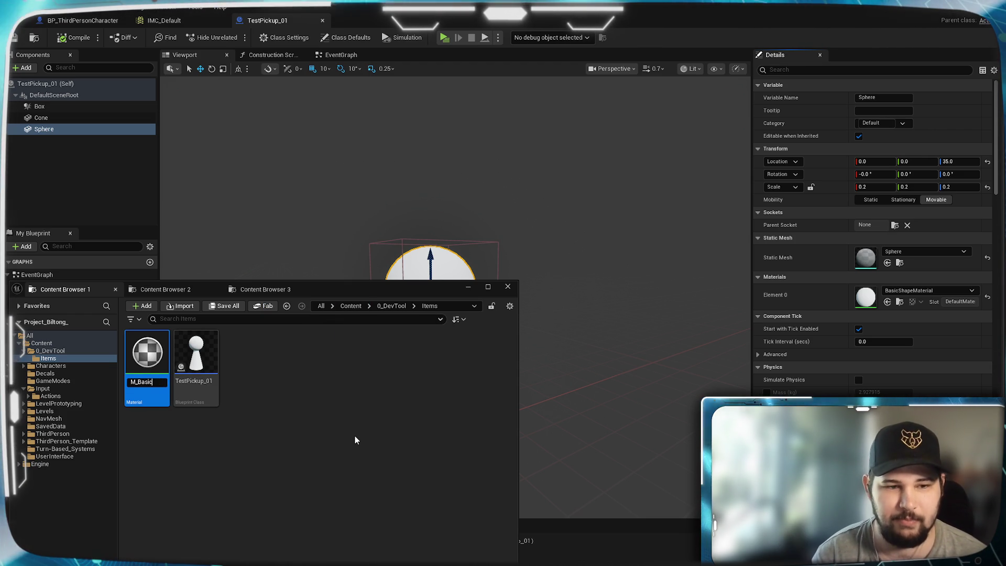
# Name the new material M_Basic and give it a bright red Base Color
pyautogui.press('Return')
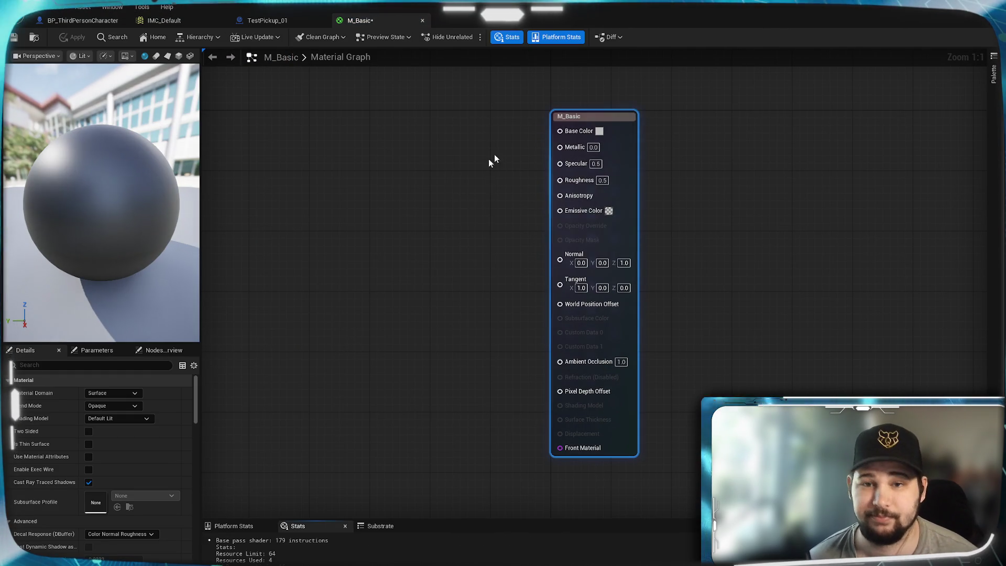
pyautogui.moveTo(611, 116)
pyautogui.mouseDown()
pyautogui.moveTo(798, 115)
pyautogui.moveTo(551, 115)
pyautogui.moveTo(610, 112)
pyautogui.mouseUp()
pyautogui.click(529, 161)
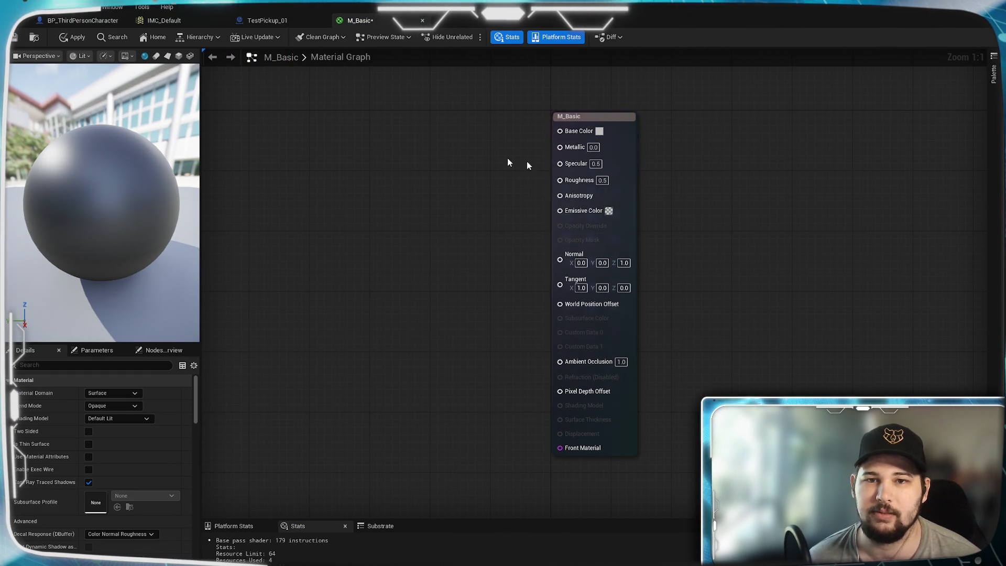
pyautogui.click(599, 131)
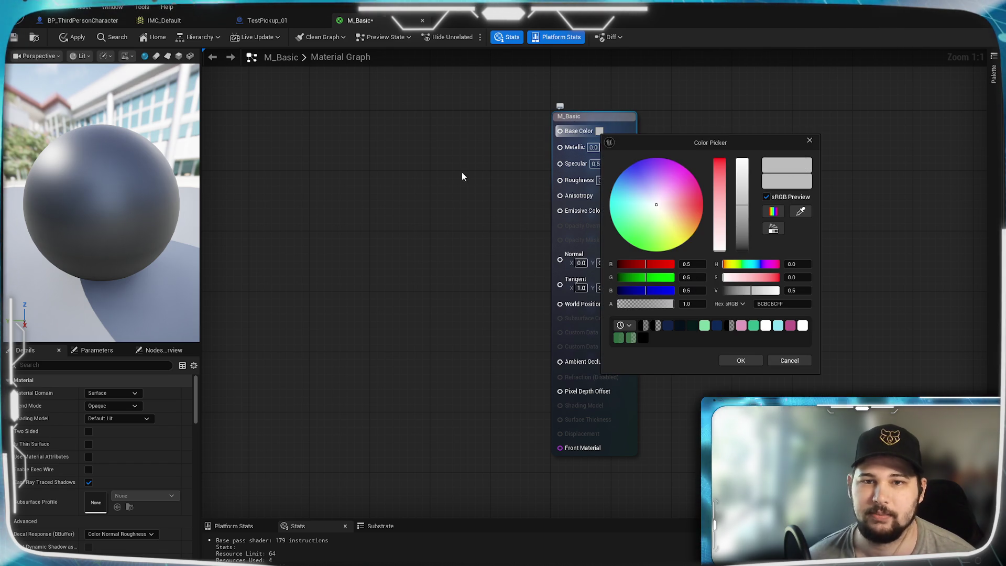
pyautogui.moveTo(656, 209)
pyautogui.mouseDown()
pyautogui.moveTo(646, 220)
pyautogui.moveTo(644, 201)
pyautogui.moveTo(685, 199)
pyautogui.moveTo(699, 212)
pyautogui.moveTo(742, 189)
pyautogui.moveTo(742, 178)
pyautogui.mouseUp()
pyautogui.moveTo(696, 211); pyautogui.dragTo(701, 206)
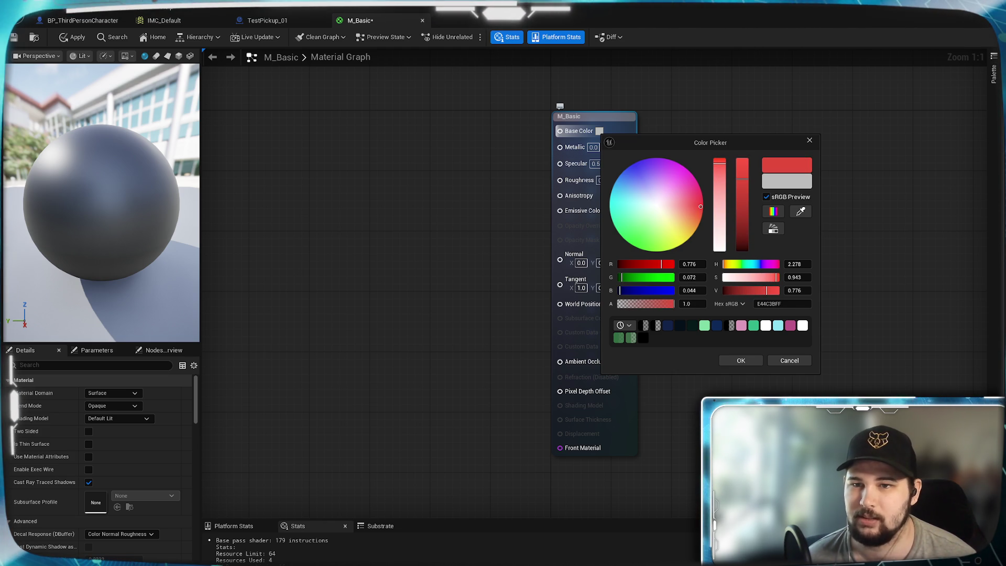
pyautogui.click(738, 361)
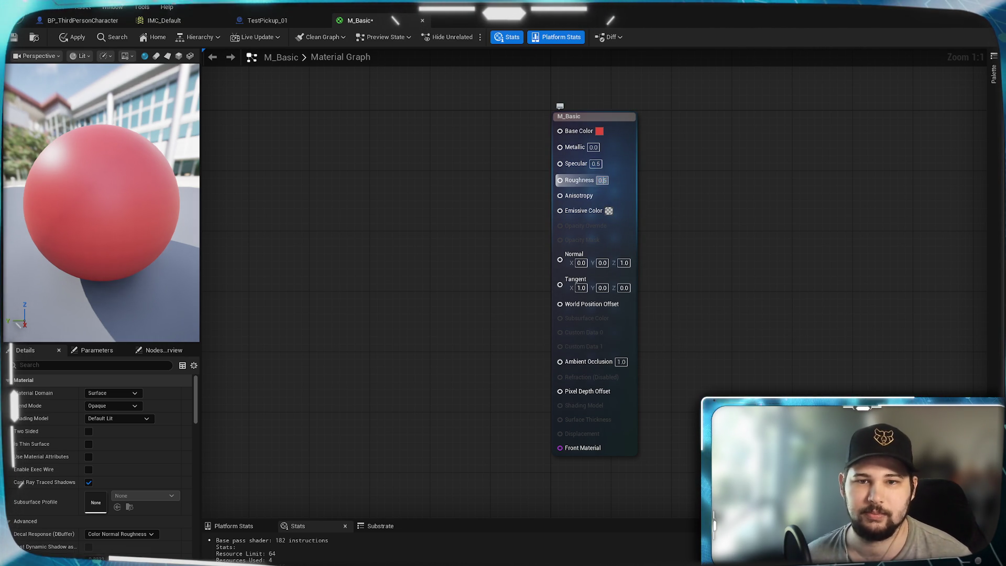
# Set Roughness to 1.0 and Specular to 0.2, then save M_Basic
pyautogui.write('1')
pyautogui.press('Return')
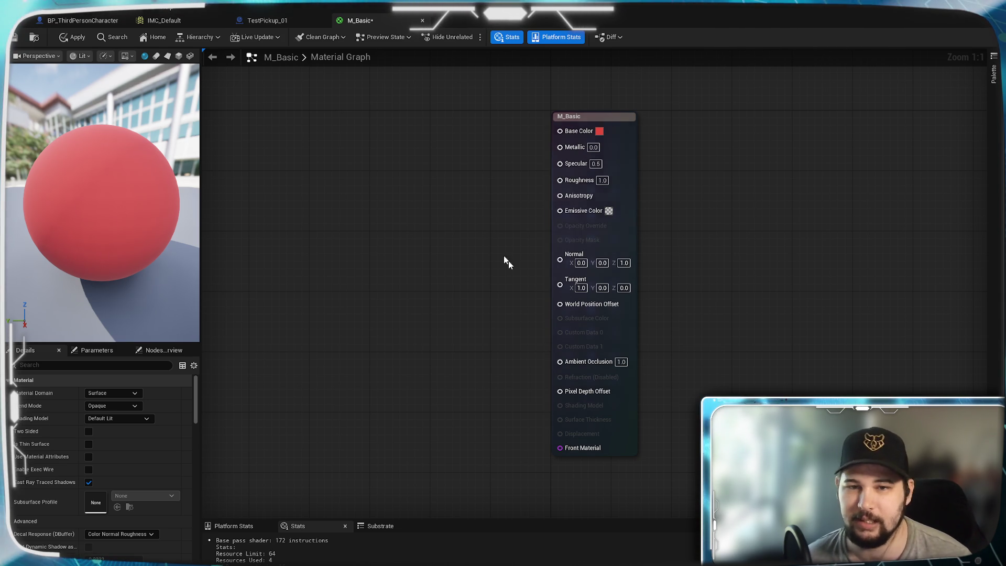
pyautogui.click(596, 164)
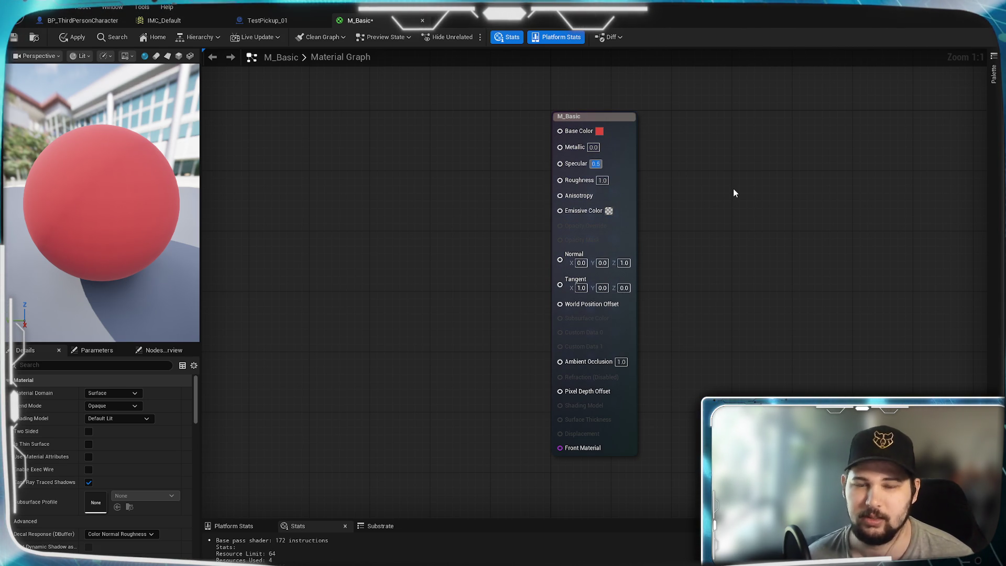
pyautogui.write('1')
pyautogui.press('Return')
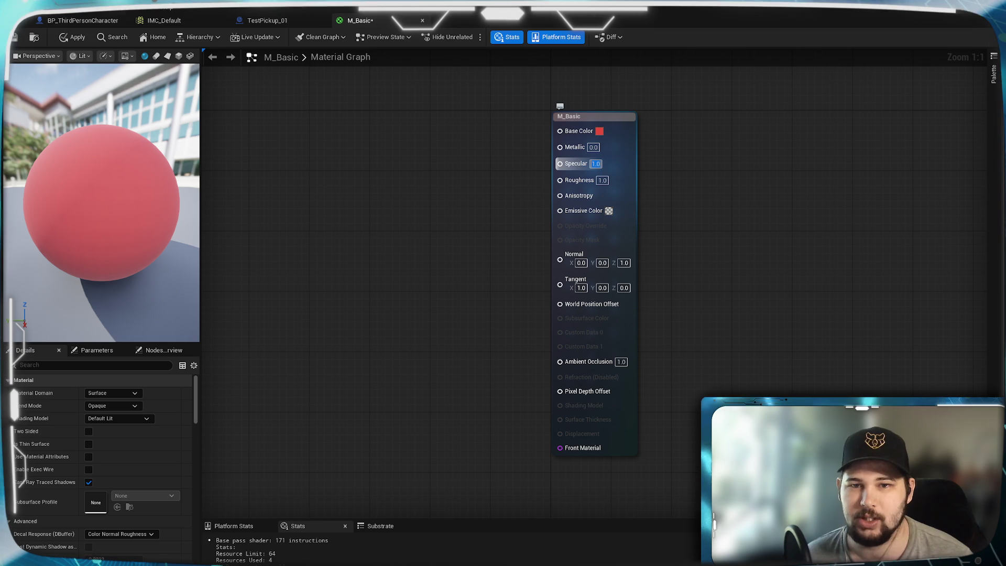
pyautogui.write('0')
pyautogui.press('Return')
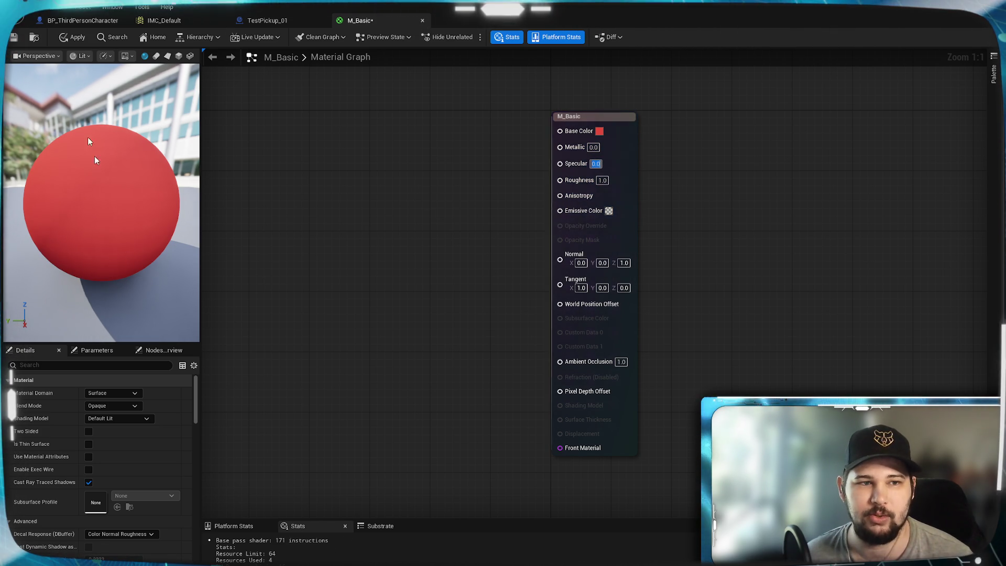
pyautogui.write('0.2')
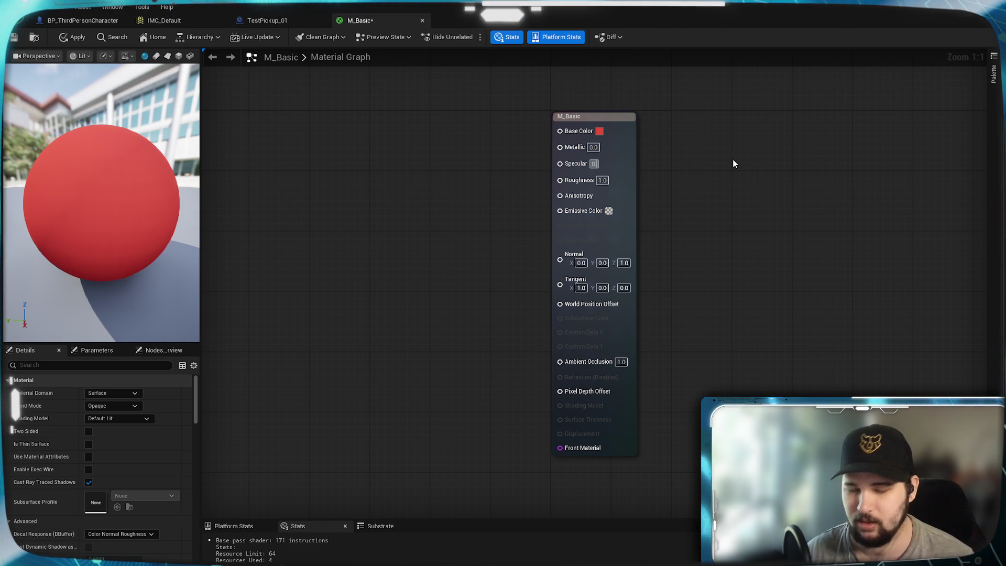
pyautogui.press('Return')
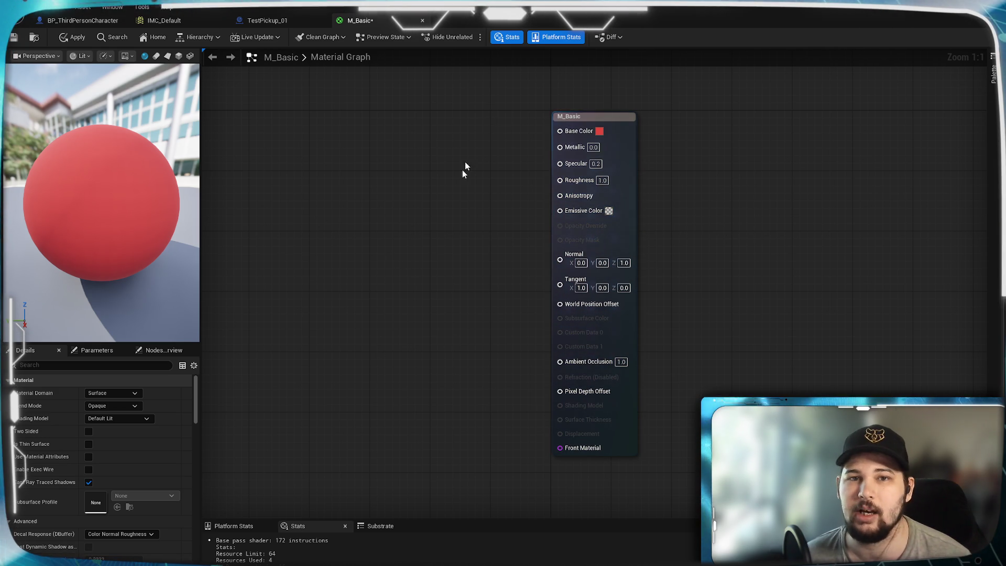
pyautogui.moveTo(462, 225); pyautogui.dragTo(460, 180)
pyautogui.hotkey('ctrl', 's')
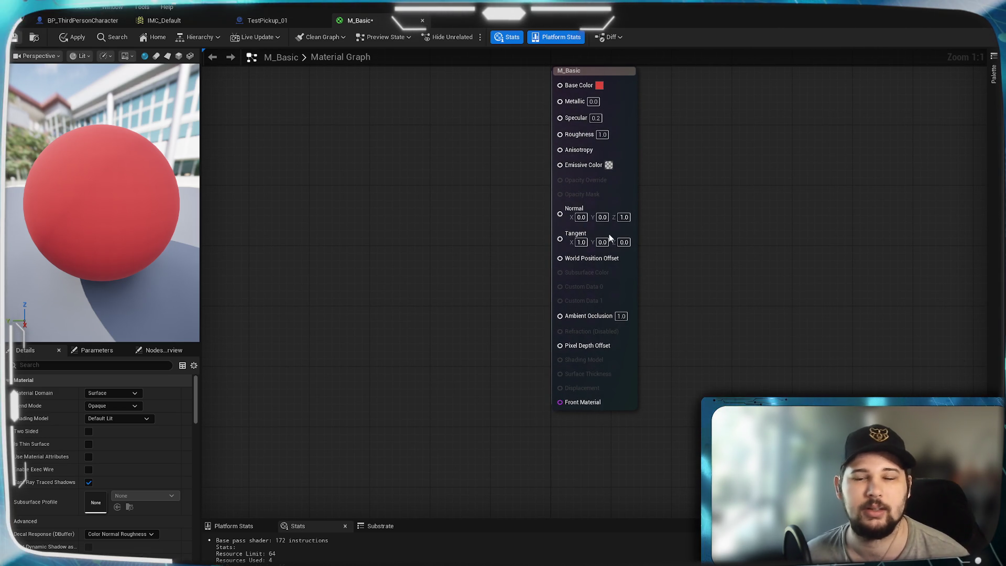
pyautogui.press('Home')
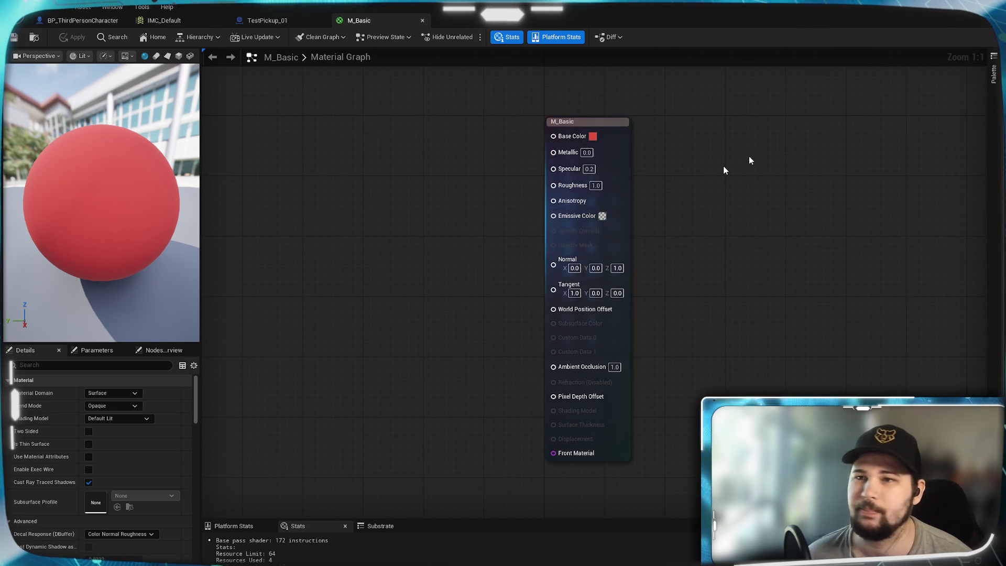
# Assign M_Basic to TestPickup_01's sphere and cone, then return to the level editor
pyautogui.click(423, 20)
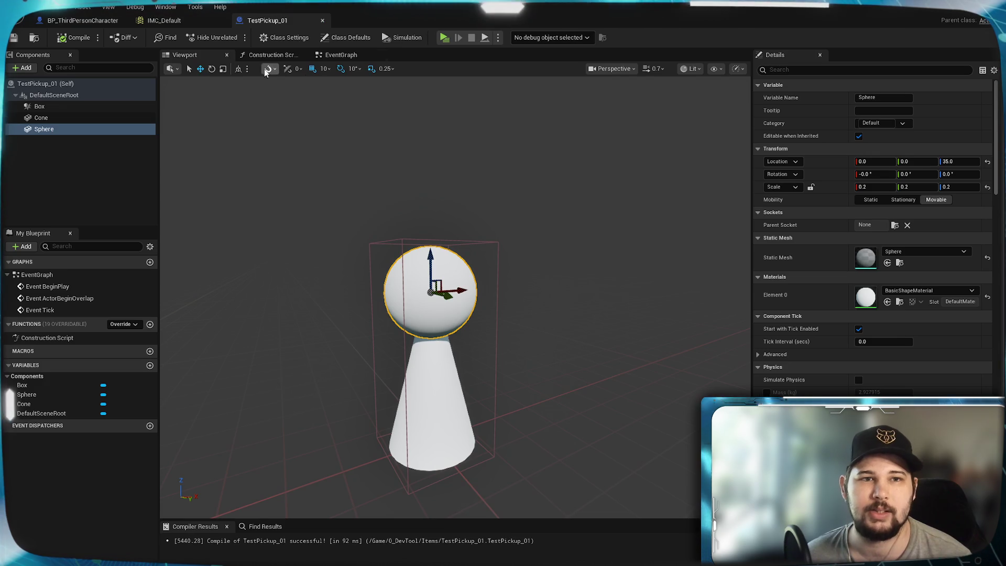
pyautogui.click(927, 290)
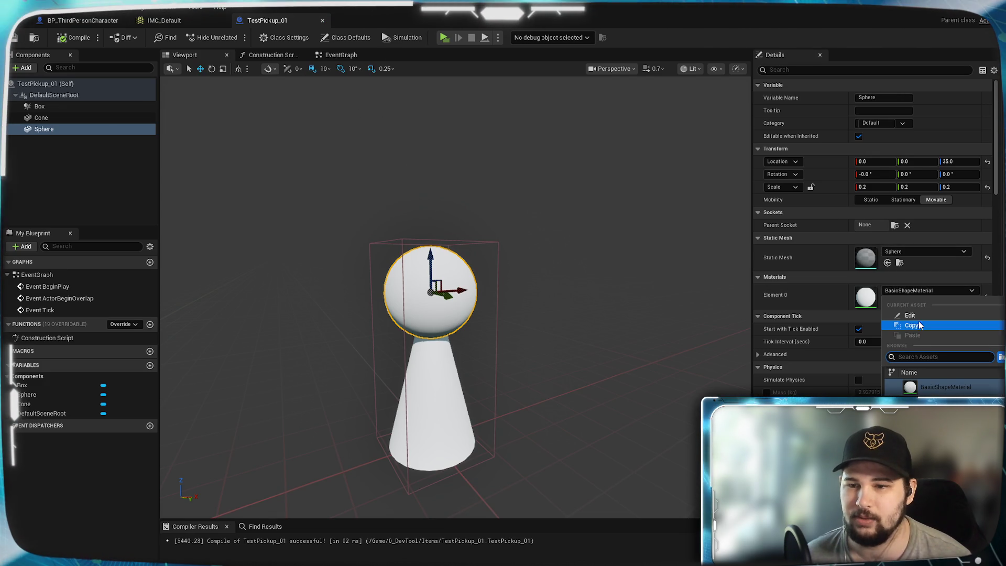
pyautogui.write('M_B')
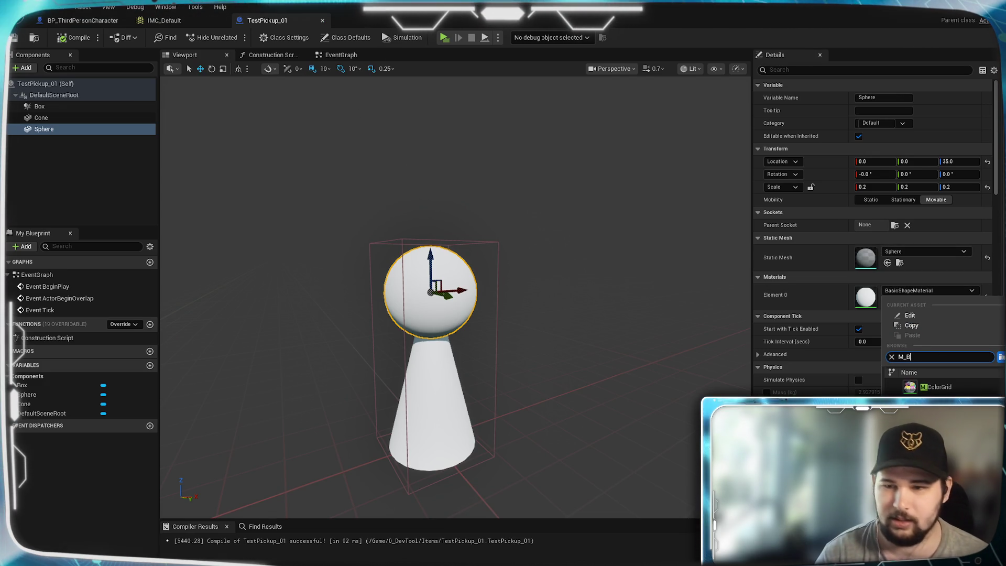
pyautogui.click(949, 387)
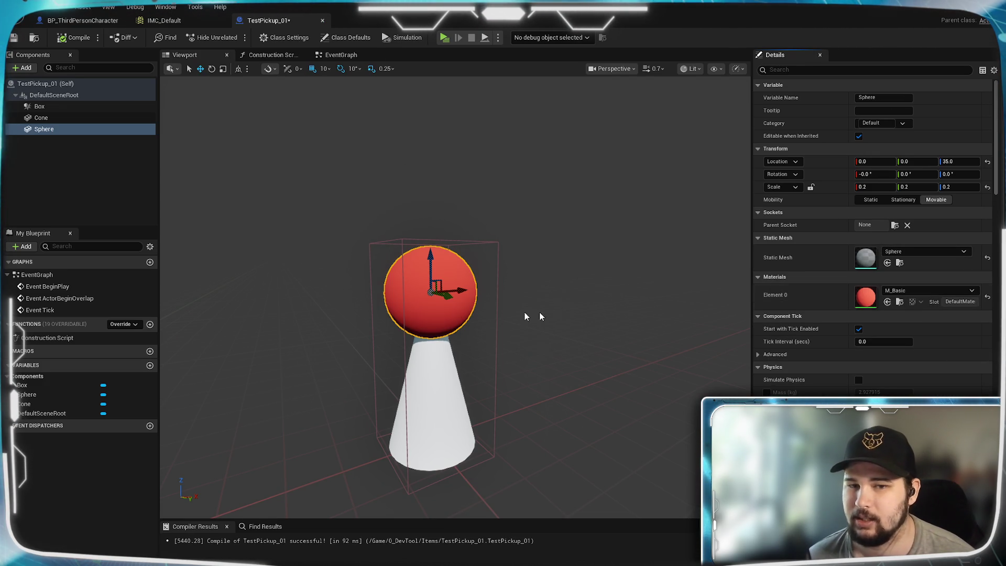
pyautogui.click(443, 372)
pyautogui.click(899, 290)
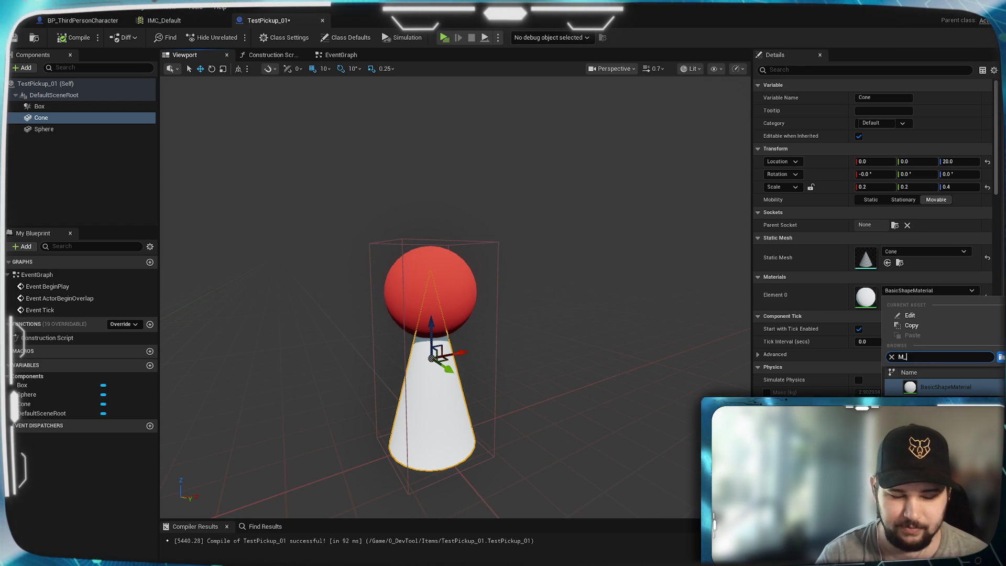
pyautogui.write('M_B')
pyautogui.click(943, 405)
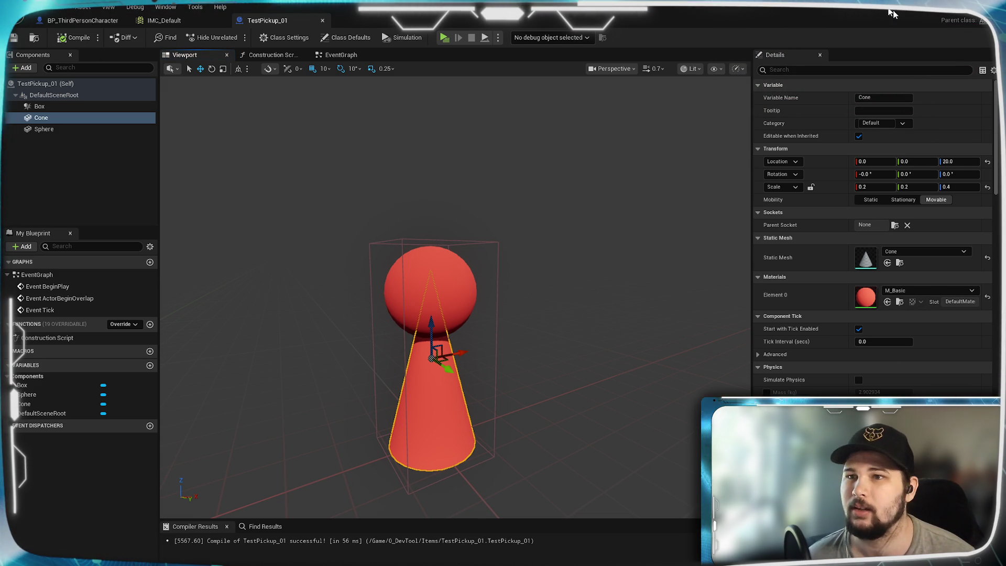
pyautogui.hotkey('alt', 'Tab')
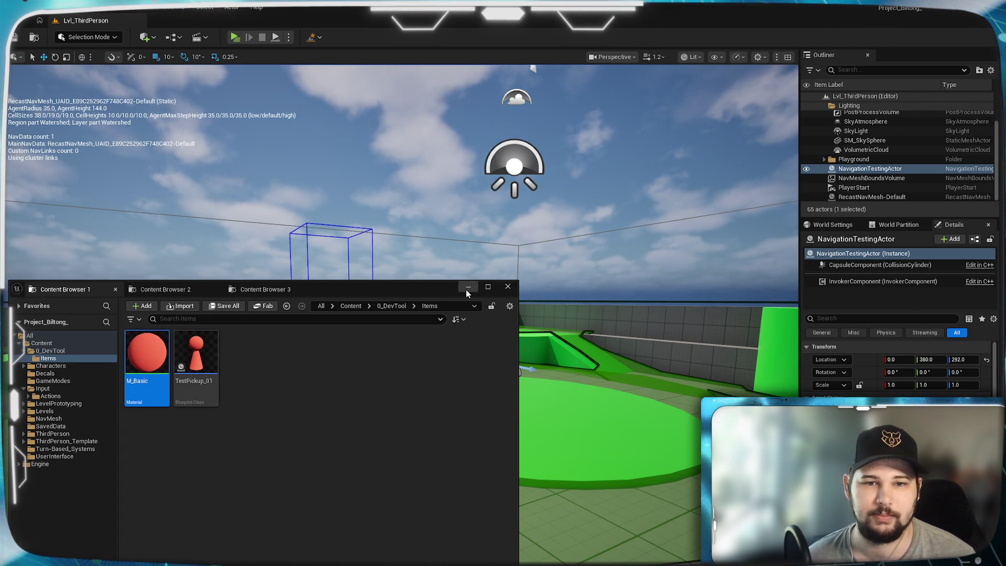
# Hide NavigationTestingActor, NavMeshBoundsVolume and RecastNavMesh-Default to remove the green navmesh overlay
pyautogui.click(467, 288)
pyautogui.press('f')
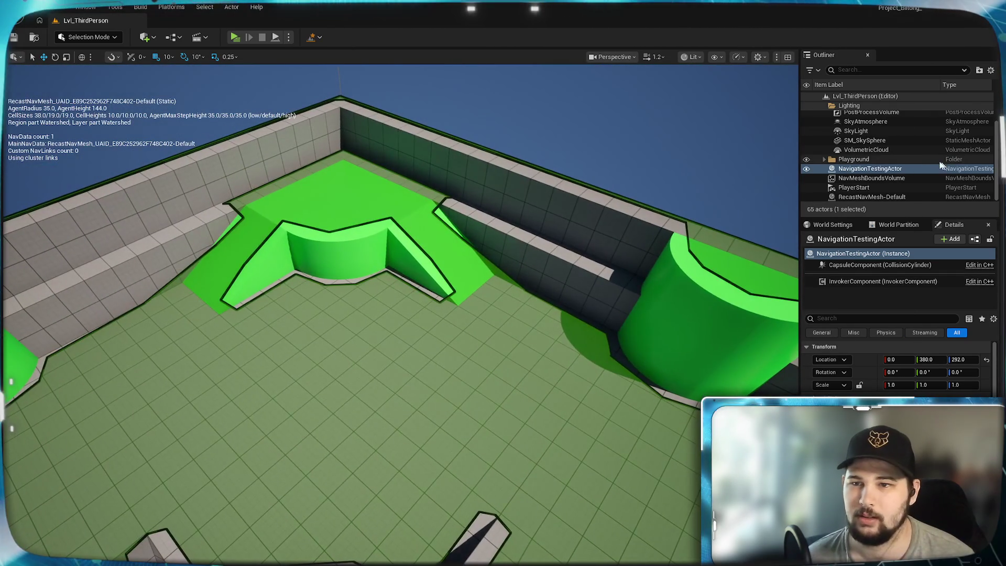
pyautogui.click(806, 168)
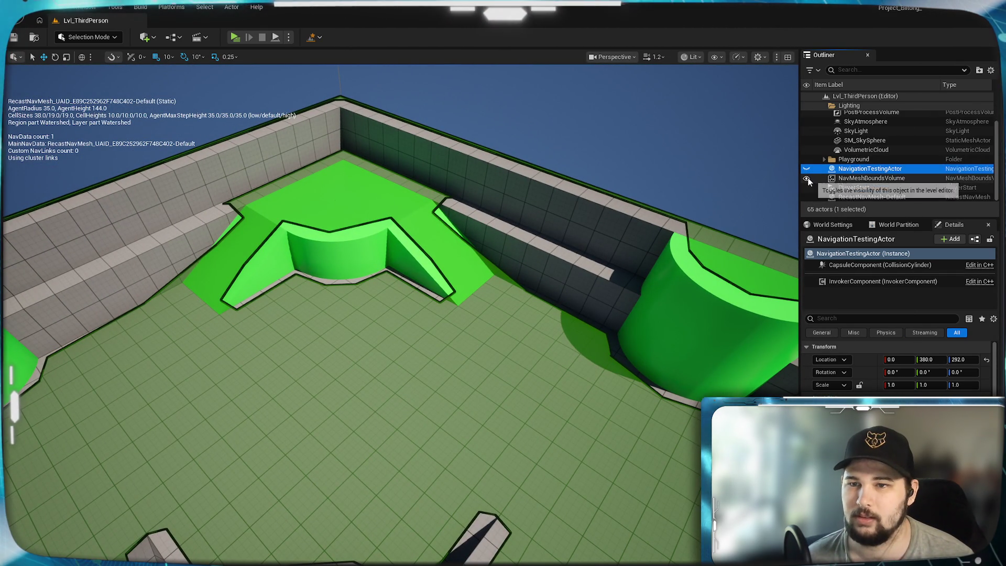
pyautogui.click(806, 177)
pyautogui.click(807, 198)
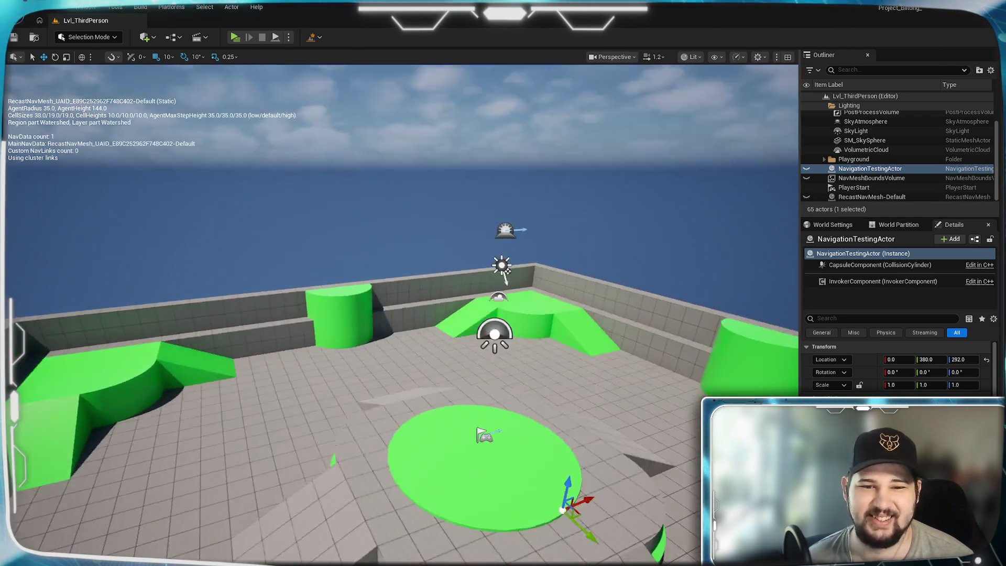
pyautogui.moveTo(135, 102); pyautogui.dragTo(135, 102)
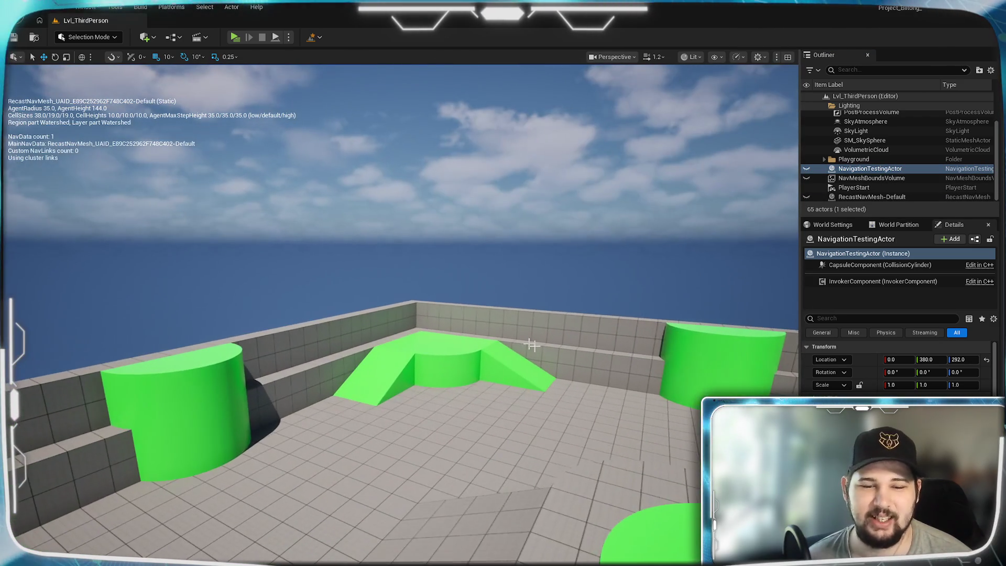
# Place TestPickup_01 in the level and raise it 30 units off the floor
pyautogui.click(152, 37)
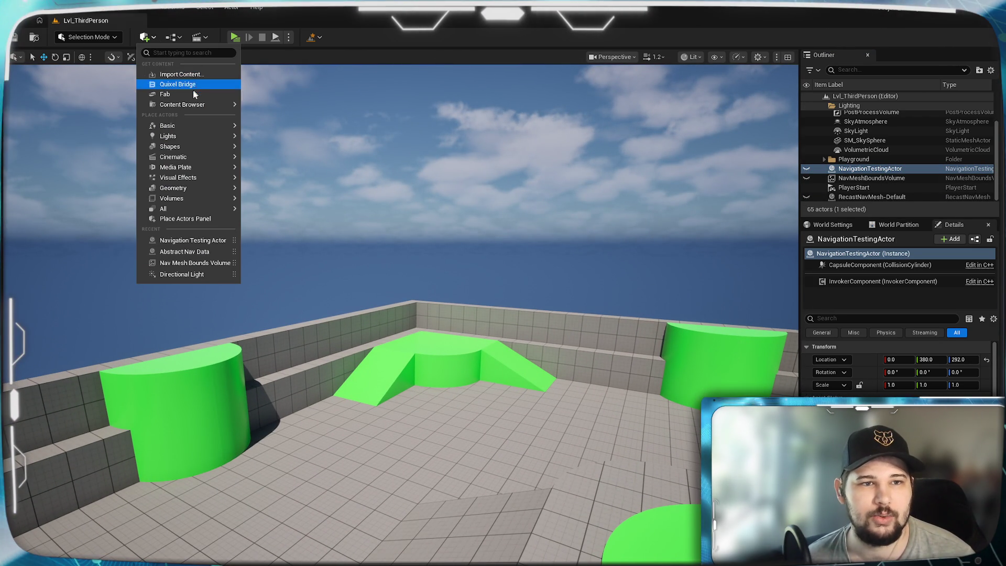
pyautogui.moveTo(179, 181)
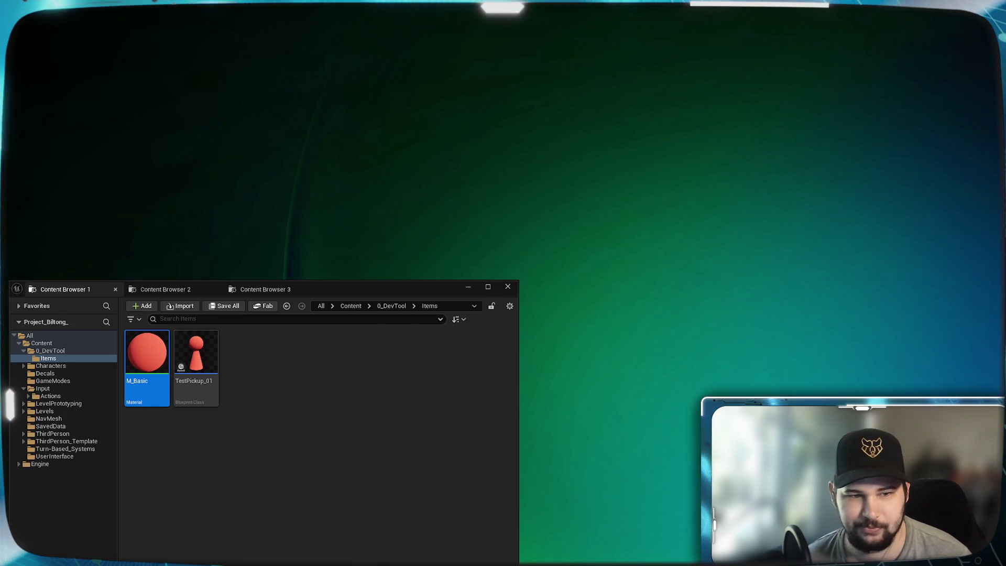
pyautogui.click(184, 418)
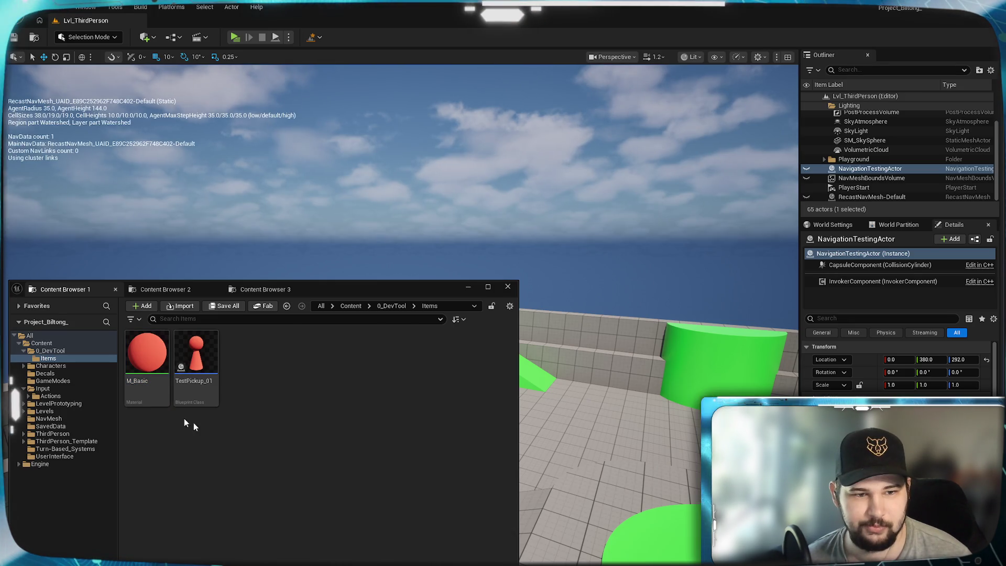
pyautogui.moveTo(191, 356); pyautogui.dragTo(558, 427)
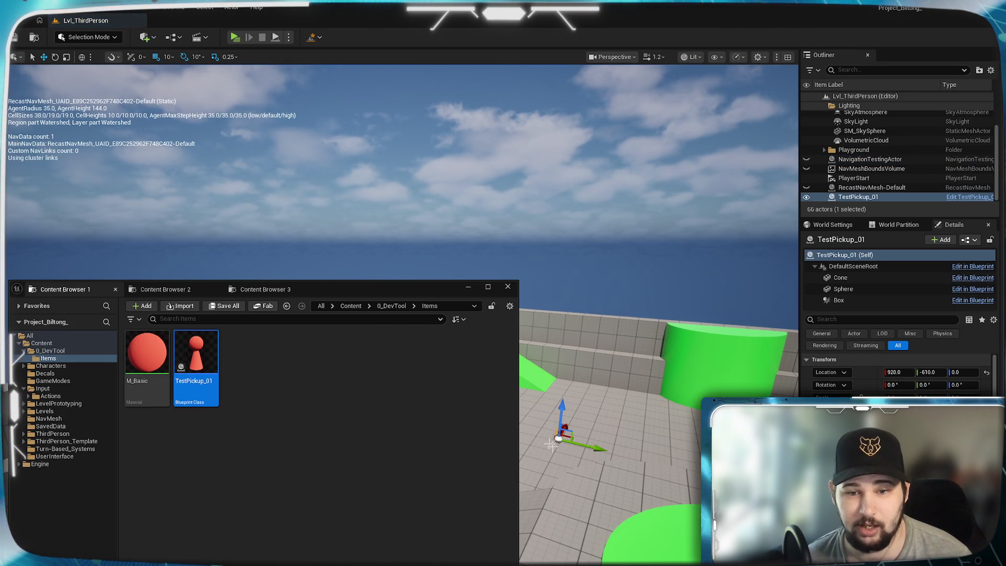
pyautogui.click(472, 290)
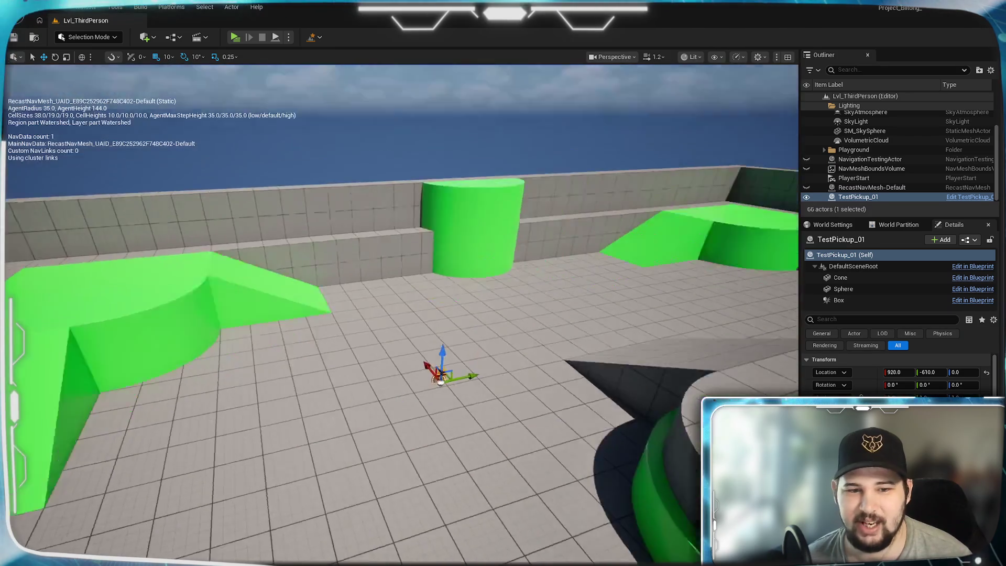
pyautogui.press('f')
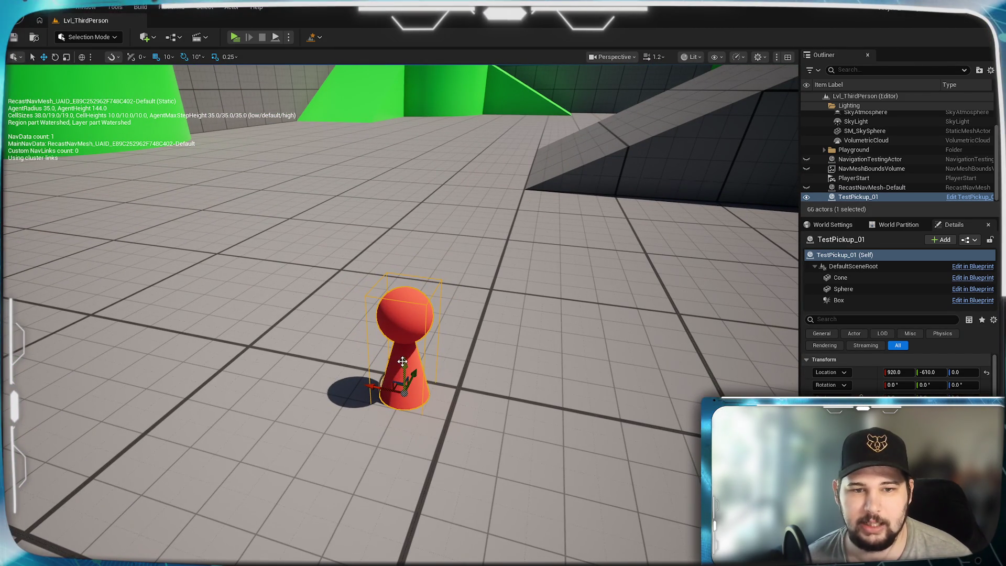
pyautogui.moveTo(402, 361); pyautogui.dragTo(404, 286)
pyautogui.scroll(-5, 417, 457)
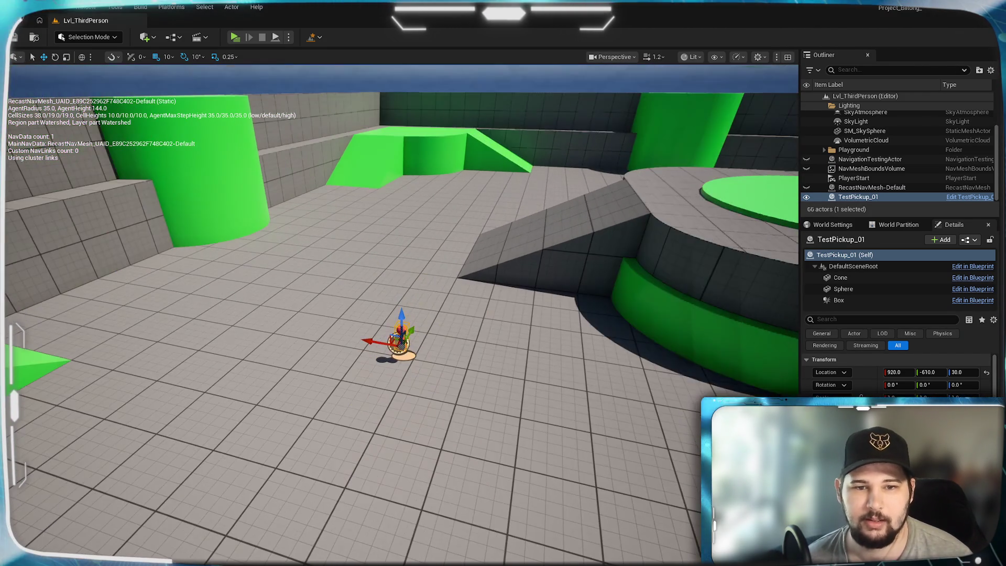
pyautogui.moveTo(302, 393)
pyautogui.mouseDown()
pyautogui.moveTo(398, 389)
pyautogui.moveTo(399, 366)
pyautogui.moveTo(398, 398)
pyautogui.moveTo(398, 366)
pyautogui.mouseUp()
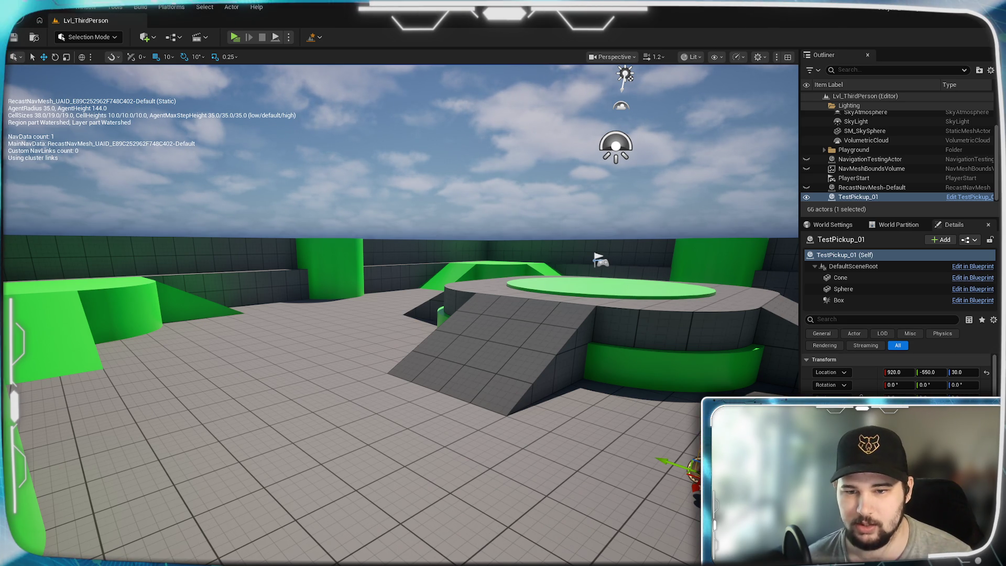
# Duplicate the pickup as TestPickup_2 and set it on the green ramped platform
pyautogui.moveTo(668, 466); pyautogui.dragTo(662, 464)
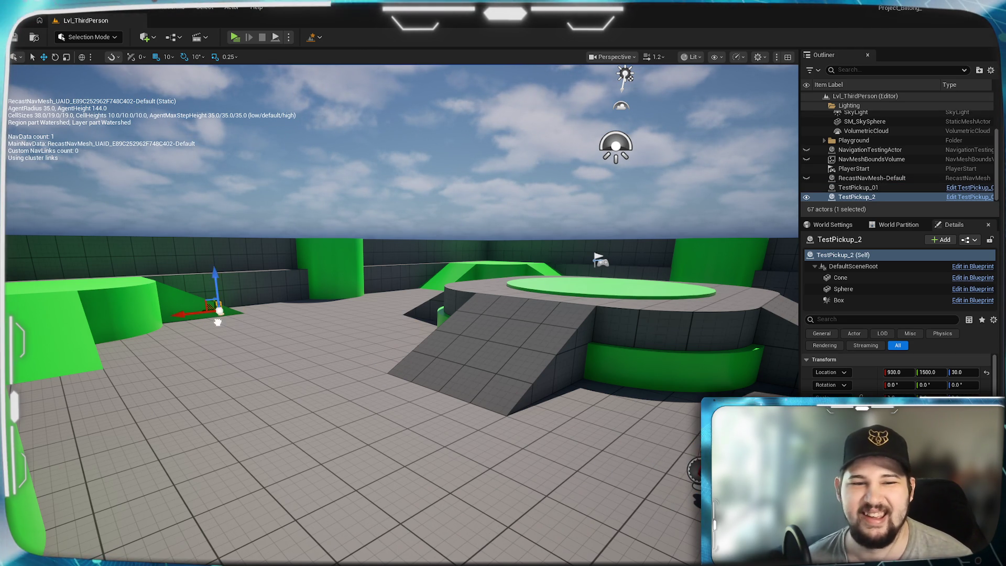
pyautogui.press('f')
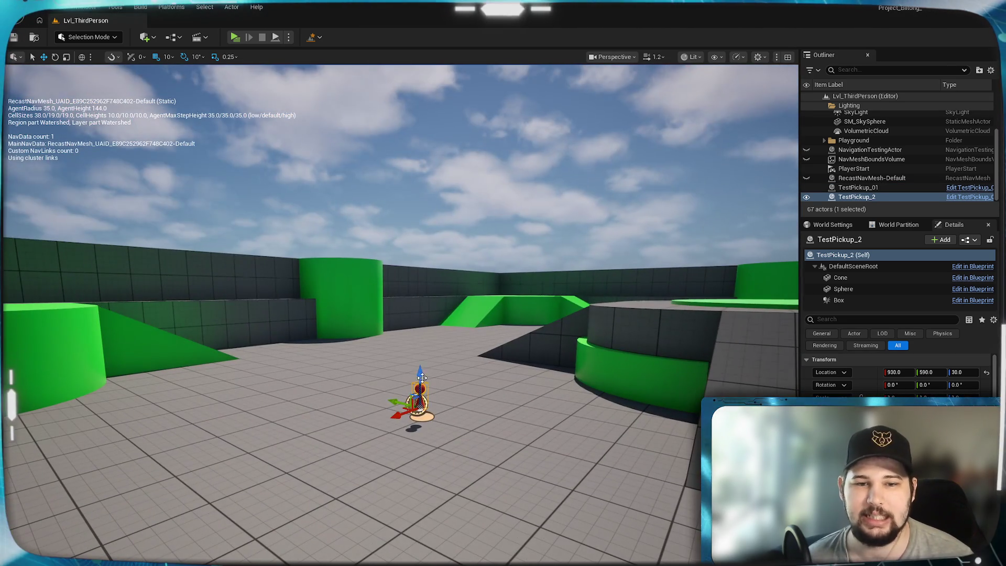
pyautogui.moveTo(422, 377); pyautogui.dragTo(421, 208)
pyautogui.press('f')
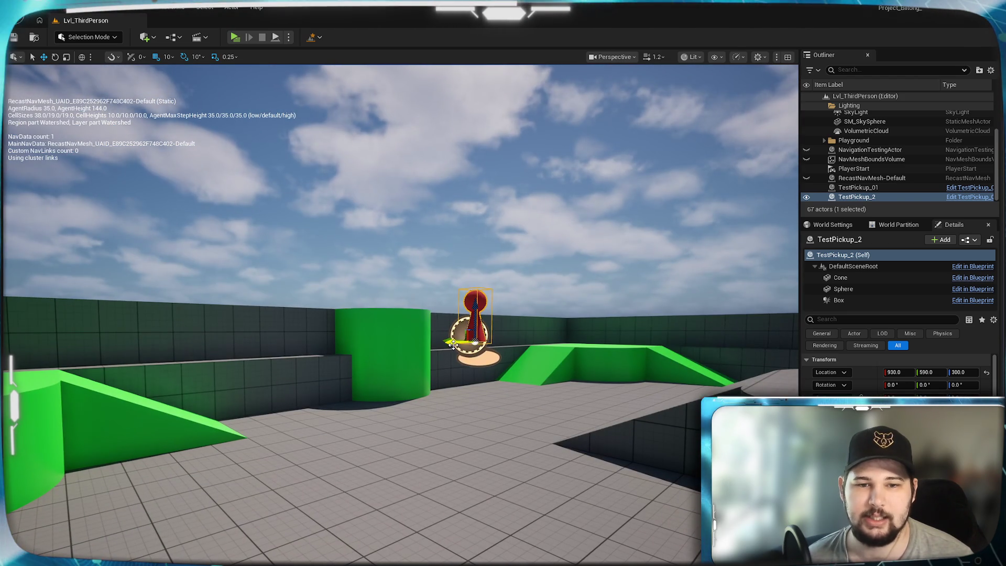
pyautogui.moveTo(454, 344); pyautogui.dragTo(209, 349)
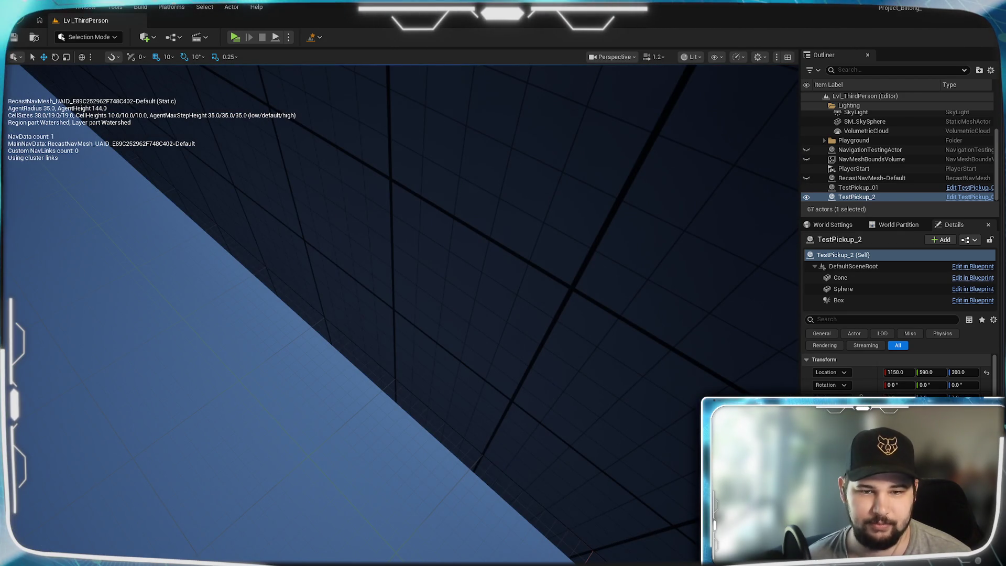
pyautogui.press('f')
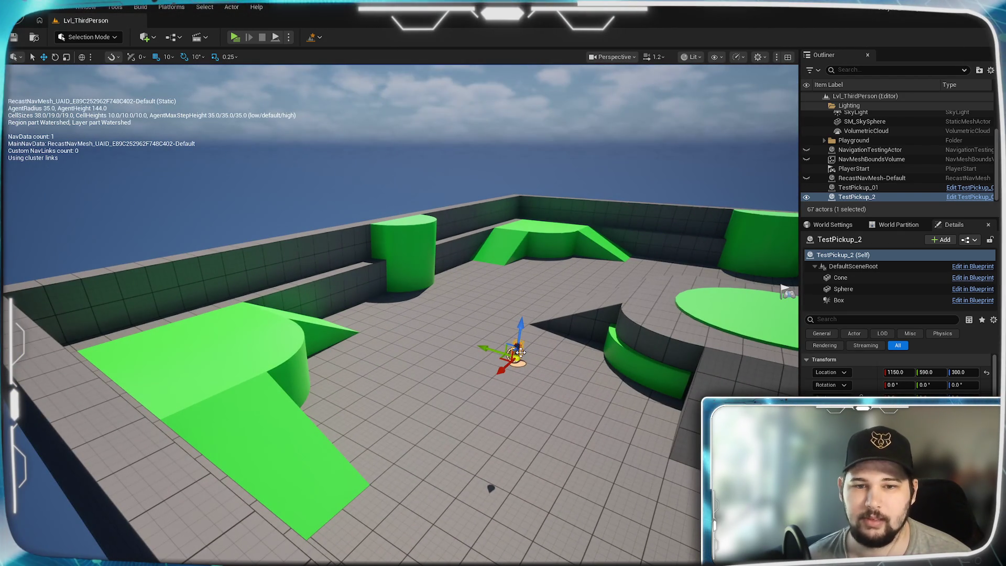
pyautogui.moveTo(512, 378); pyautogui.dragTo(516, 351)
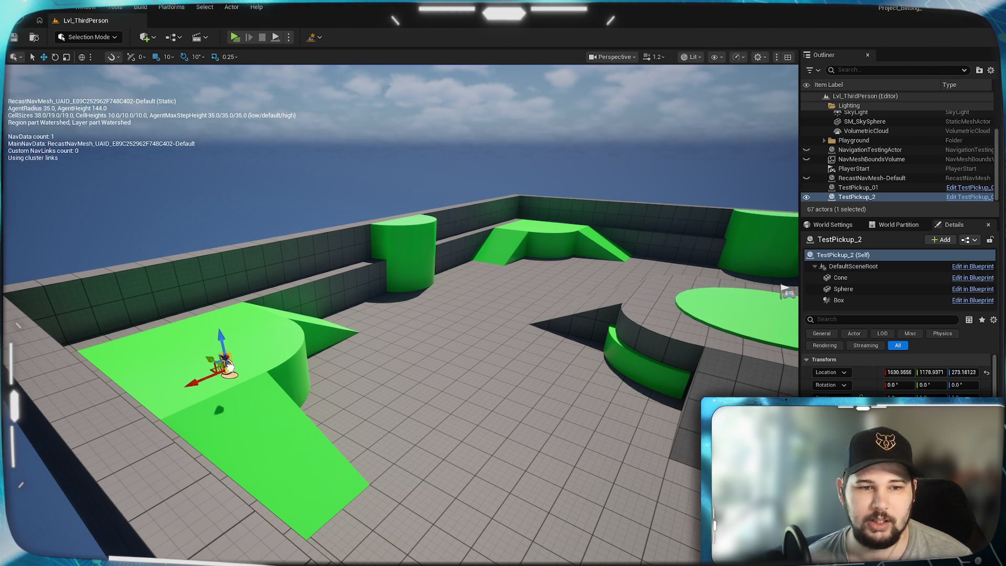
pyautogui.moveTo(203, 366); pyautogui.dragTo(204, 364)
pyautogui.press('f')
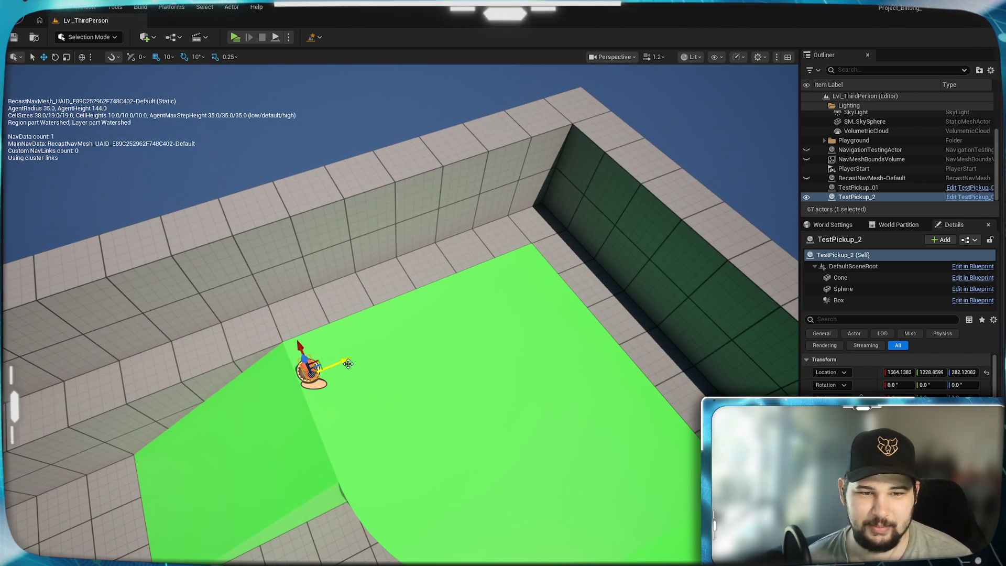
pyautogui.moveTo(296, 337)
pyautogui.mouseDown()
pyautogui.moveTo(361, 325)
pyautogui.moveTo(450, 436)
pyautogui.mouseUp()
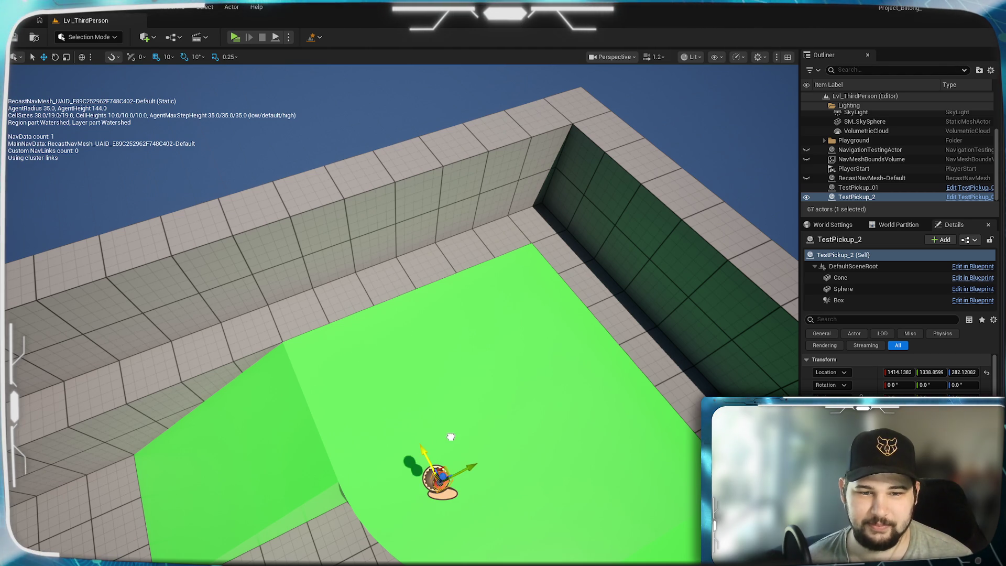
pyautogui.moveTo(443, 474)
pyautogui.mouseDown()
pyautogui.moveTo(513, 451)
pyautogui.moveTo(524, 361)
pyautogui.mouseUp()
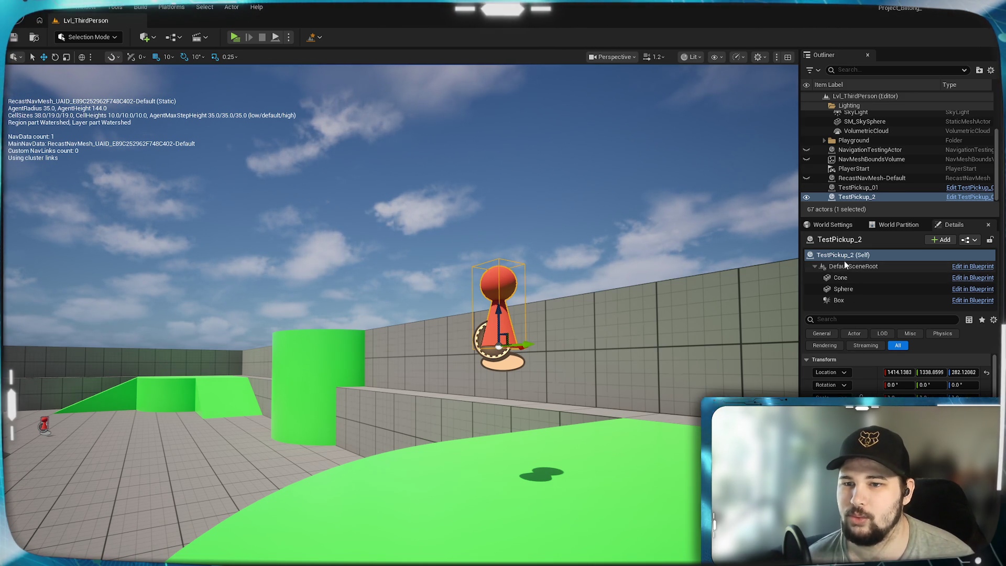
pyautogui.moveTo(501, 306); pyautogui.dragTo(498, 429)
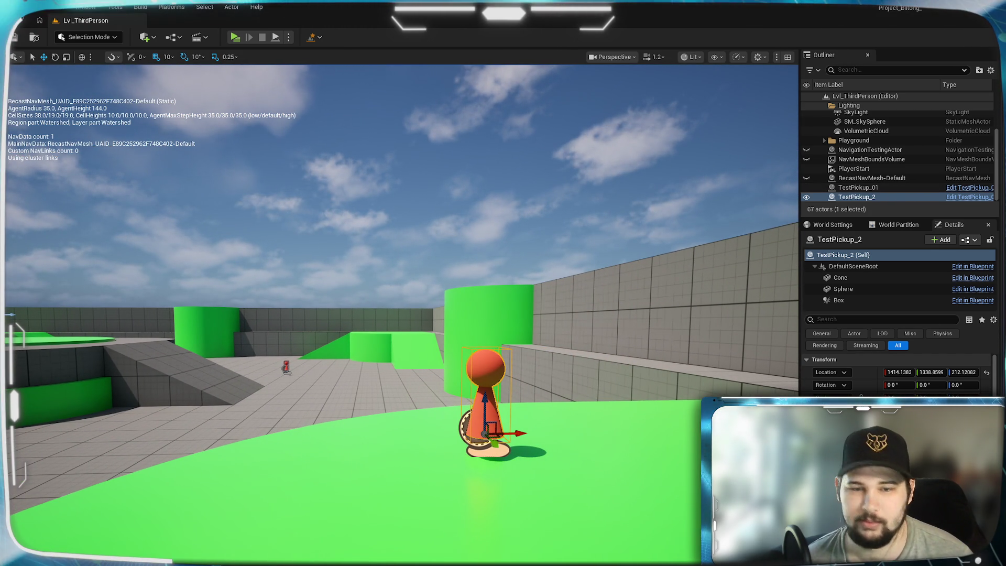
# Add TestPickup_3 across the level and TestPickup_4 on the central raised platform
pyautogui.hotkey('ctrl', 'd')
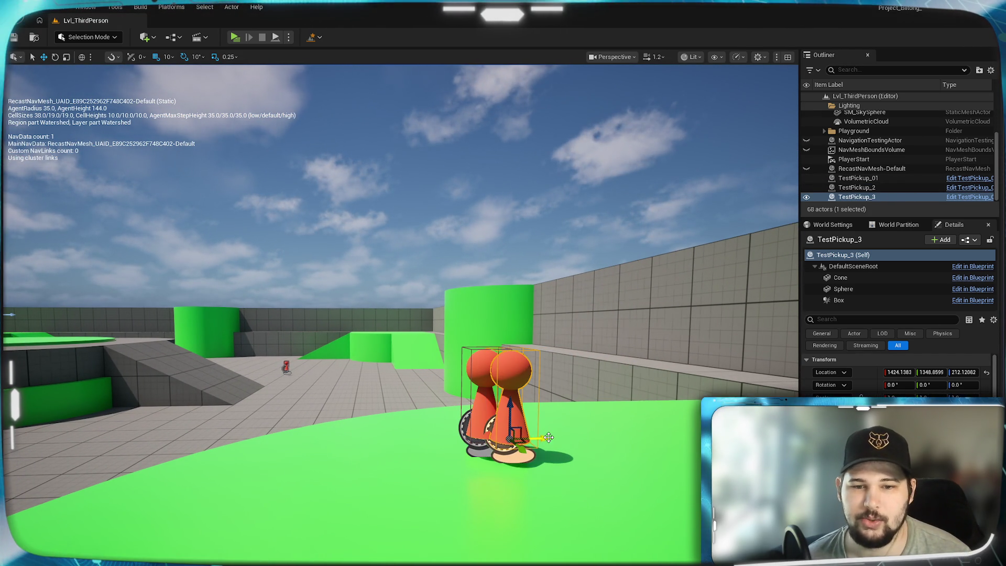
pyautogui.press('f')
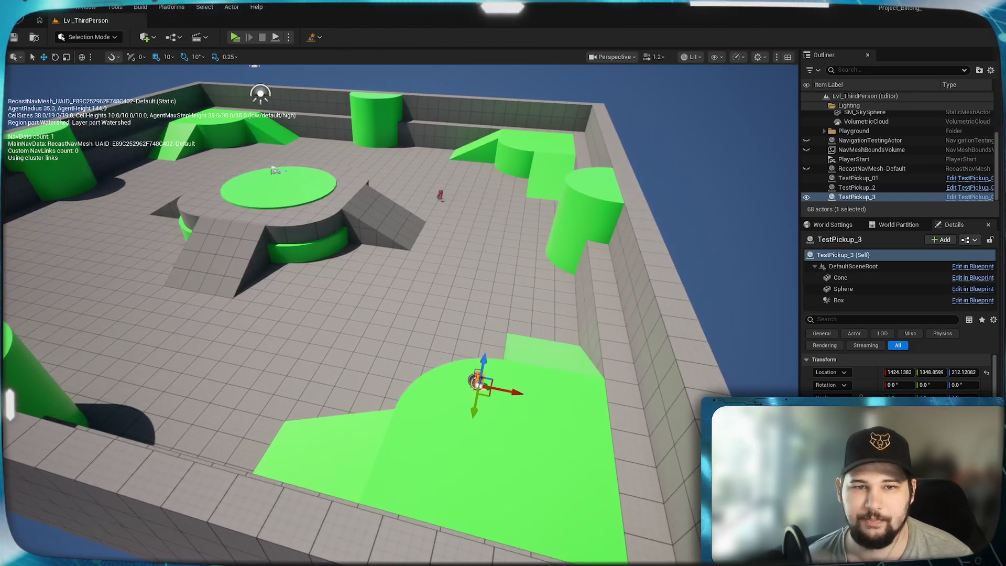
pyautogui.moveTo(508, 391); pyautogui.dragTo(184, 319)
pyautogui.press('f')
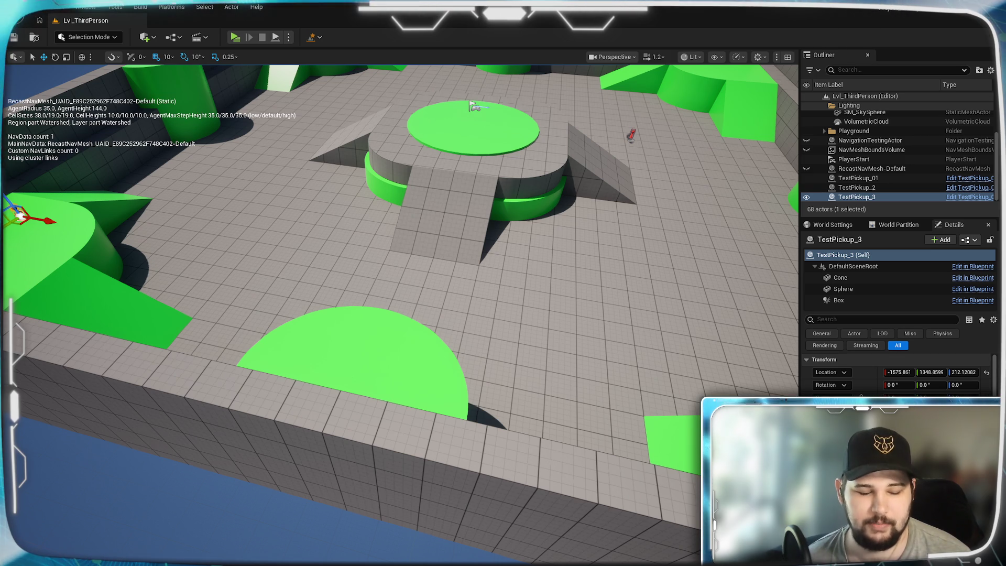
pyautogui.keyDown('alt'); pyautogui.moveTo(48, 221); pyautogui.dragTo(49, 221); pyautogui.keyUp('alt')
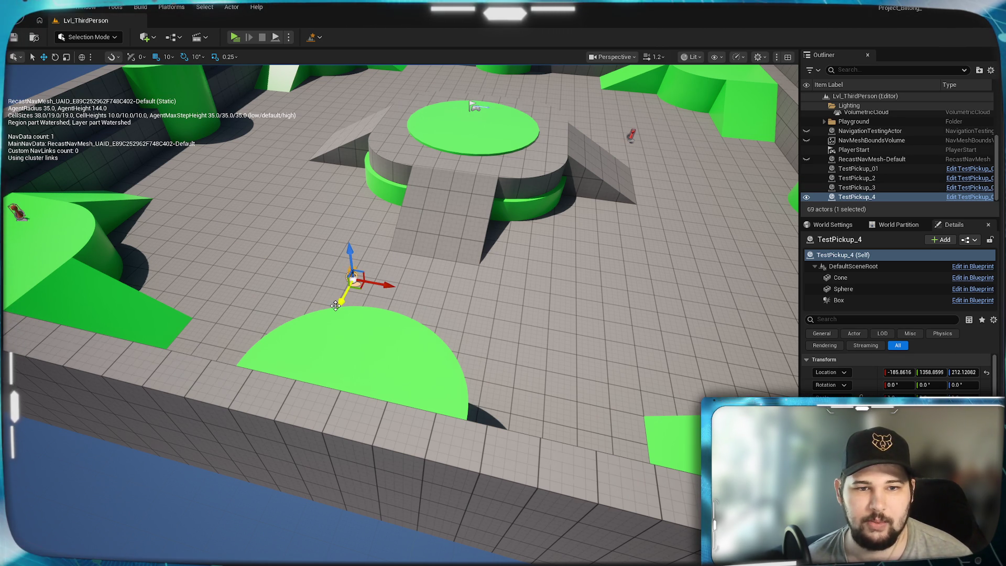
pyautogui.moveTo(335, 305); pyautogui.dragTo(411, 170)
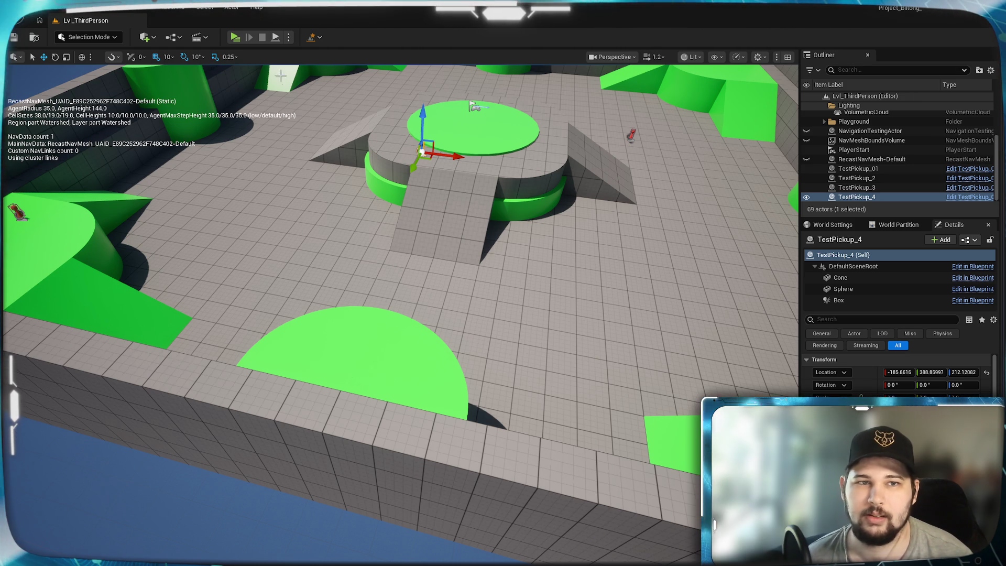
# Playtest in a standalone window, running and jumping around the red pickups, then exit
pyautogui.click(237, 39)
pyautogui.press('w')
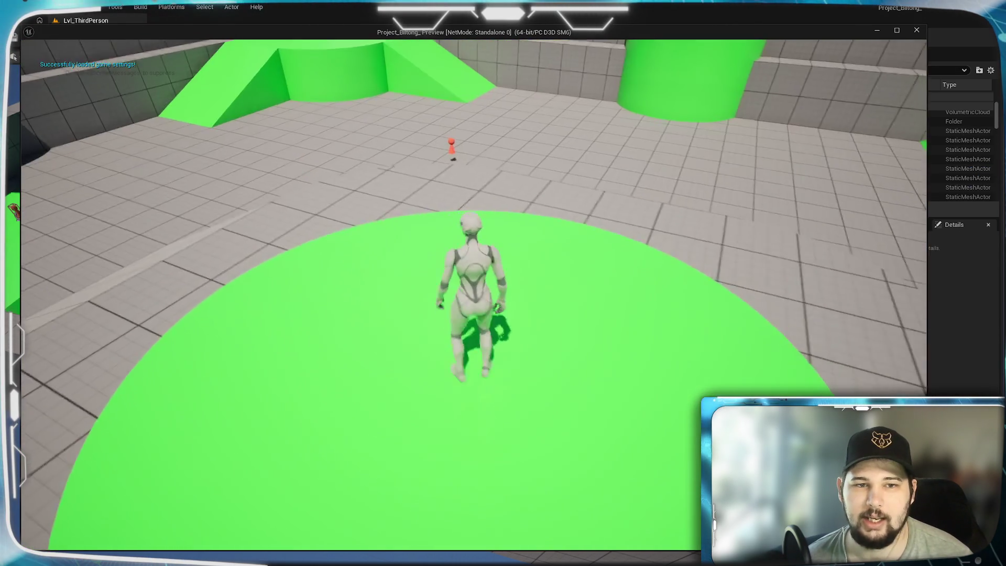
pyautogui.press('s')
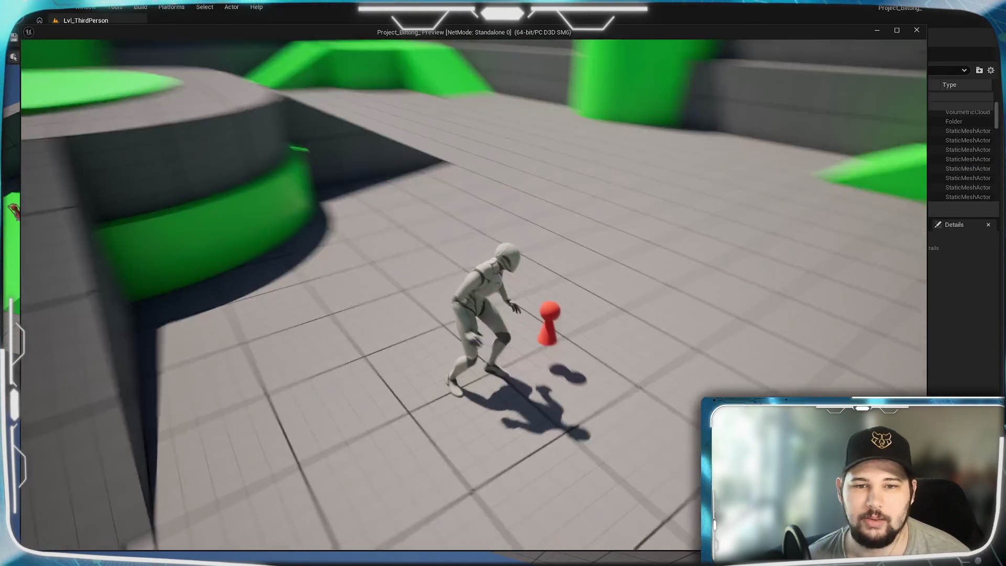
pyautogui.press('w')
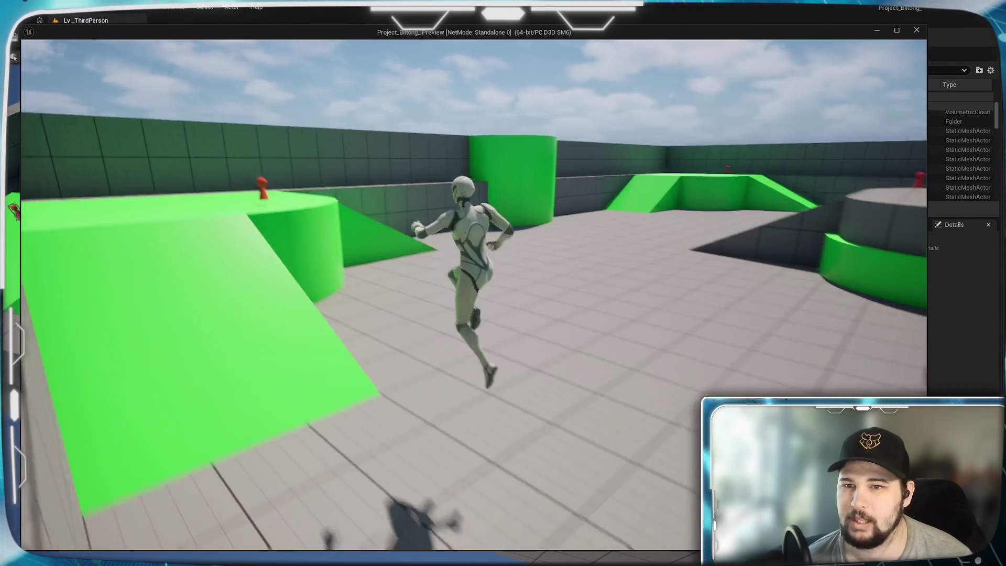
pyautogui.press('space')
pyautogui.press('w')
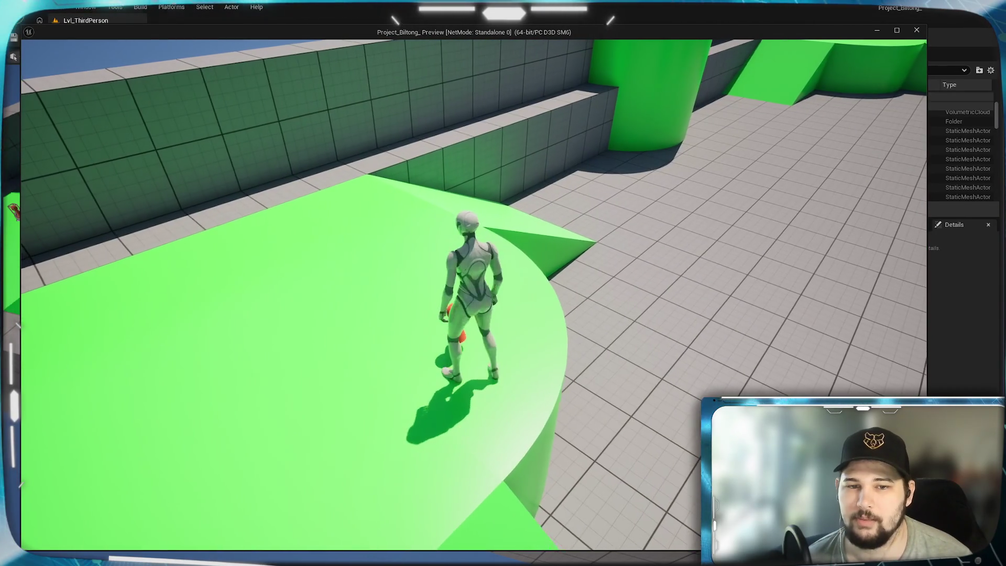
pyautogui.press('space')
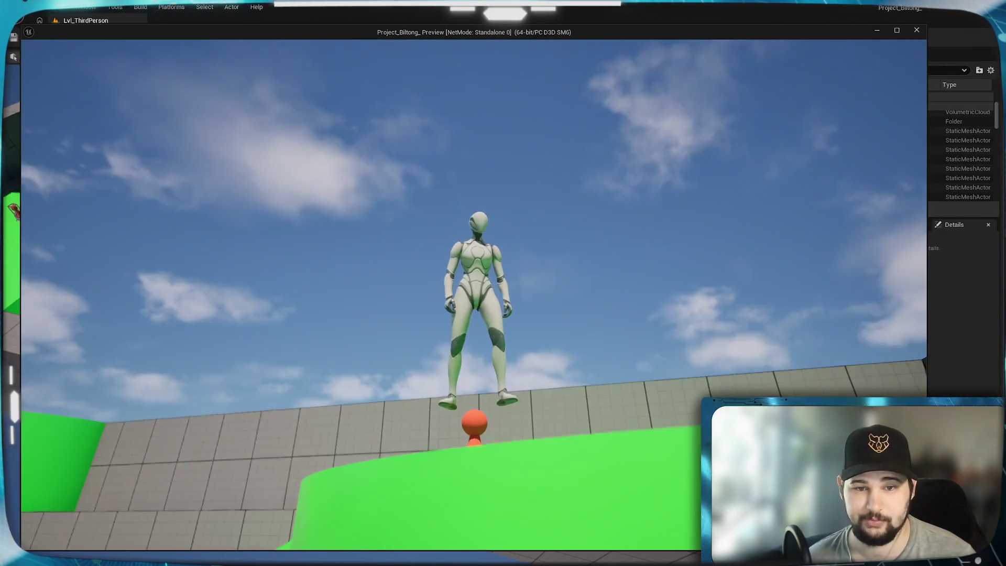
pyautogui.press('w')
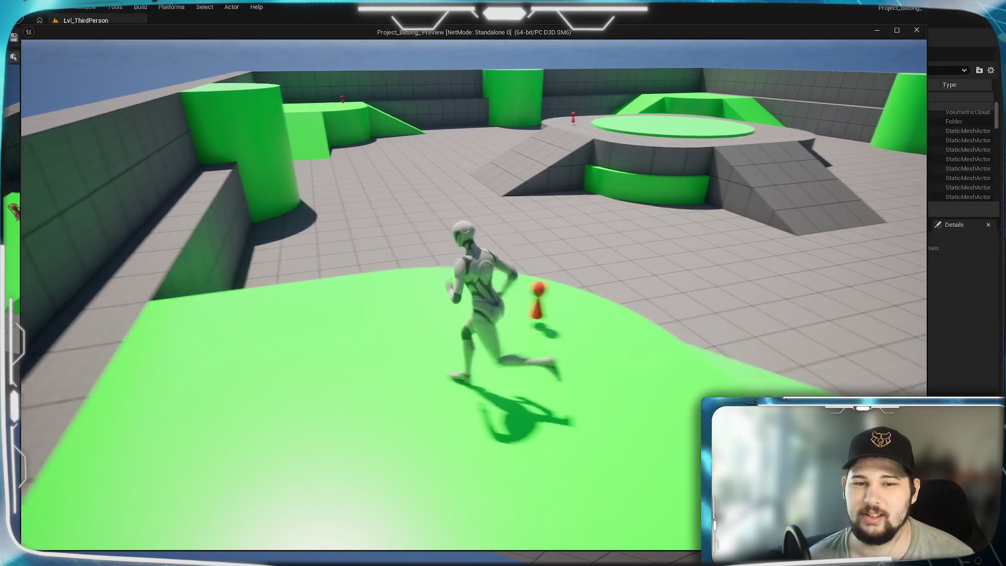
pyautogui.hotkey('shift', 'F1')
pyautogui.press('Escape')
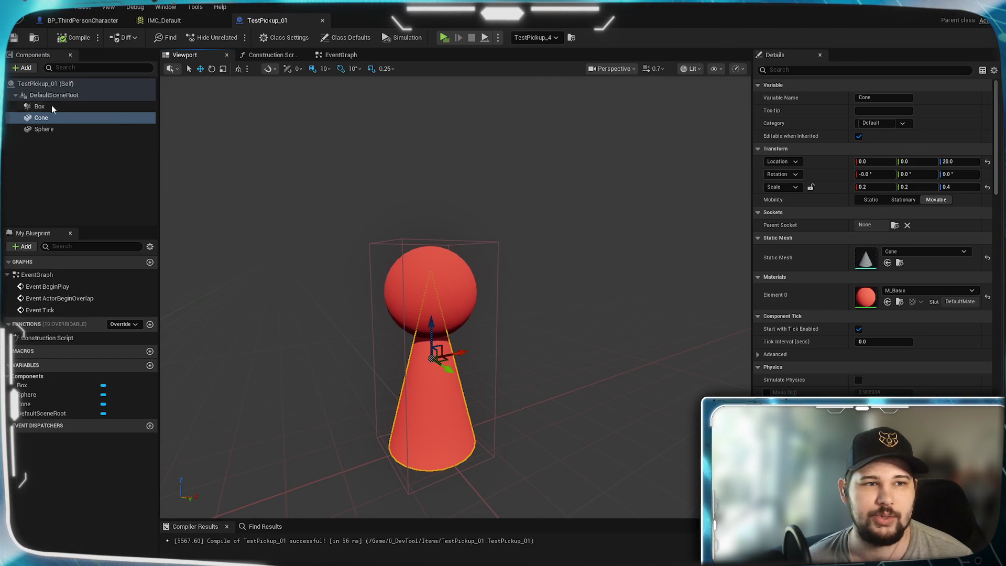
# Set the Box component's Can Character Step Up On to No
pyautogui.click(54, 106)
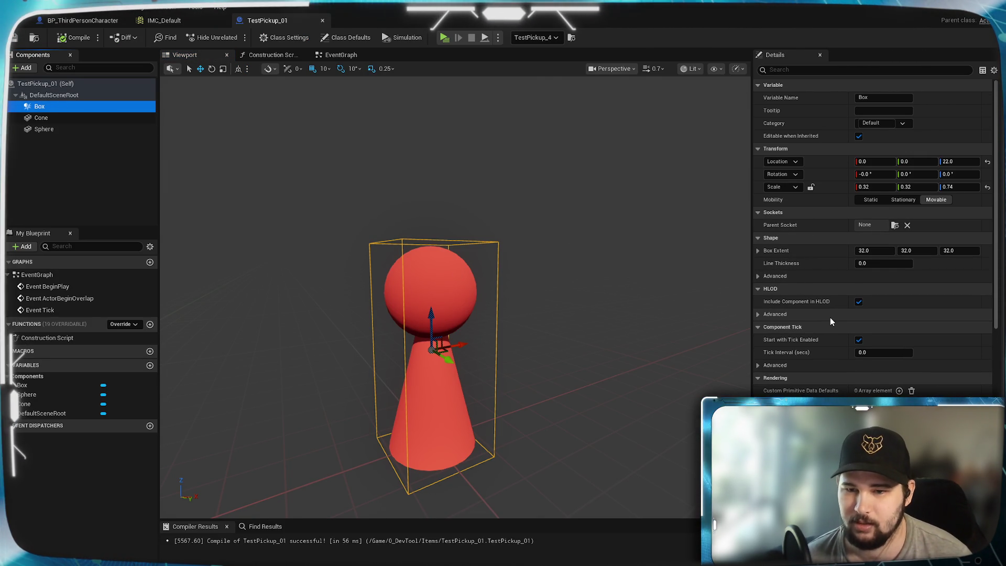
pyautogui.scroll(-2, 829, 317)
pyautogui.scroll(-3, 830, 319)
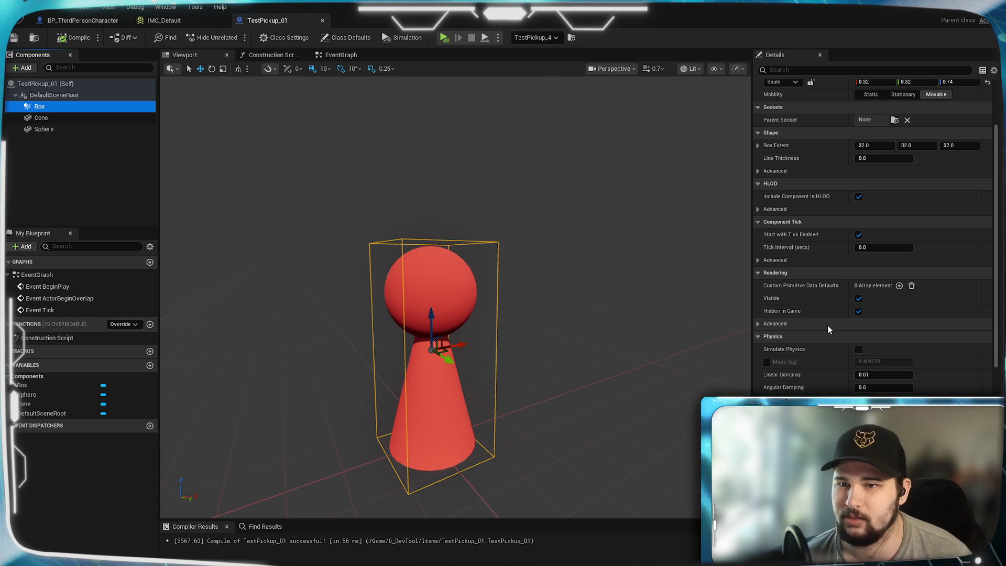
pyautogui.scroll(-3, 828, 329)
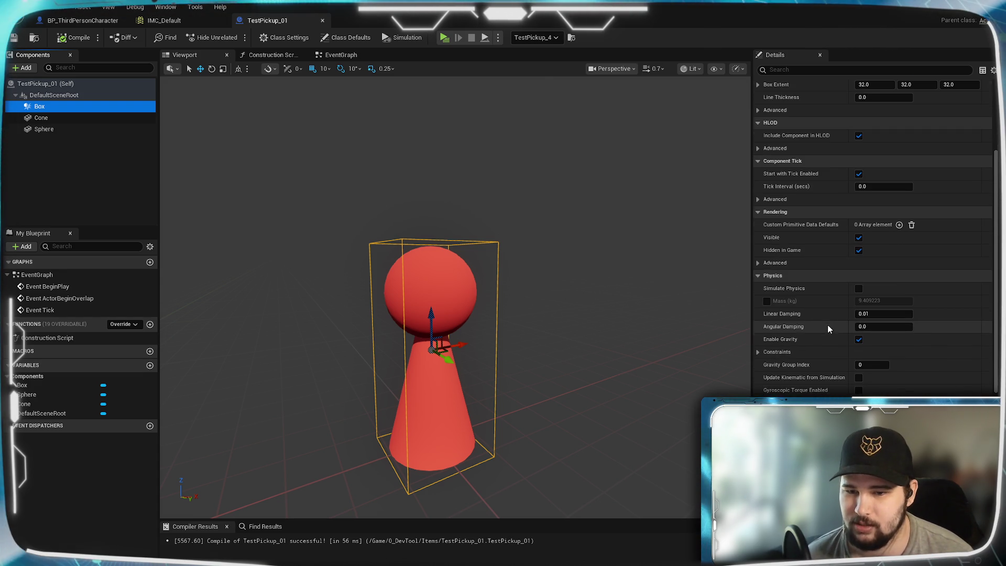
pyautogui.scroll(-6, 823, 351)
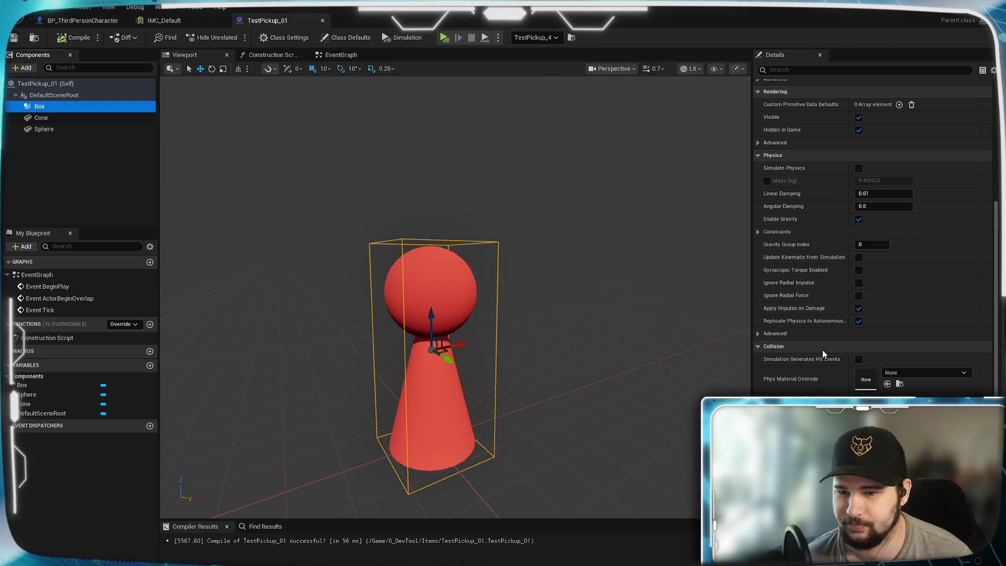
pyautogui.scroll(-3, 818, 362)
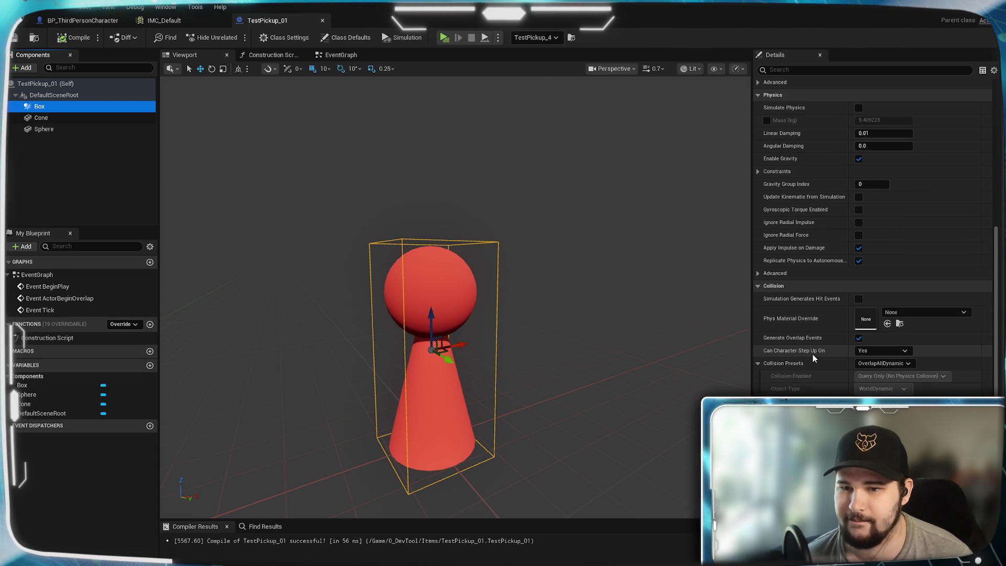
pyautogui.scroll(-3, 813, 354)
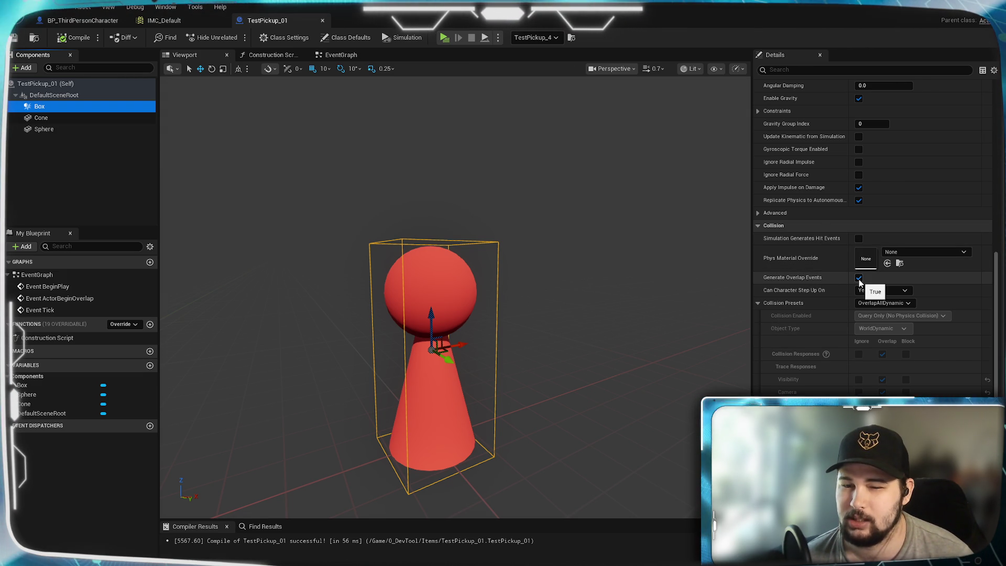
pyautogui.click(872, 290)
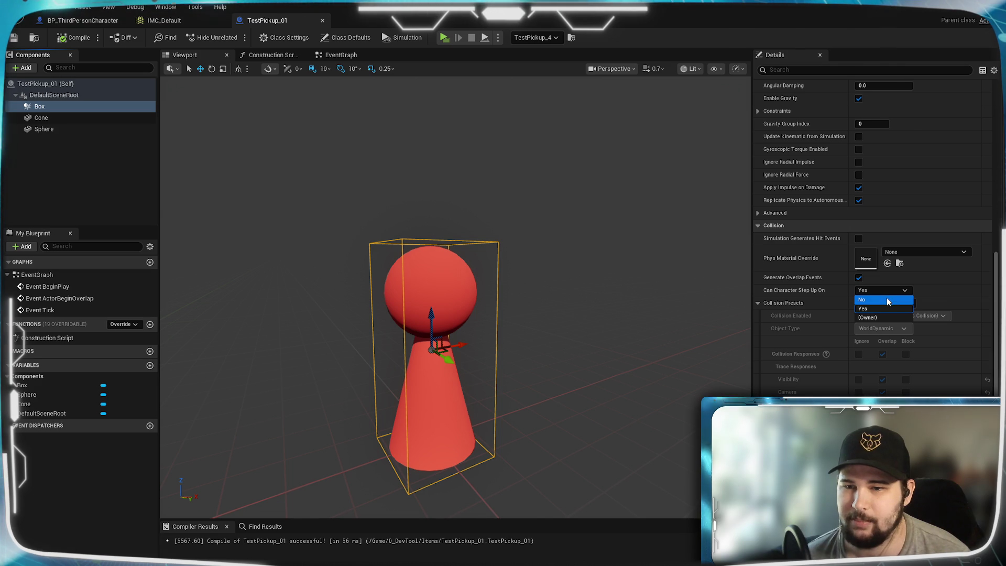
pyautogui.click(862, 301)
# Give the Box the OverlapAll collision preset, then compile and save TestPickup_01
pyautogui.click(884, 303)
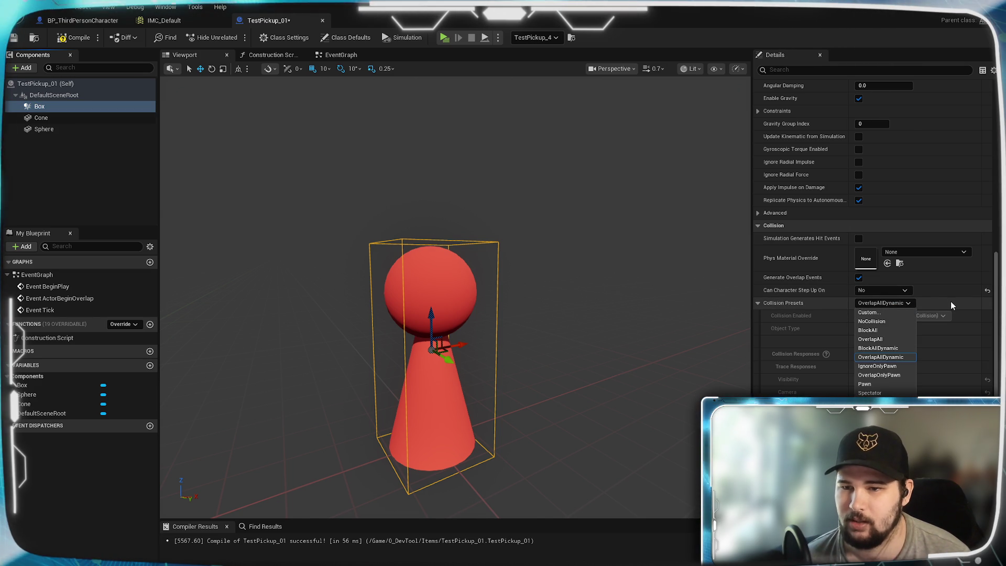
pyautogui.click(897, 340)
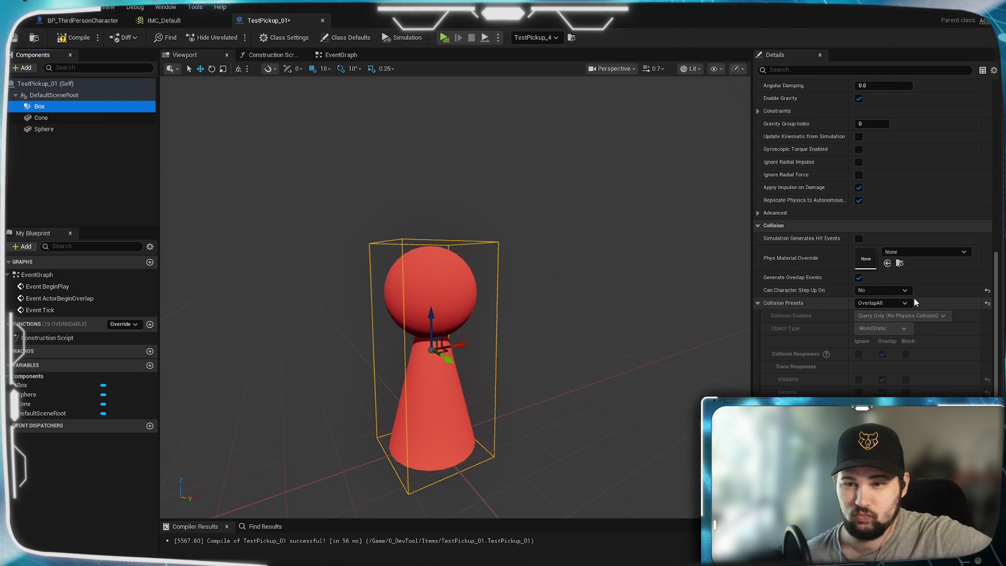
pyautogui.click(76, 38)
pyautogui.click(13, 37)
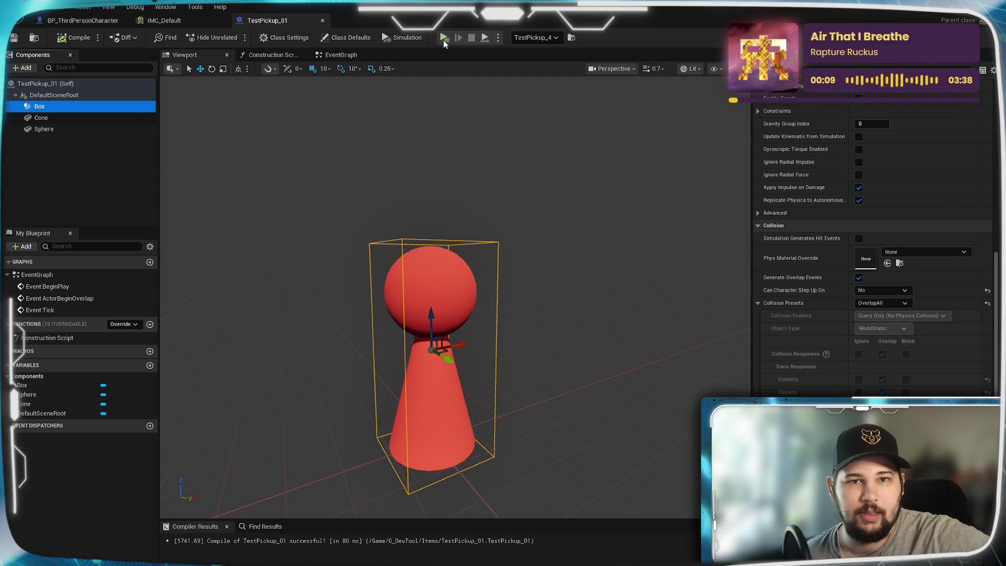
pyautogui.hotkey('alt', 'p')
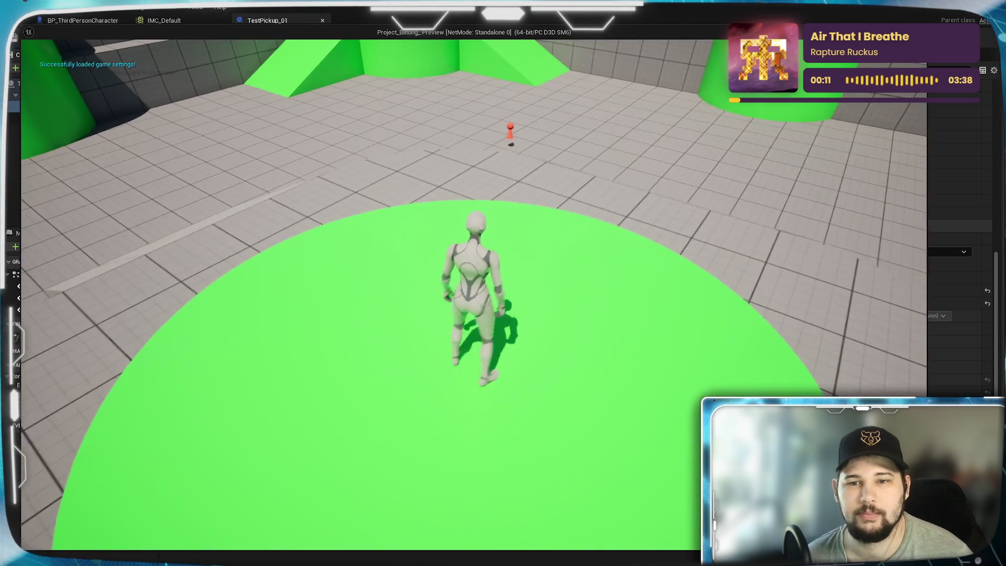
pyautogui.press('w')
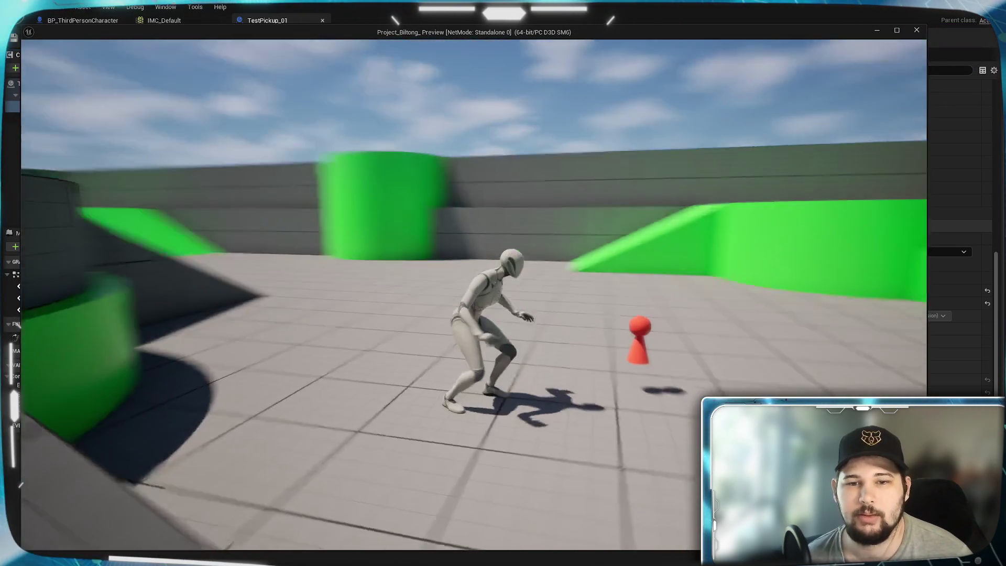
pyautogui.press('w')
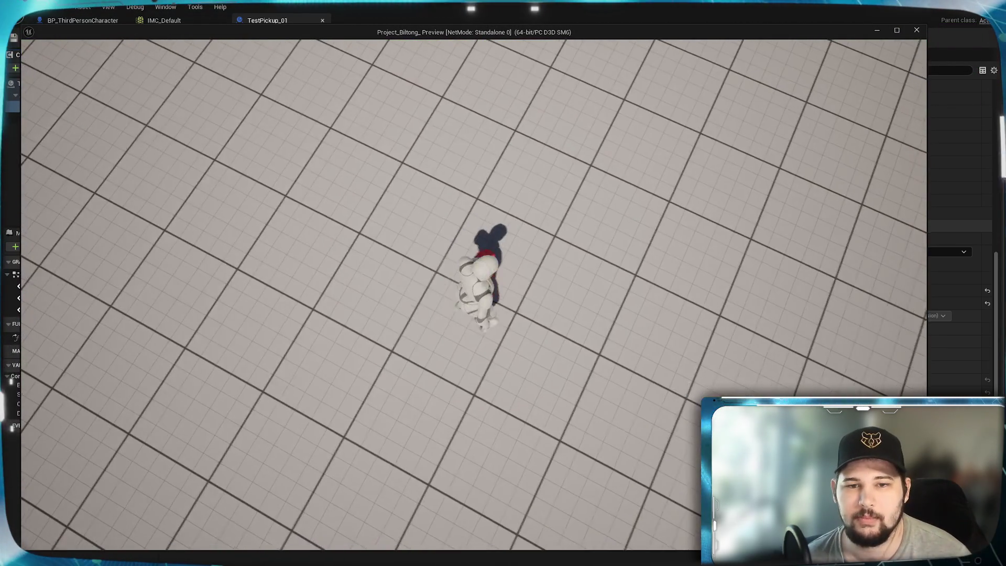
pyautogui.press('Escape')
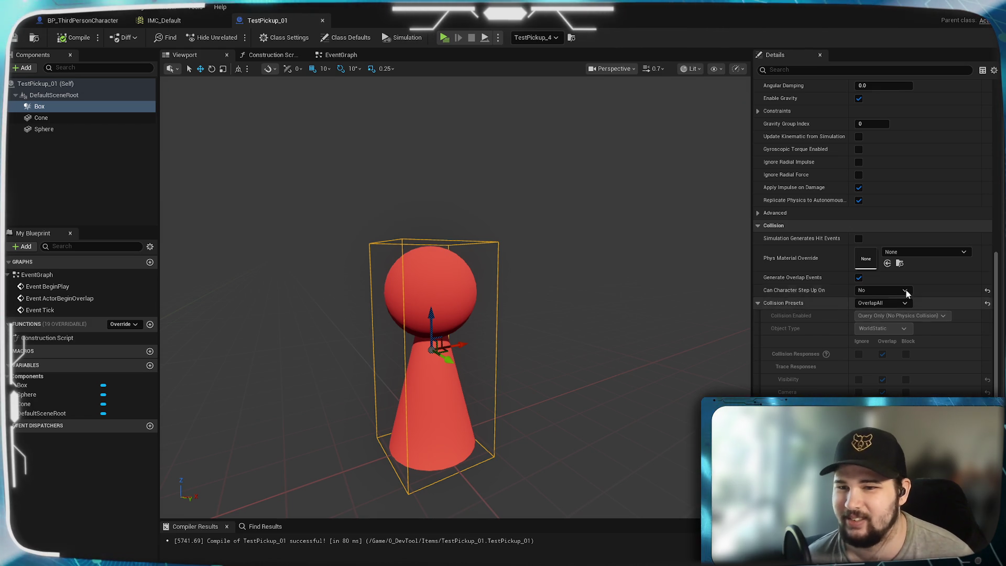
# Set the Box to NoCollision, disable Simulation Generates Hit Events, then switch the preset to Custom
pyautogui.click(878, 304)
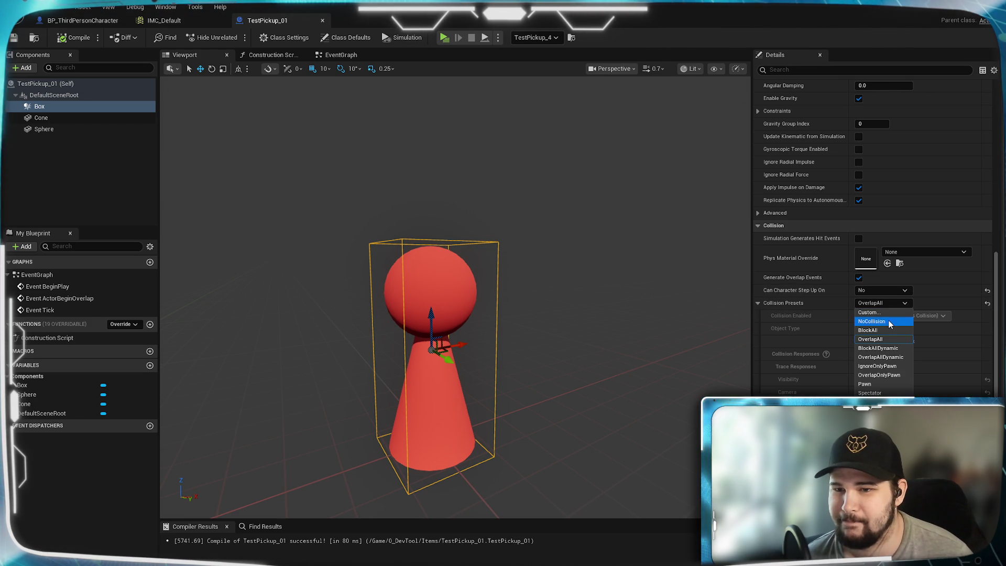
pyautogui.click(889, 320)
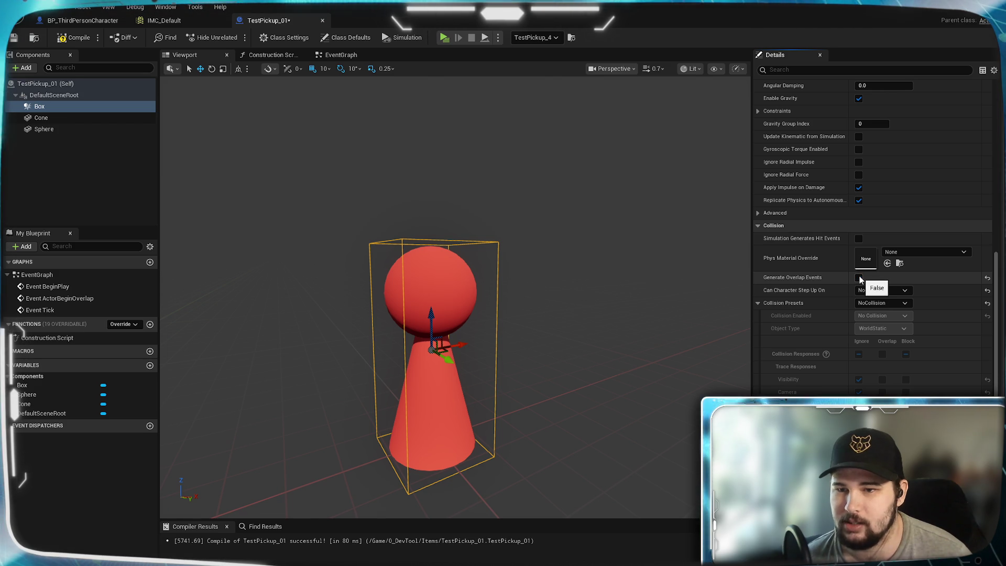
pyautogui.click(858, 239)
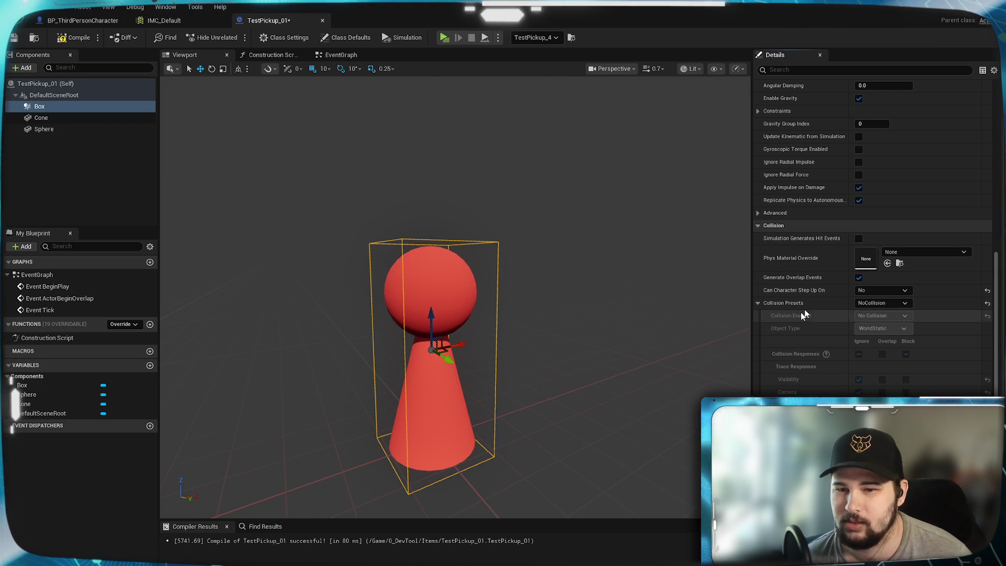
pyautogui.scroll(-3, 837, 310)
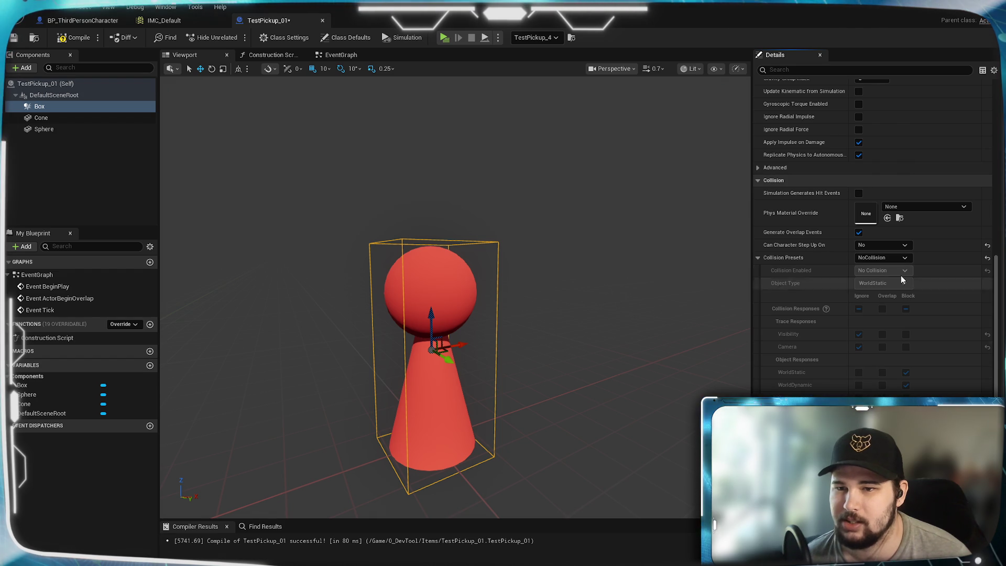
pyautogui.click(881, 257)
pyautogui.click(872, 268)
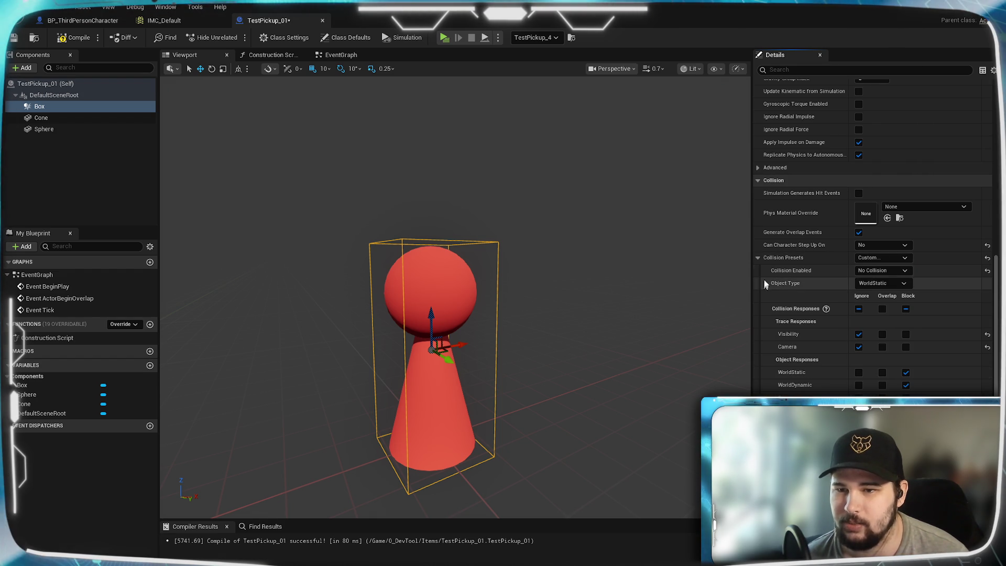
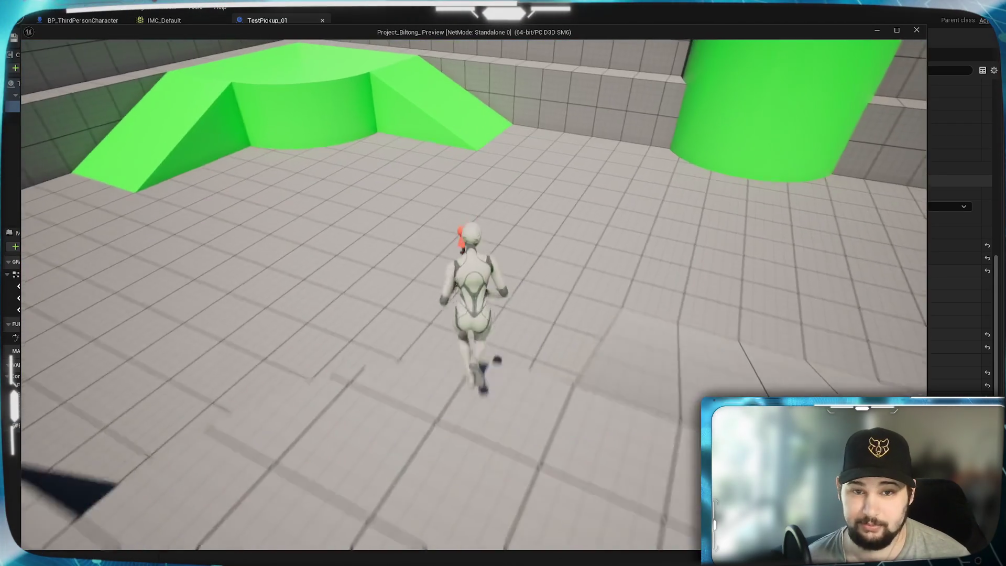
# Run the character to the red pickup, press E to pick it up, then stop the preview
pyautogui.press('space')
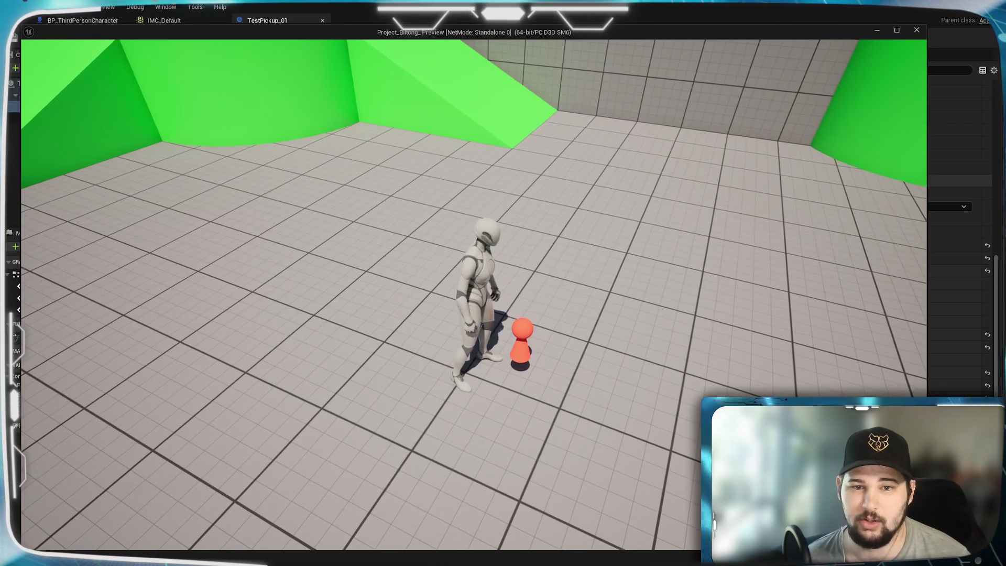
pyautogui.press('e')
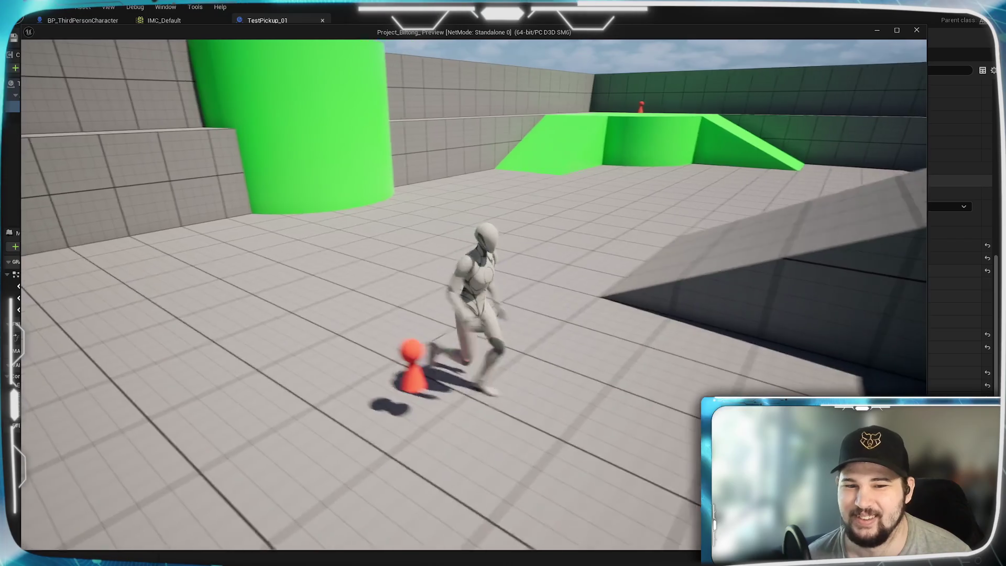
pyautogui.press('Escape')
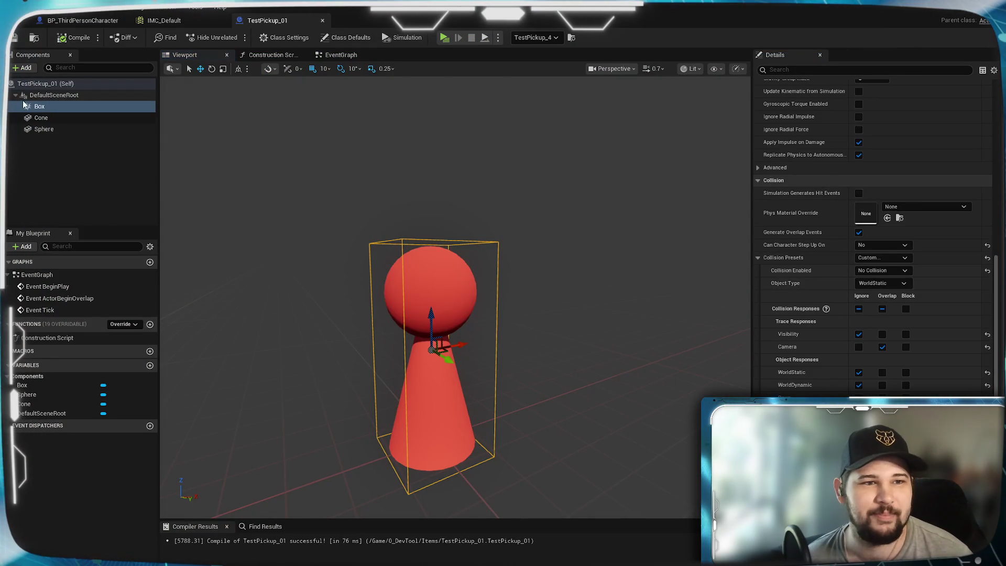
# Set the Cone component's Collision Presets to NoCollision
pyautogui.click(41, 117)
pyautogui.scroll(10, 878, 320)
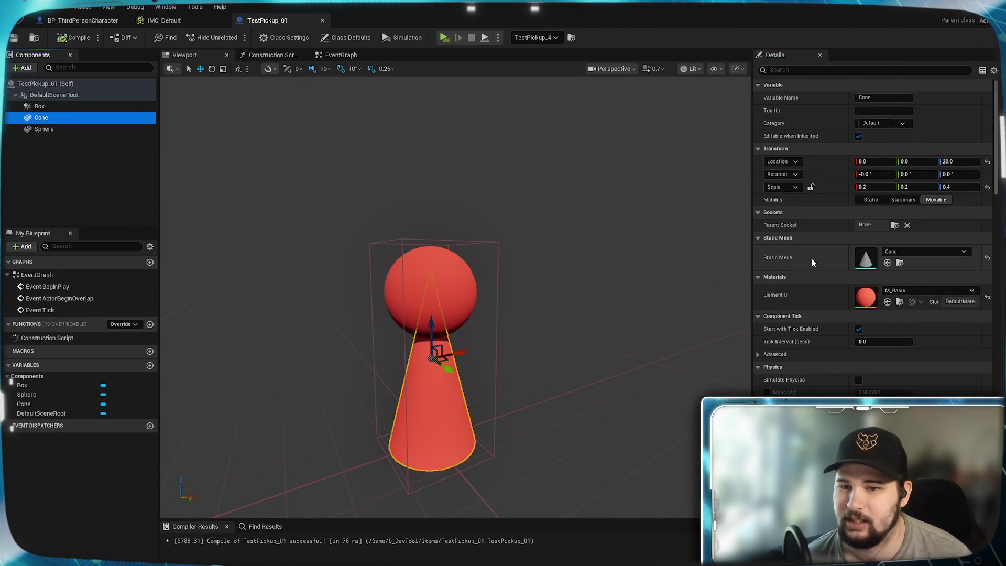
pyautogui.scroll(-5, 814, 260)
pyautogui.scroll(-3, 819, 275)
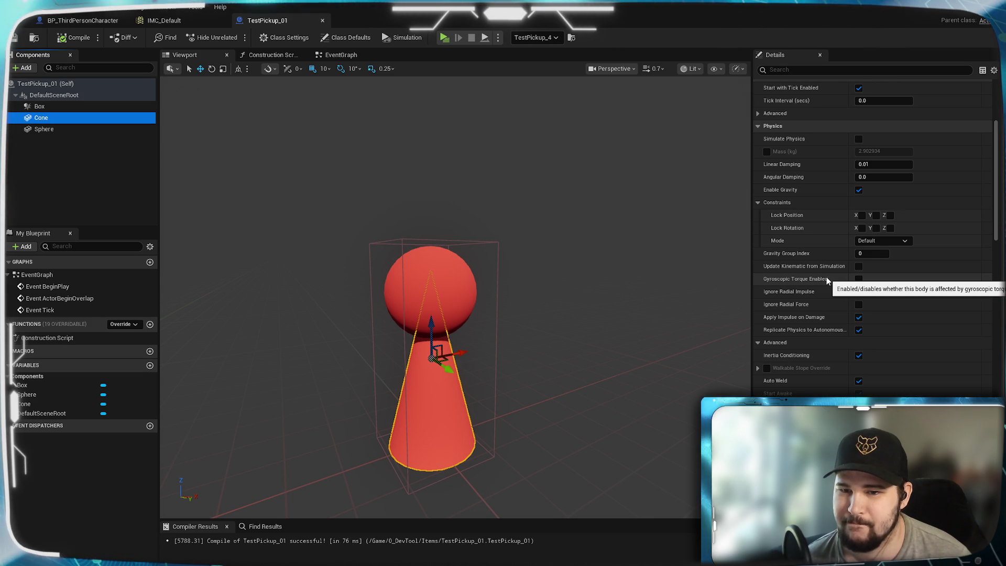
pyautogui.scroll(-5, 826, 280)
pyautogui.scroll(-5, 827, 281)
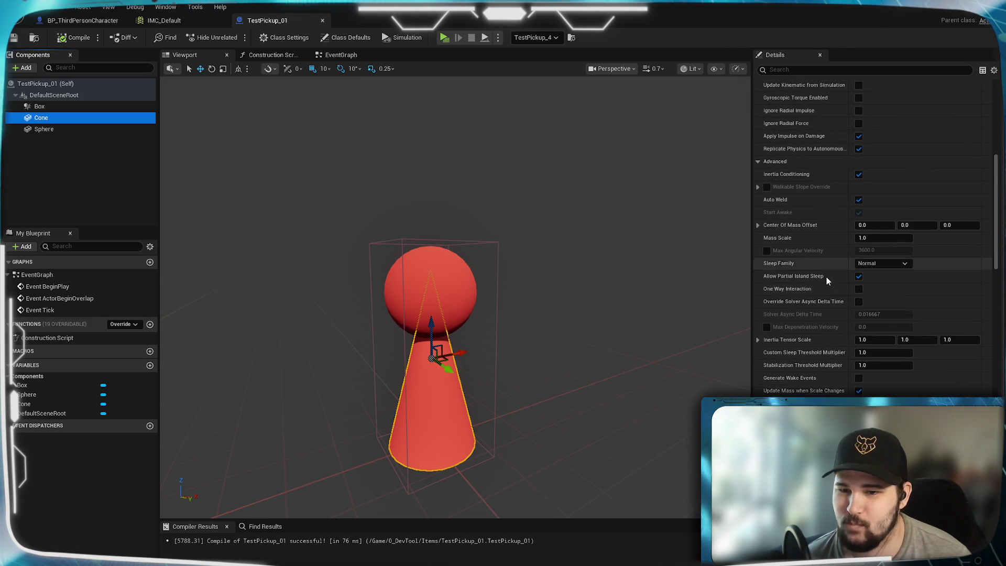
pyautogui.scroll(-5, 826, 280)
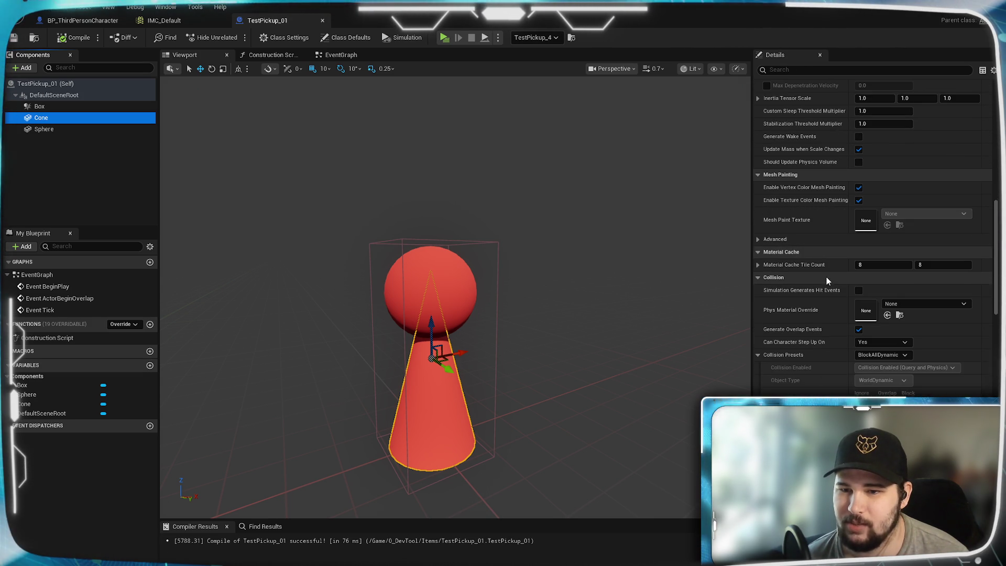
pyautogui.click(882, 354)
pyautogui.click(888, 380)
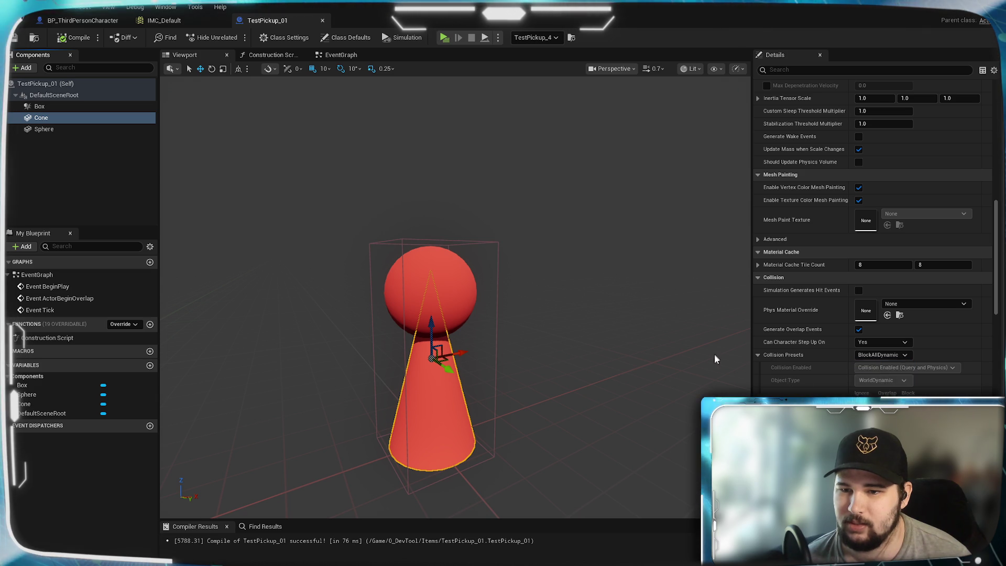
pyautogui.click(859, 329)
pyautogui.click(882, 354)
pyautogui.click(875, 367)
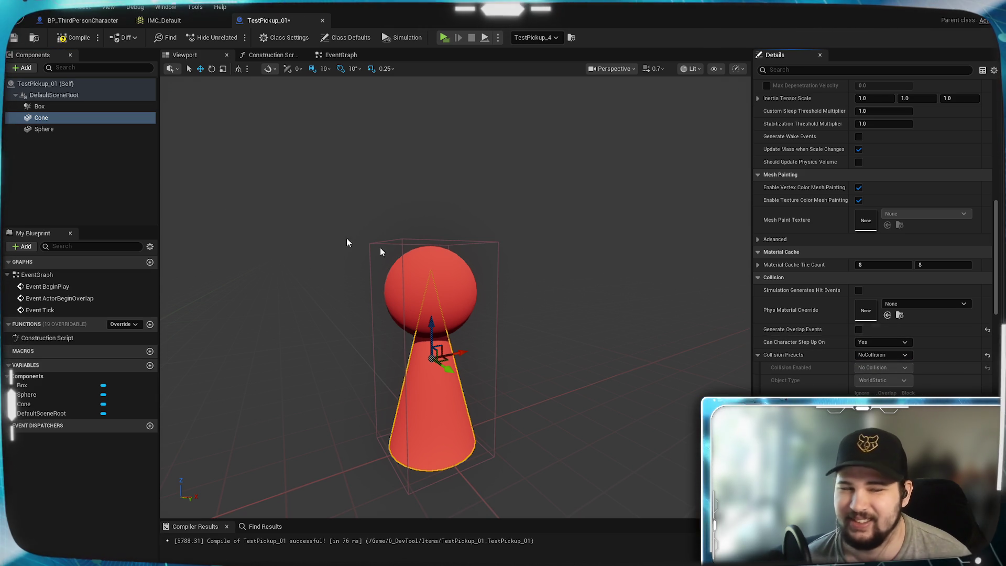
# Set the Sphere component's Collision Presets to NoCollision
pyautogui.click(57, 129)
pyautogui.click(873, 357)
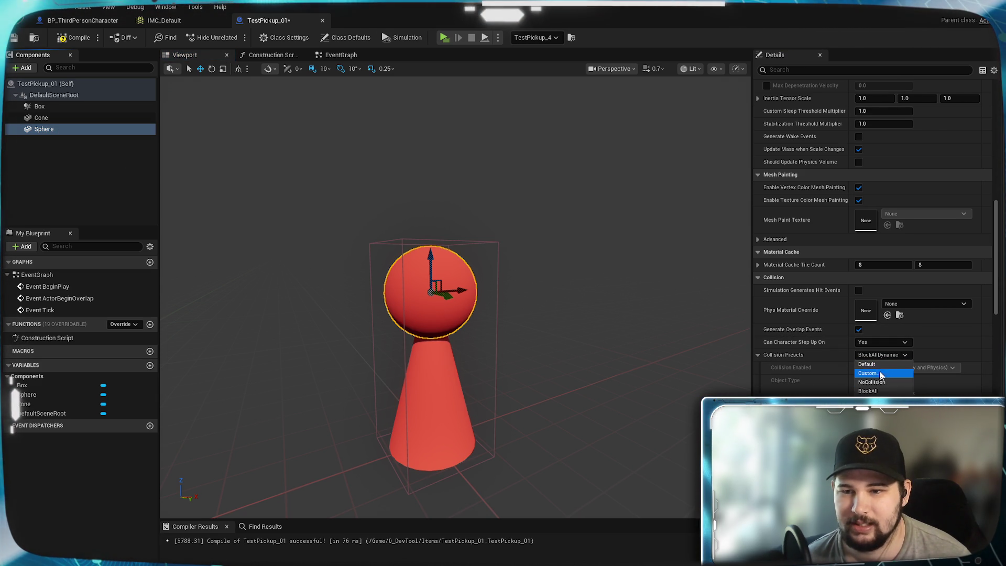
pyautogui.click(884, 383)
pyautogui.click(858, 329)
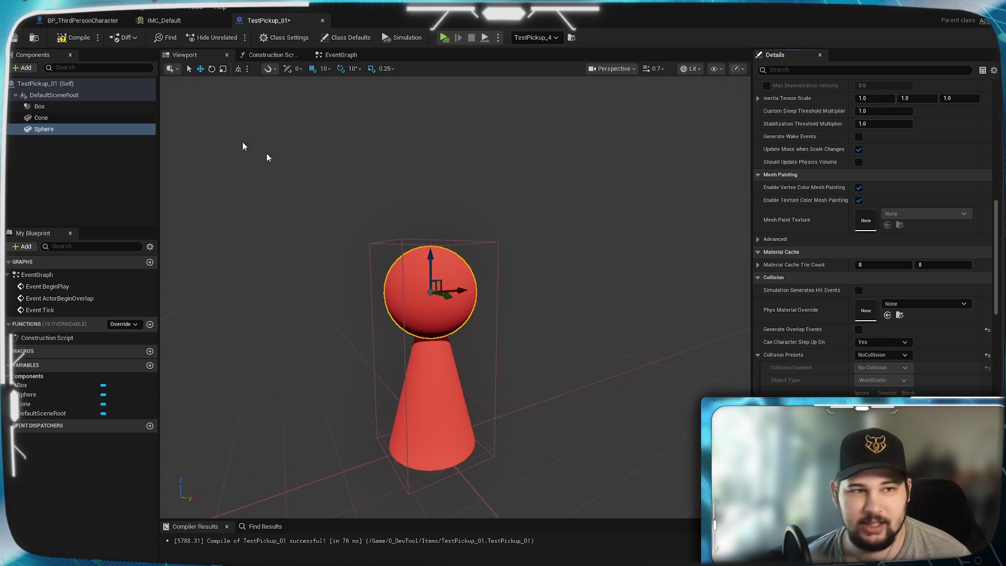
# Compile and save TestPickup_01, then launch a standalone play test
pyautogui.click(68, 38)
pyautogui.hotkey('ctrl', 's')
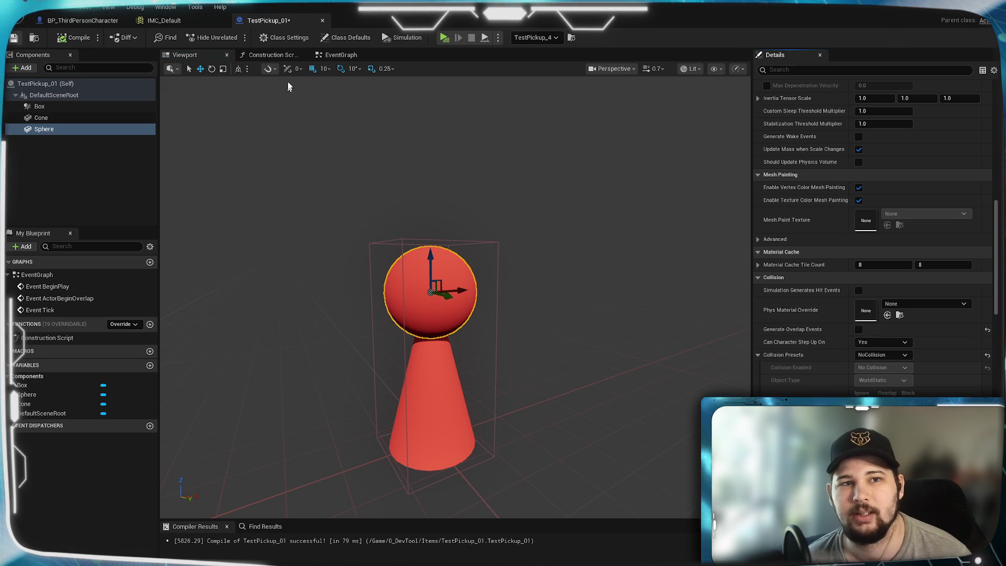
pyautogui.click(443, 38)
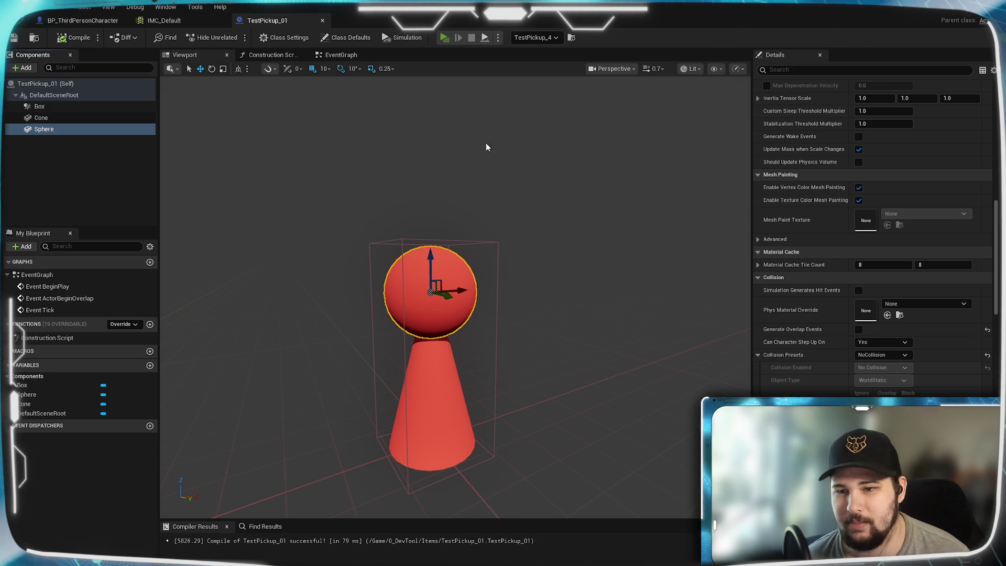
# Run the character around the level with W, then close the game preview
pyautogui.press('w')
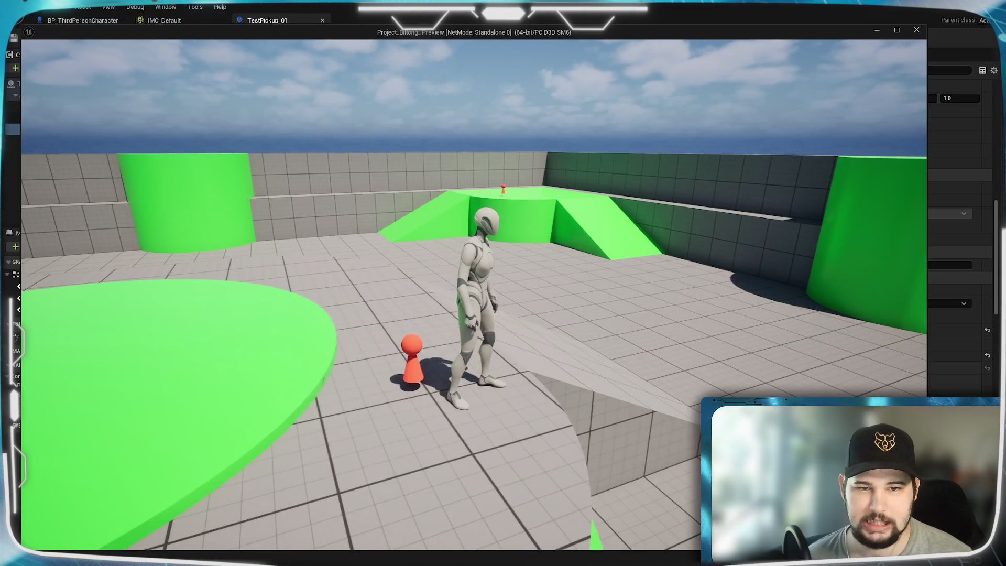
pyautogui.press('Escape')
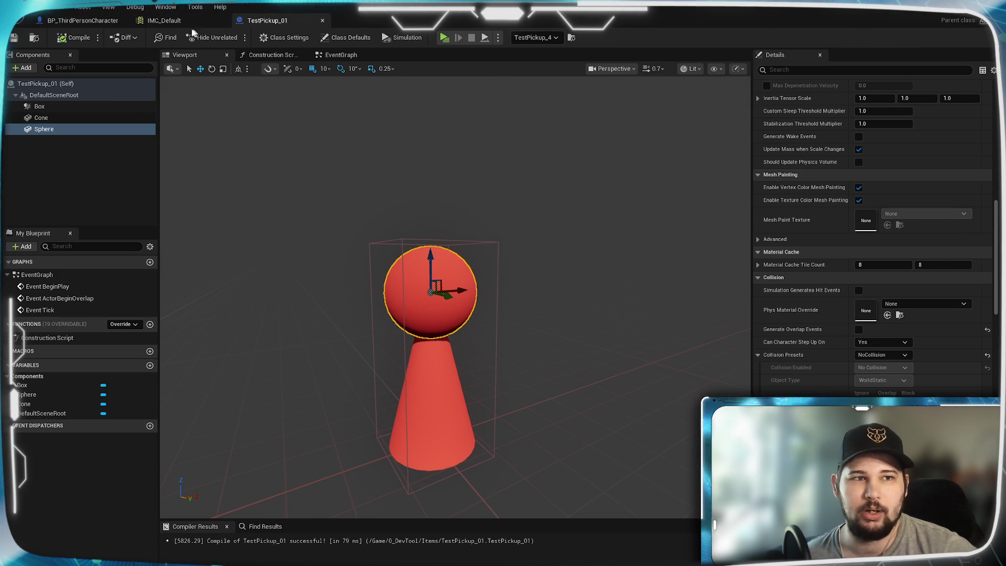
# In BP_ThirdPersonCharacter's EventGraph, cut the Triggered wire from IA_TurnBasedSelection to Add Movement Input
pyautogui.click(80, 21)
pyautogui.scroll(-2, 420, 370)
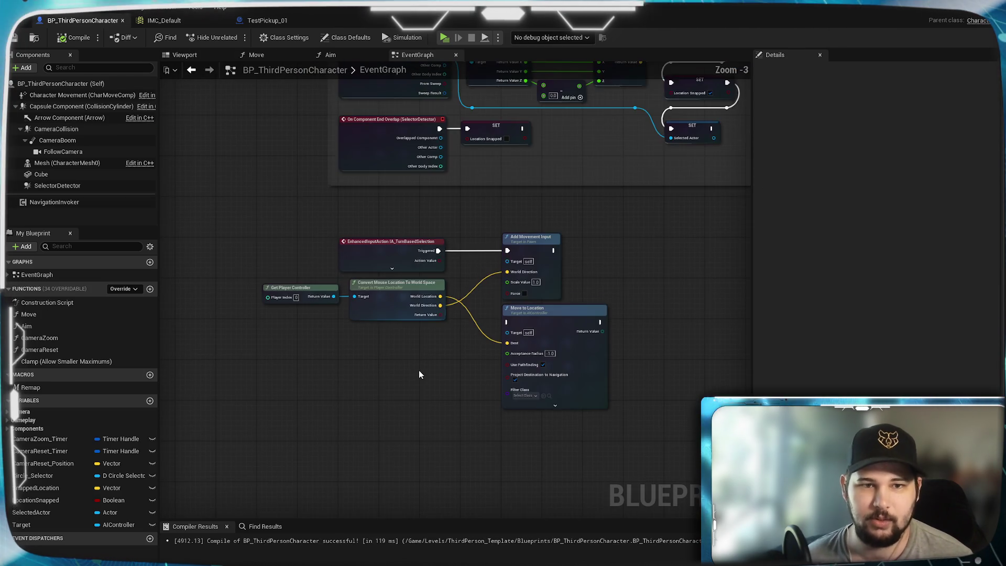
pyautogui.moveTo(419, 369); pyautogui.dragTo(417, 327)
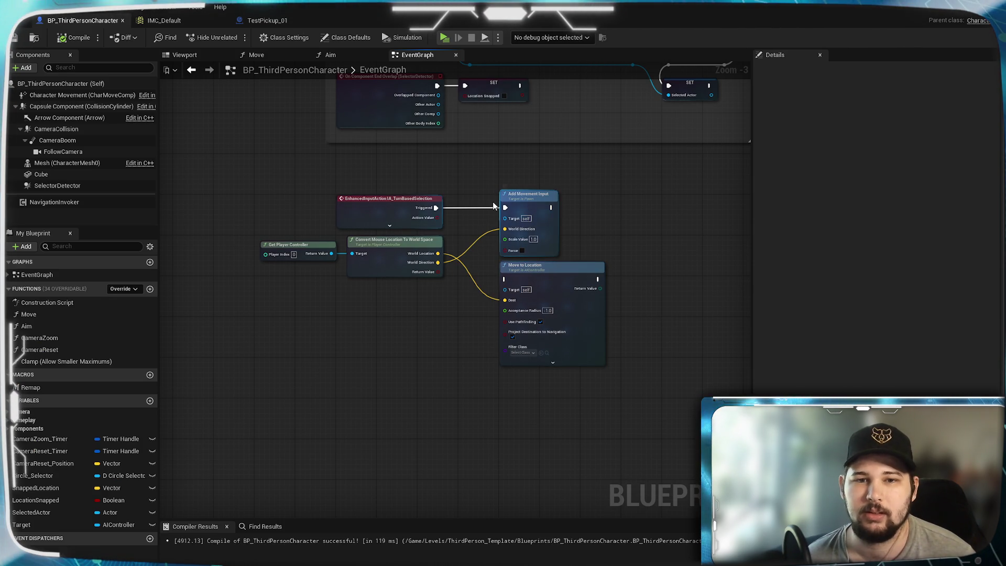
pyautogui.moveTo(462, 231); pyautogui.dragTo(461, 234)
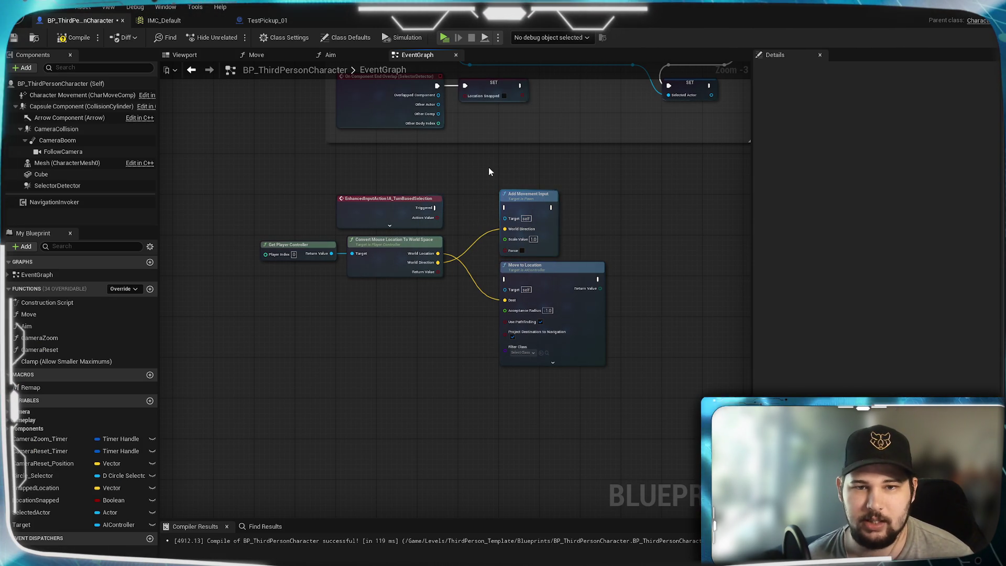
# Move the movement nodes into empty graph space and select the IA_TurnBasedSelection event
pyautogui.moveTo(489, 167); pyautogui.dragTo(616, 373)
pyautogui.moveTo(565, 268)
pyautogui.mouseDown()
pyautogui.moveTo(363, 384)
pyautogui.moveTo(570, 308)
pyautogui.mouseUp()
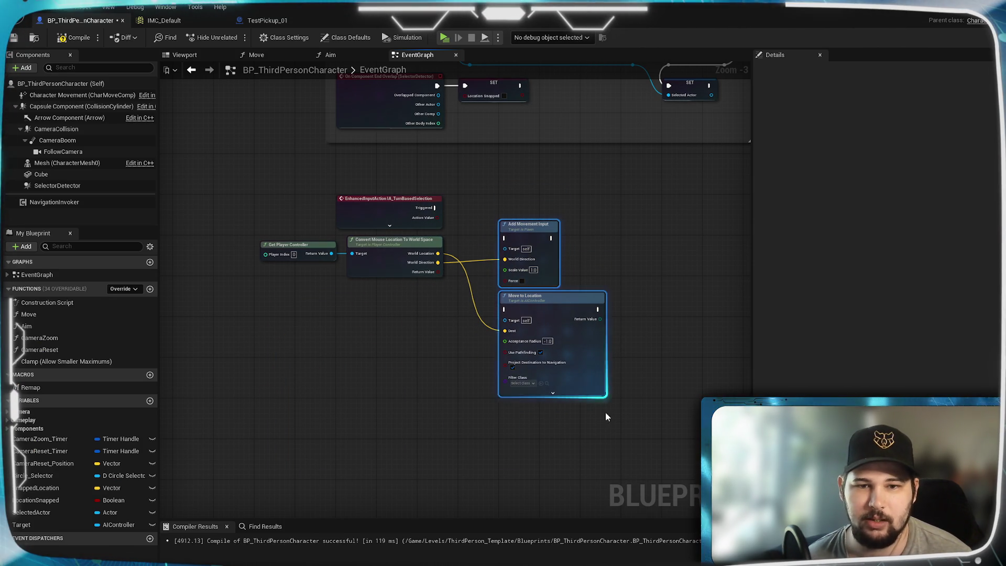
pyautogui.moveTo(605, 412); pyautogui.dragTo(291, 267)
pyautogui.scroll(-4, 337, 342)
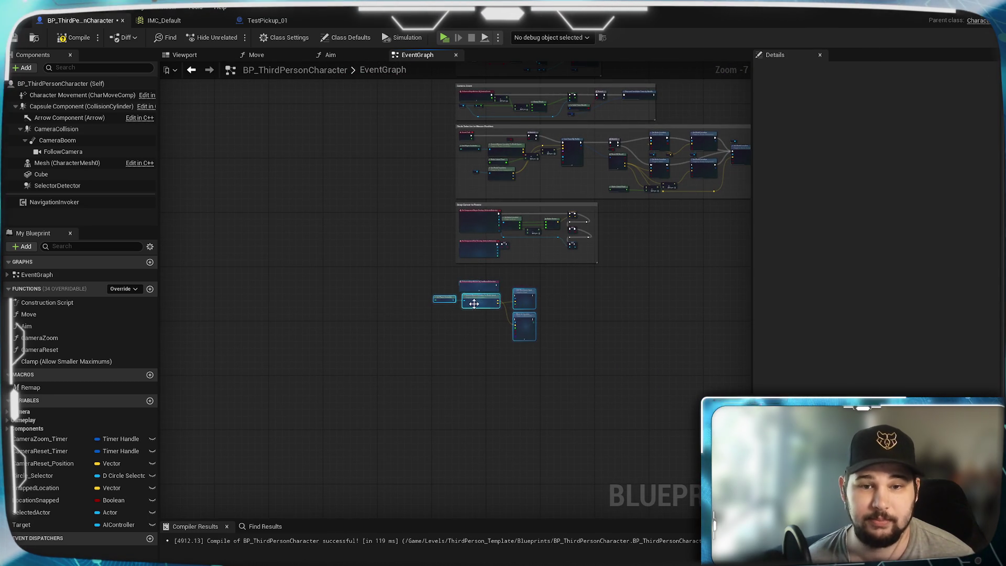
pyautogui.moveTo(474, 305); pyautogui.dragTo(301, 405)
pyautogui.scroll(8, 493, 370)
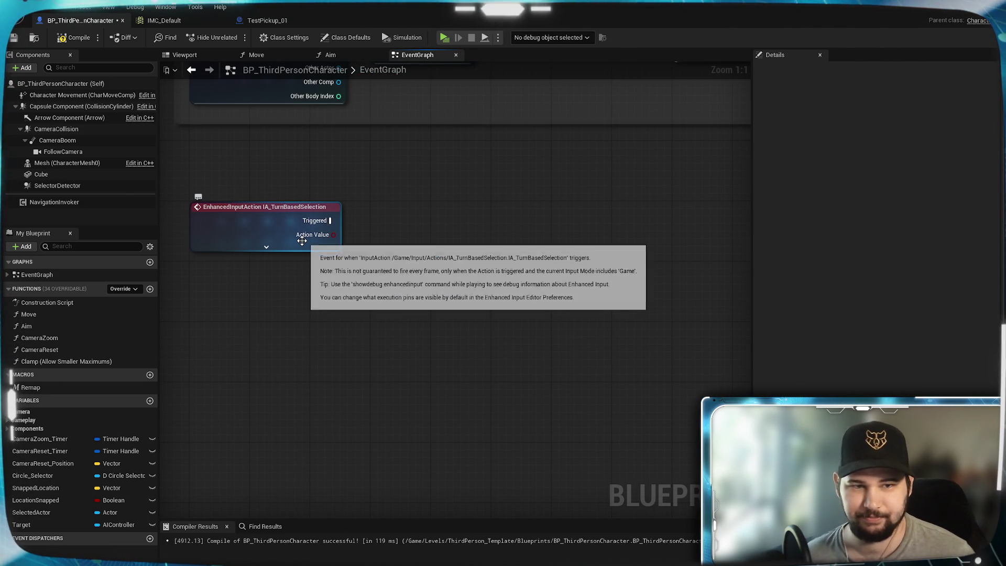
pyautogui.moveTo(409, 248); pyautogui.dragTo(470, 287)
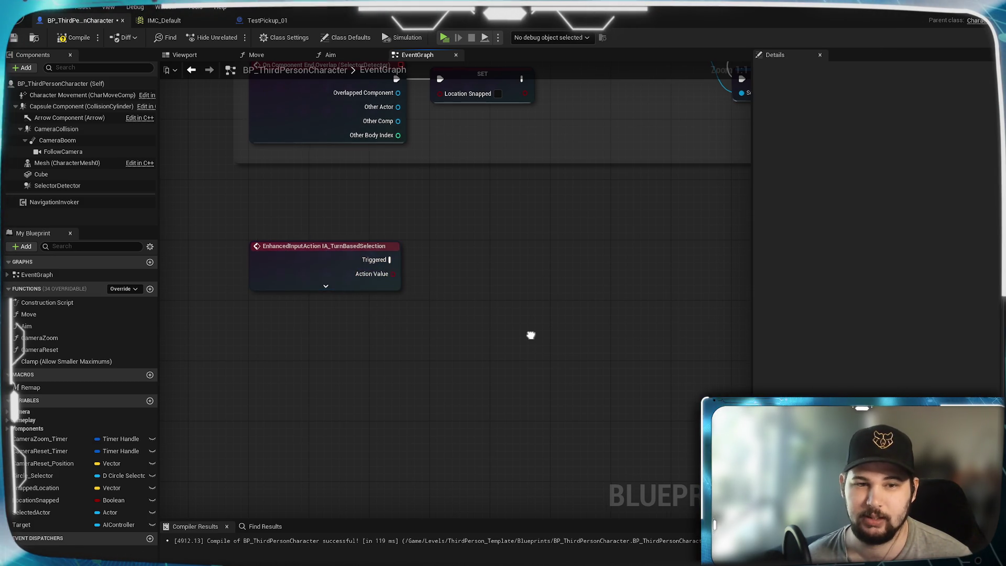
pyautogui.click(286, 270)
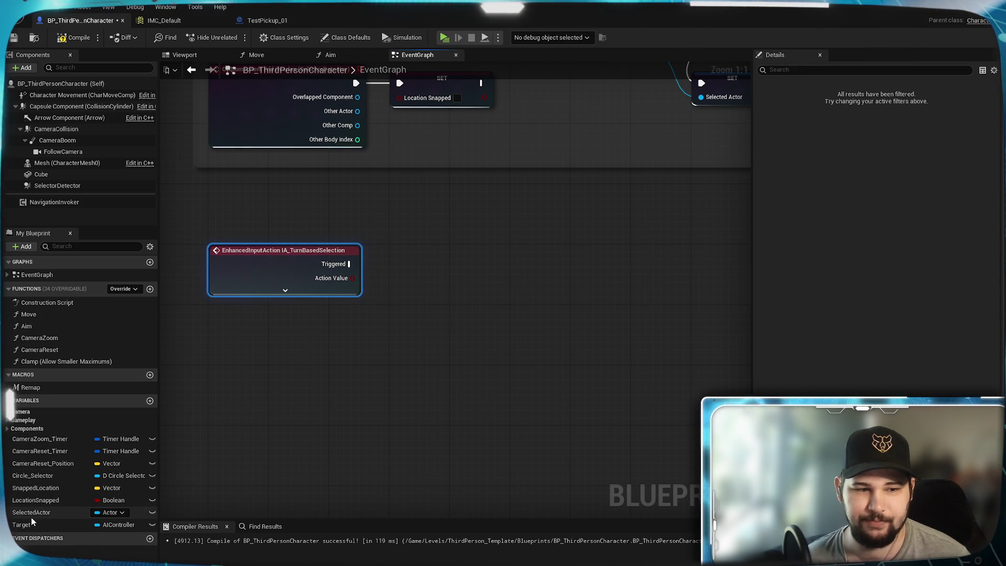
# Place a Turn-Based getter and drive a new Branch from it after IA_TurnBasedSelection
pyautogui.click(7, 428)
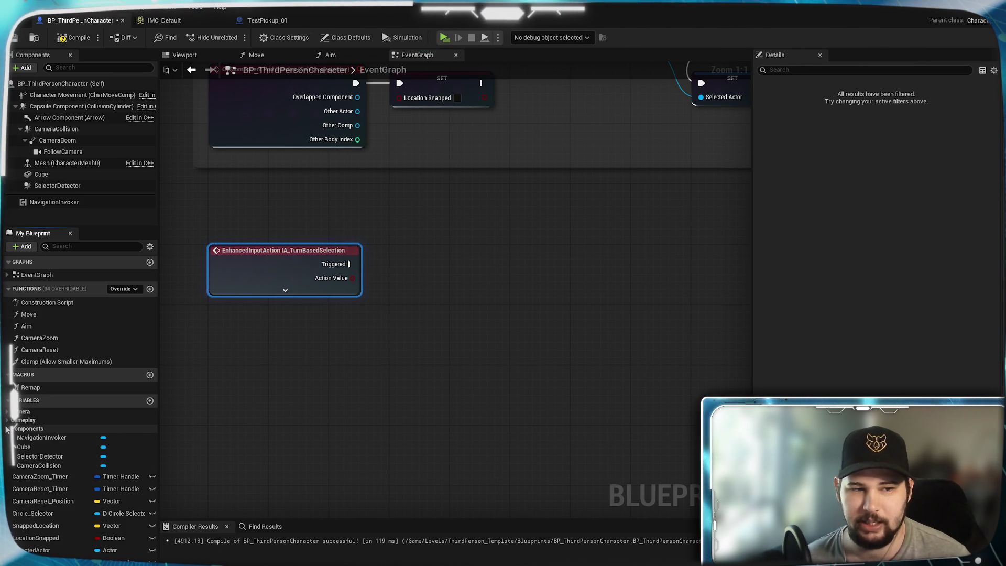
pyautogui.click(7, 428)
pyautogui.click(7, 421)
pyautogui.moveTo(24, 430); pyautogui.dragTo(388, 355)
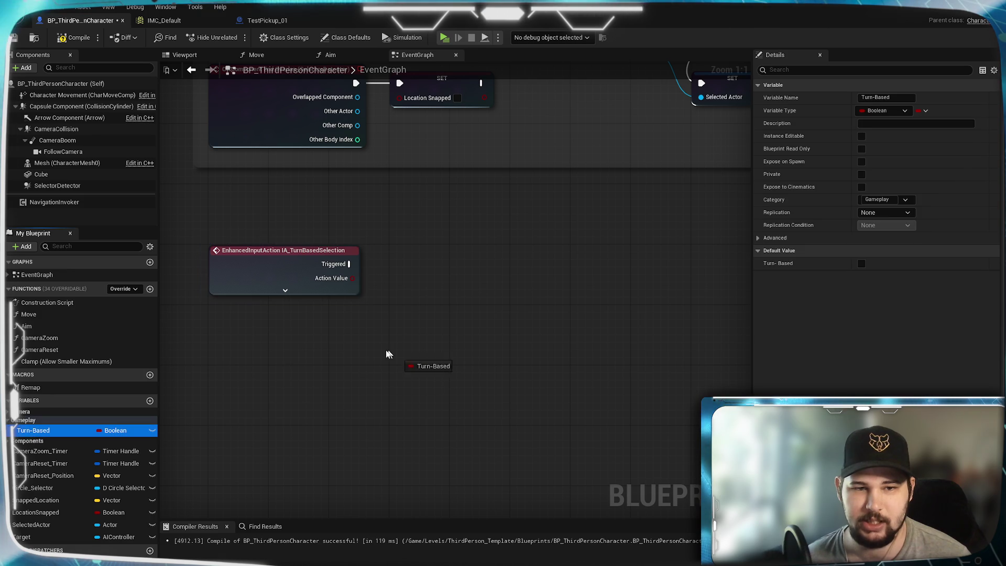
pyautogui.moveTo(307, 318); pyautogui.dragTo(306, 317)
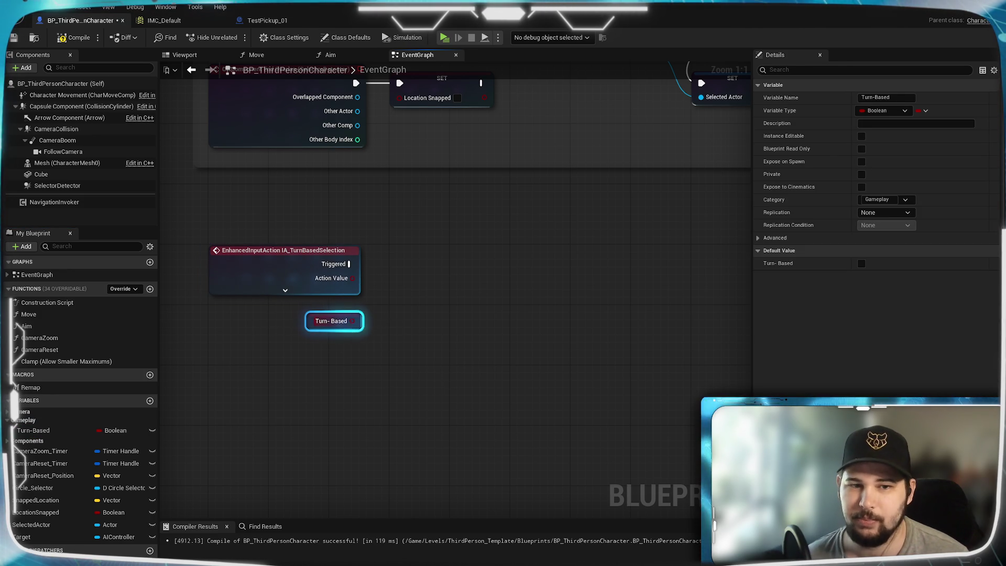
pyautogui.moveTo(368, 323)
pyautogui.mouseDown()
pyautogui.moveTo(419, 278)
pyautogui.moveTo(420, 265)
pyautogui.moveTo(397, 265)
pyautogui.moveTo(353, 293)
pyautogui.mouseUp()
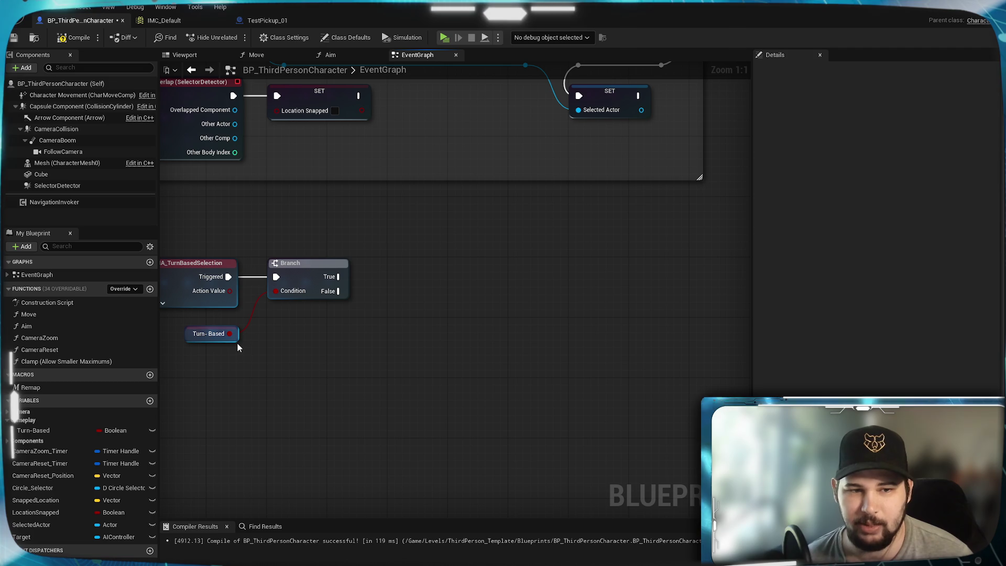
pyautogui.moveTo(237, 343); pyautogui.dragTo(237, 328)
pyautogui.click(339, 375)
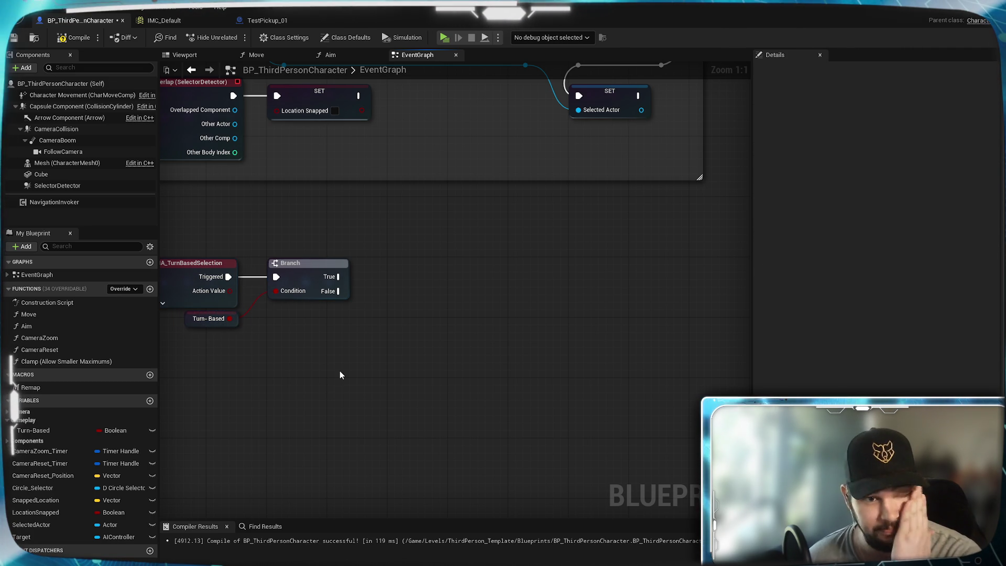
pyautogui.moveTo(344, 331)
pyautogui.mouseDown()
pyautogui.moveTo(472, 339)
pyautogui.moveTo(427, 326)
pyautogui.mouseUp()
pyautogui.moveTo(366, 312); pyautogui.dragTo(418, 298)
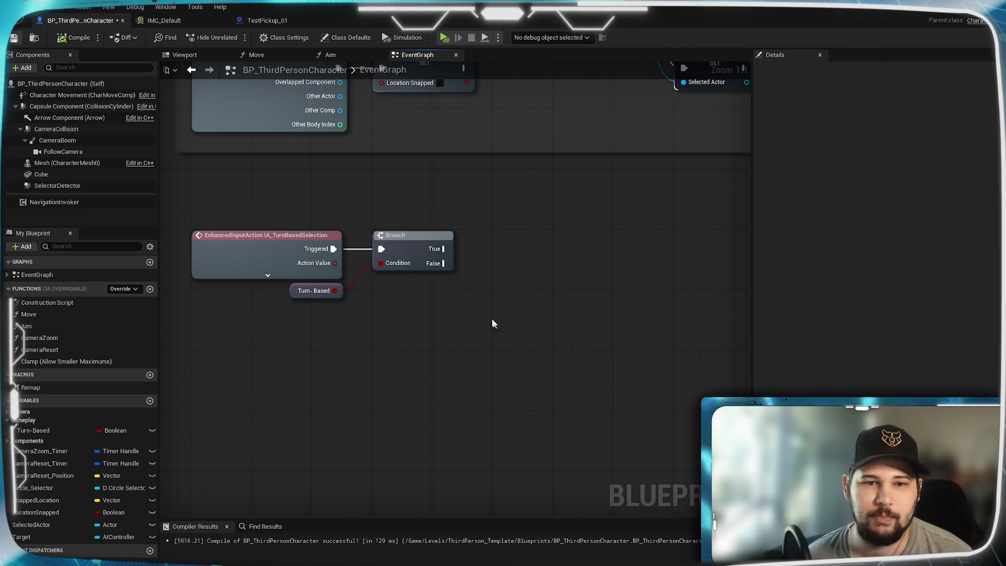
pyautogui.scroll(-5, 432, 328)
pyautogui.moveTo(431, 366); pyautogui.dragTo(270, 479)
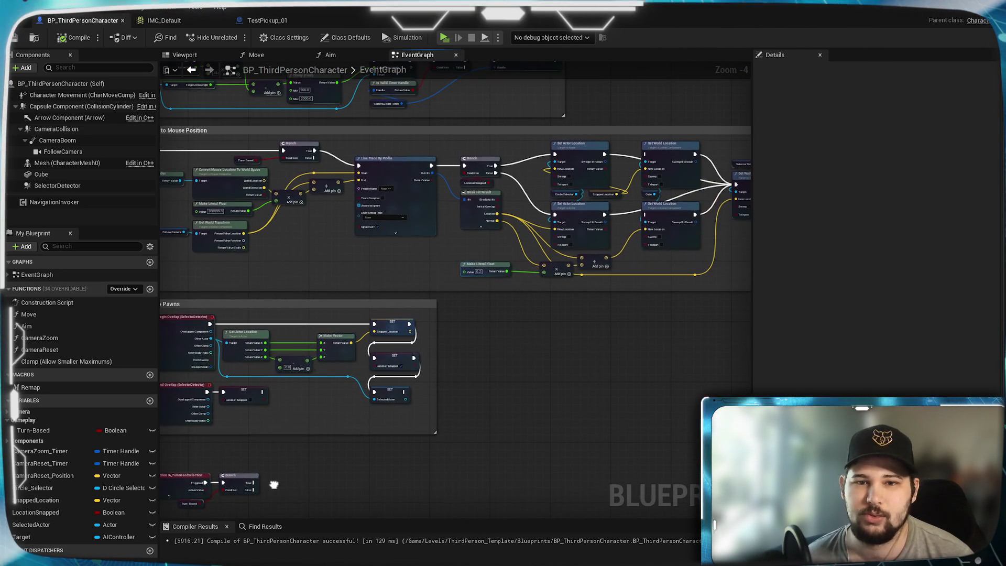
pyautogui.moveTo(485, 315)
pyautogui.mouseDown()
pyautogui.moveTo(497, 375)
pyautogui.moveTo(658, 491)
pyautogui.mouseUp()
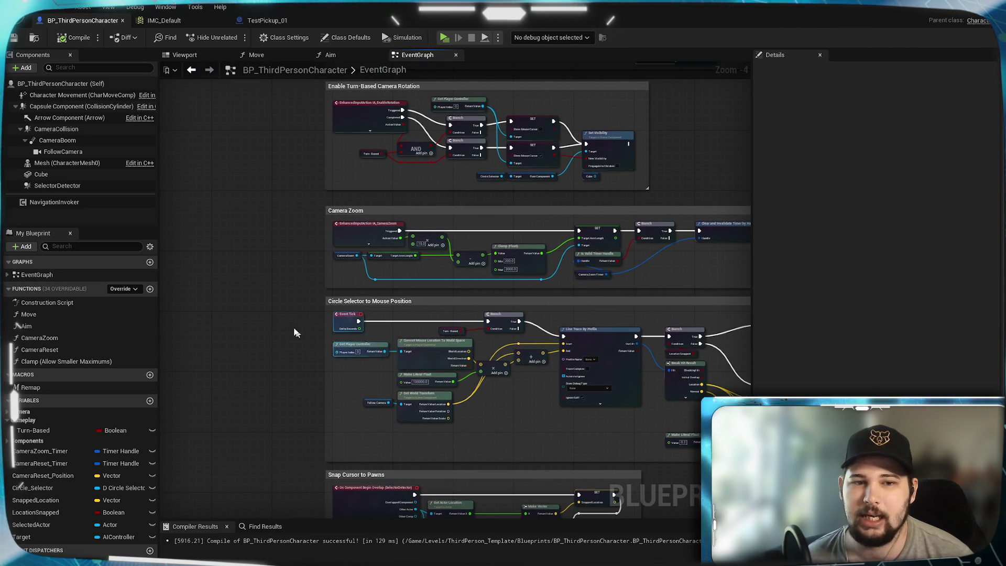
pyautogui.scroll(2, 347, 320)
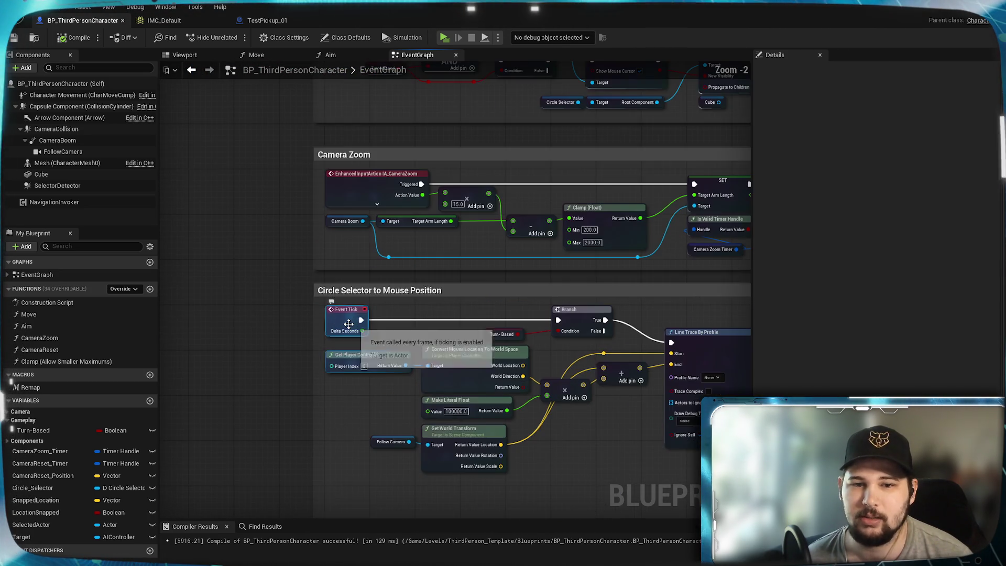
pyautogui.moveTo(636, 449)
pyautogui.mouseDown()
pyautogui.moveTo(418, 408)
pyautogui.moveTo(591, 409)
pyautogui.moveTo(376, 405)
pyautogui.mouseUp()
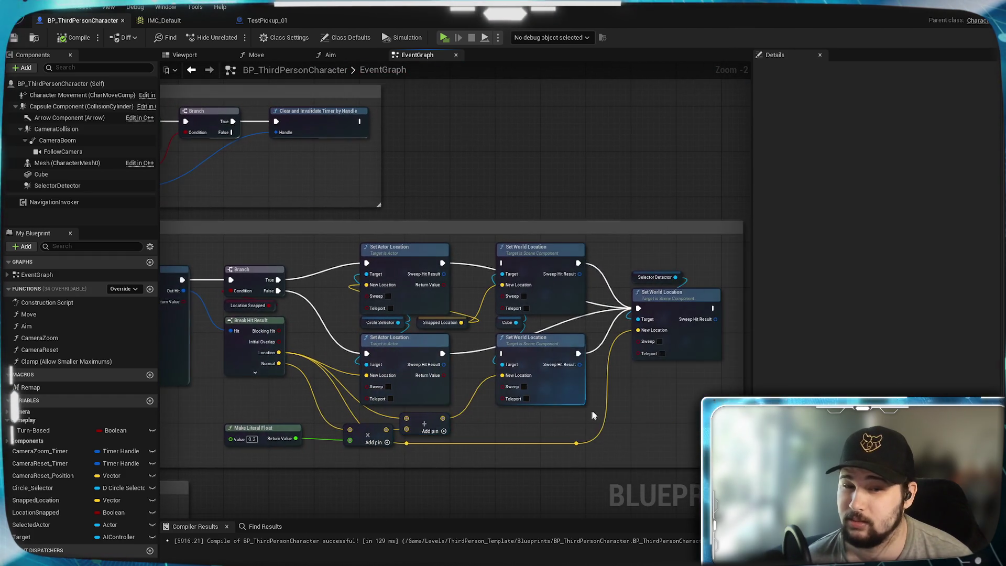
pyautogui.scroll(2, 541, 331)
pyautogui.moveTo(580, 331); pyautogui.dragTo(434, 303)
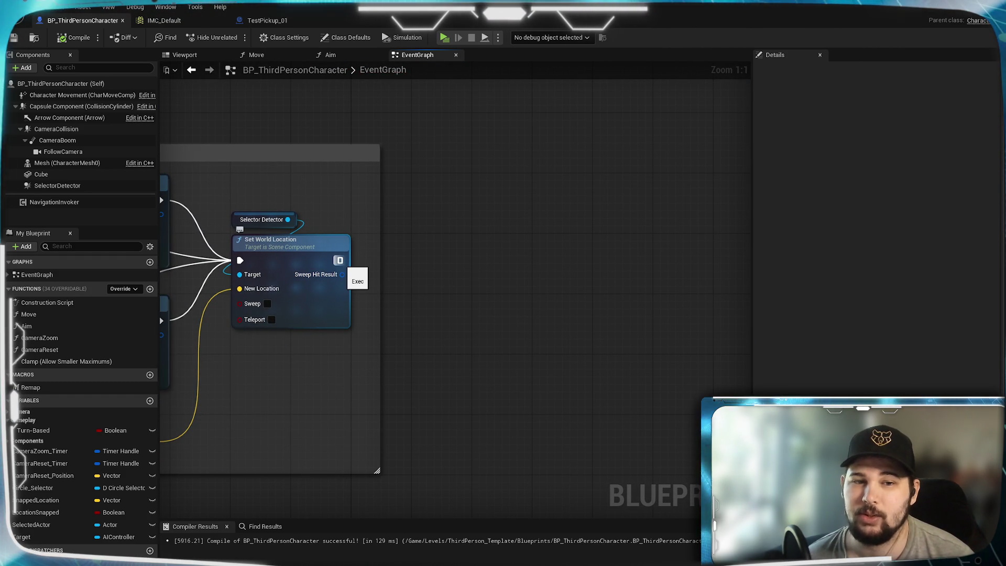
pyautogui.moveTo(252, 414)
pyautogui.mouseDown()
pyautogui.moveTo(478, 328)
pyautogui.moveTo(371, 385)
pyautogui.mouseUp()
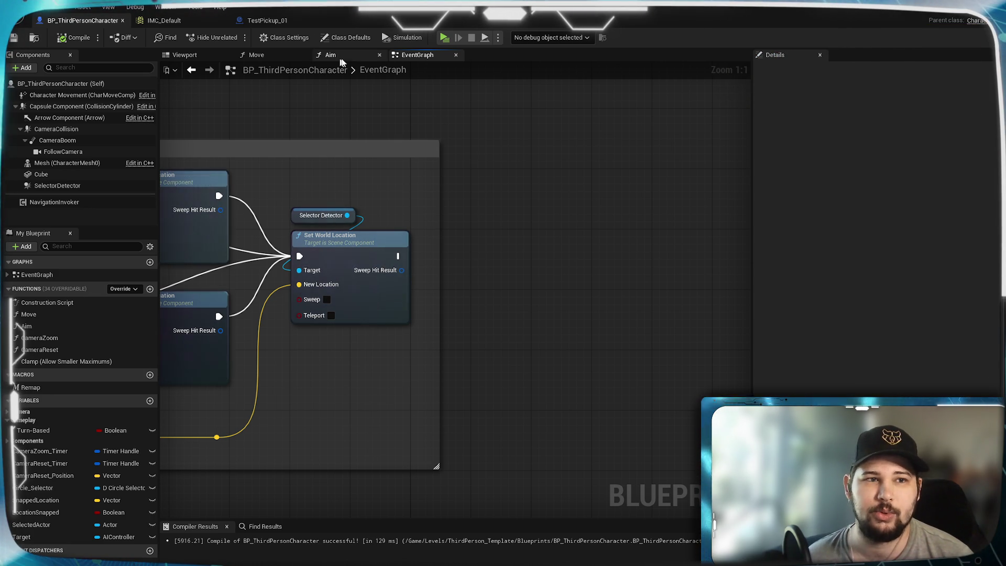
# Play-test in standalone, running the character back and forth to the red pickup, then stop
pyautogui.click(444, 38)
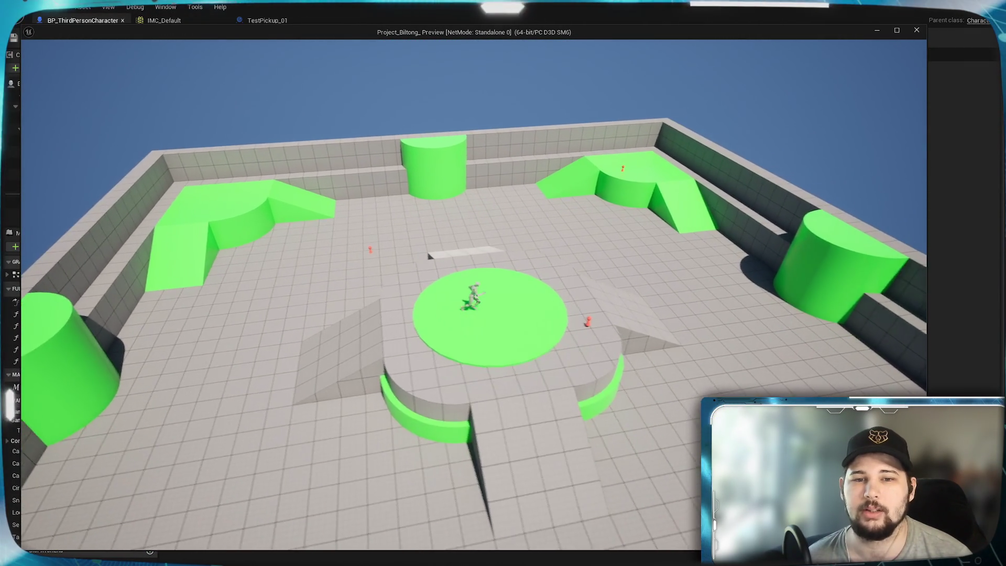
pyautogui.press('w')
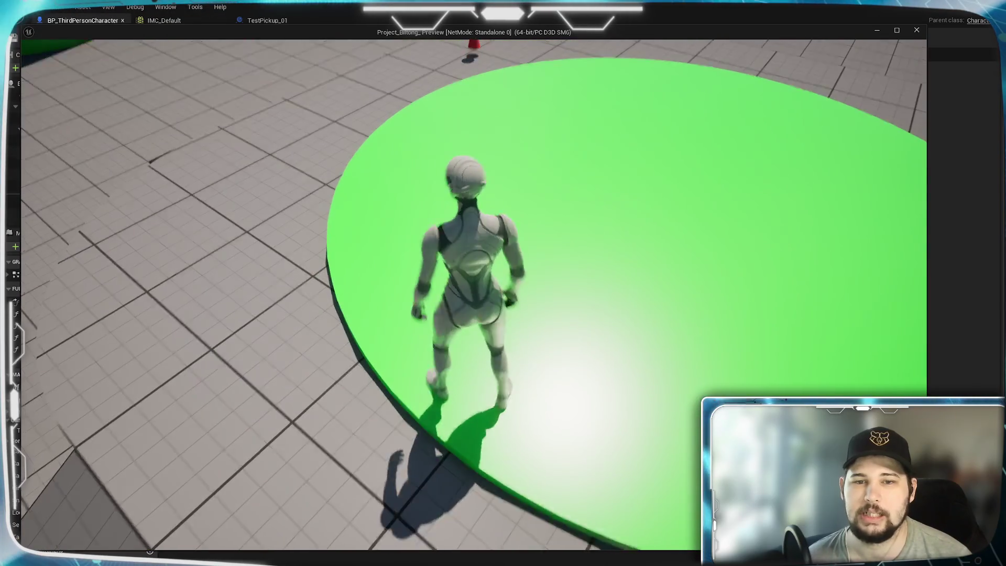
pyautogui.press('w')
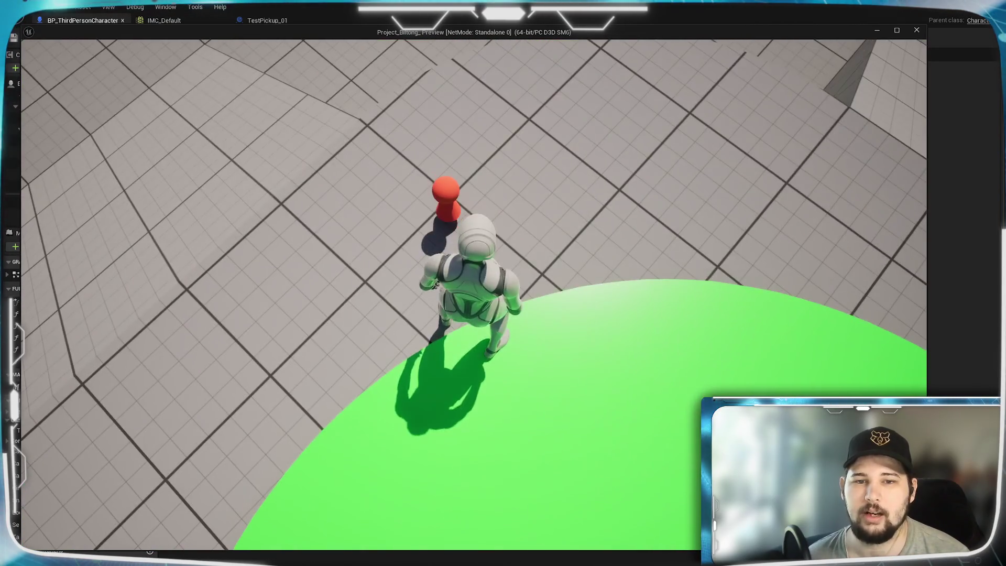
pyautogui.press('w')
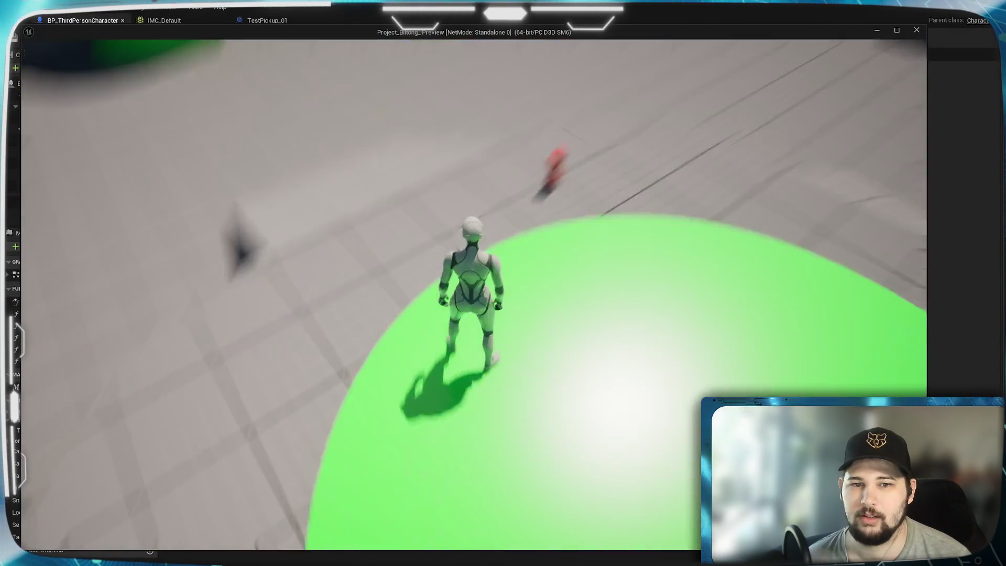
pyautogui.press('w')
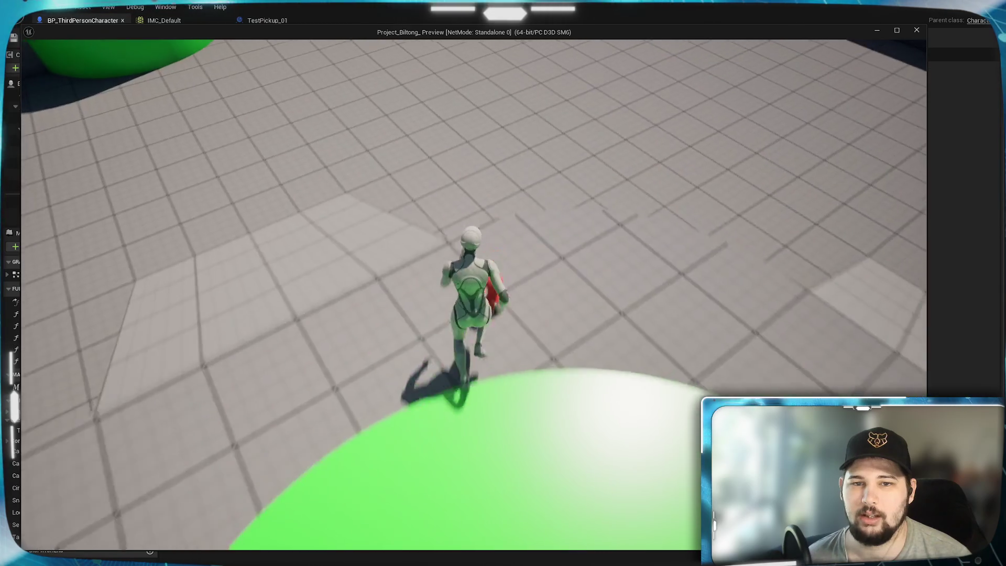
pyautogui.press('s')
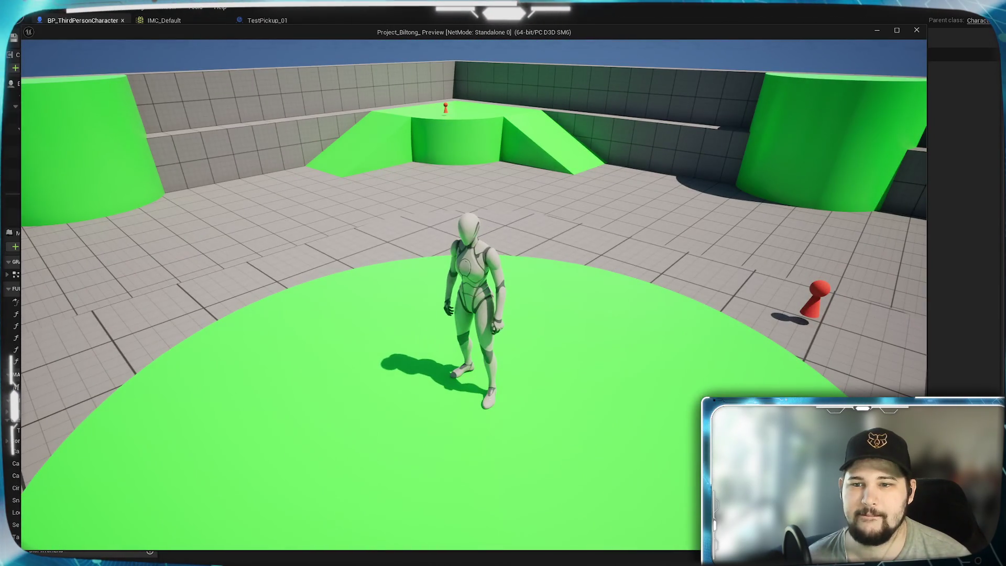
pyautogui.press('w')
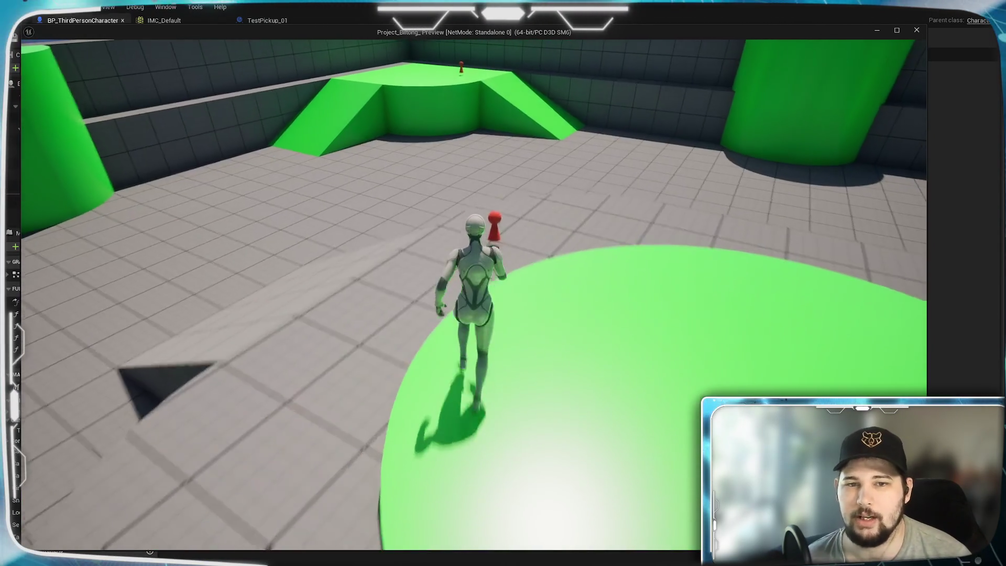
pyautogui.press('w')
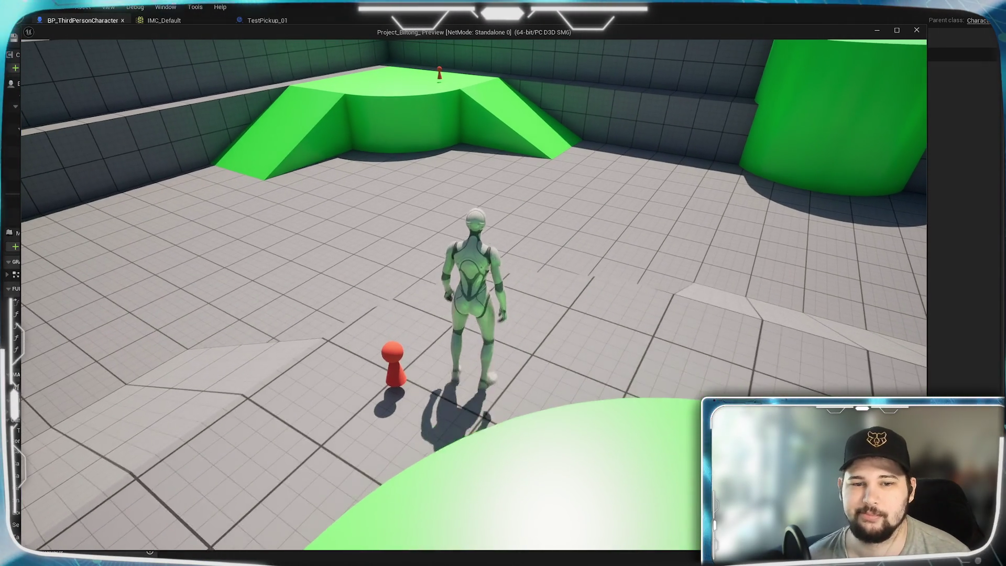
pyautogui.moveTo(503, 283)
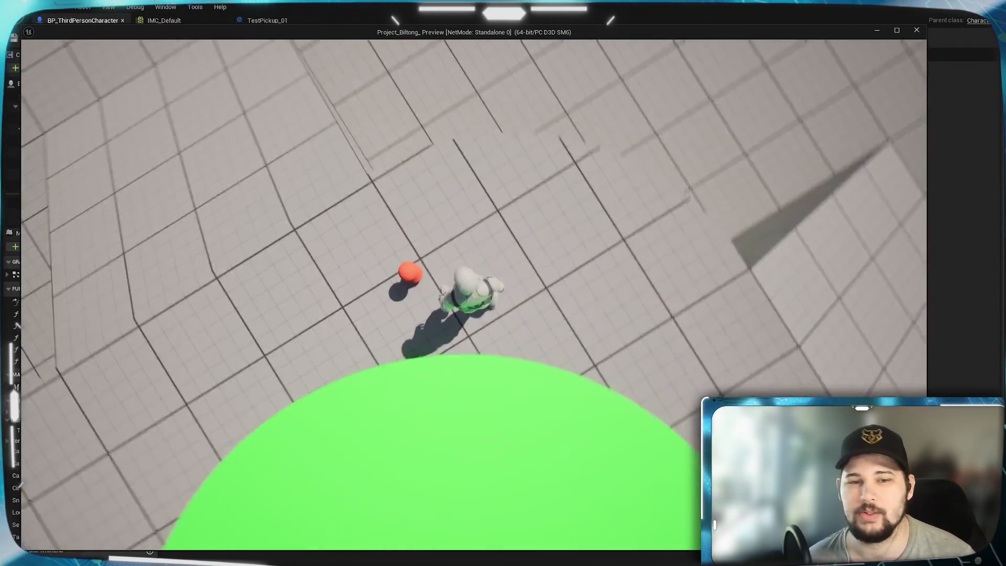
pyautogui.press('Escape')
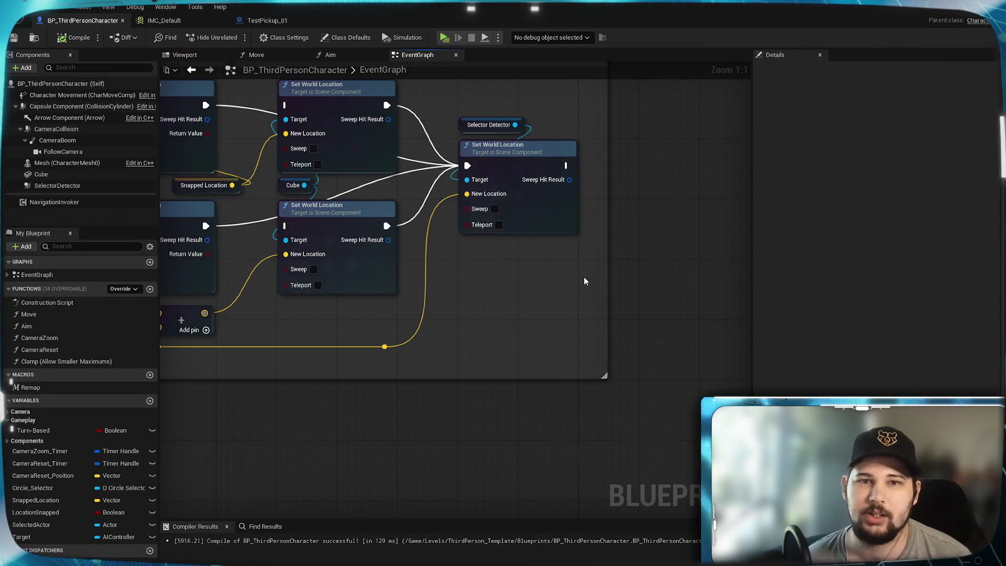
# Return to the TestPickup_01 blueprint
pyautogui.scroll(-3, 394, 406)
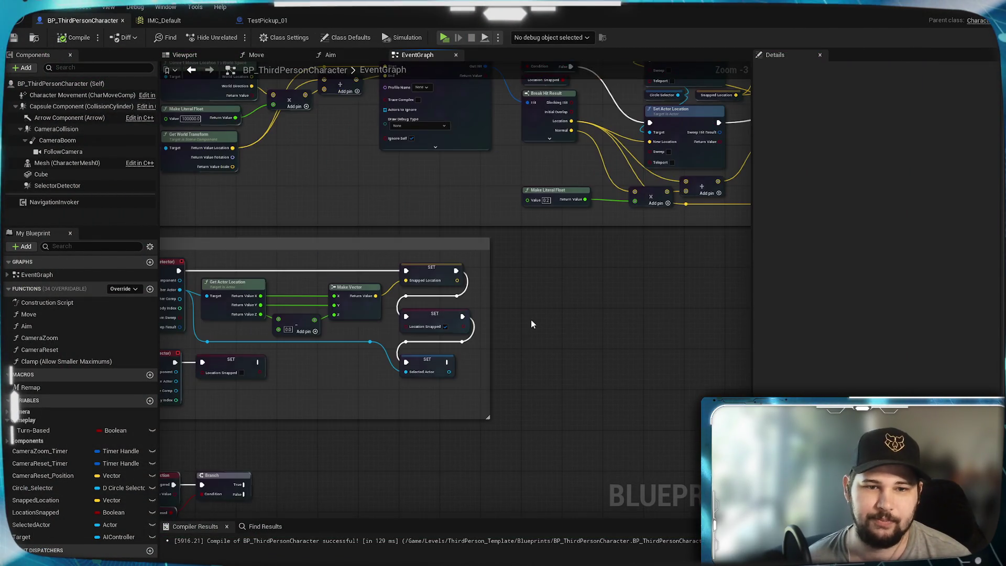
pyautogui.scroll(3, 562, 297)
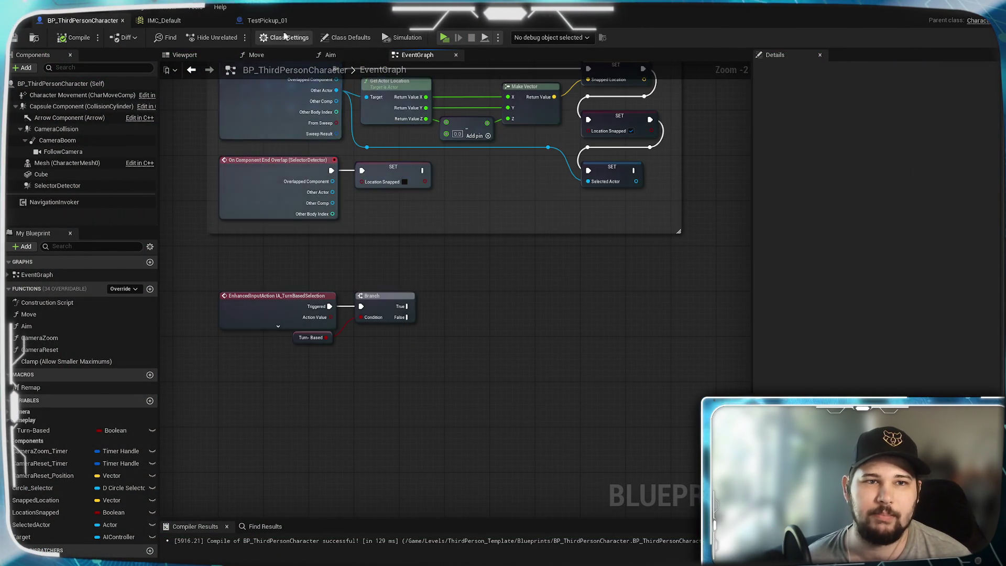
pyautogui.click(268, 20)
# Drag the Box component into TestPickup_01's EventGraph as a getter node
pyautogui.click(340, 55)
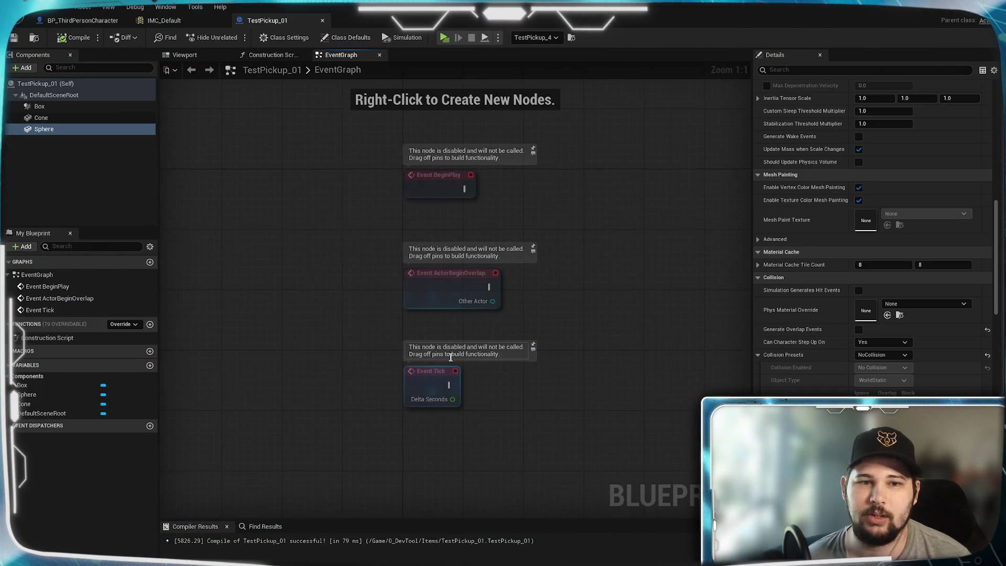
pyautogui.click(55, 106)
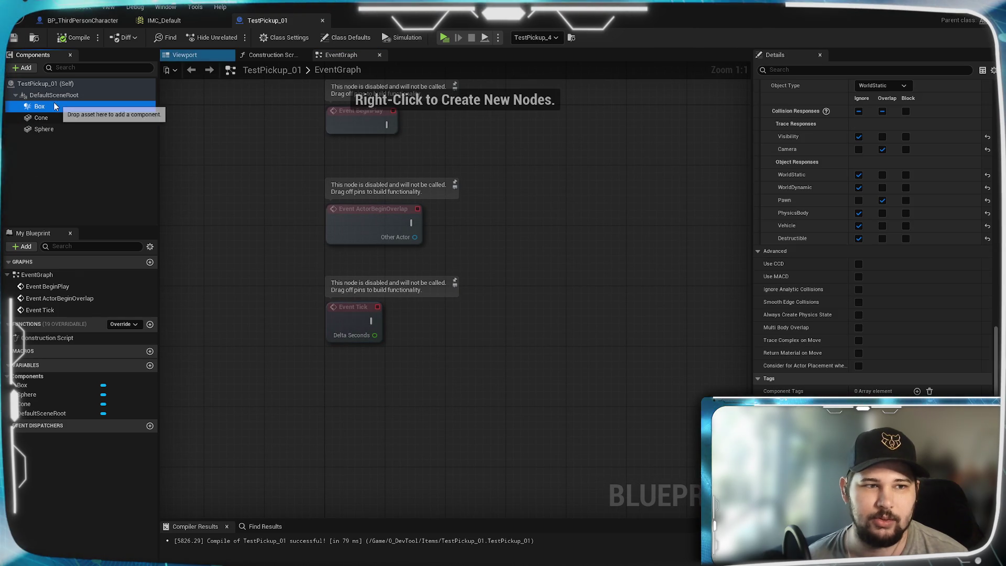
pyautogui.moveTo(263, 353); pyautogui.dragTo(363, 371)
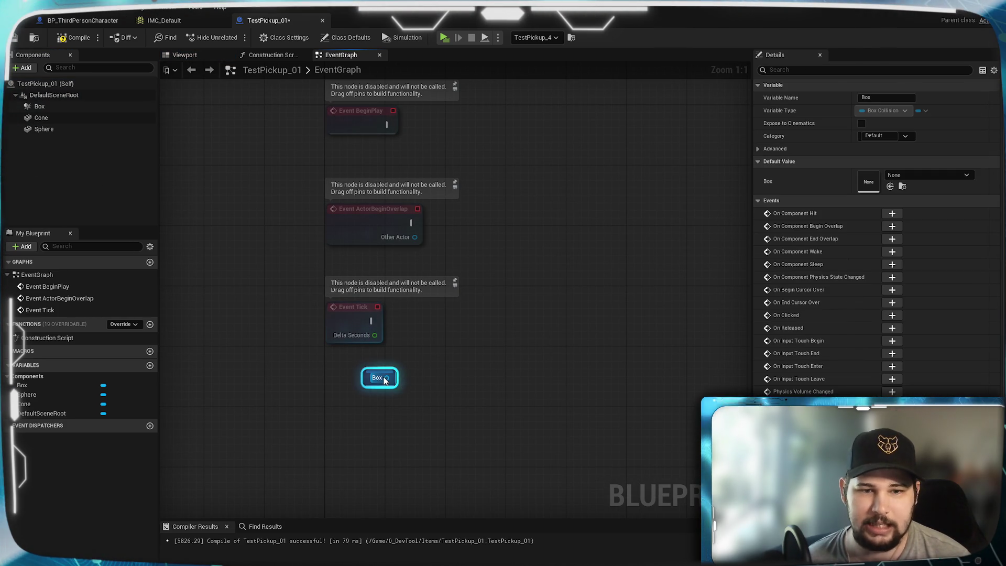
pyautogui.moveTo(494, 425); pyautogui.dragTo(493, 426)
pyautogui.click(534, 262)
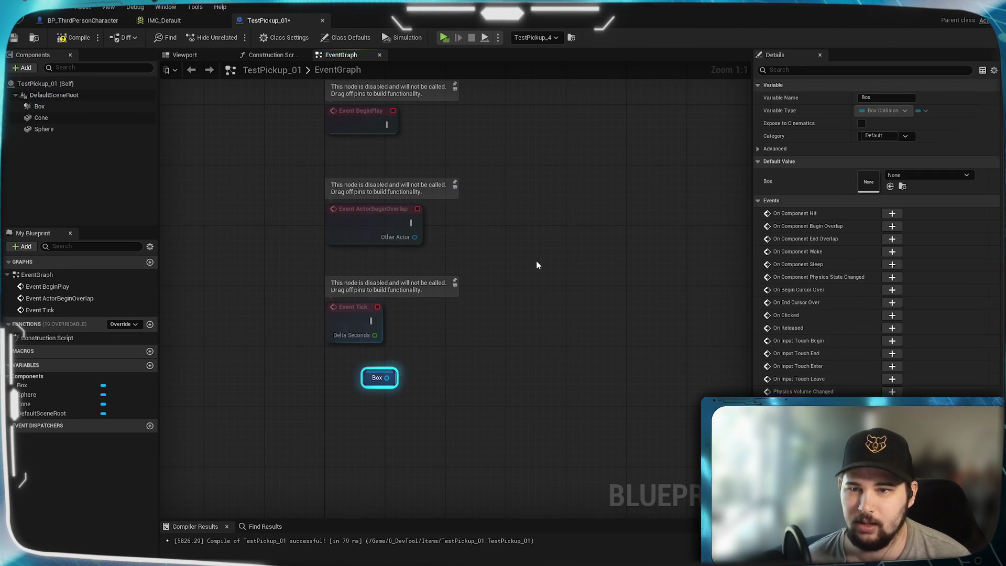
# Add an On Component Begin Overlap (Box) event and position it beneath the Box node
pyautogui.click(394, 381)
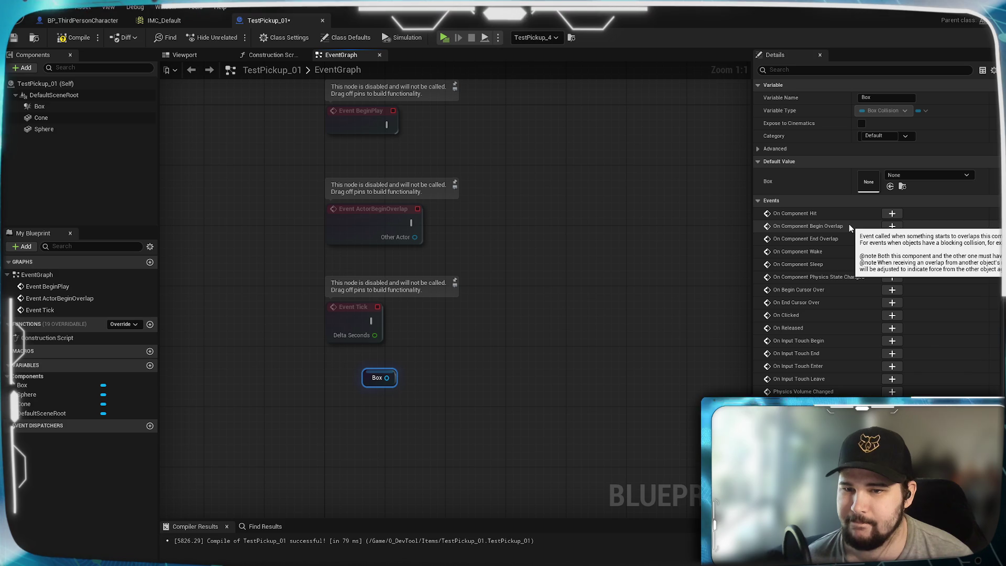
pyautogui.click(892, 226)
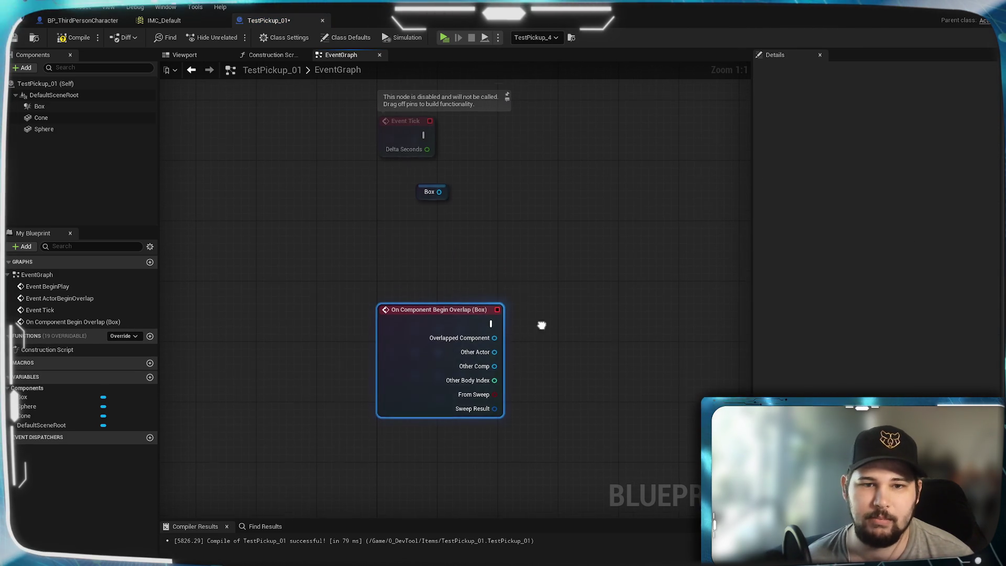
pyautogui.moveTo(430, 325); pyautogui.dragTo(430, 249)
pyautogui.click(488, 202)
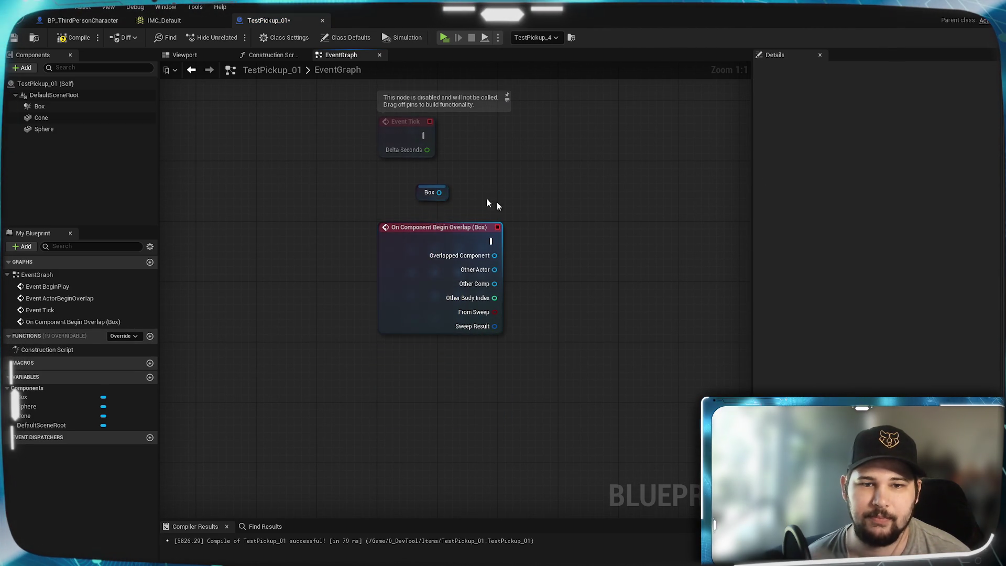
# Reposition the Box node beside the overlap event and browse an 'is' node search without adding anything
pyautogui.moveTo(446, 196); pyautogui.dragTo(648, 196)
pyautogui.moveTo(653, 355)
pyautogui.mouseDown()
pyautogui.moveTo(426, 330)
pyautogui.moveTo(528, 304)
pyautogui.moveTo(411, 272)
pyautogui.moveTo(459, 279)
pyautogui.mouseUp()
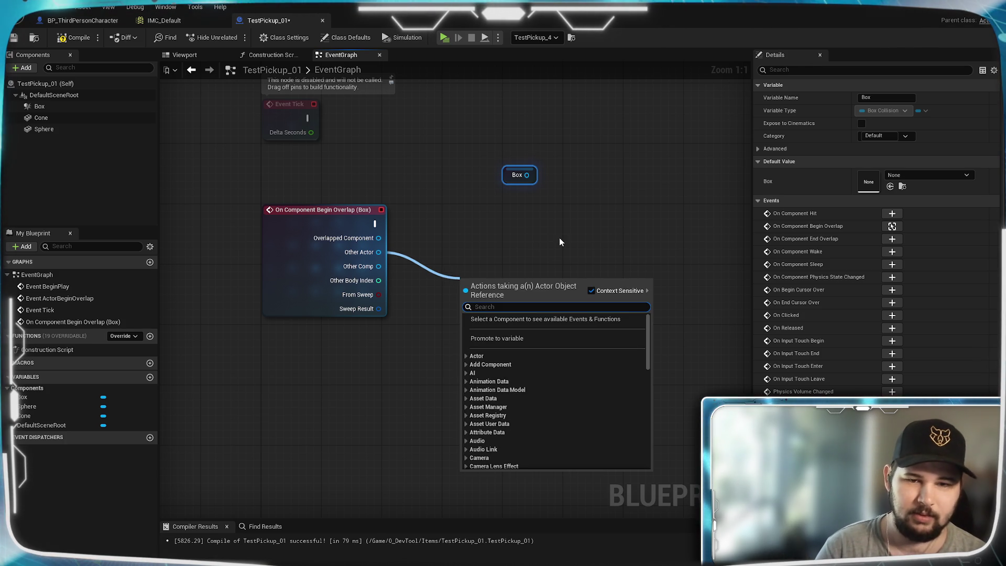
pyautogui.write('is')
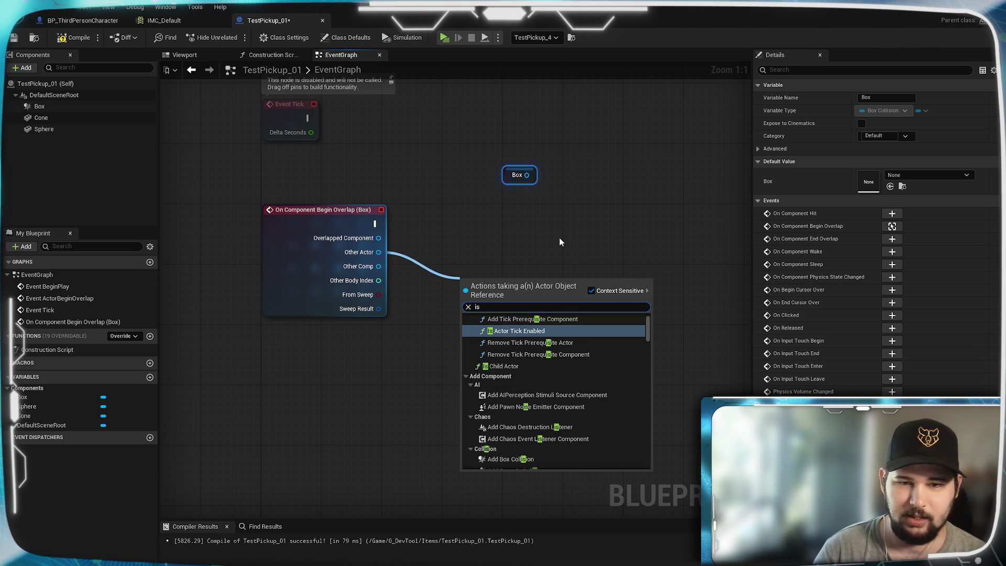
pyautogui.scroll(-2, 611, 366)
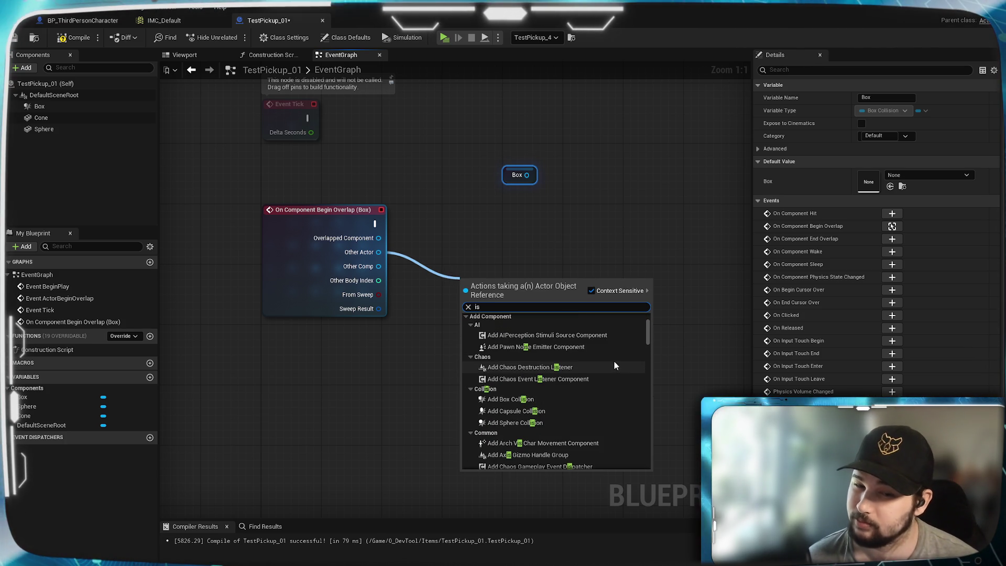
pyautogui.moveTo(649, 336); pyautogui.dragTo(652, 304)
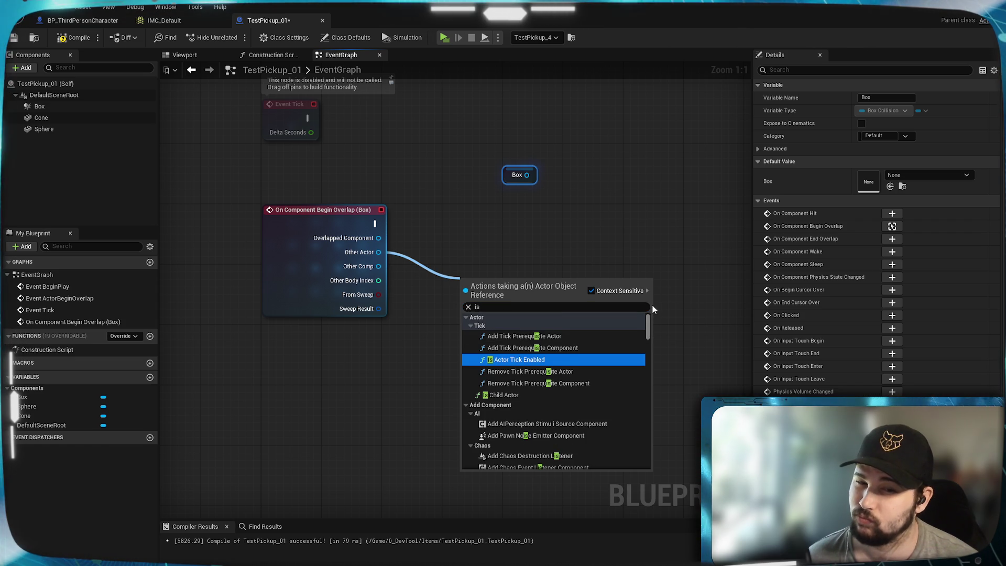
pyautogui.scroll(-3, 593, 340)
pyautogui.scroll(-3, 567, 377)
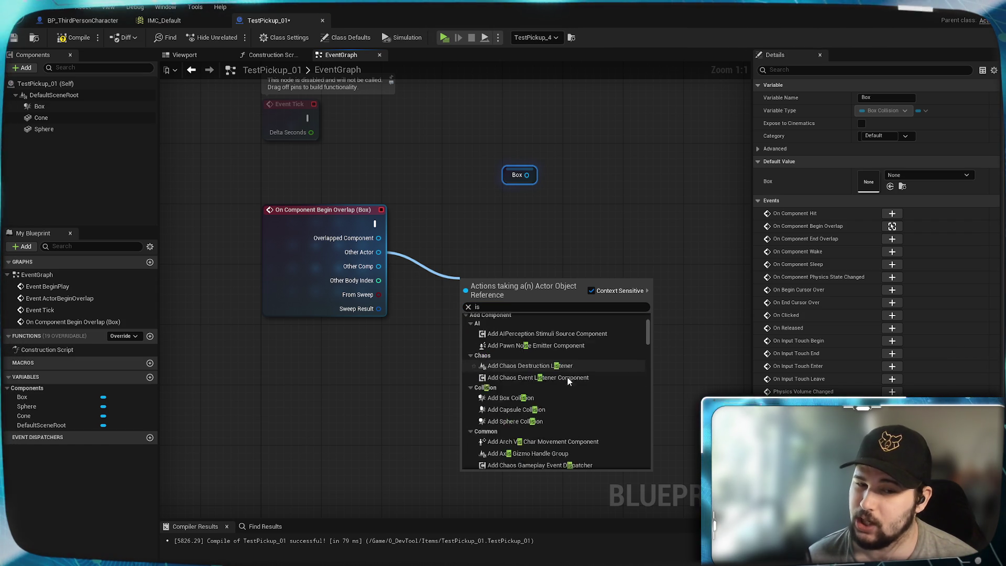
pyautogui.scroll(-5, 571, 378)
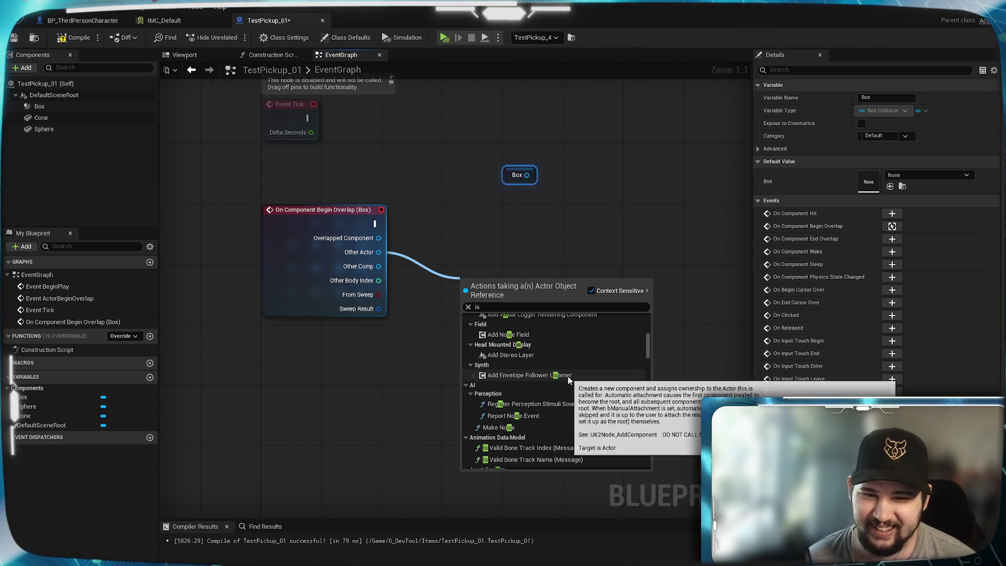
pyautogui.scroll(-10, 623, 379)
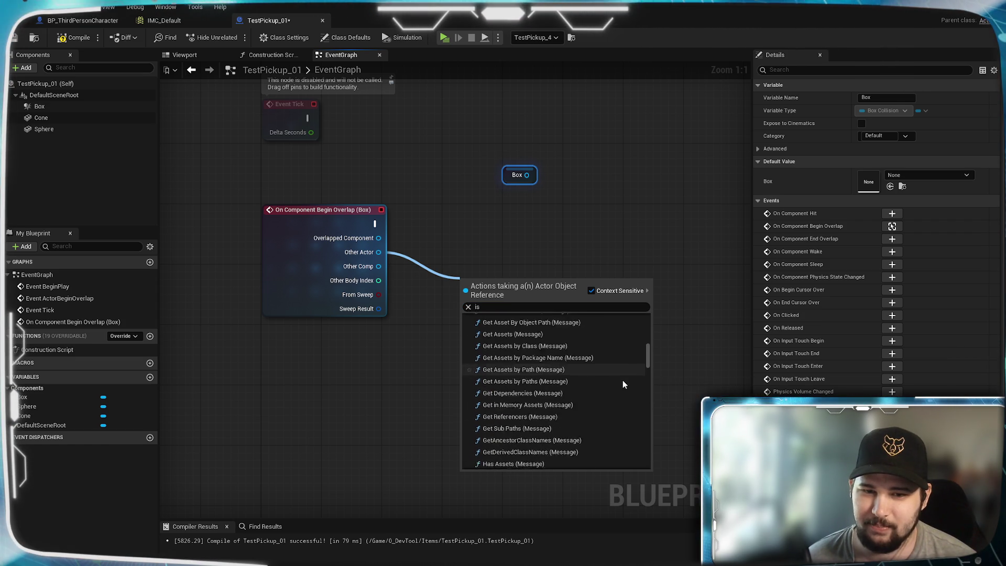
pyautogui.click(408, 302)
# Add an == node comparing Other Actor against BP_ThirdPersonPlayerController
pyautogui.moveTo(409, 307)
pyautogui.mouseDown()
pyautogui.moveTo(453, 274)
pyautogui.moveTo(419, 262)
pyautogui.mouseUp()
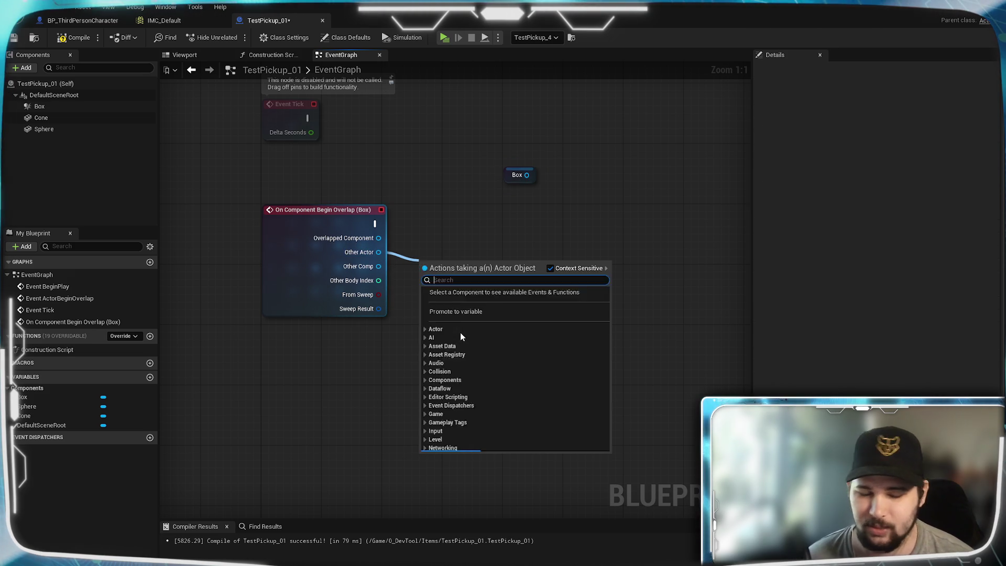
pyautogui.write('==')
pyautogui.press('Return')
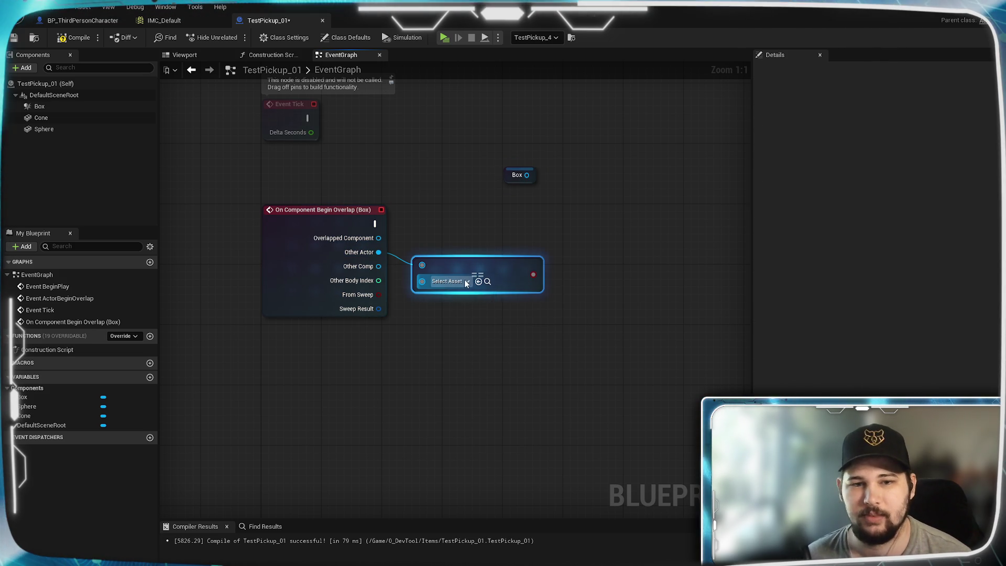
pyautogui.click(464, 281)
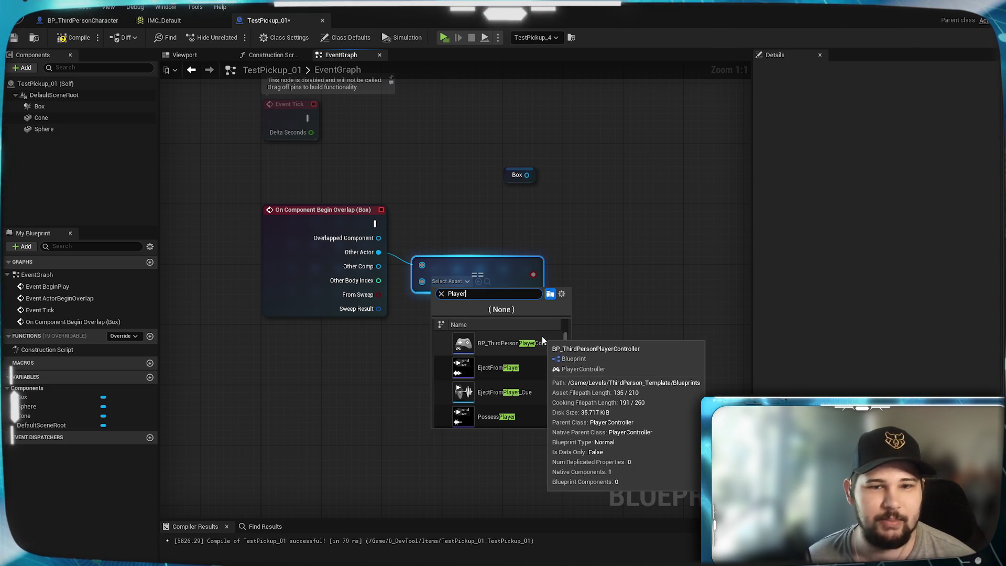
pyautogui.scroll(-2, 546, 348)
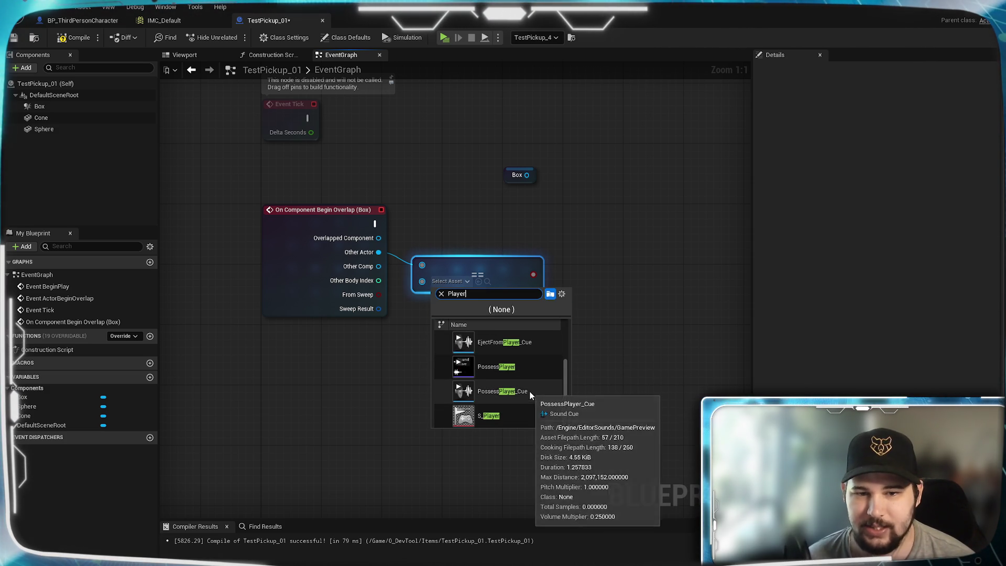
pyautogui.scroll(2, 529, 392)
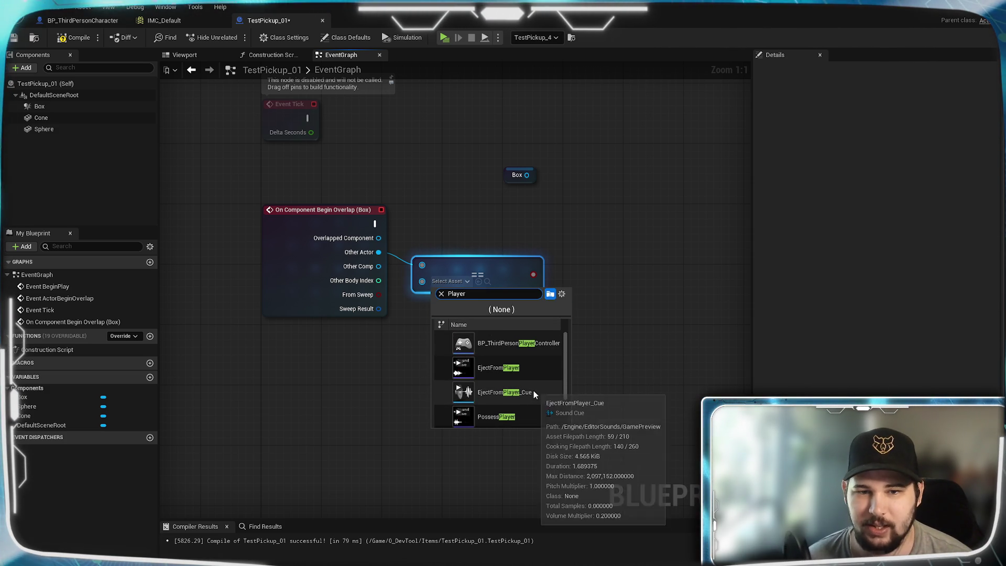
pyautogui.click(547, 350)
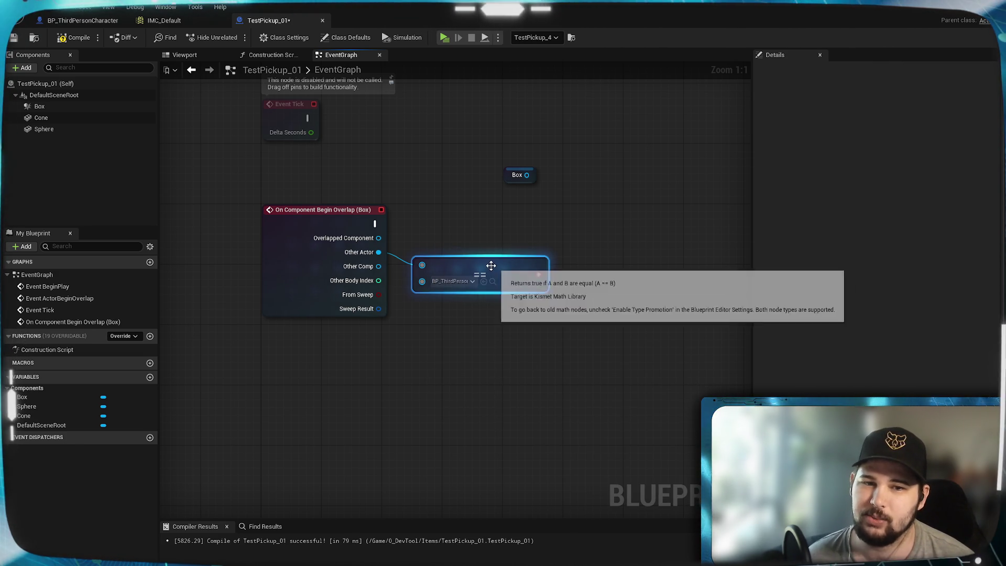
# Branch on the comparison, add Print String on True, then compile and start a play test
pyautogui.moveTo(491, 263); pyautogui.dragTo(502, 263)
pyautogui.moveTo(546, 229); pyautogui.dragTo(422, 269)
pyautogui.moveTo(457, 298); pyautogui.dragTo(457, 295)
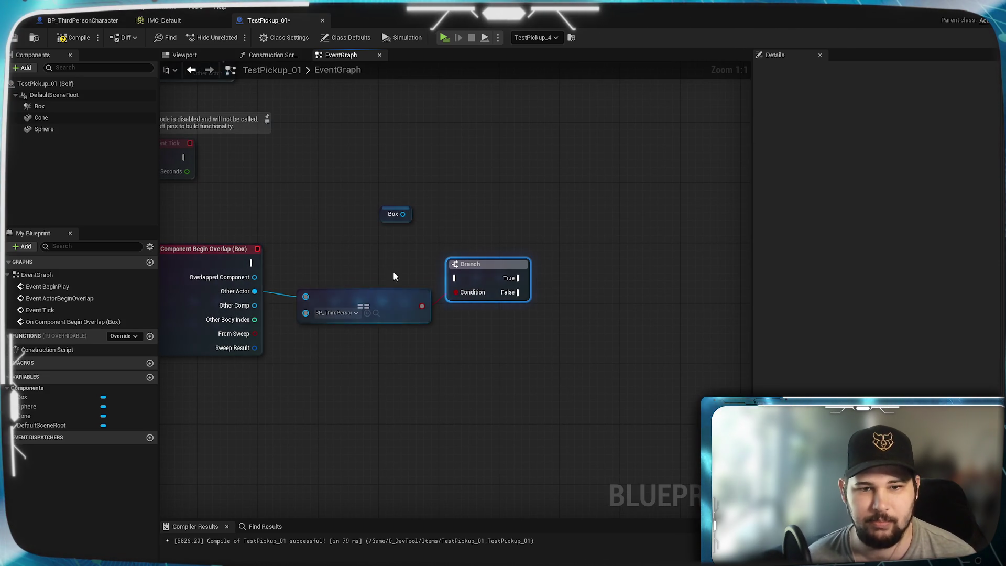
pyautogui.moveTo(252, 262)
pyautogui.mouseDown()
pyautogui.moveTo(438, 282)
pyautogui.moveTo(617, 223)
pyautogui.mouseUp()
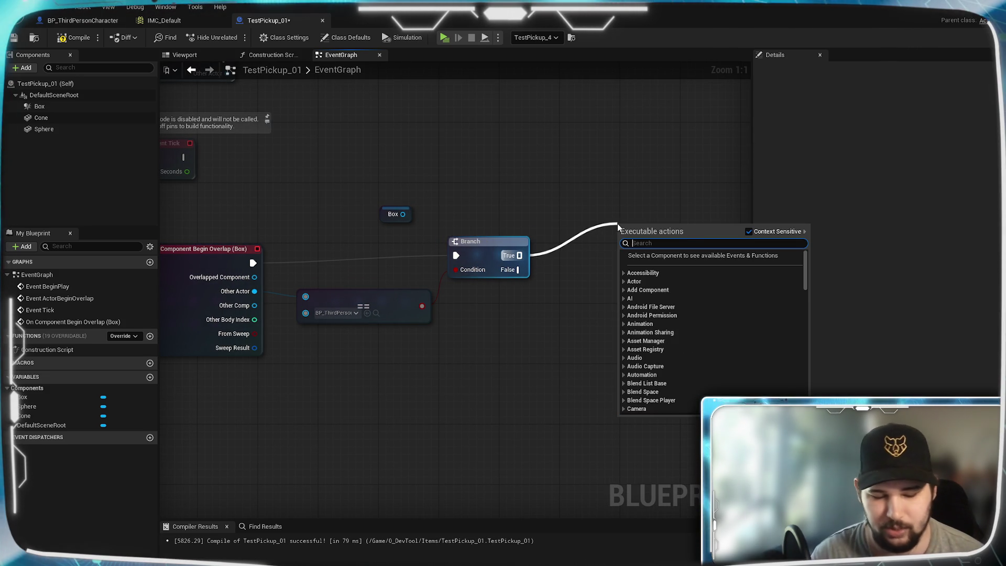
pyautogui.write('print')
pyautogui.press('Return')
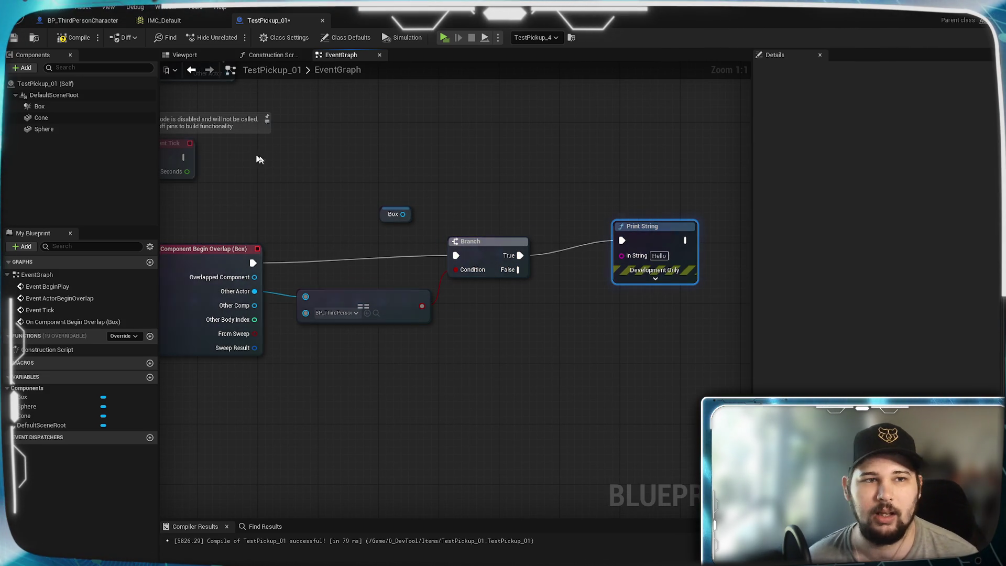
pyautogui.click(78, 38)
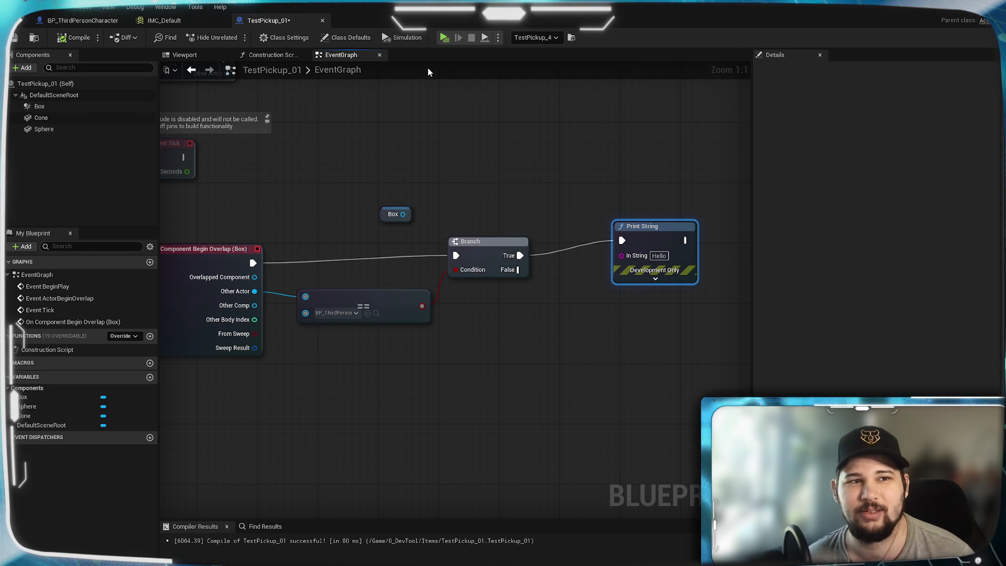
pyautogui.click(443, 38)
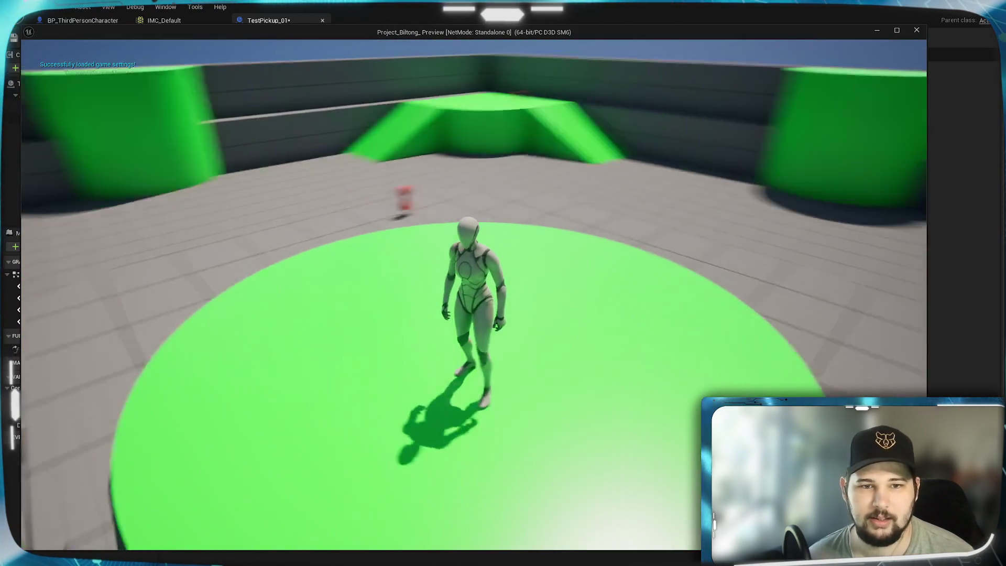
# Walk the character through the red pickup, then stop the test play
pyautogui.press('w')
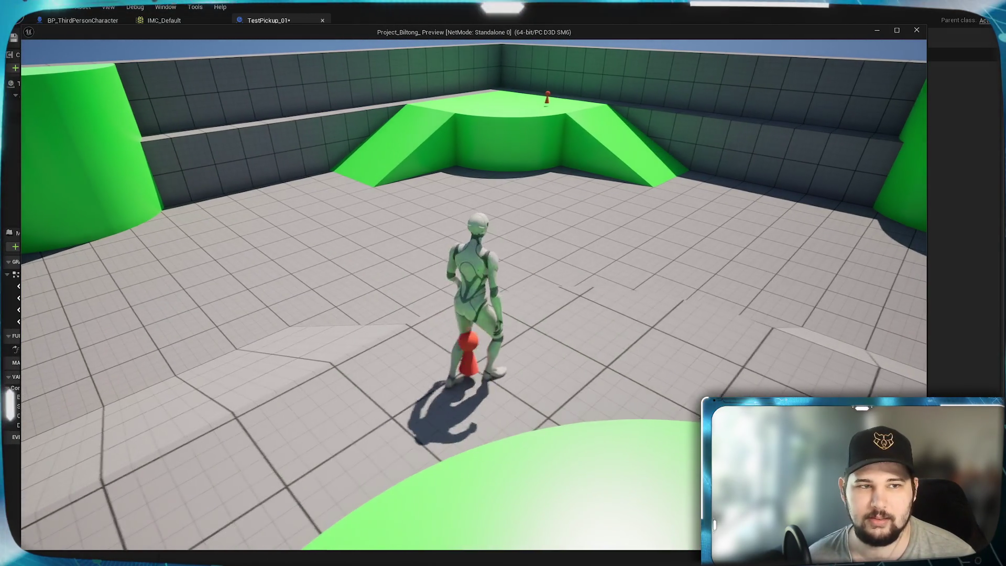
pyautogui.press('w')
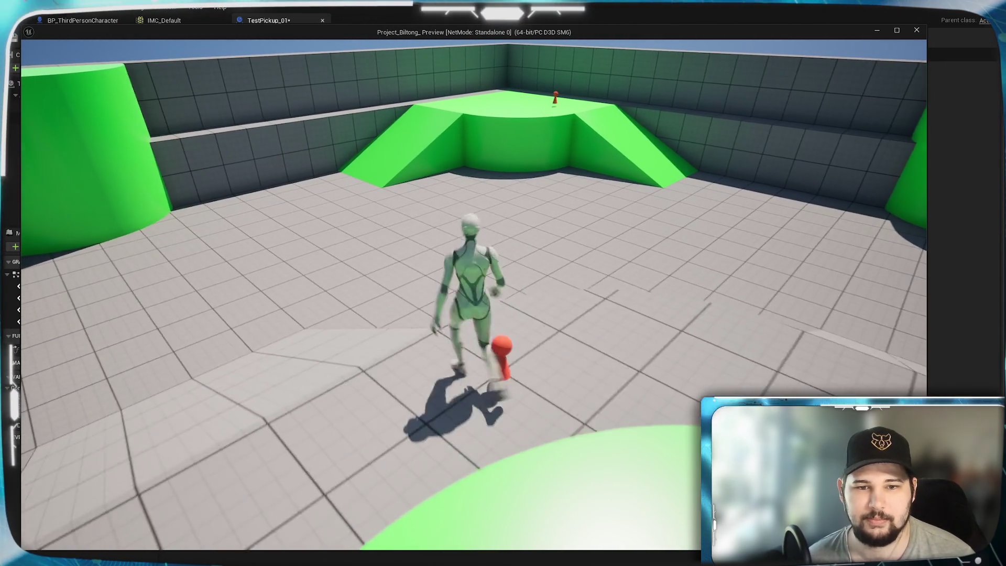
pyautogui.press('Escape')
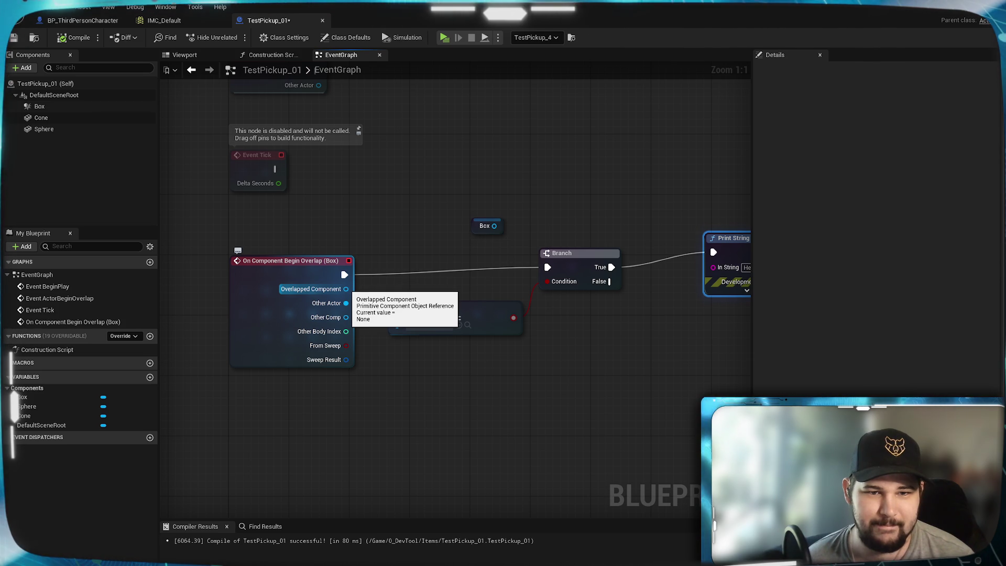
# Add an == node from Overlapped Component, leaving its asset unset
pyautogui.moveTo(345, 289); pyautogui.dragTo(482, 408)
pyautogui.moveTo(430, 384); pyautogui.dragTo(430, 384)
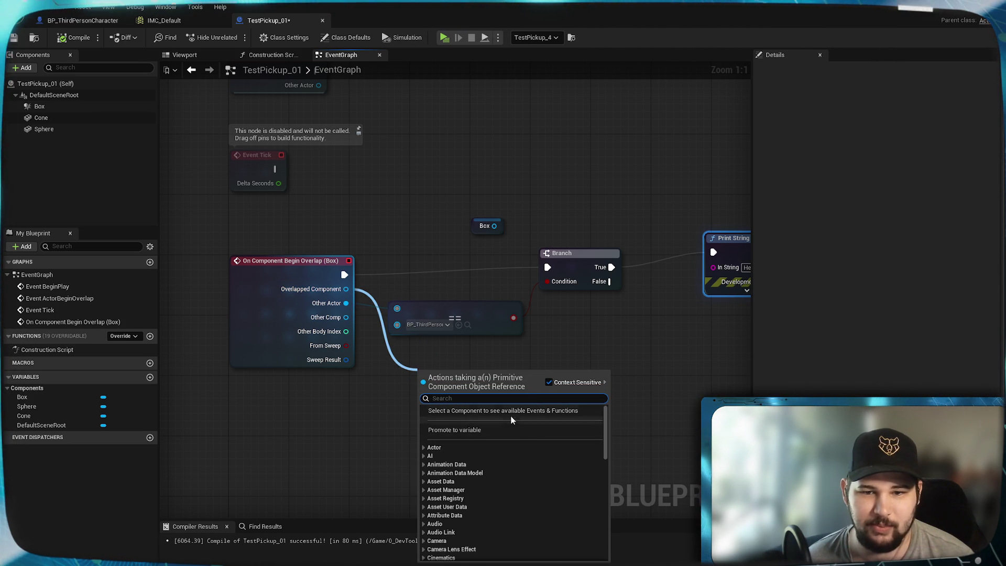
pyautogui.scroll(-2, 489, 452)
pyautogui.scroll(-2, 490, 452)
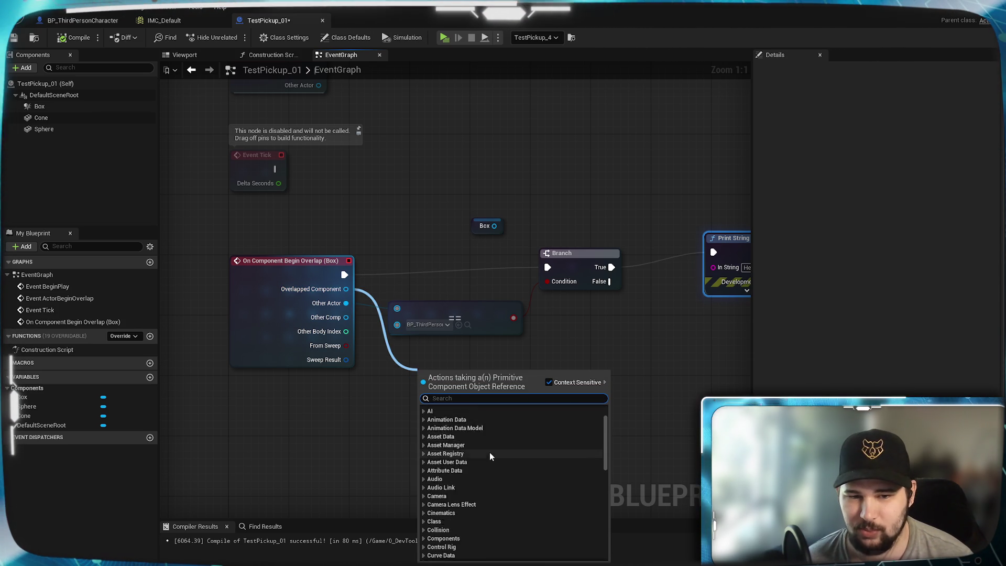
pyautogui.write('==')
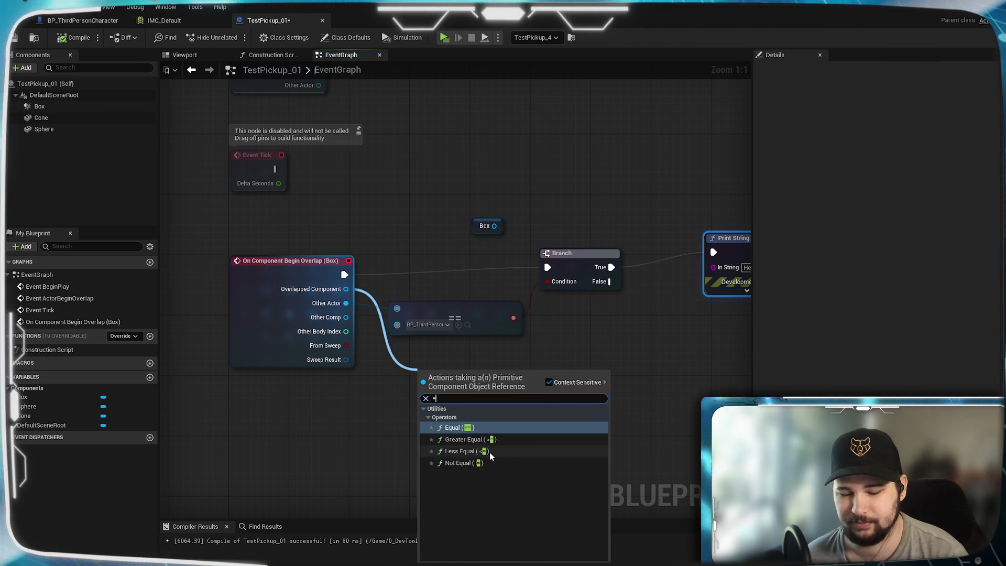
pyautogui.press('Return')
pyautogui.click(457, 392)
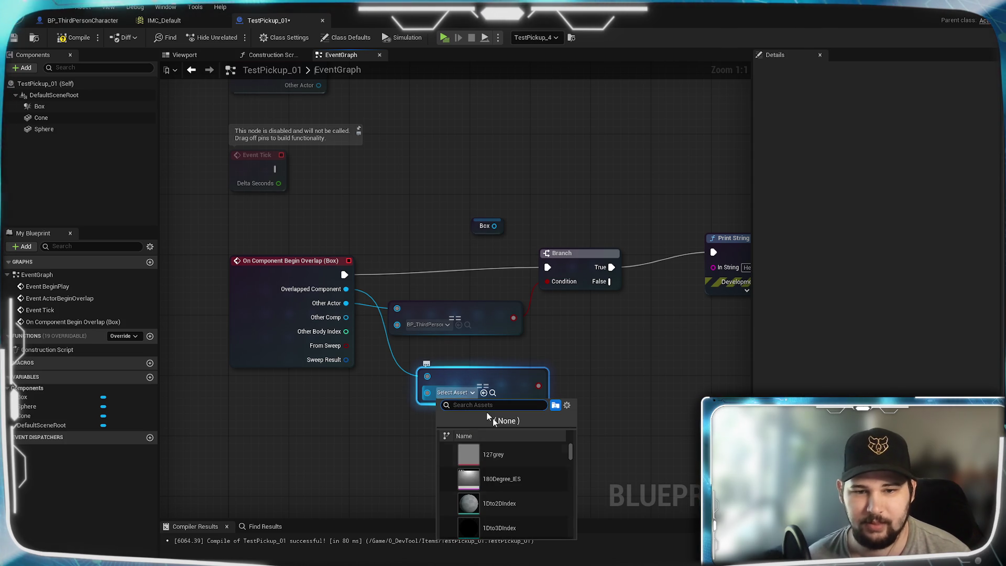
pyautogui.scroll(2, 504, 462)
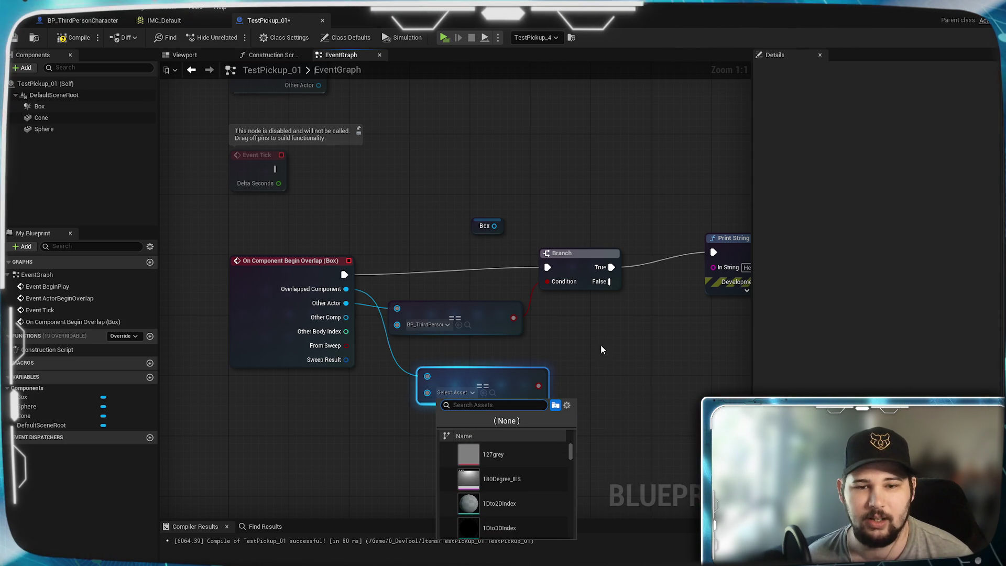
pyautogui.click(463, 333)
# Re-pick the upper comparison's ThirdPerson class by searching 'son'
pyautogui.click(427, 324)
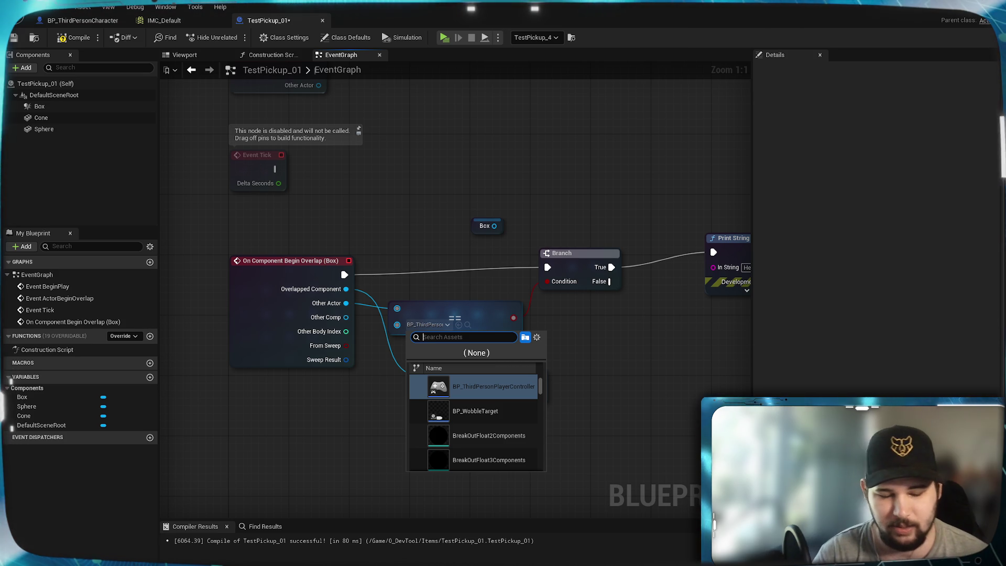
pyautogui.write('Person')
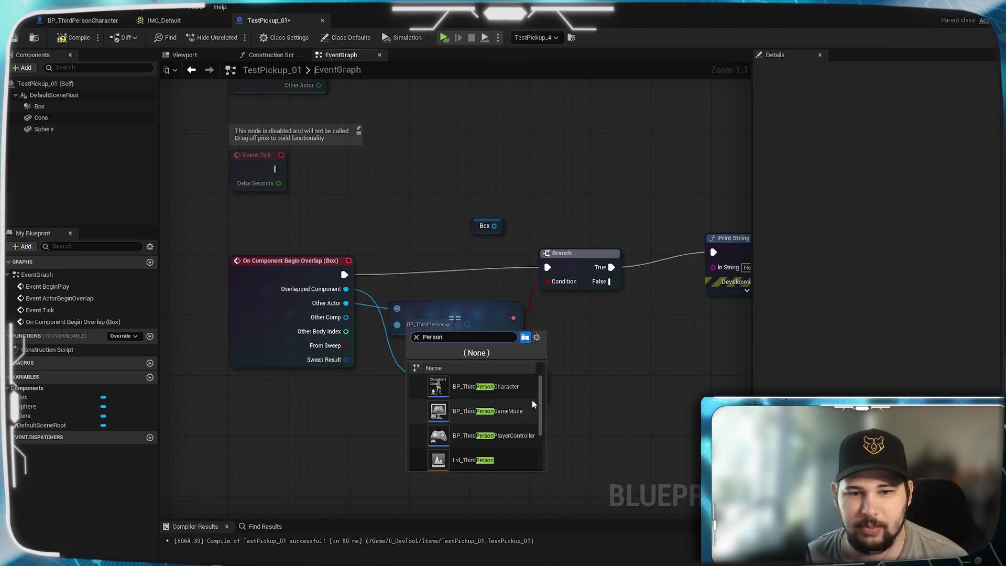
pyautogui.click(524, 387)
pyautogui.click(488, 375)
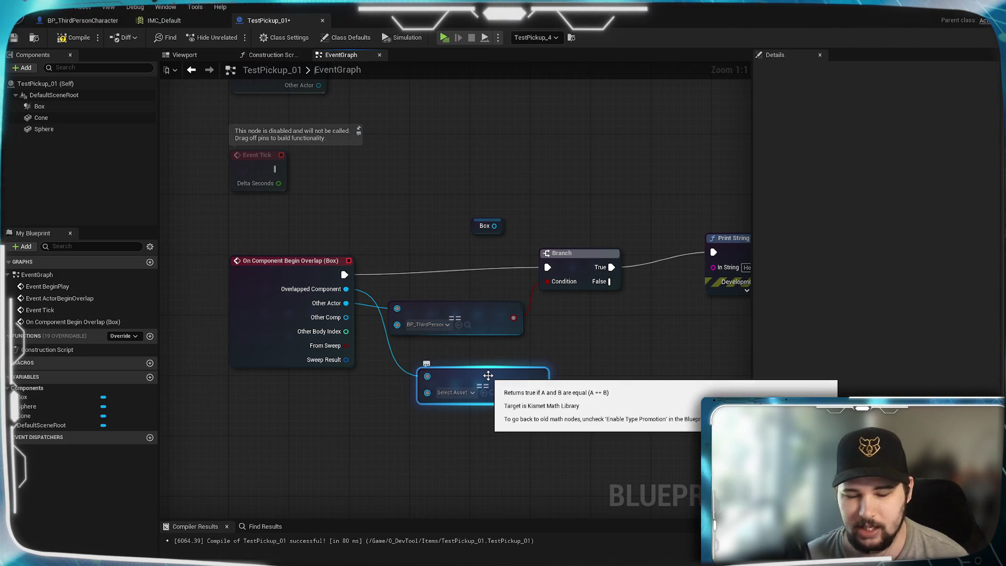
pyautogui.click(387, 390)
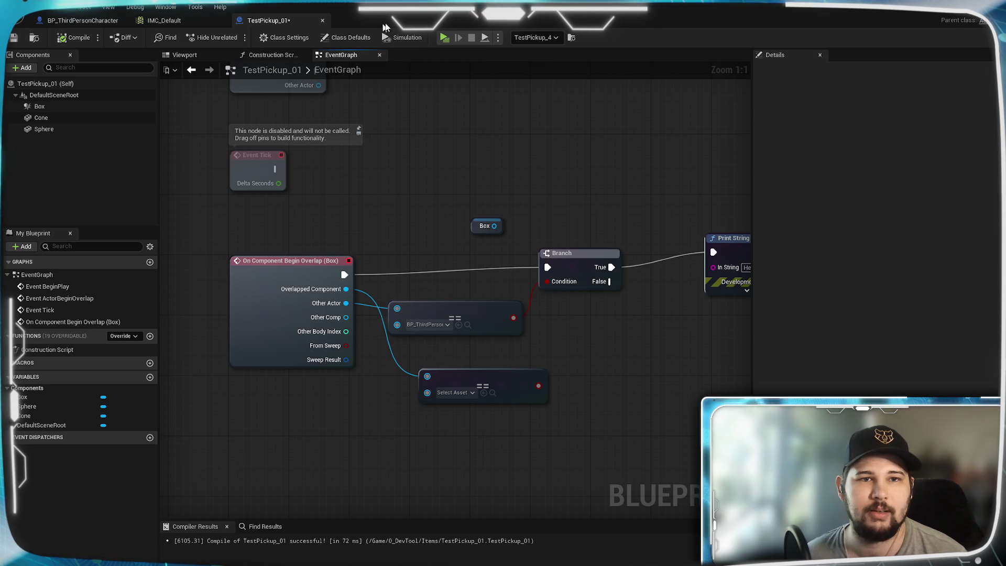
# Play-test again, strafing back and forth over the red pickup, then stop the game
pyautogui.click(447, 38)
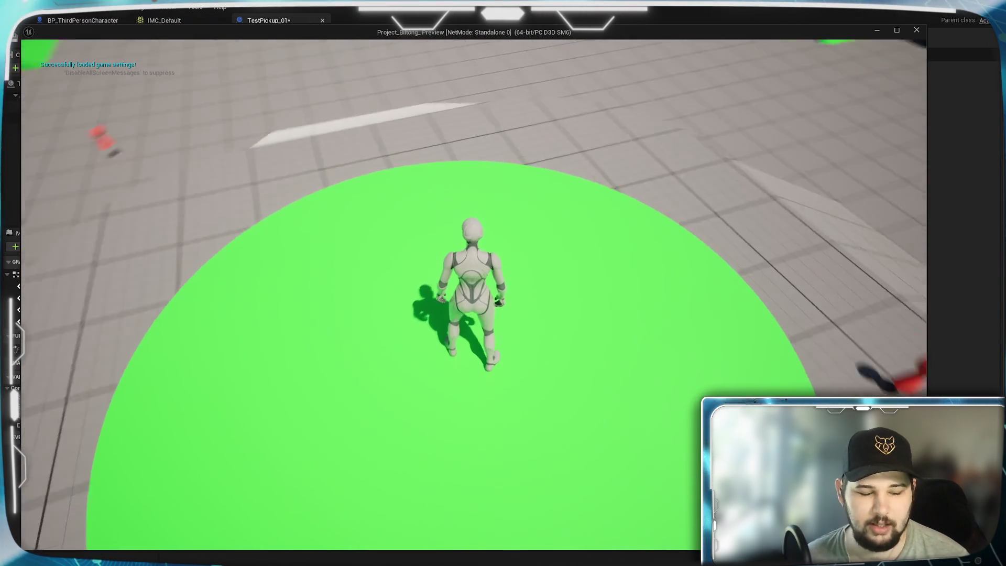
pyautogui.press('w')
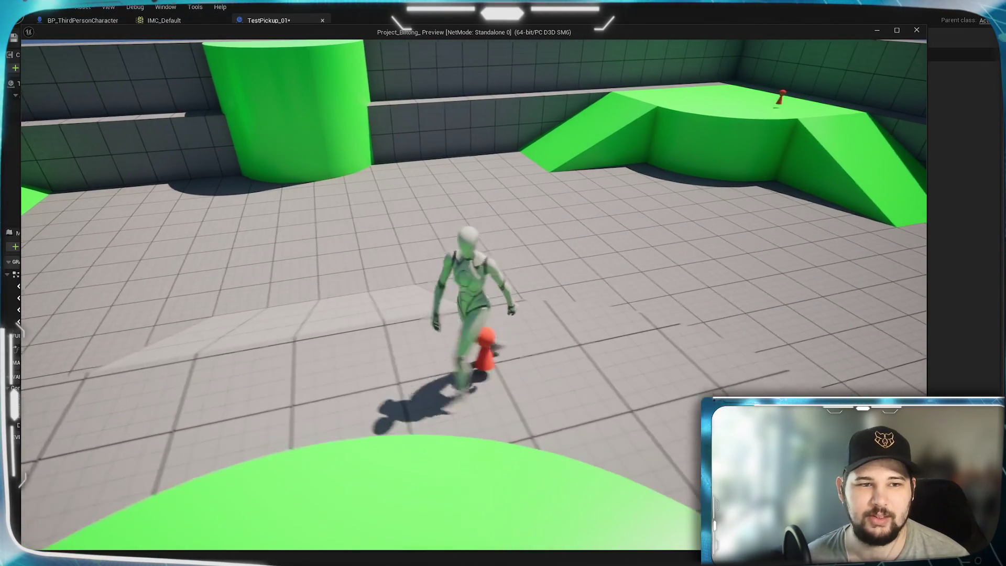
pyautogui.press('d')
pyautogui.press('a')
pyautogui.press('d')
pyautogui.press('a')
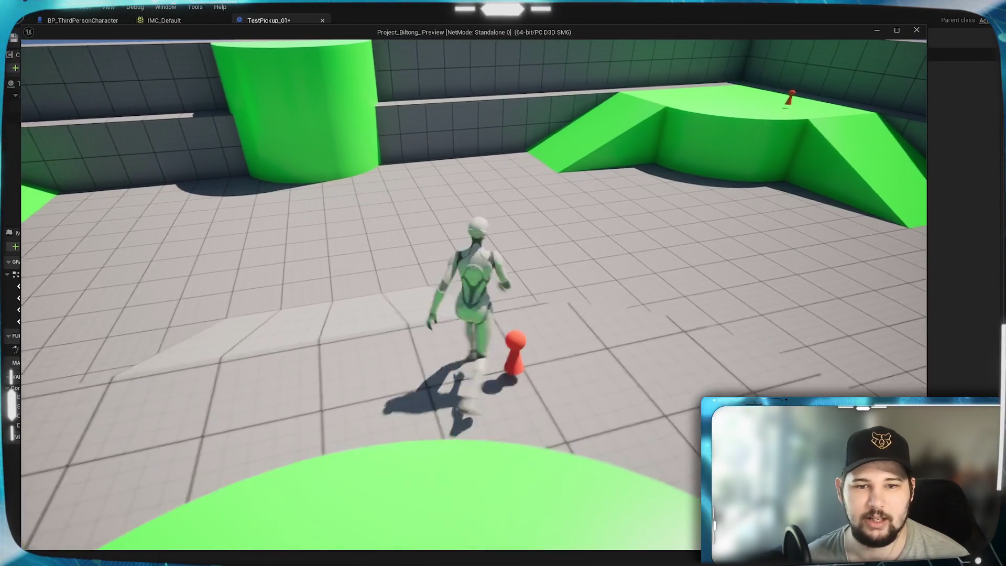
pyautogui.press('Escape')
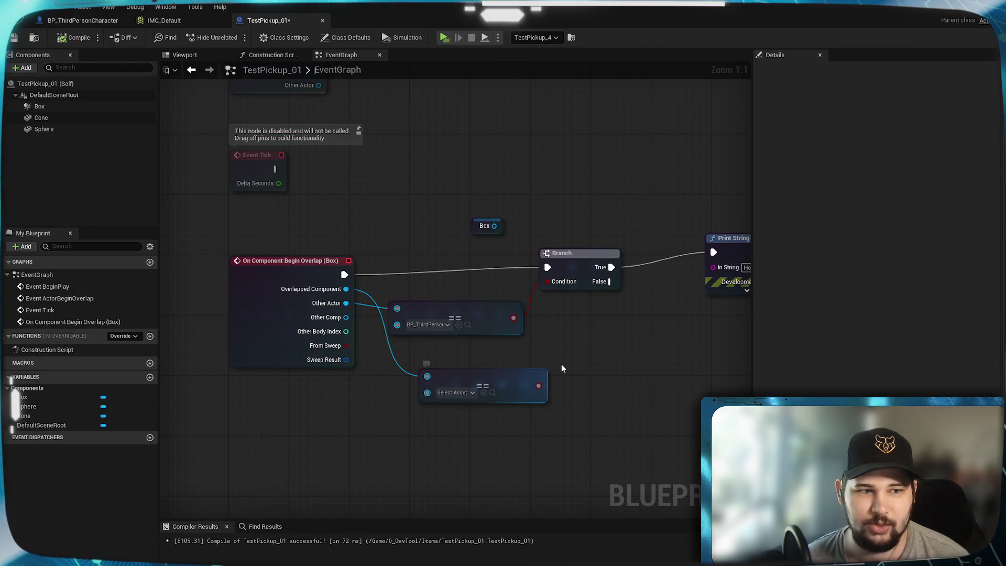
# Add a Print String on the Branch's False output, placed below the first one
pyautogui.moveTo(576, 341); pyautogui.dragTo(567, 330)
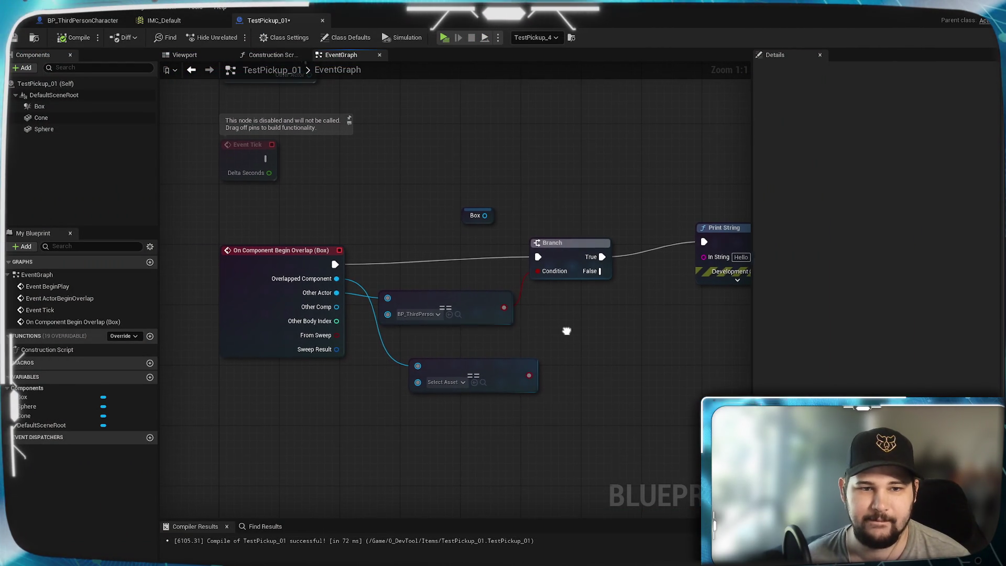
pyautogui.click(288, 272)
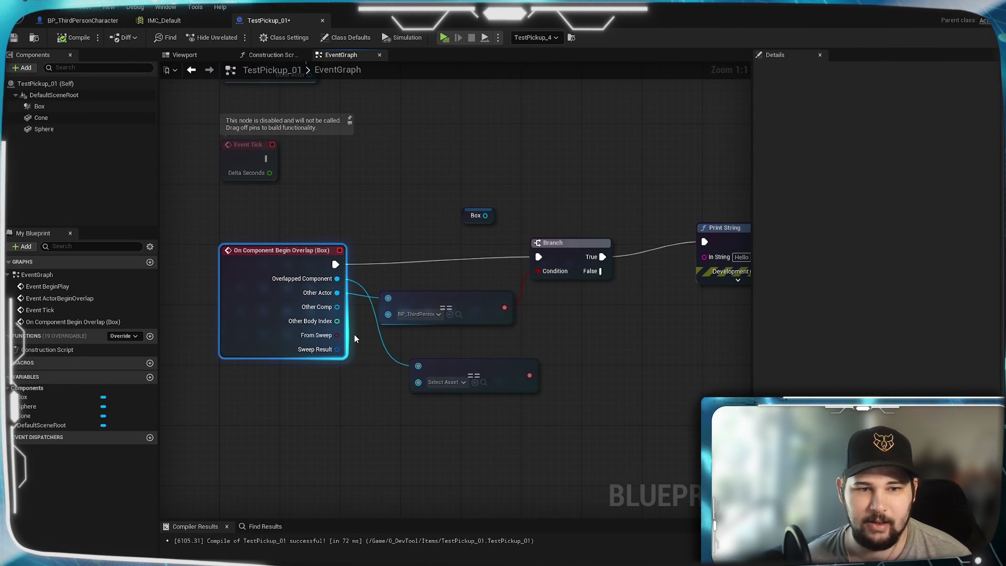
pyautogui.moveTo(603, 321)
pyautogui.mouseDown()
pyautogui.moveTo(533, 343)
pyautogui.moveTo(587, 321)
pyautogui.mouseUp()
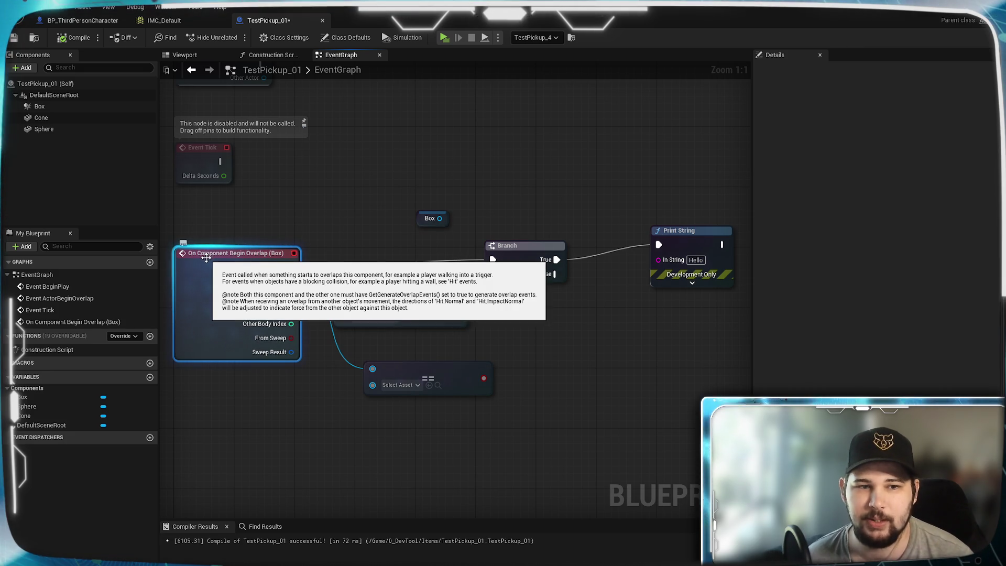
pyautogui.moveTo(557, 274); pyautogui.dragTo(678, 334)
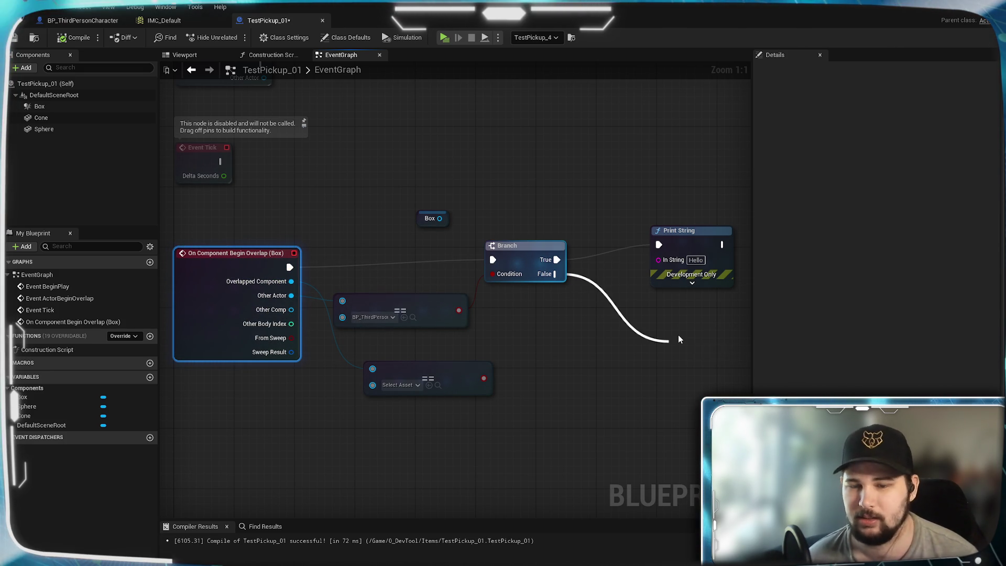
pyautogui.write('print')
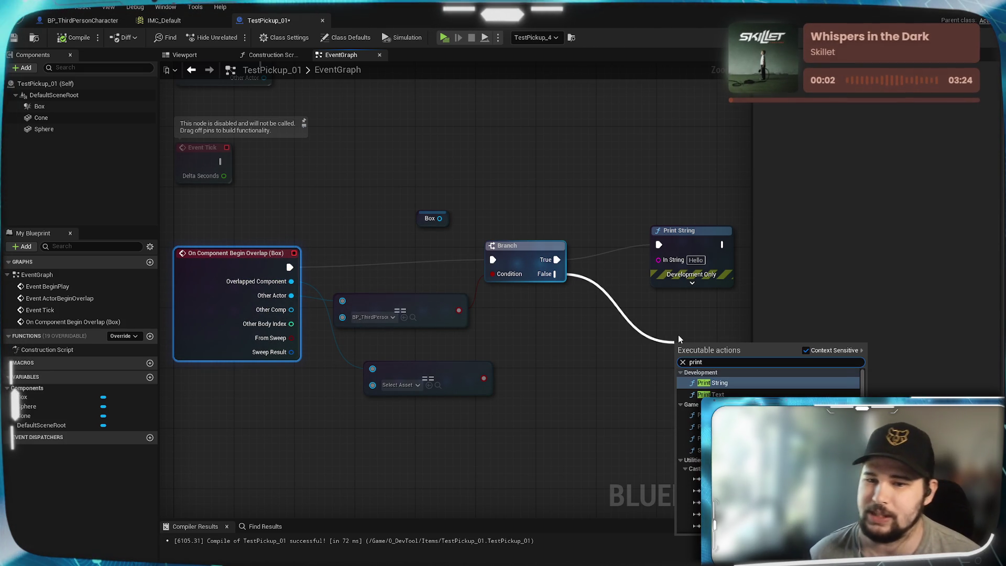
pyautogui.click(715, 383)
pyautogui.moveTo(687, 334); pyautogui.dragTo(675, 305)
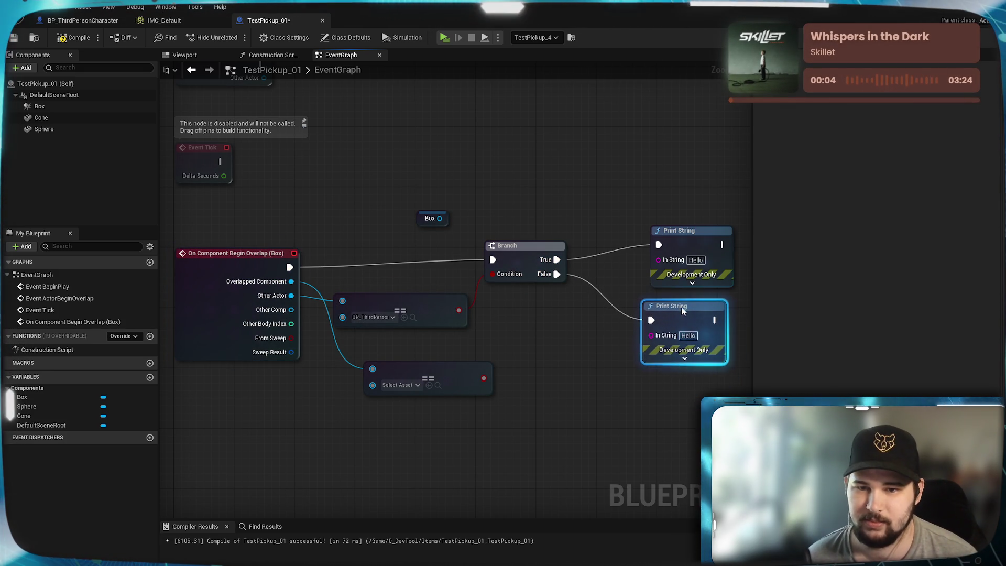
# Set the lower Print String's In String to AAAAAAAAA
pyautogui.click(375, 340)
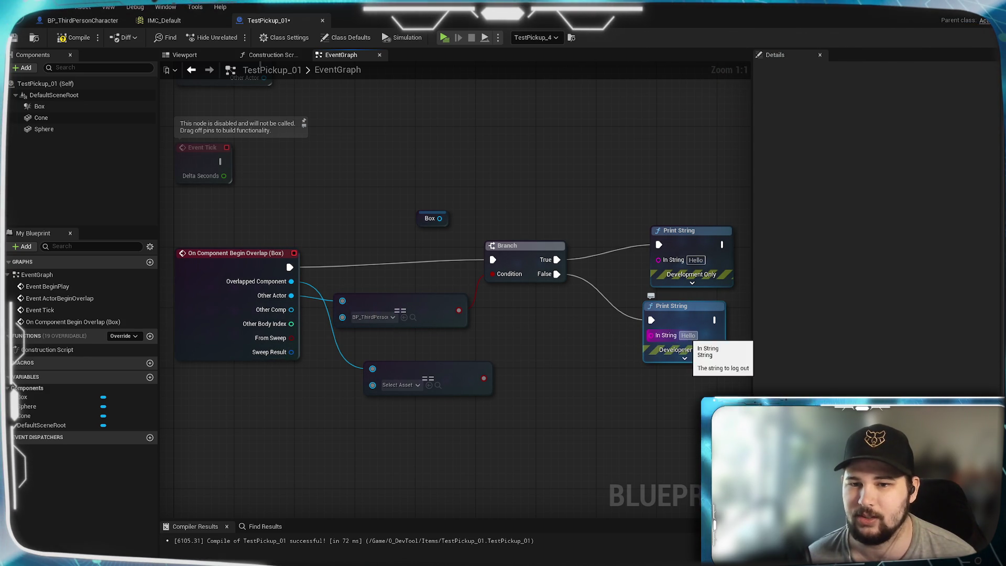
pyautogui.click(687, 335)
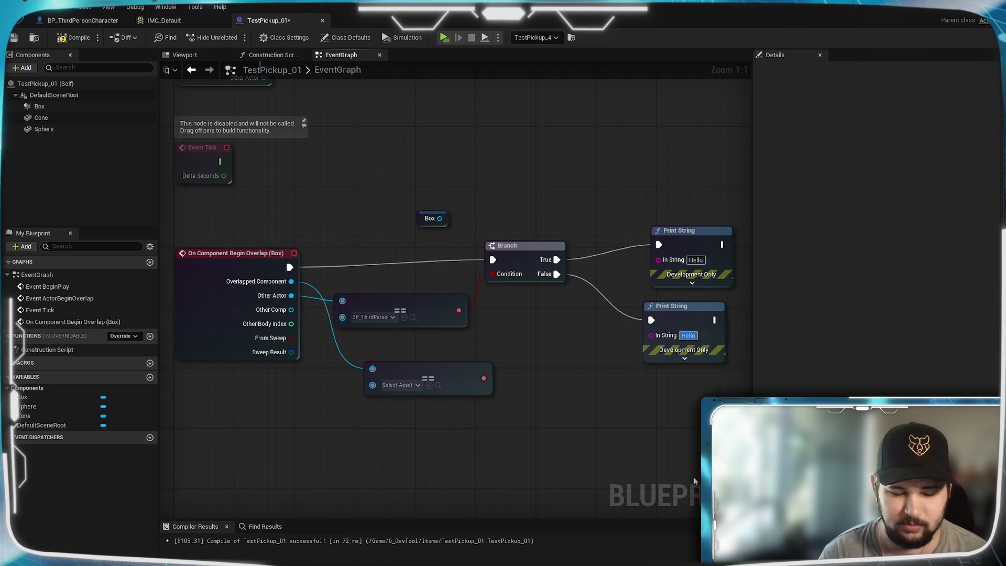
pyautogui.write('AAAAAAAAA')
pyautogui.press('Return')
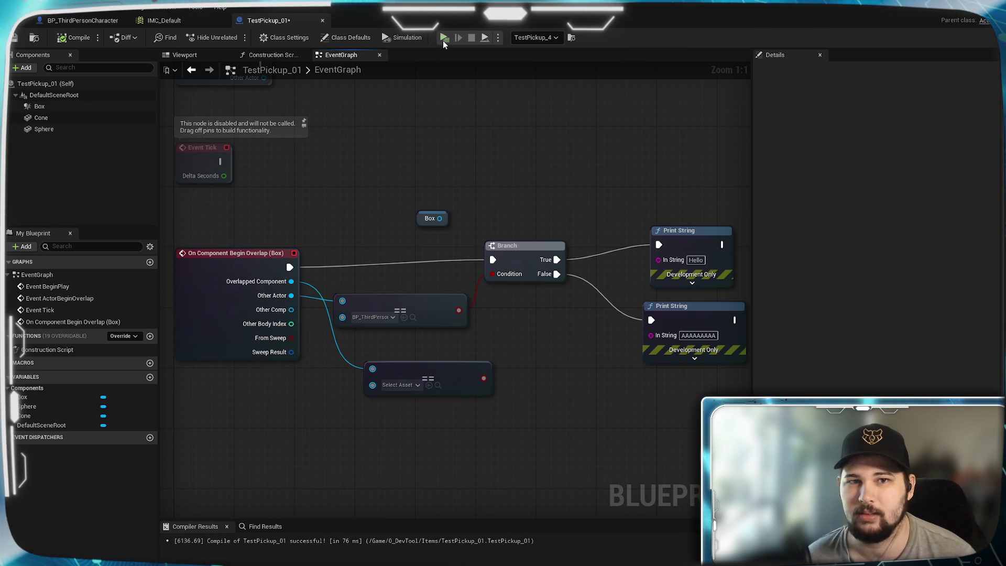
pyautogui.click(448, 40)
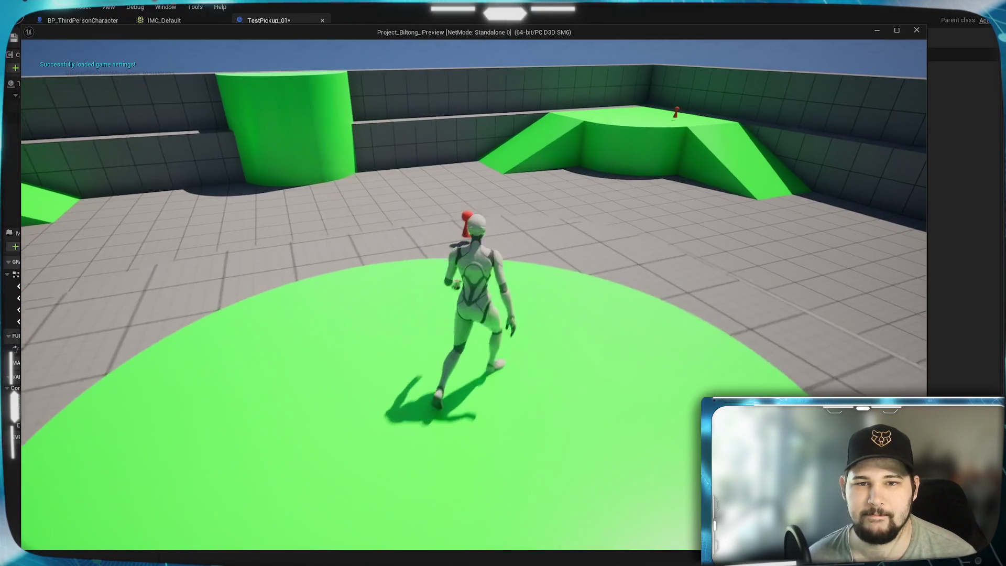
pyautogui.press('w')
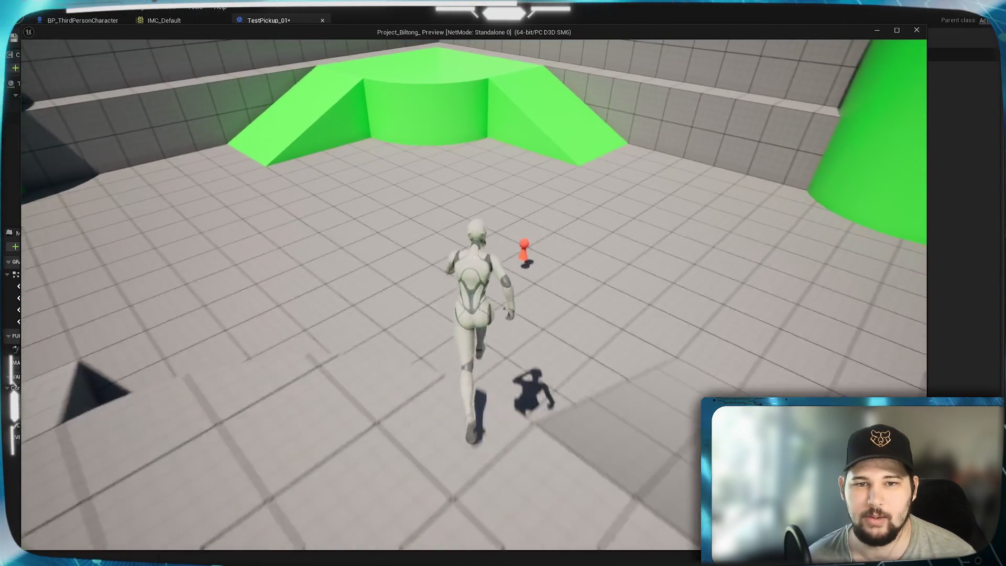
pyautogui.press('space')
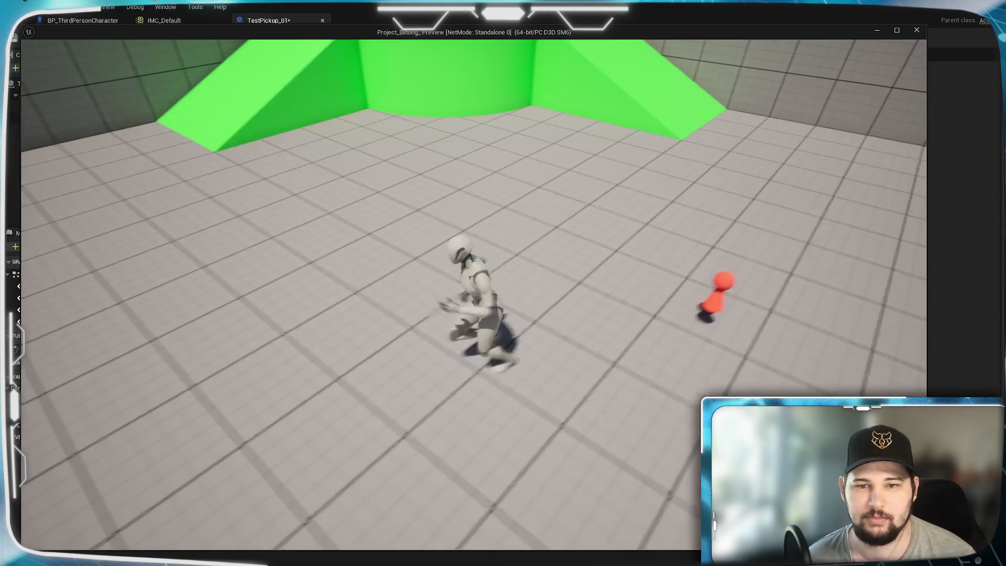
pyautogui.press('Escape')
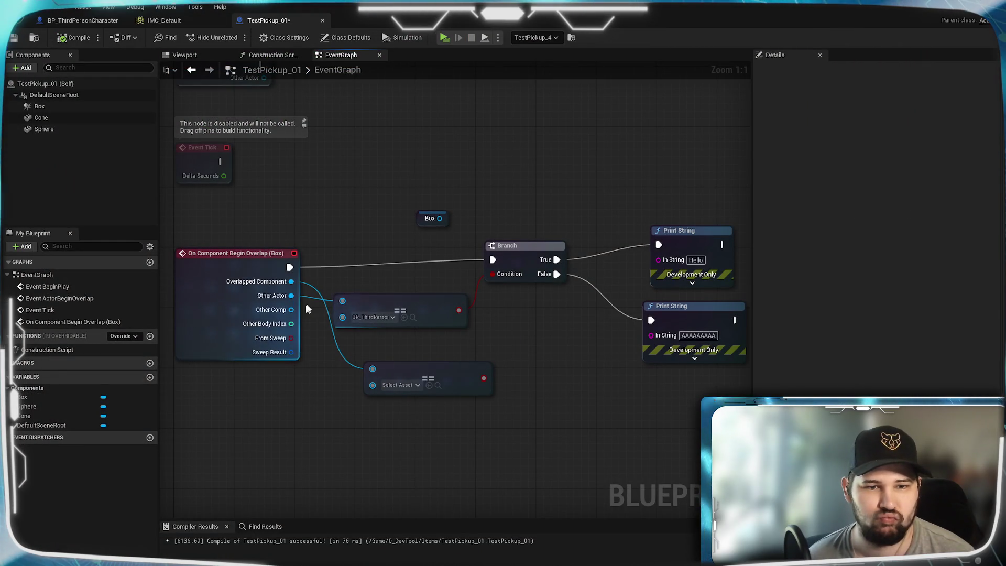
# Wire the overlap event straight into the AAAAAAAAA Print String and playtest by running onto the pickup
pyautogui.moveTo(325, 349)
pyautogui.mouseDown()
pyautogui.moveTo(369, 352)
pyautogui.moveTo(265, 346)
pyautogui.moveTo(322, 326)
pyautogui.mouseUp()
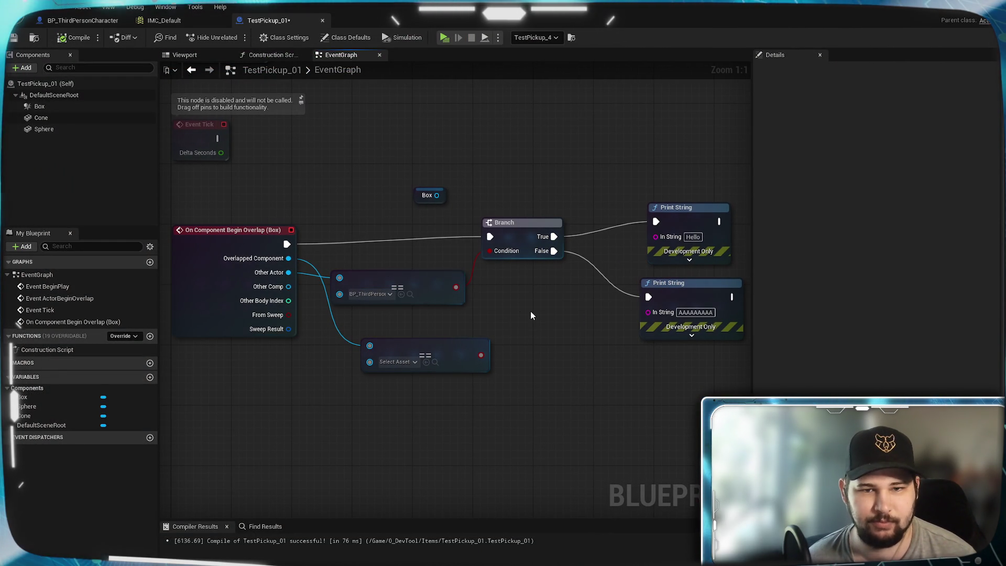
pyautogui.moveTo(289, 250); pyautogui.dragTo(648, 297)
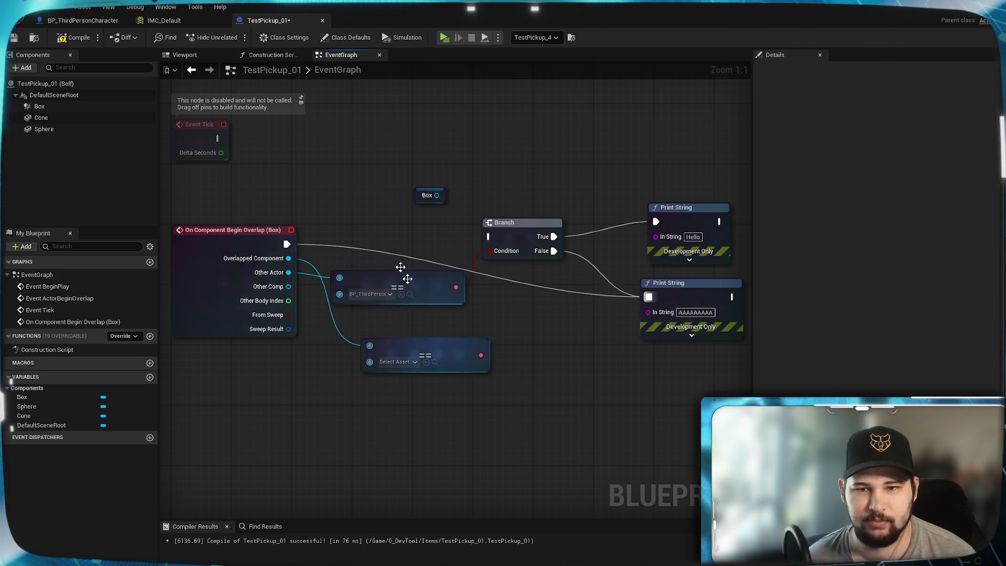
pyautogui.click(445, 39)
pyautogui.press('w')
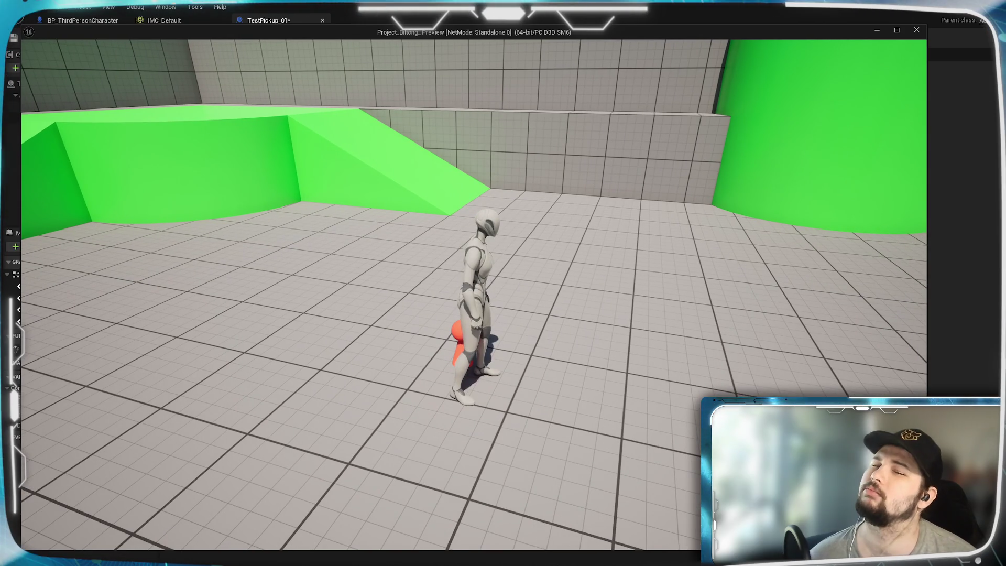
# End the playtest and bring up the Box component's collision responses in Details
pyautogui.press('d')
pyautogui.press('Escape')
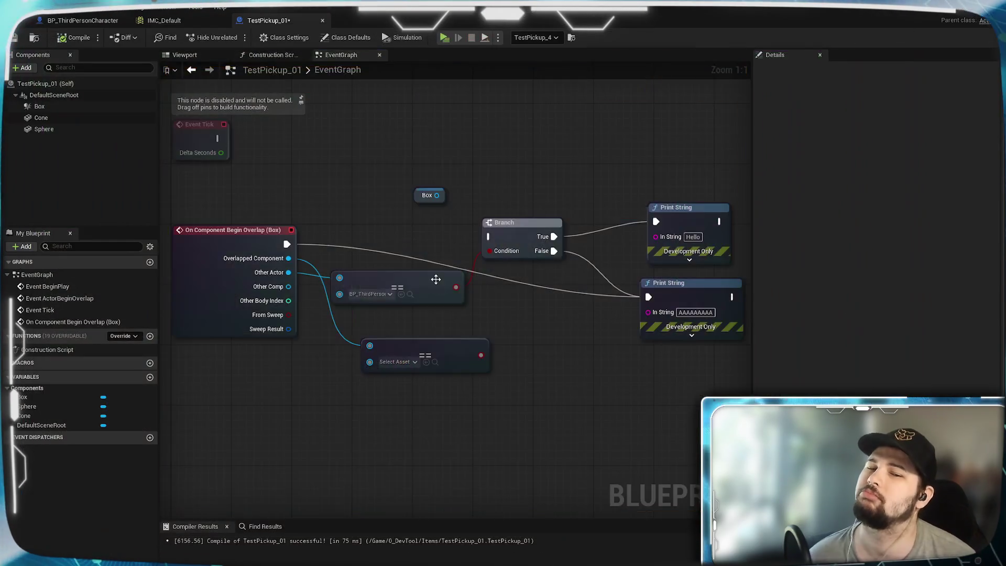
pyautogui.click(40, 106)
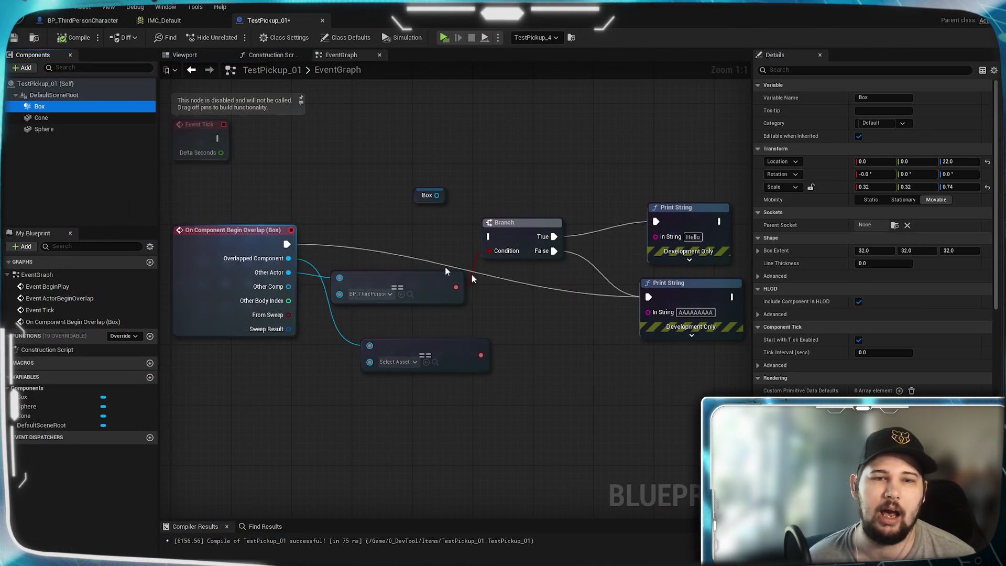
pyautogui.scroll(-15, 835, 304)
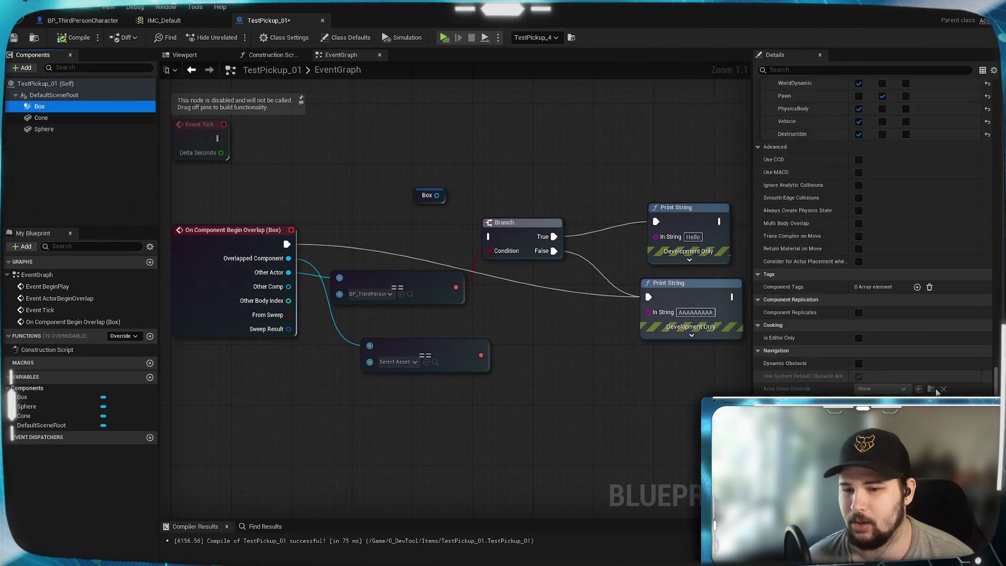
pyautogui.scroll(1, 938, 390)
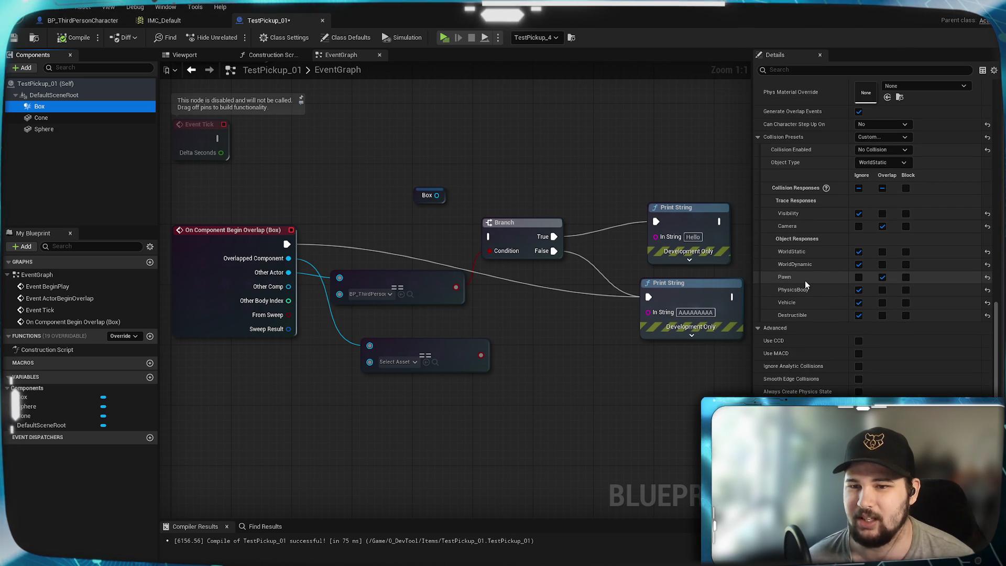
pyautogui.scroll(3, 821, 285)
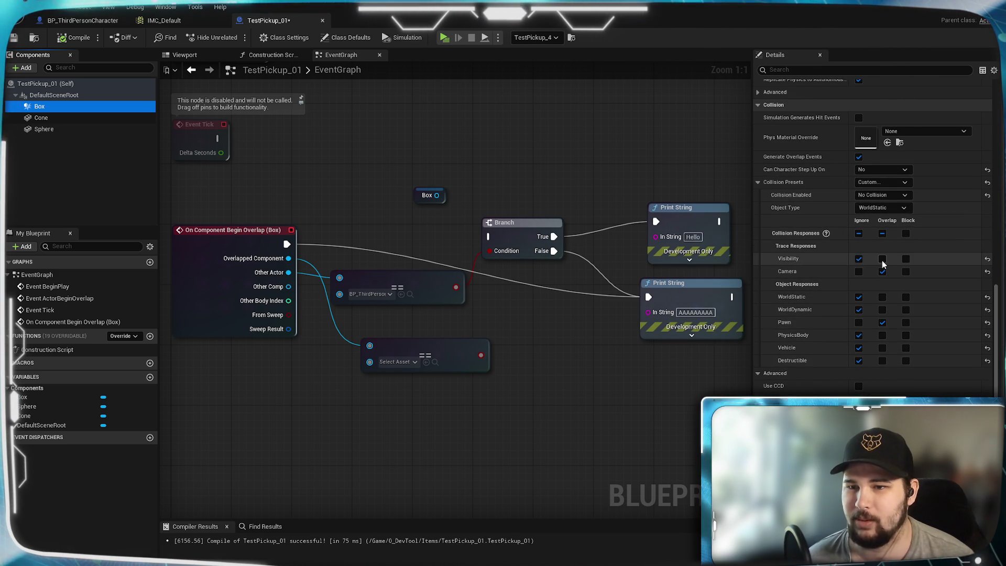
# Set the Box to ignore Camera and overlap WorldDynamic, then compile TestPickup_01
pyautogui.click(858, 271)
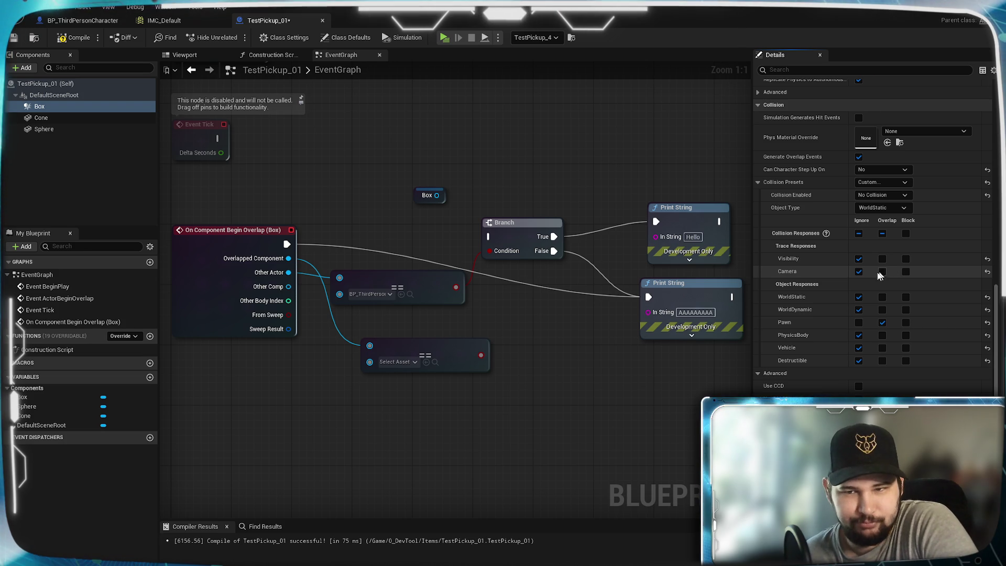
pyautogui.click(883, 310)
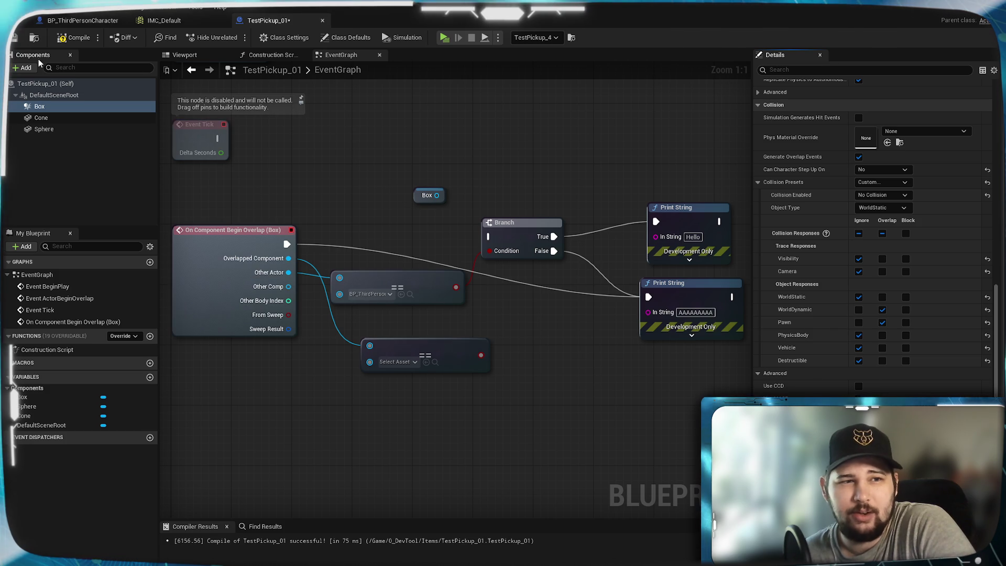
pyautogui.click(74, 39)
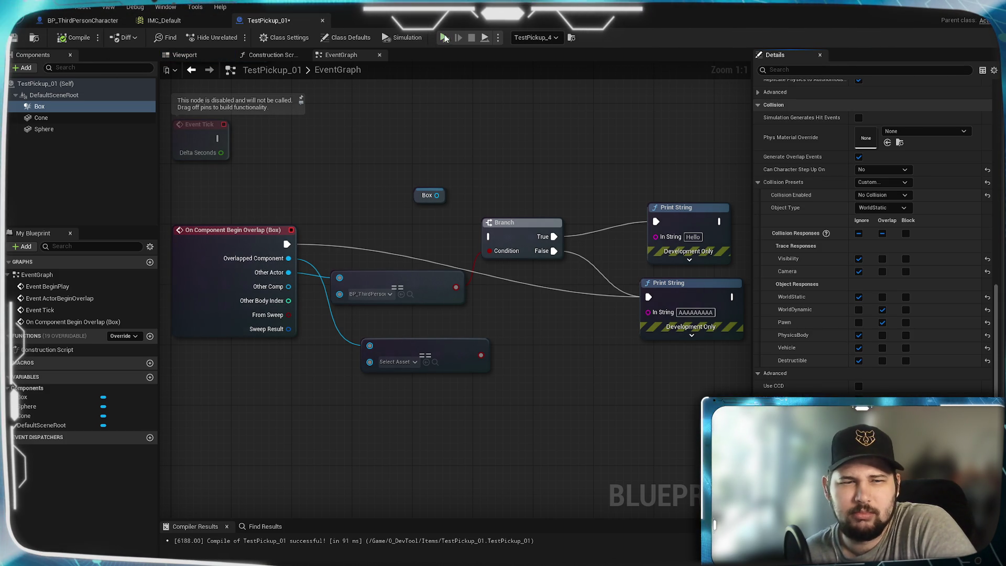
pyautogui.hotkey('alt', 'p')
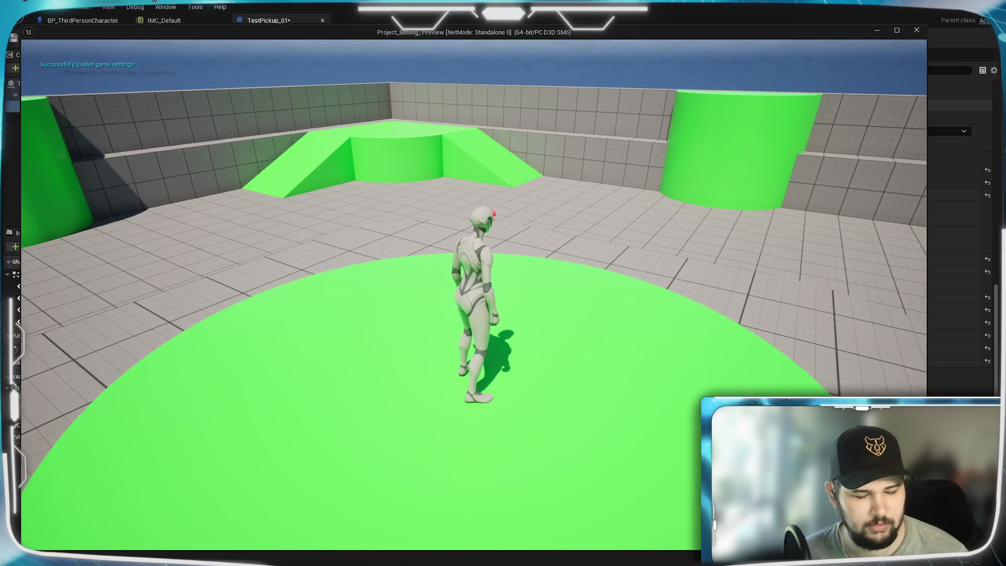
pyautogui.press('s')
pyautogui.press('space')
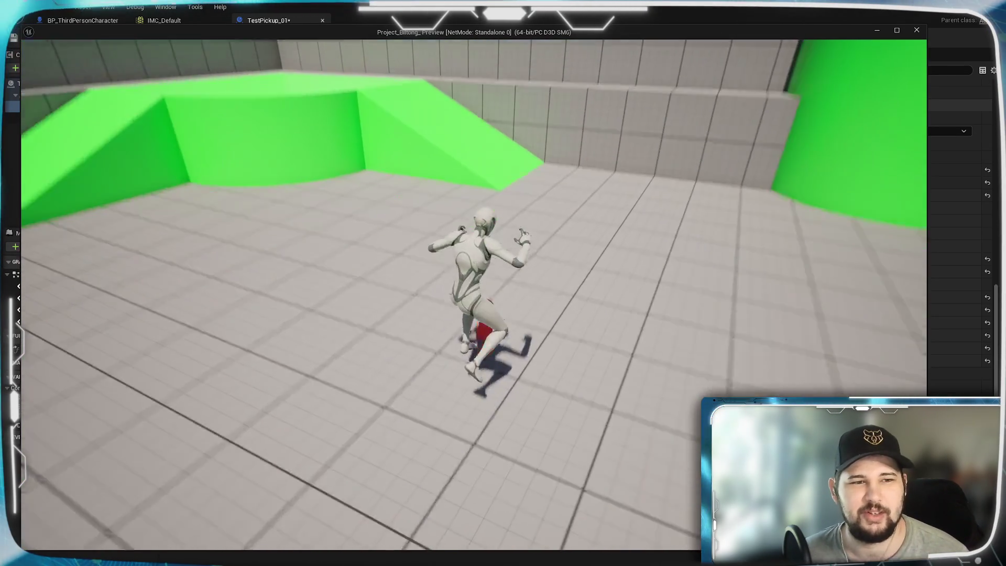
pyautogui.press('w')
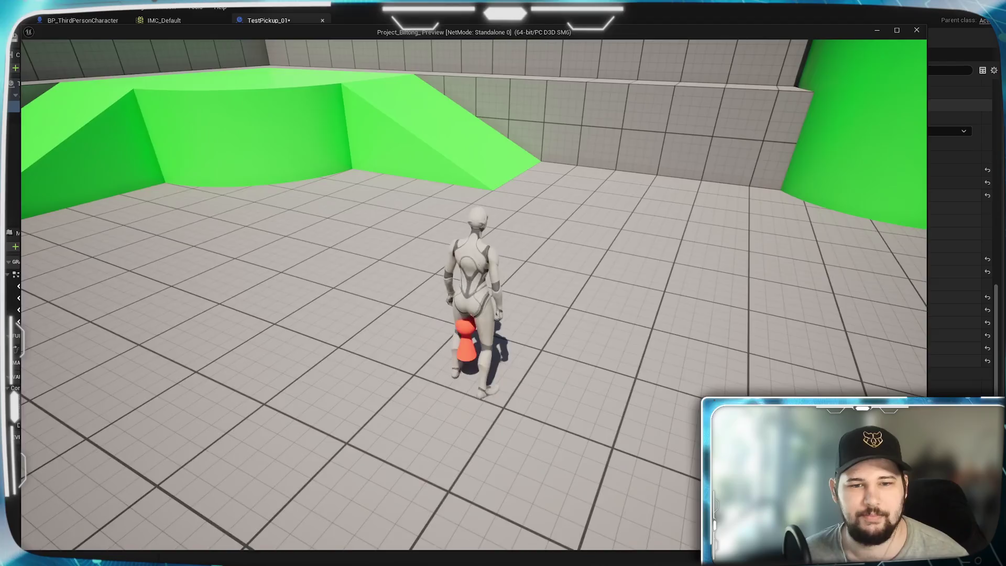
pyautogui.press('Escape')
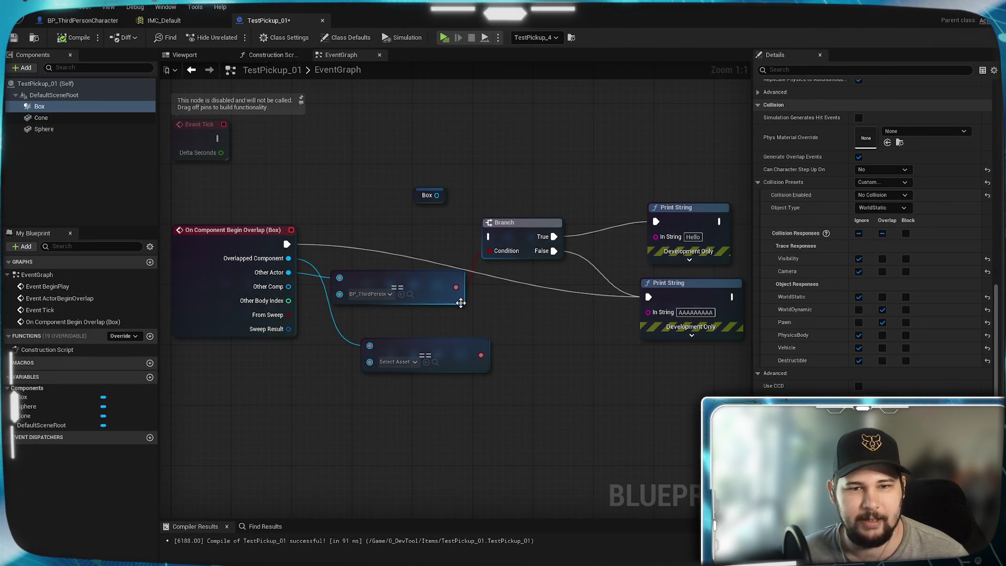
# Add an On Component Hit (Box) event and connect it to the AAAAAAAAA Print String
pyautogui.click(208, 243)
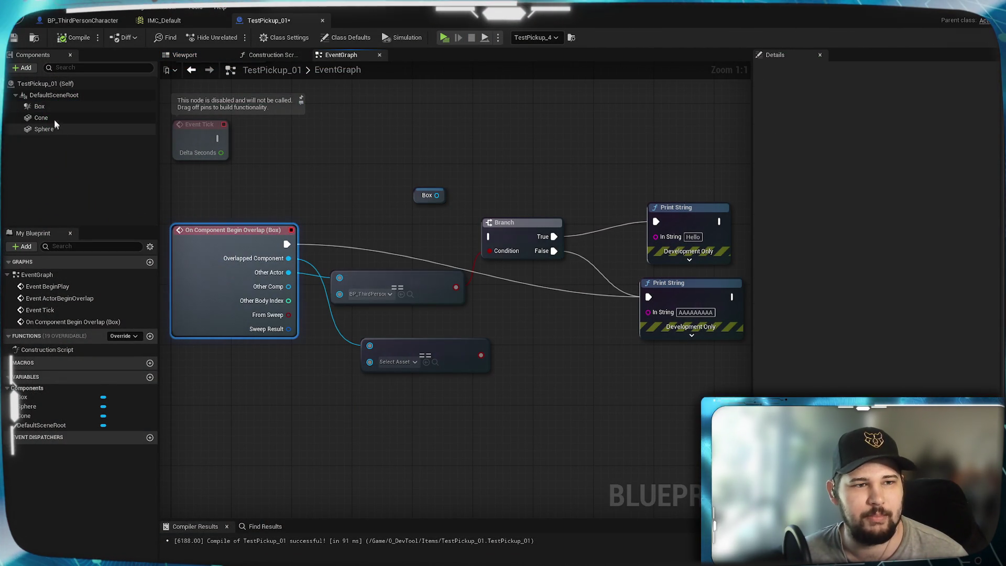
pyautogui.click(39, 105)
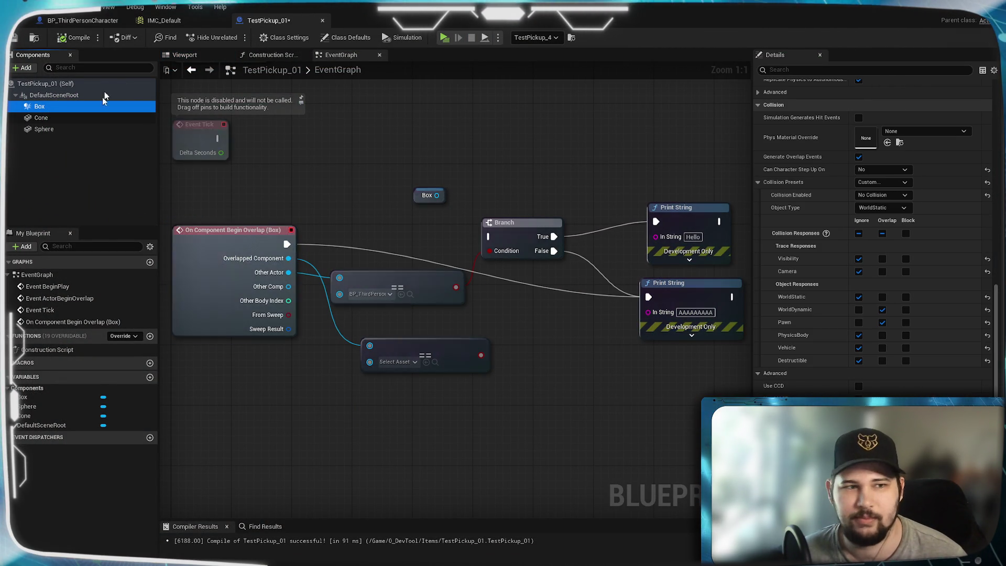
pyautogui.click(422, 204)
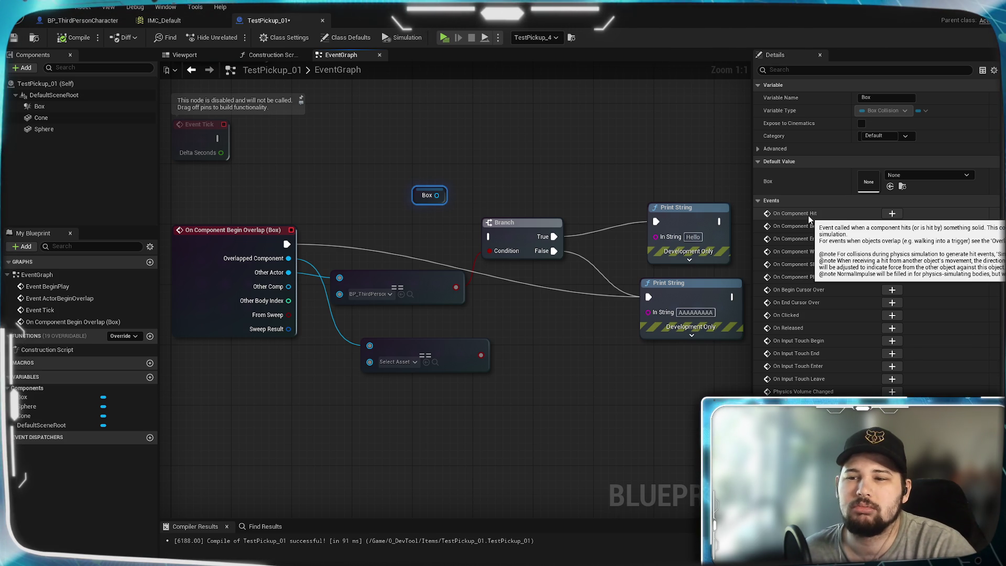
pyautogui.click(892, 213)
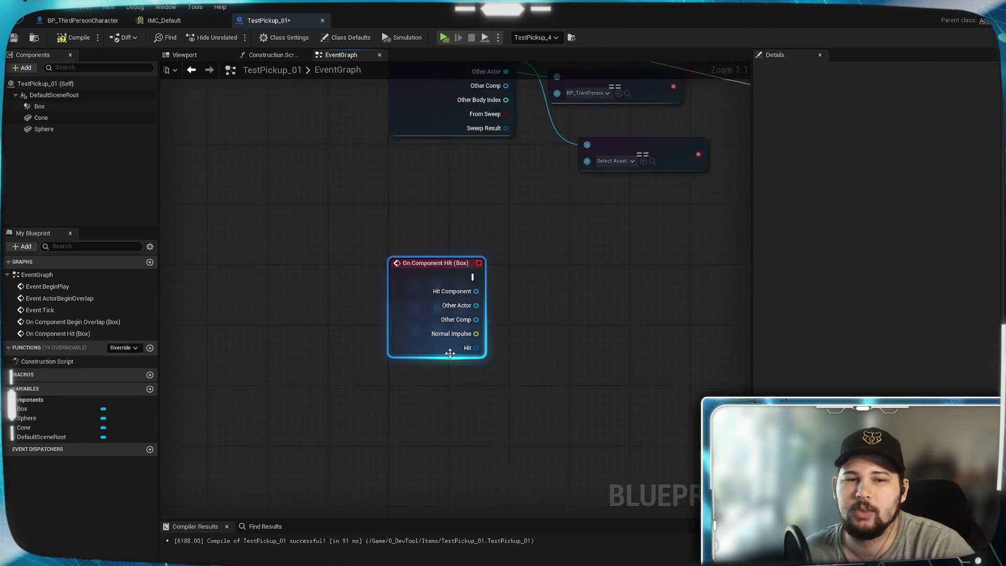
pyautogui.moveTo(493, 361); pyautogui.dragTo(423, 389)
pyautogui.moveTo(309, 372); pyautogui.dragTo(696, 189)
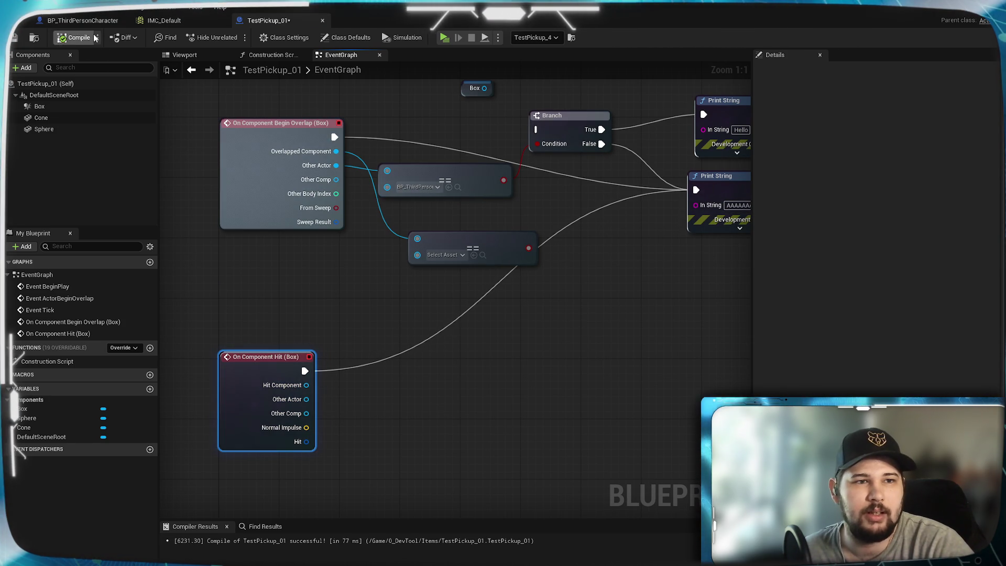
pyautogui.hotkey('alt', 'p')
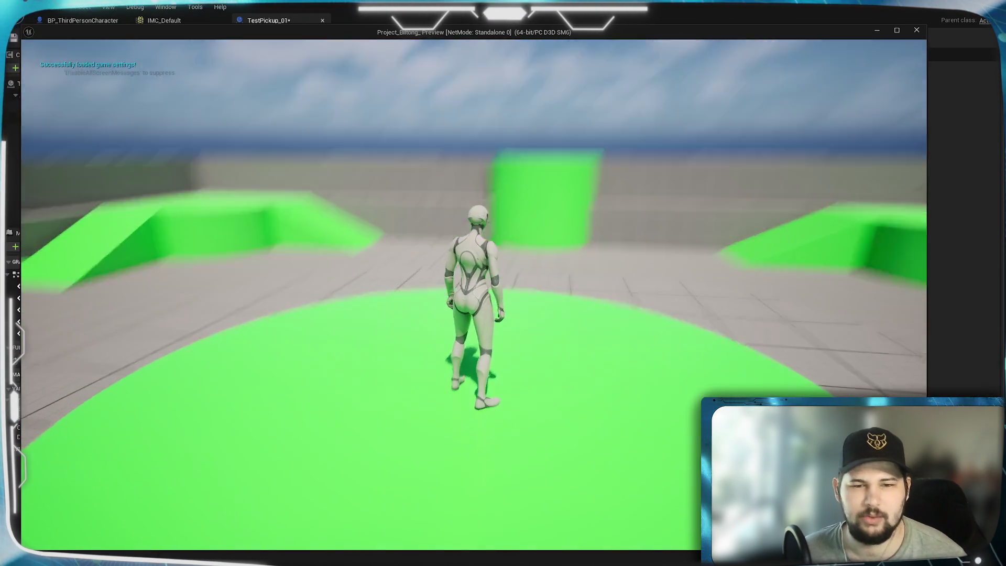
pyautogui.press('w')
pyautogui.press('space')
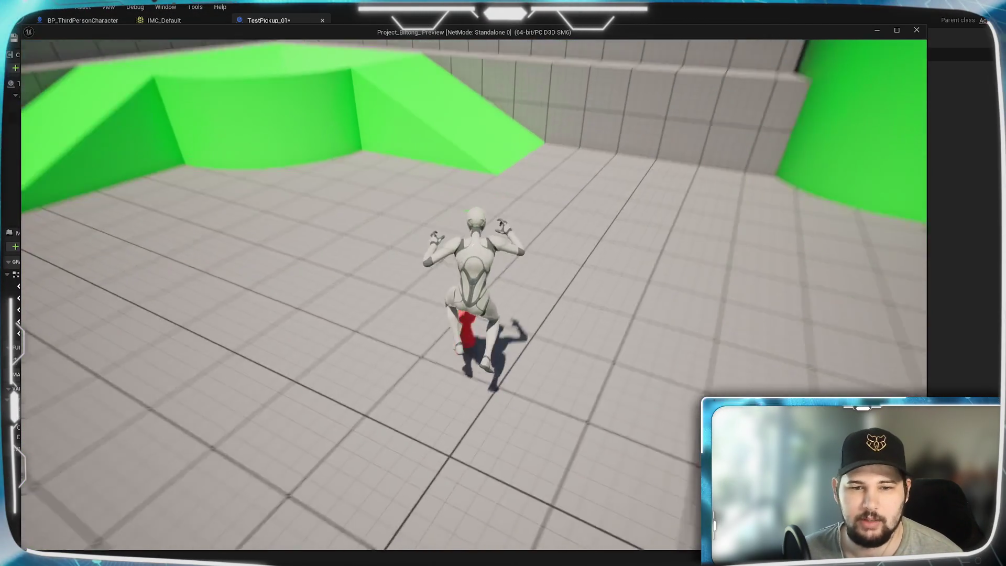
pyautogui.press('w')
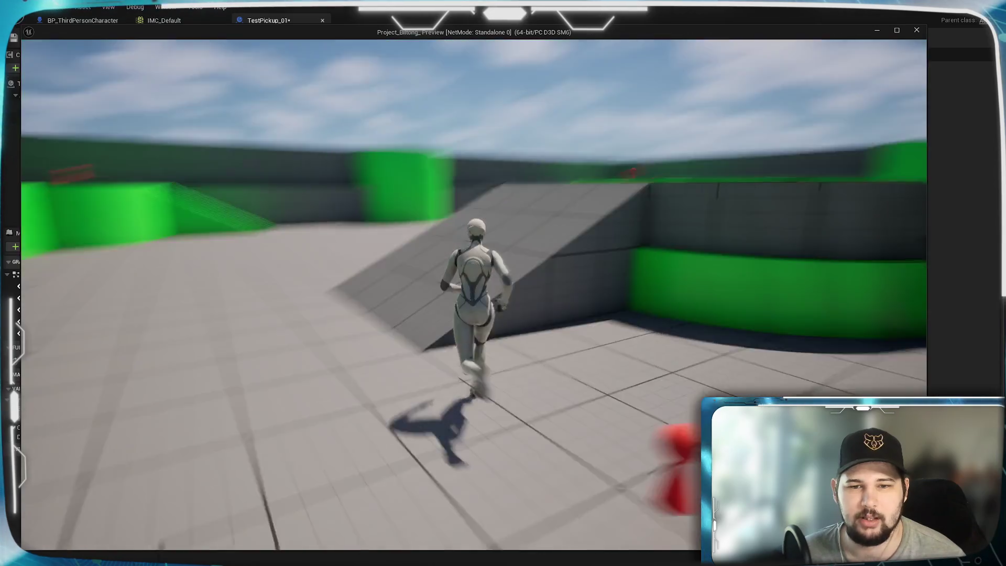
pyautogui.press('w')
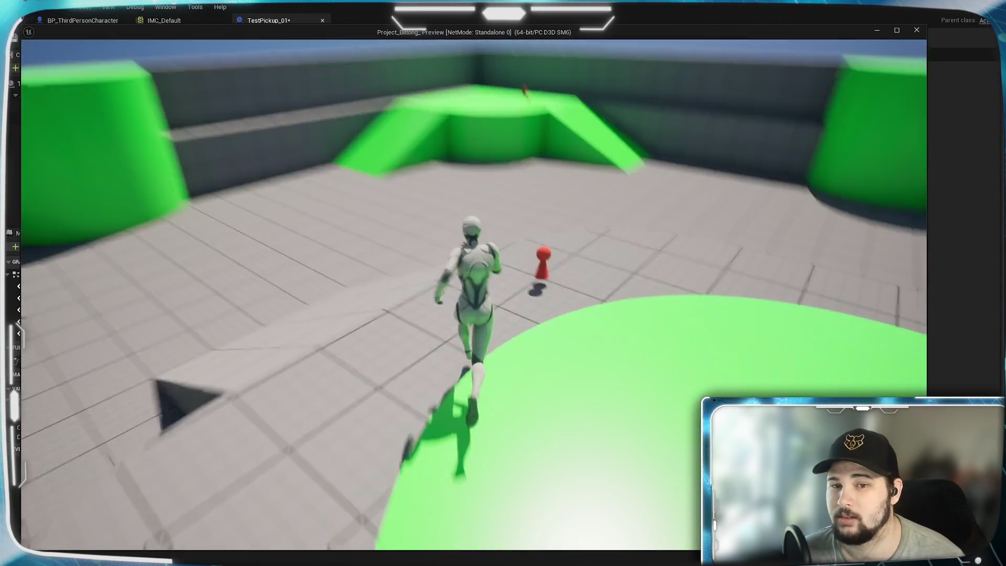
pyautogui.press('w')
pyautogui.press('Escape')
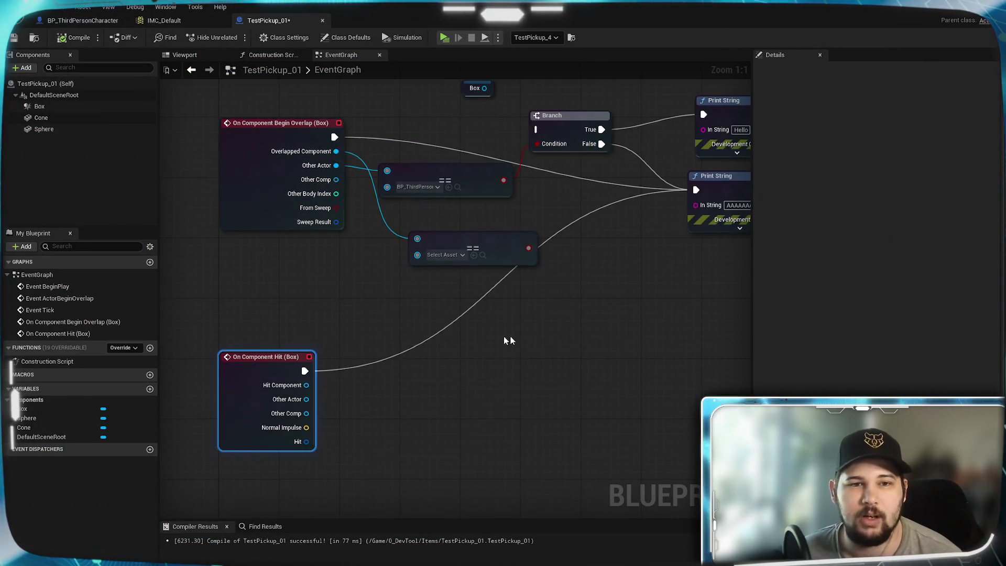
# Move the On Component Hit (Box) node beneath the overlap event and the lower == node up-left
pyautogui.moveTo(302, 262)
pyautogui.mouseDown()
pyautogui.moveTo(299, 354)
pyautogui.moveTo(290, 302)
pyautogui.mouseUp()
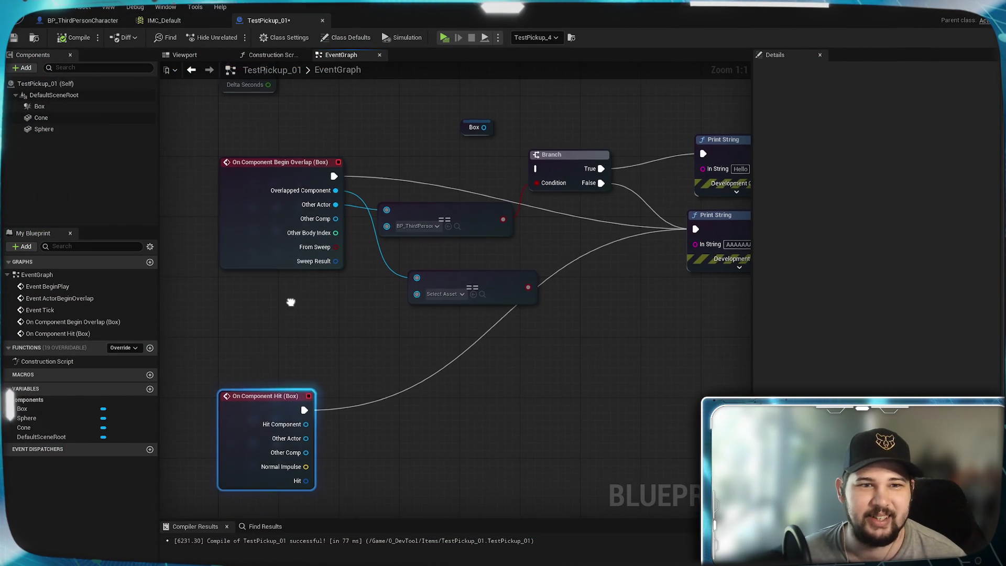
pyautogui.moveTo(264, 396); pyautogui.dragTo(264, 292)
pyautogui.click(365, 345)
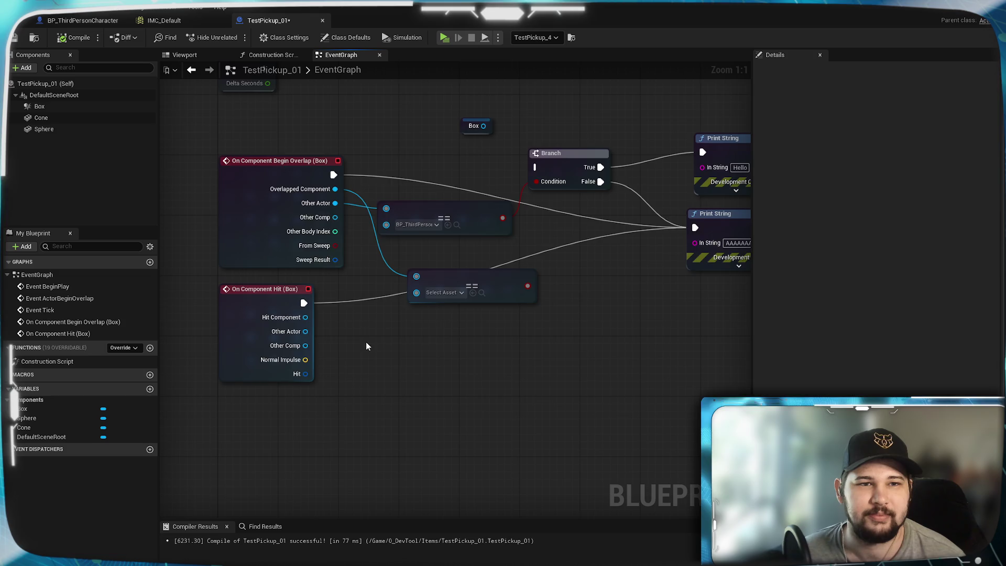
pyautogui.moveTo(365, 346)
pyautogui.mouseDown()
pyautogui.moveTo(359, 494)
pyautogui.moveTo(344, 351)
pyautogui.mouseUp()
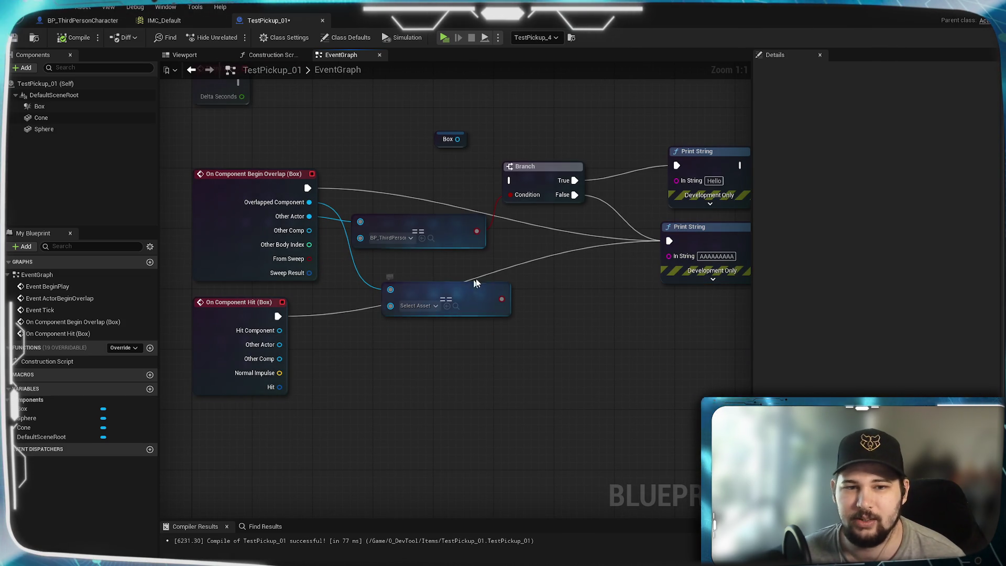
pyautogui.moveTo(488, 296); pyautogui.dragTo(464, 273)
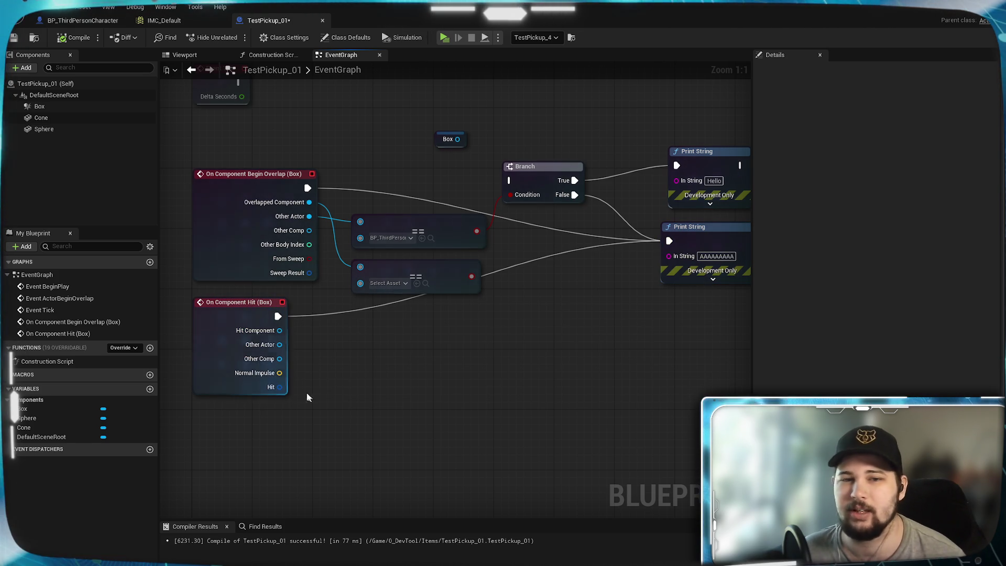
pyautogui.click(38, 107)
pyautogui.click(59, 84)
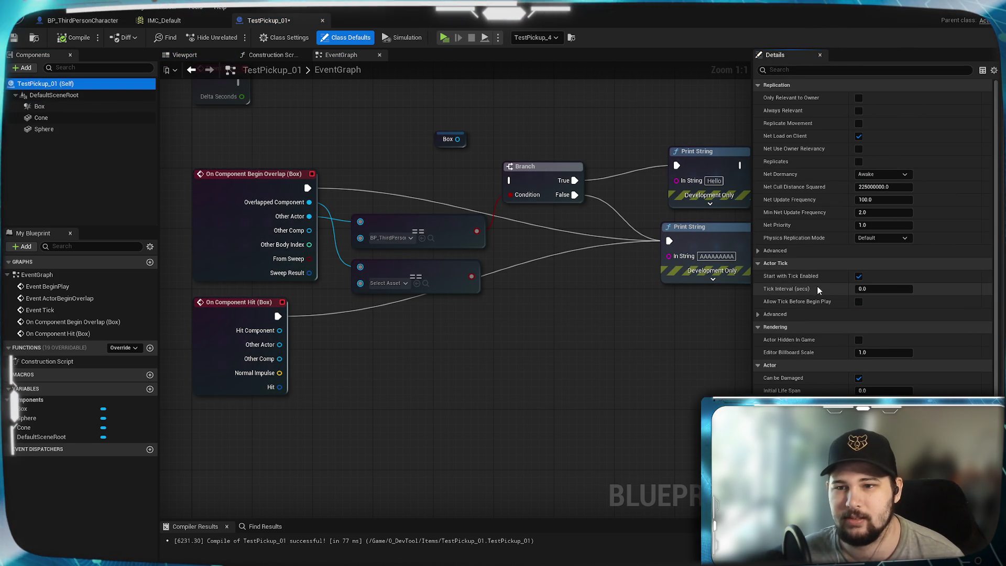
pyautogui.scroll(-3, 816, 283)
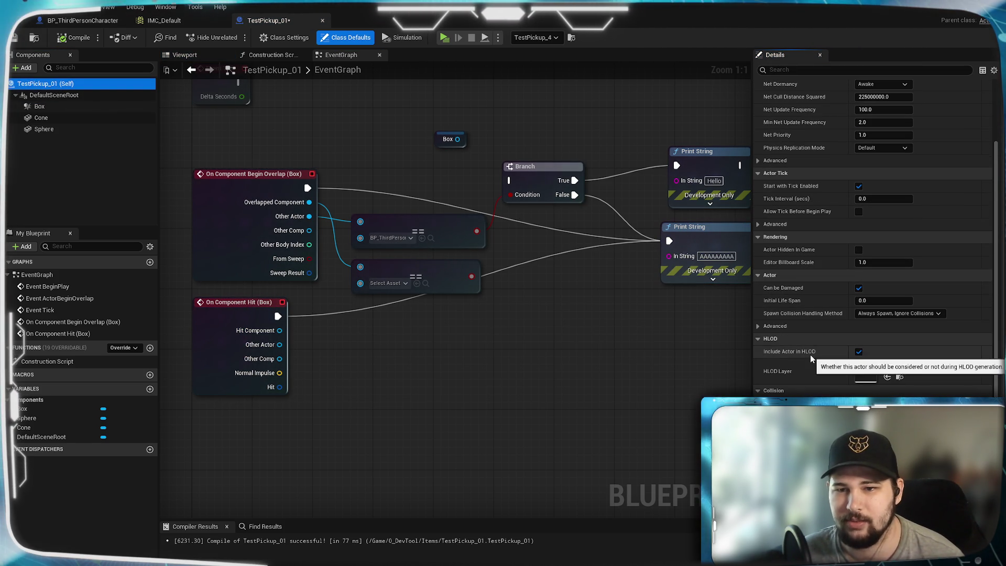
pyautogui.scroll(-3, 812, 370)
pyautogui.scroll(-2, 813, 370)
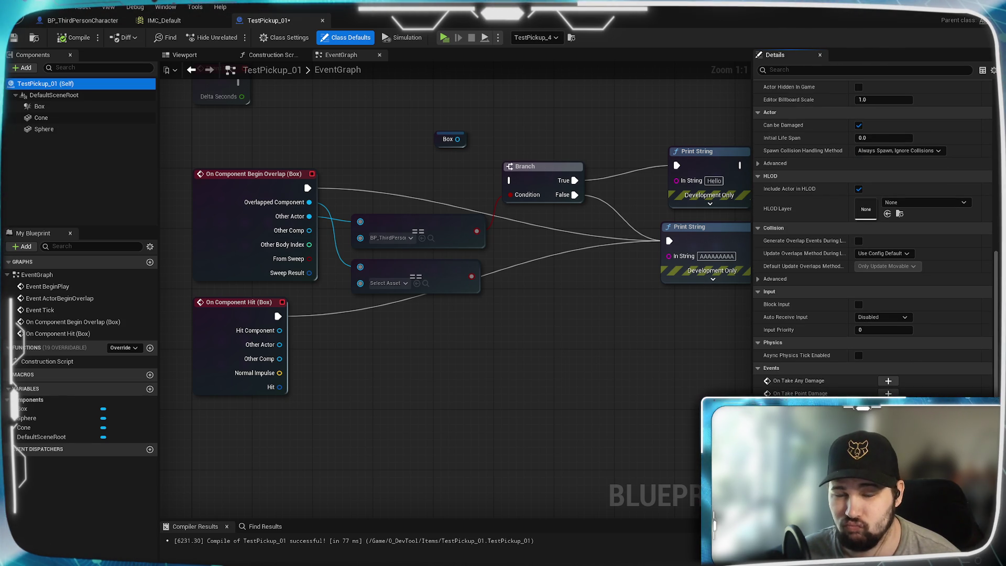
pyautogui.click(54, 95)
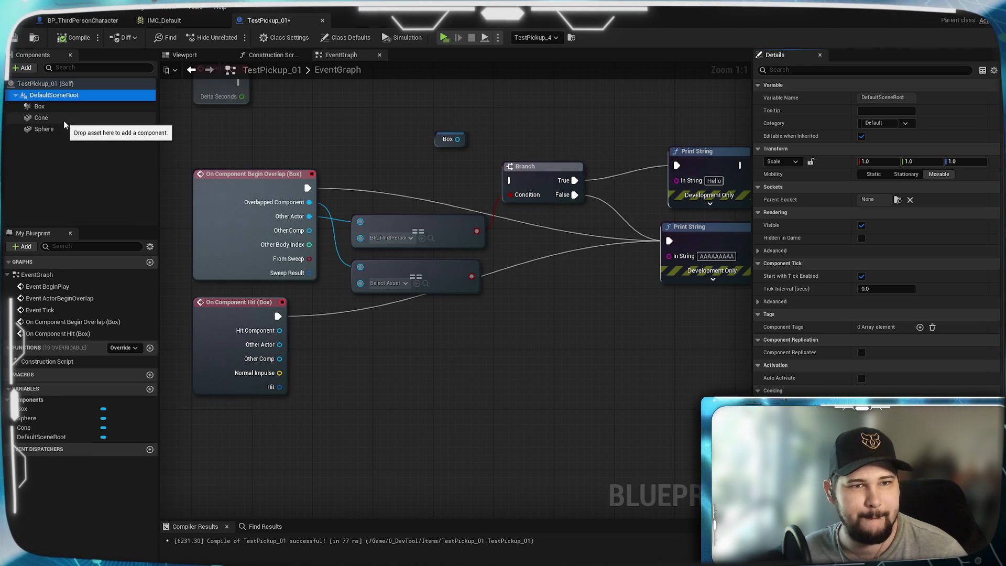
# Tick Simulation Generates Hit Events on the Box and review the collision settings below it
pyautogui.click(78, 107)
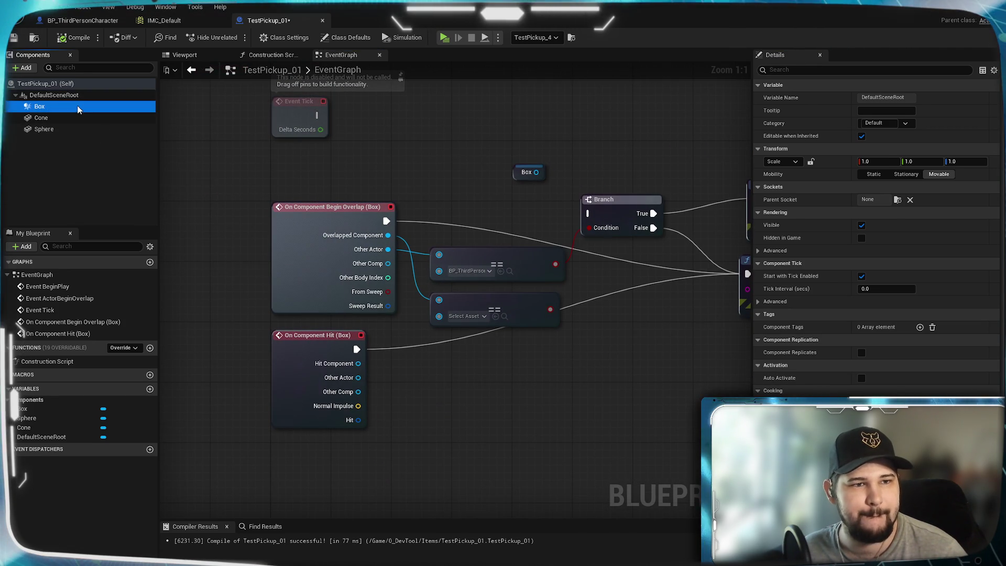
pyautogui.scroll(-1, 818, 299)
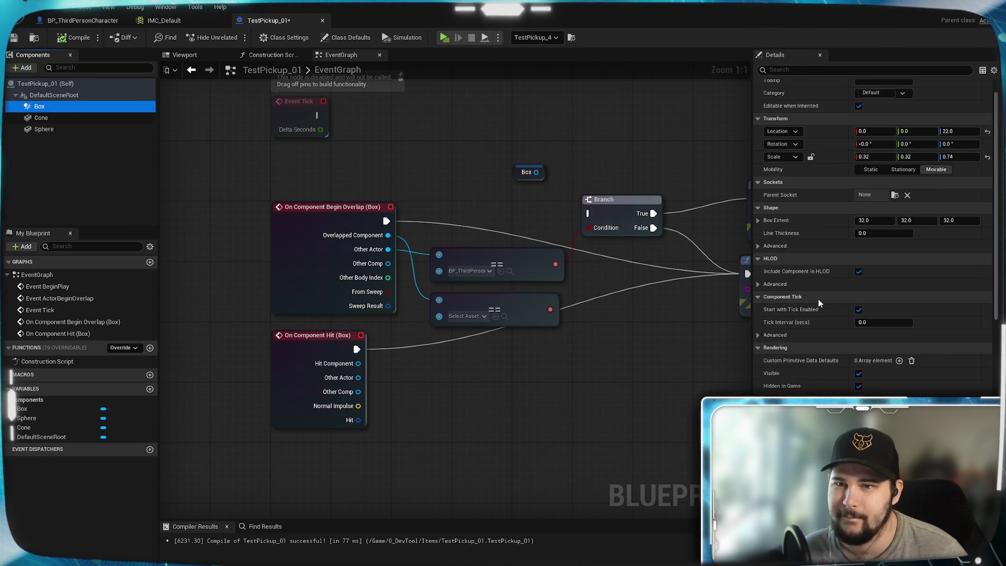
pyautogui.scroll(-10, 819, 299)
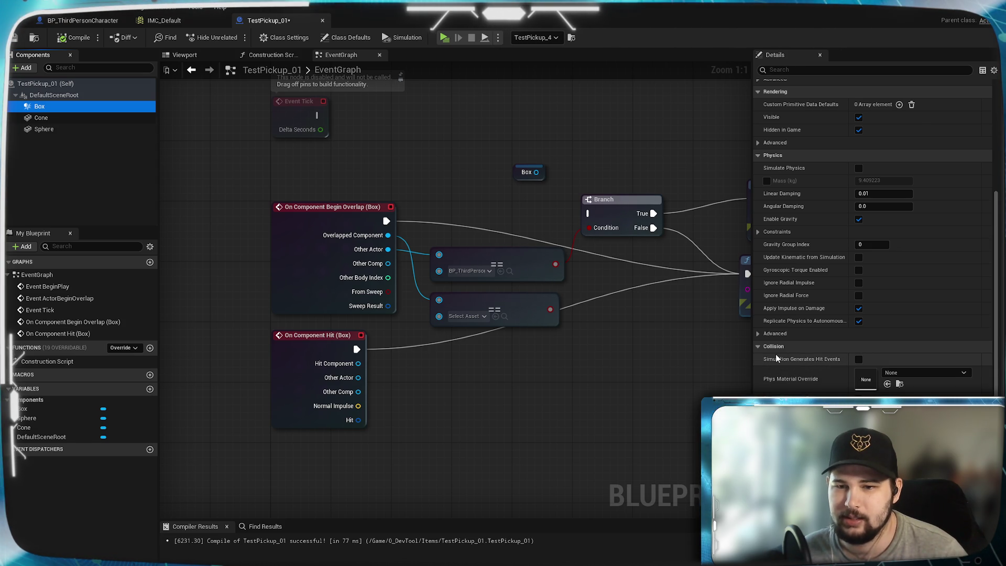
pyautogui.click(859, 360)
pyautogui.scroll(-1, 804, 382)
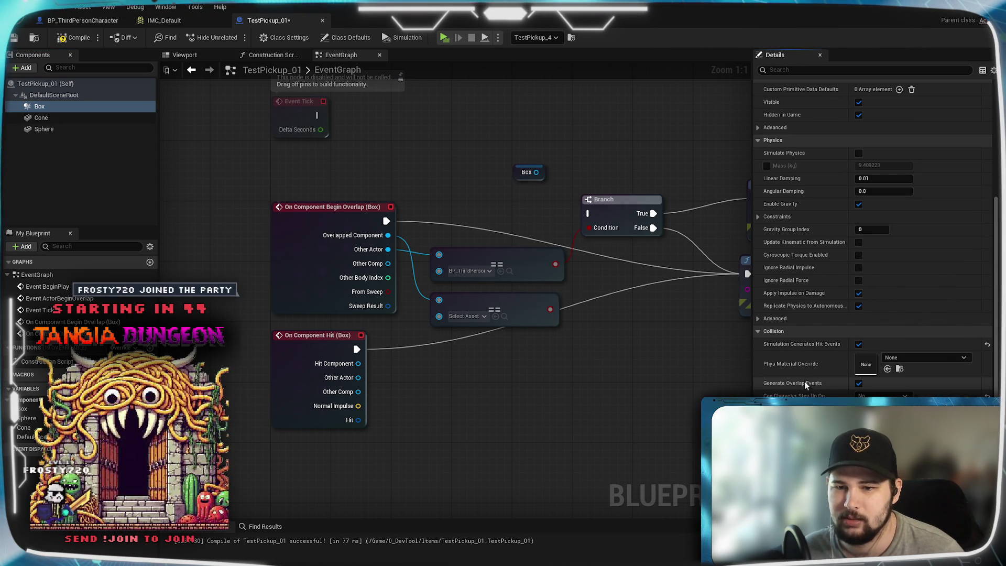
pyautogui.scroll(-2, 801, 381)
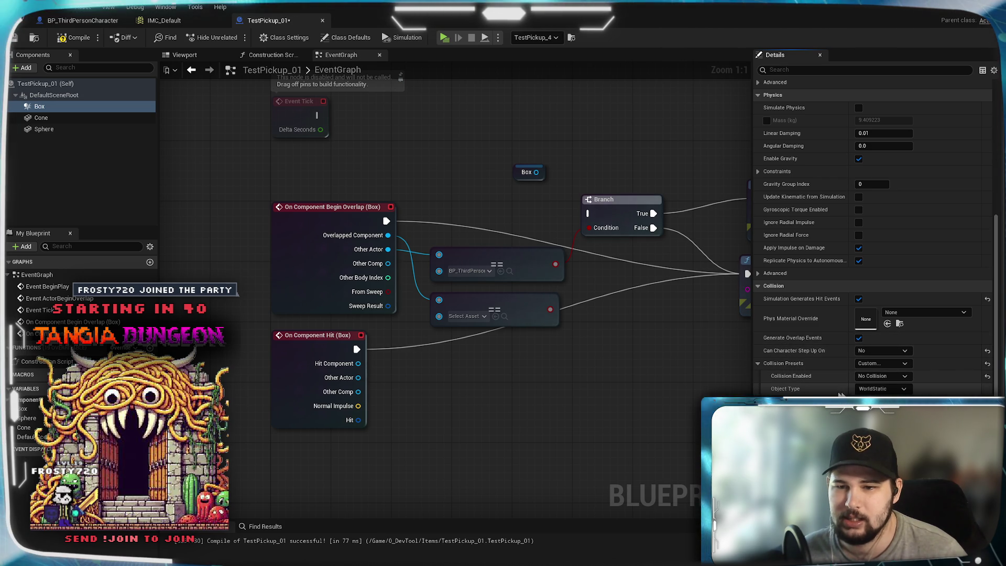
pyautogui.scroll(-4, 799, 382)
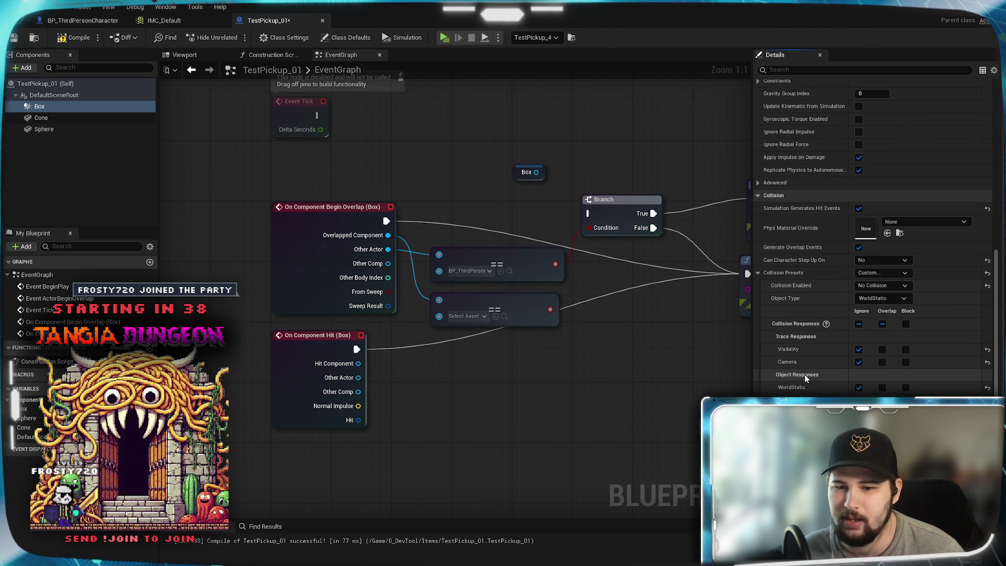
pyautogui.scroll(-1, 803, 374)
pyautogui.scroll(-1, 805, 376)
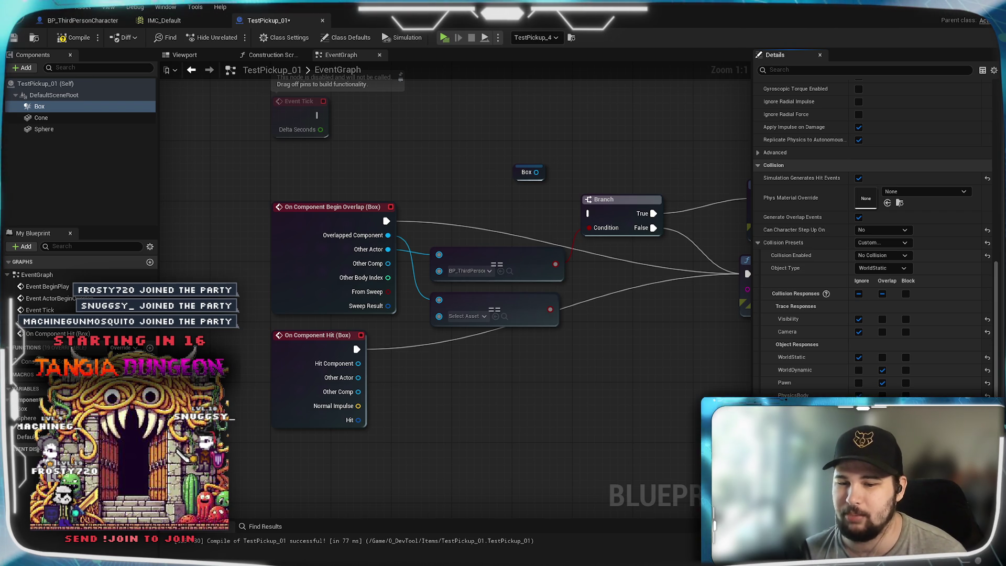
pyautogui.scroll(-2, 872, 235)
pyautogui.scroll(-5, 872, 236)
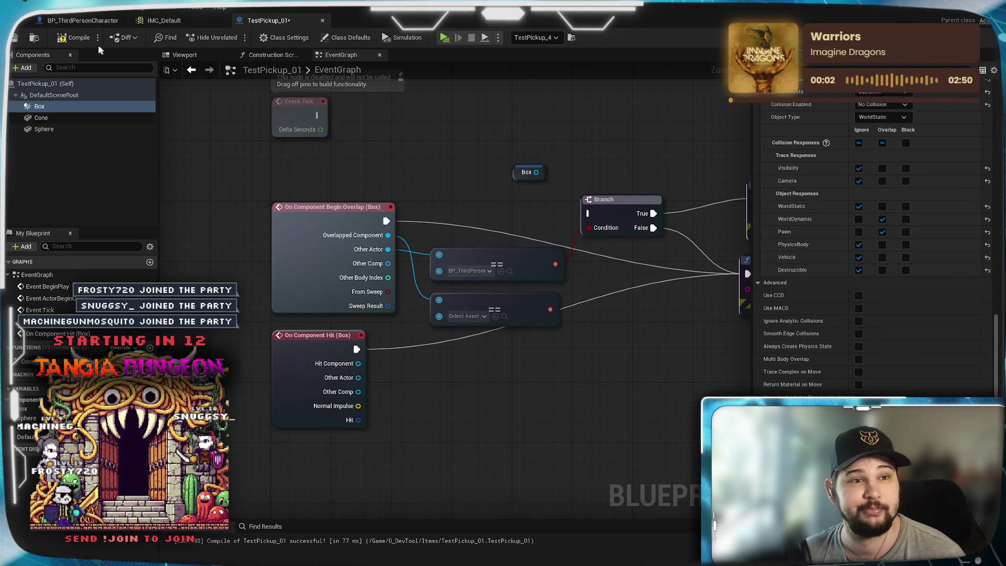
# Compile TestPickup_01 and run a quick playtest of the level
pyautogui.click(197, 55)
pyautogui.click(341, 55)
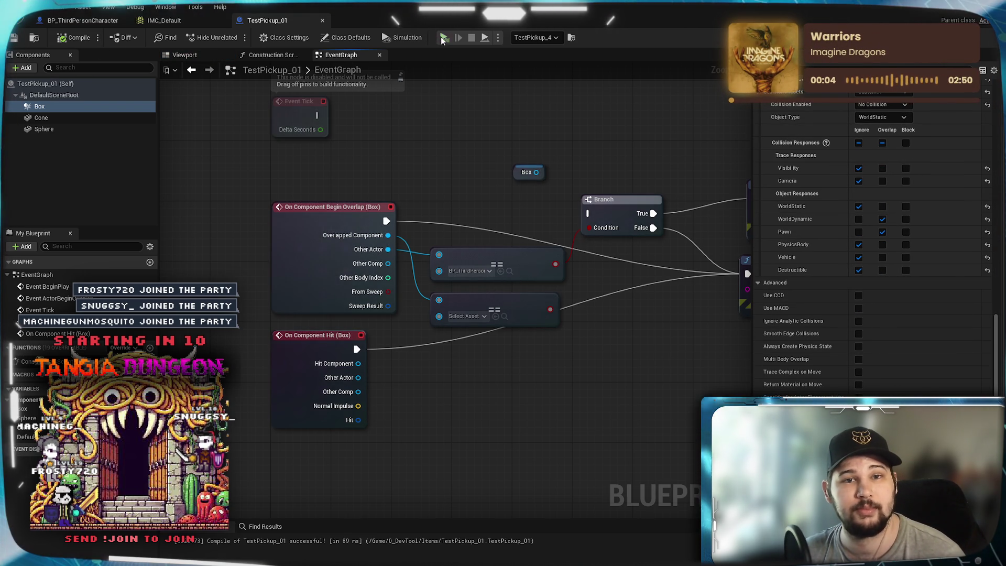
pyautogui.click(444, 37)
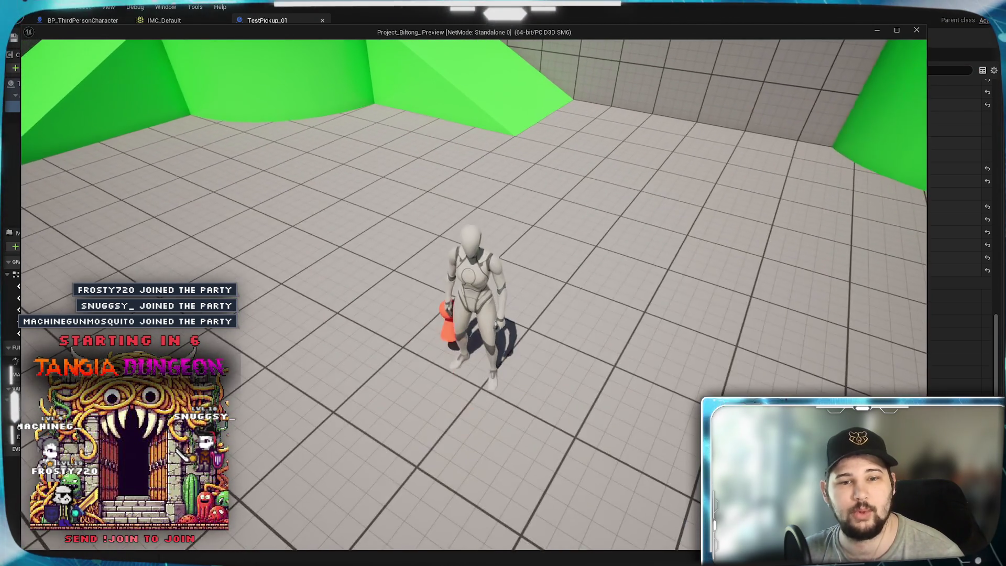
pyautogui.press('Escape')
# Scroll the Details panel back up to the Box's Collision section
pyautogui.moveTo(595, 363)
pyautogui.mouseDown()
pyautogui.moveTo(442, 373)
pyautogui.moveTo(558, 357)
pyautogui.mouseUp()
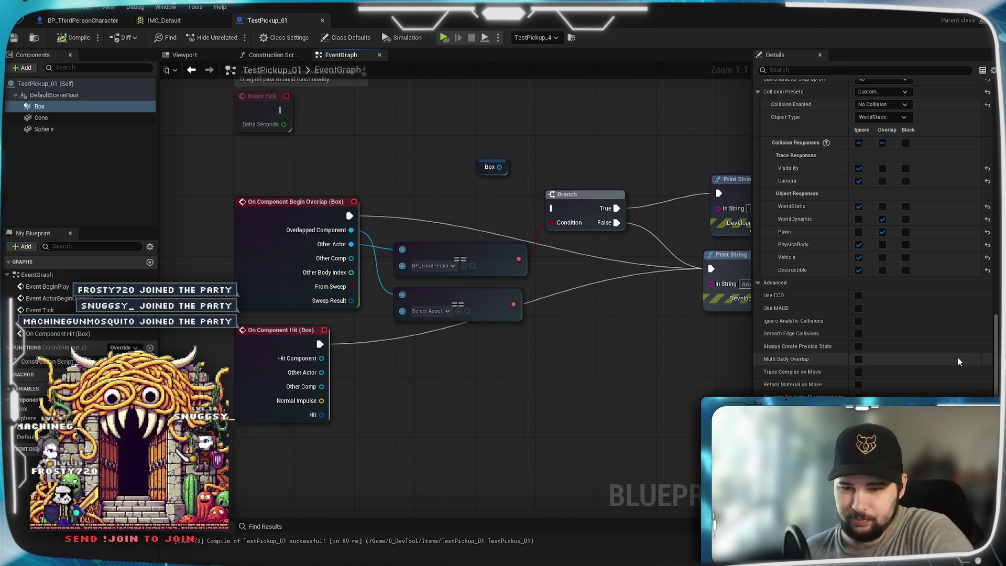
pyautogui.scroll(3, 957, 358)
pyautogui.scroll(2, 956, 356)
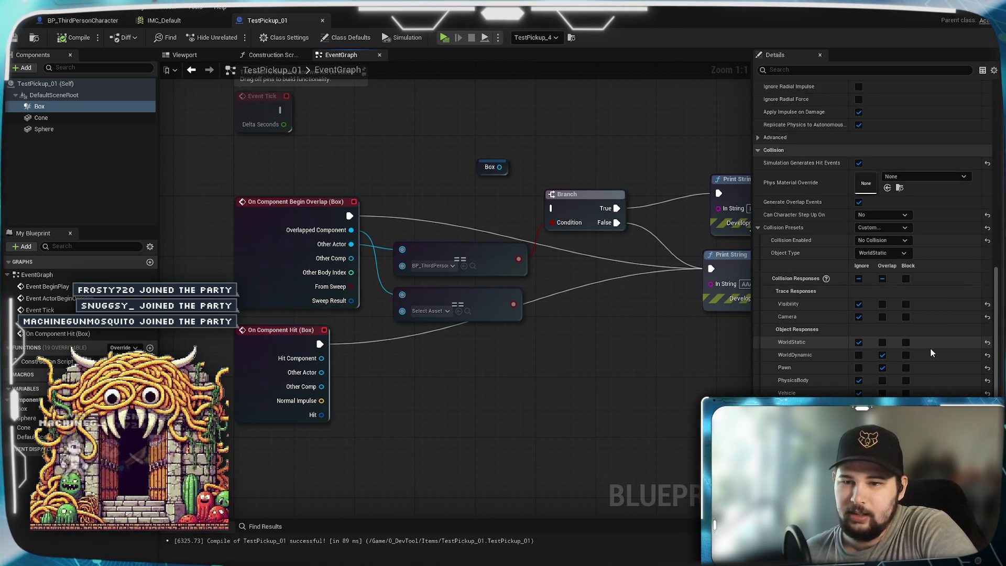
# Keep WorldStatic as the Box's object type and set its WorldStatic response to Overlap
pyautogui.click(884, 252)
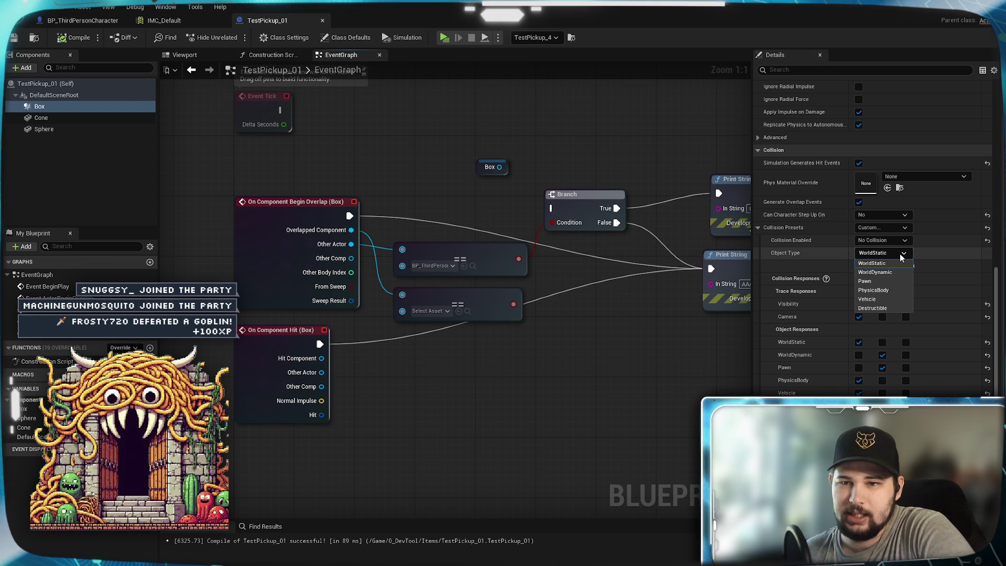
pyautogui.click(901, 254)
pyautogui.click(900, 255)
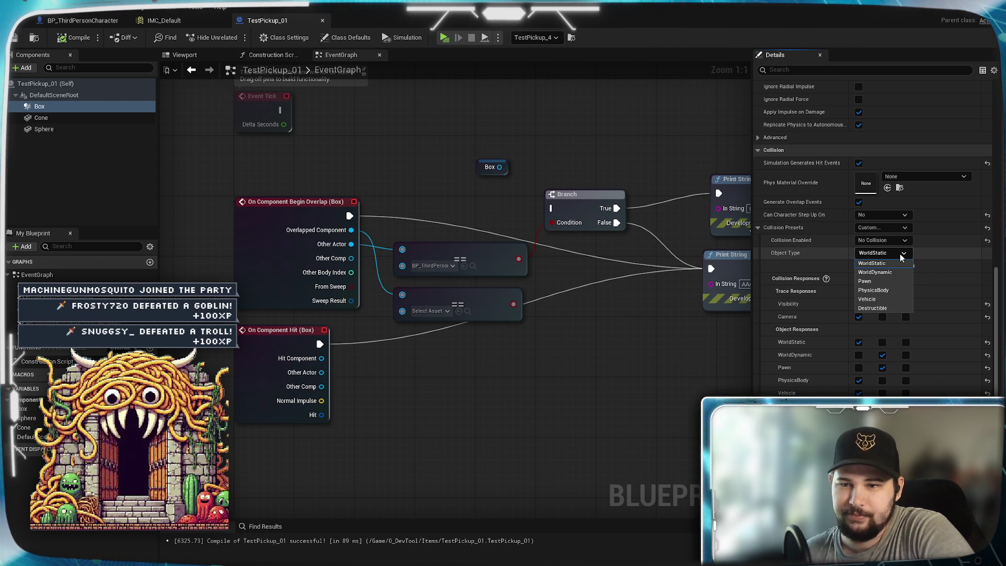
pyautogui.click(900, 255)
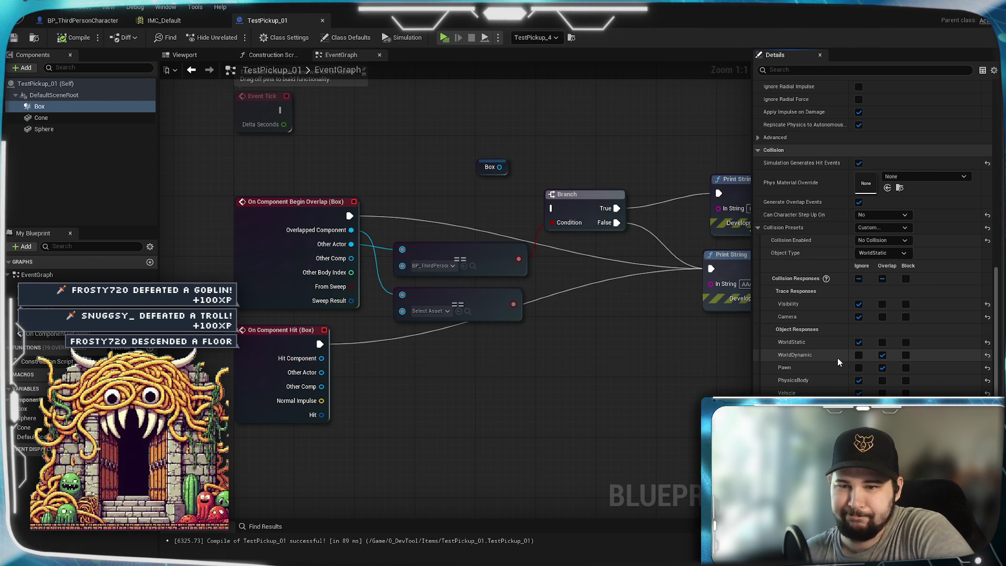
pyautogui.click(882, 342)
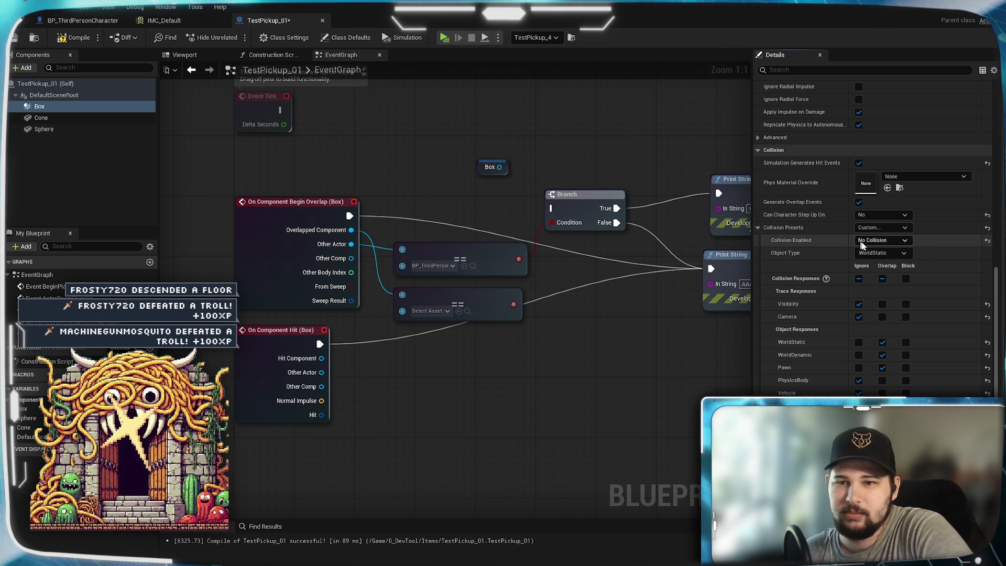
# Set Collision Enabled to Query and Probe, WorldStatic and WorldDynamic to Ignore, and save
pyautogui.click(897, 240)
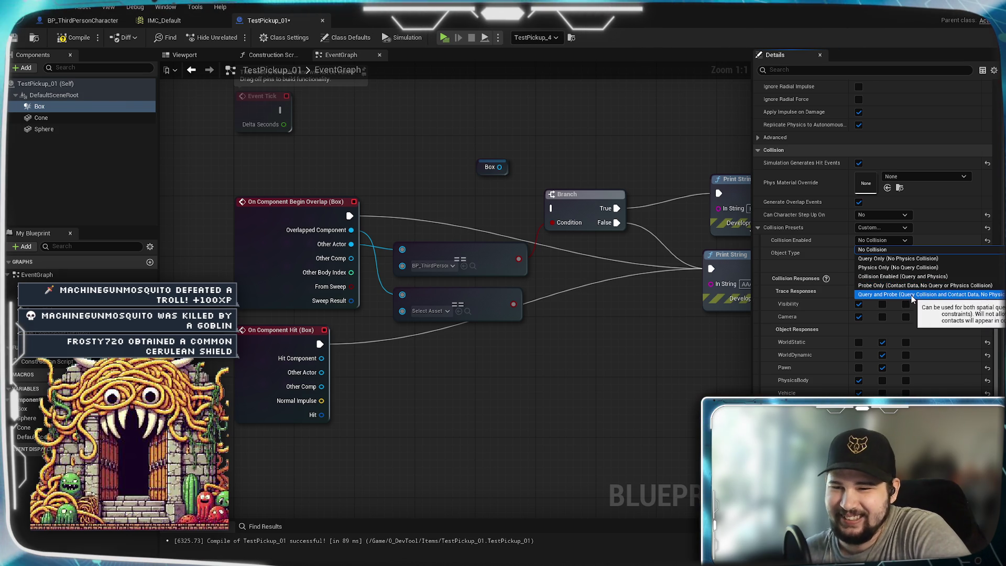
pyautogui.click(911, 296)
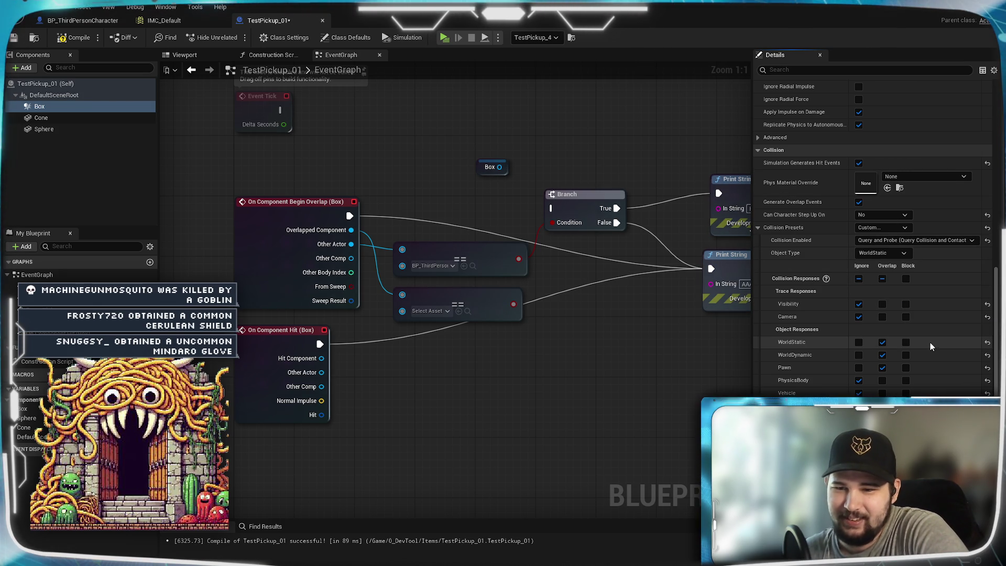
pyautogui.click(859, 342)
pyautogui.click(859, 355)
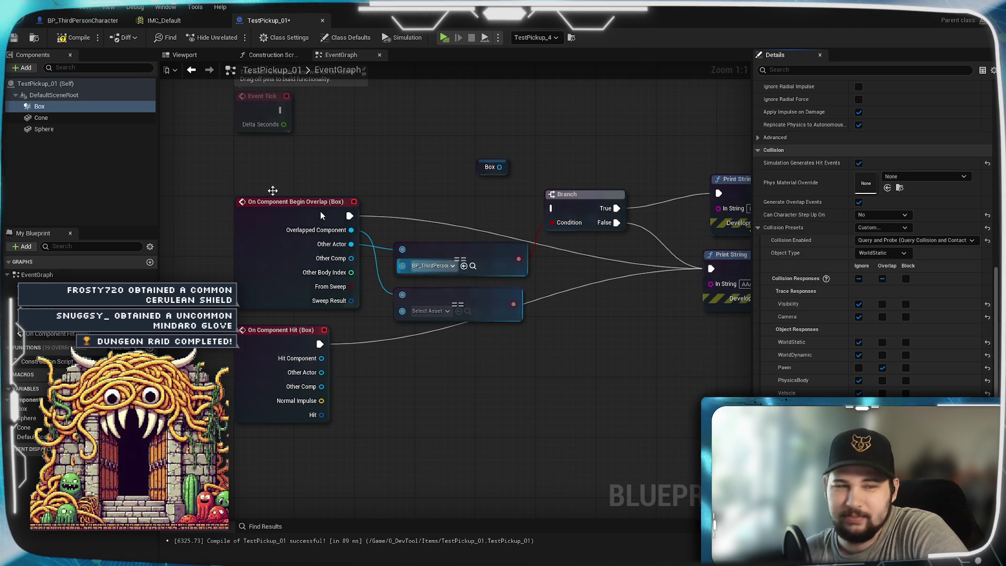
pyautogui.click(15, 38)
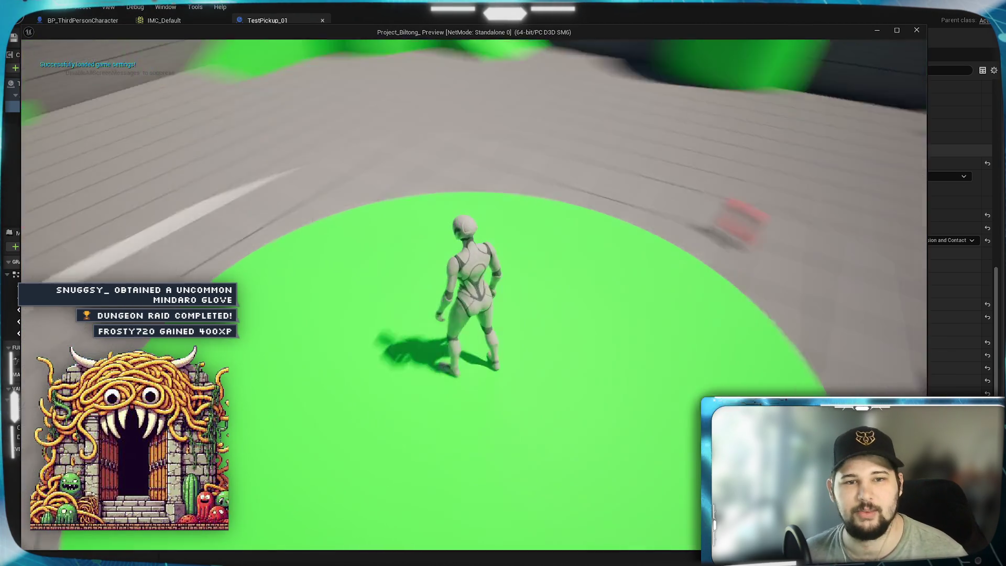
# Close the running preview and wire the Box overlap event into the Branch
pyautogui.press('w')
pyautogui.press('a')
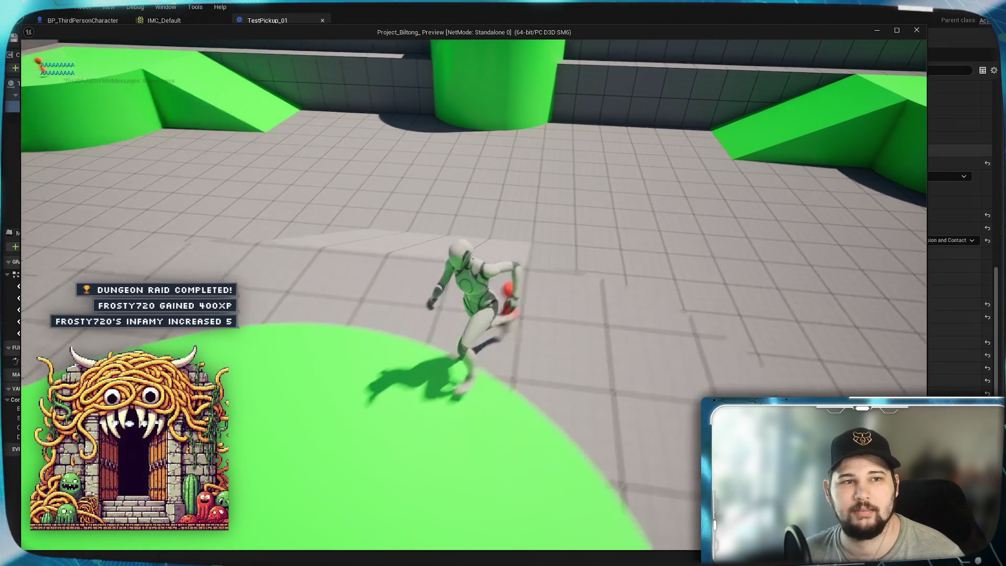
pyautogui.press('Escape')
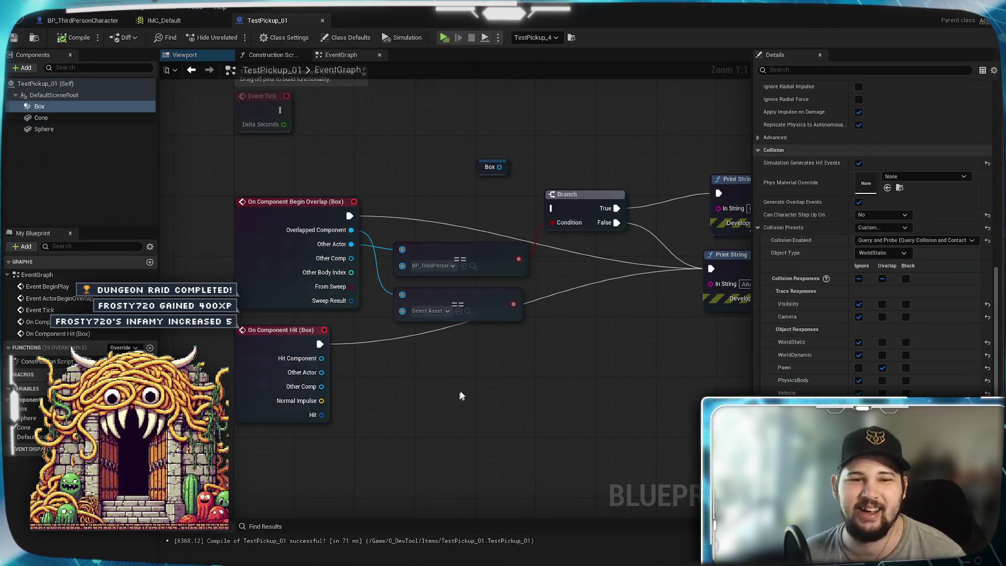
pyautogui.moveTo(488, 363); pyautogui.dragTo(317, 406)
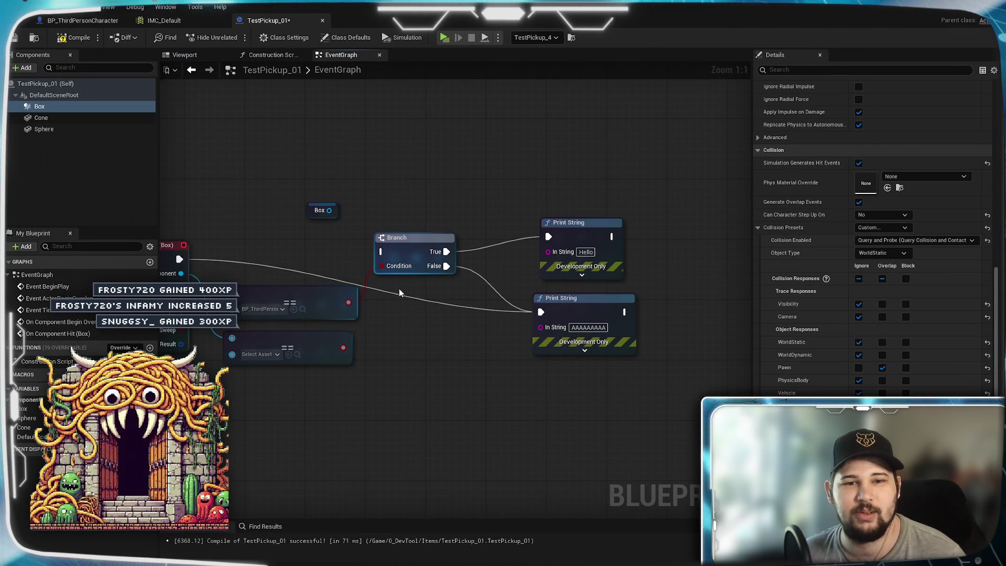
pyautogui.moveTo(387, 255); pyautogui.dragTo(383, 252)
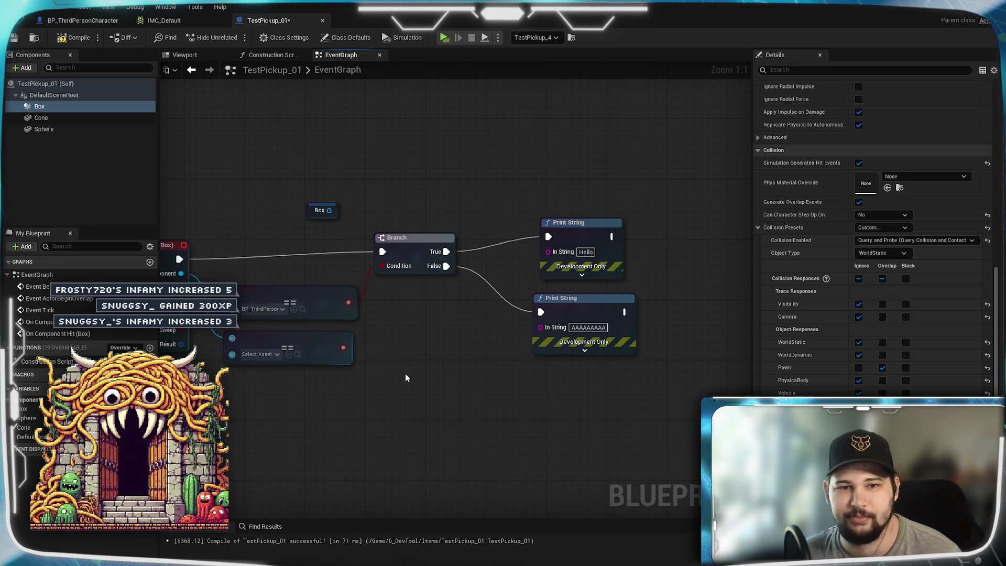
# Recompile, playtest the pickup in the game preview, and save the blueprint with Ctrl+S
pyautogui.click(73, 38)
pyautogui.click(452, 38)
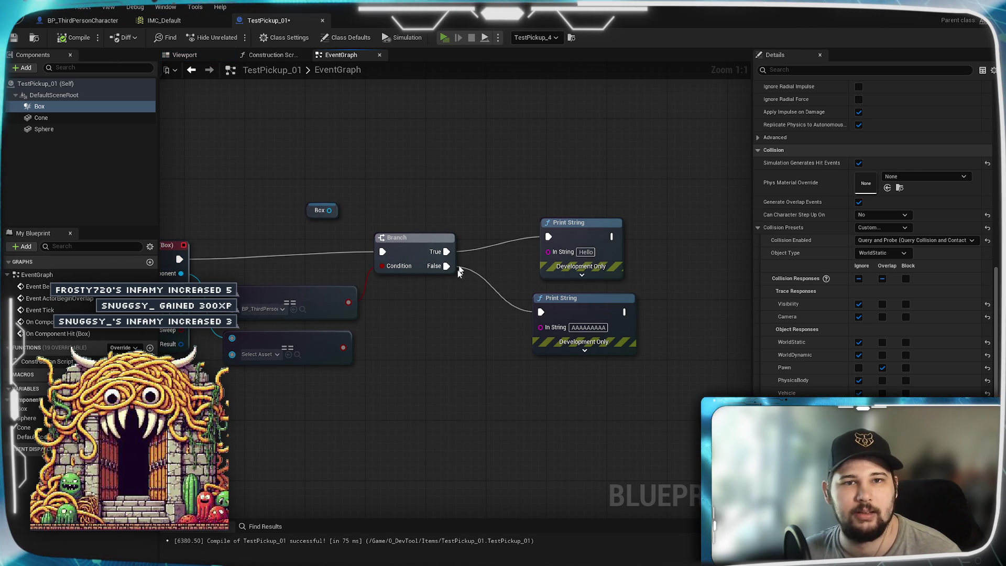
pyautogui.press('w')
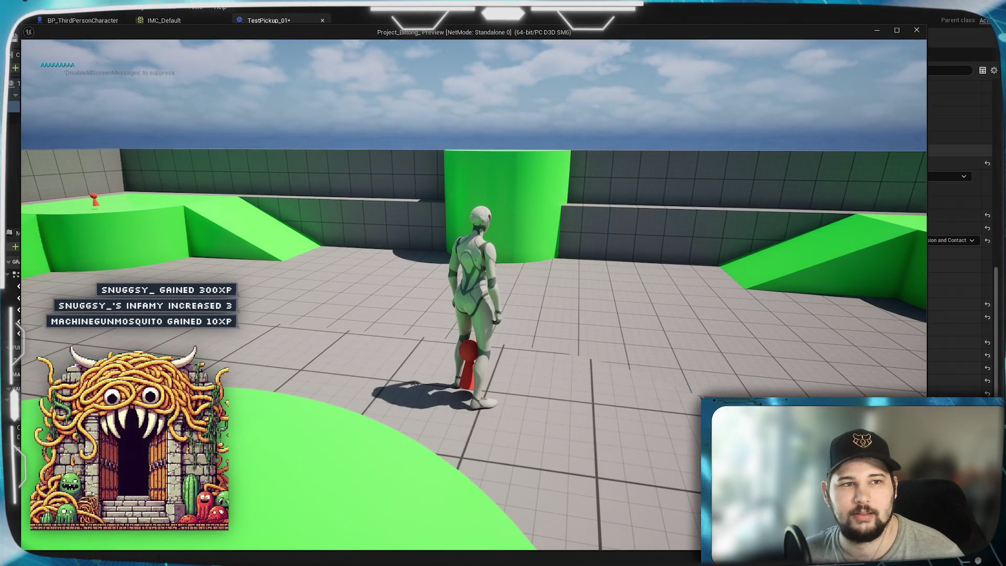
pyautogui.press('space')
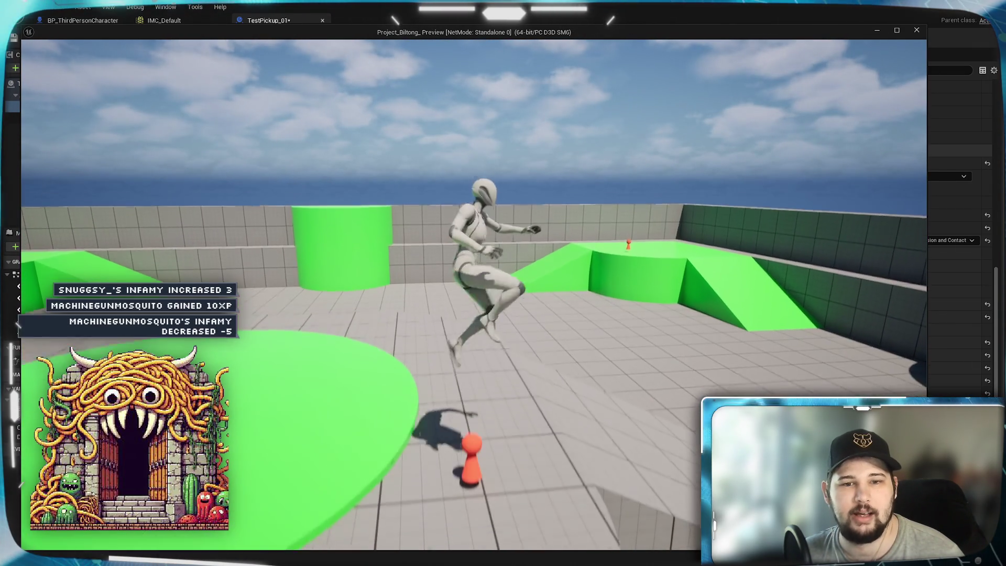
pyautogui.press('Escape')
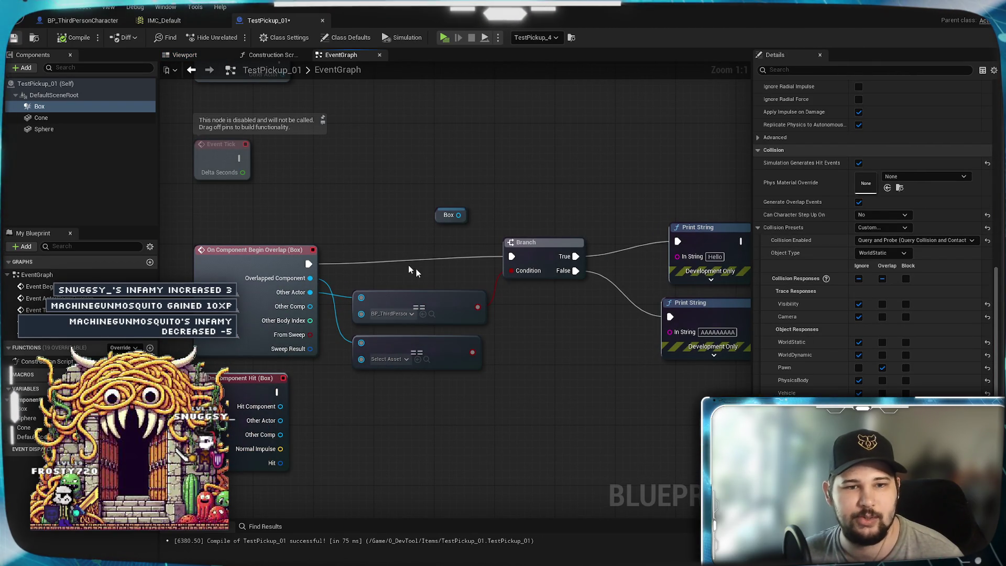
pyautogui.hotkey('ctrl', 's')
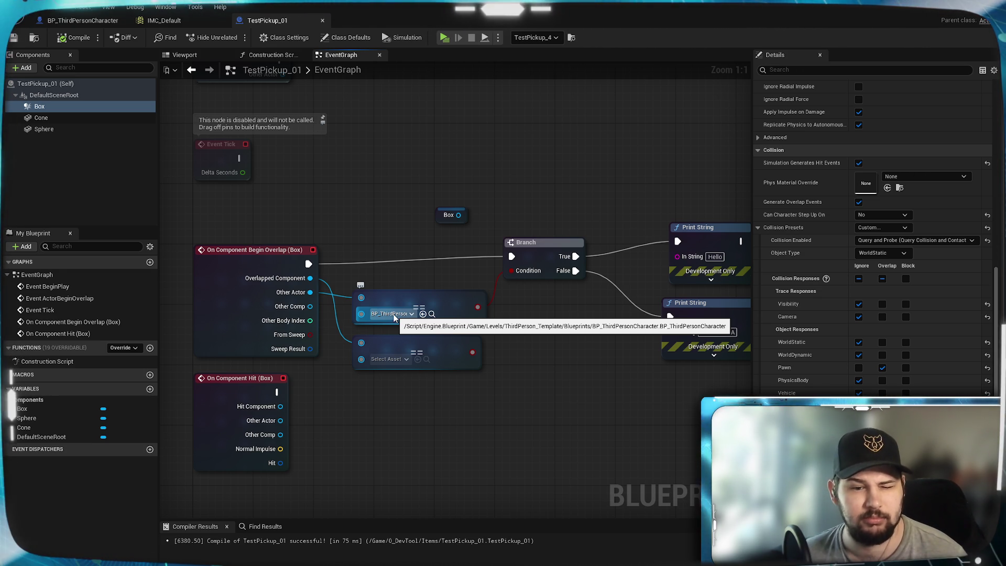
# Set the second == node's asset to BP_ThirdPersonCharacter and feed it into the Branch Condition
pyautogui.click(403, 359)
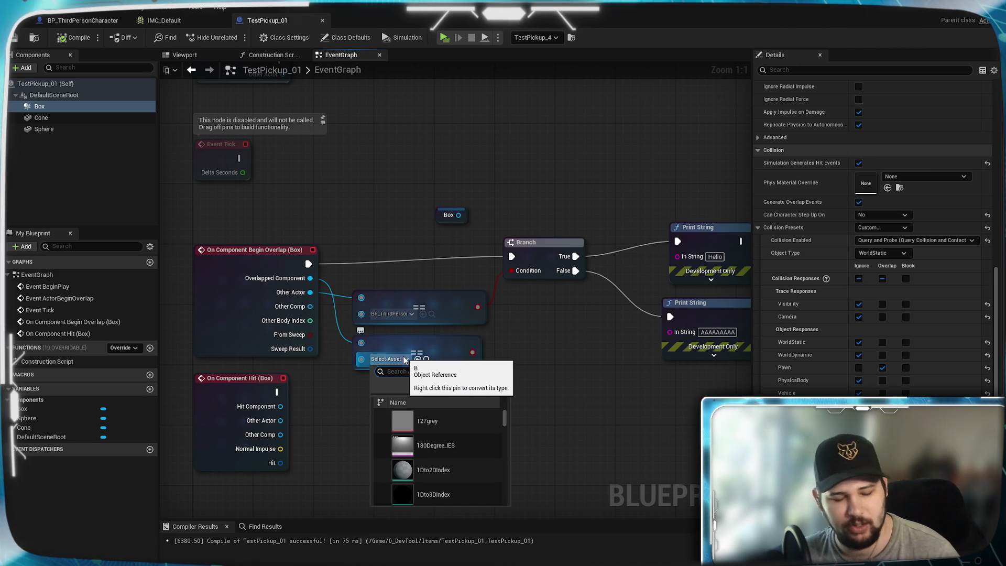
pyautogui.write('Third')
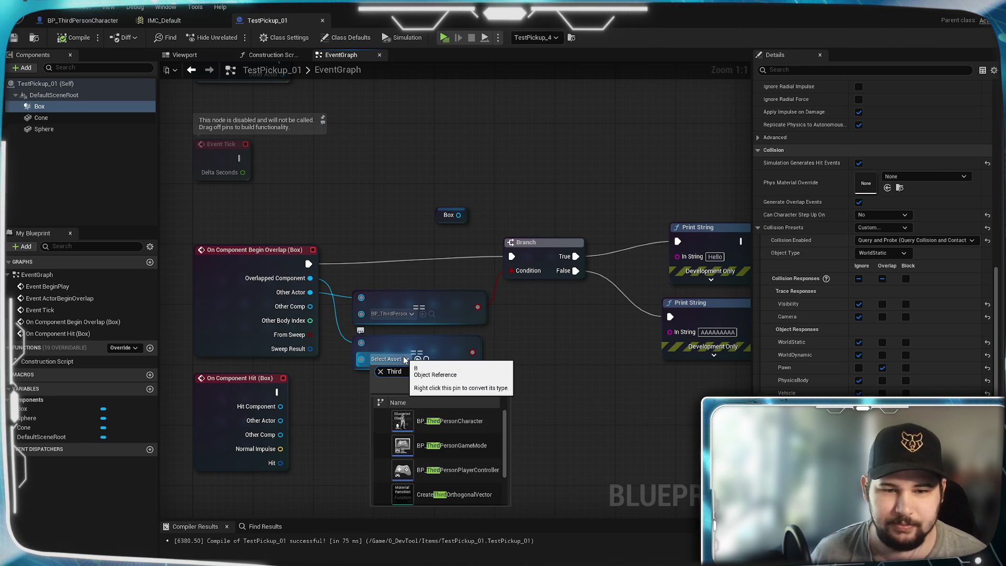
pyautogui.click(495, 419)
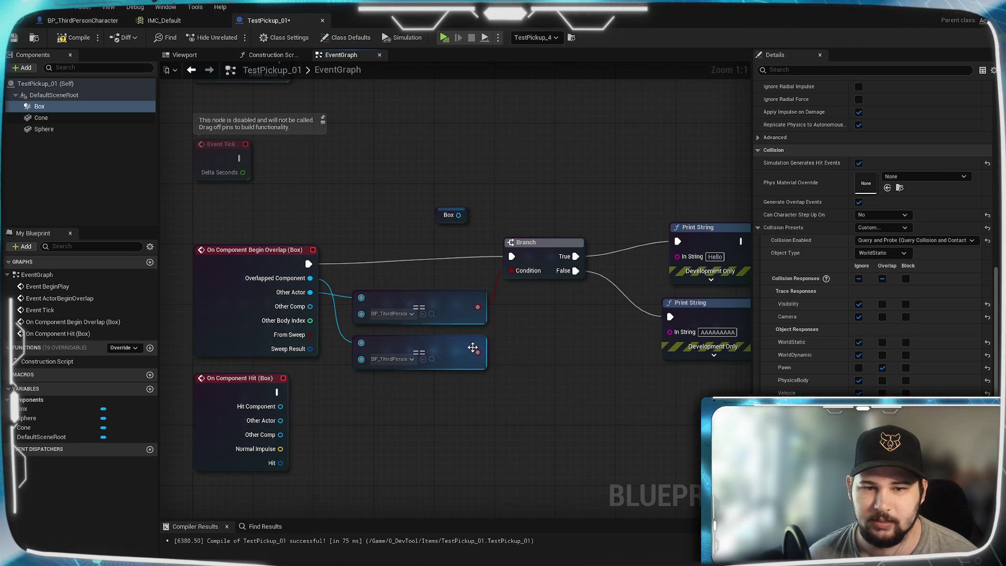
pyautogui.moveTo(506, 276); pyautogui.dragTo(511, 270)
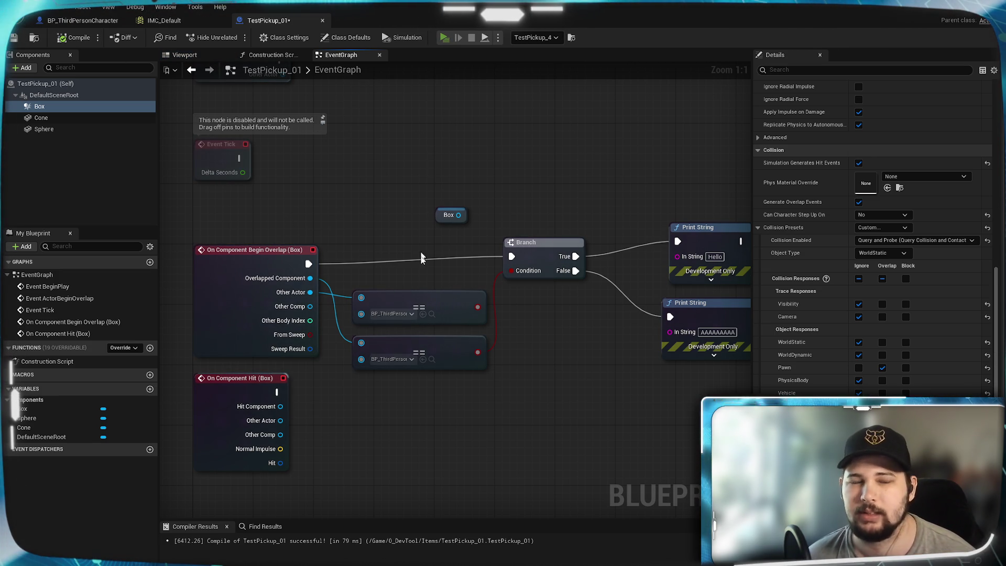
# Playtest by running the character into the red pickup and back out
pyautogui.press('w')
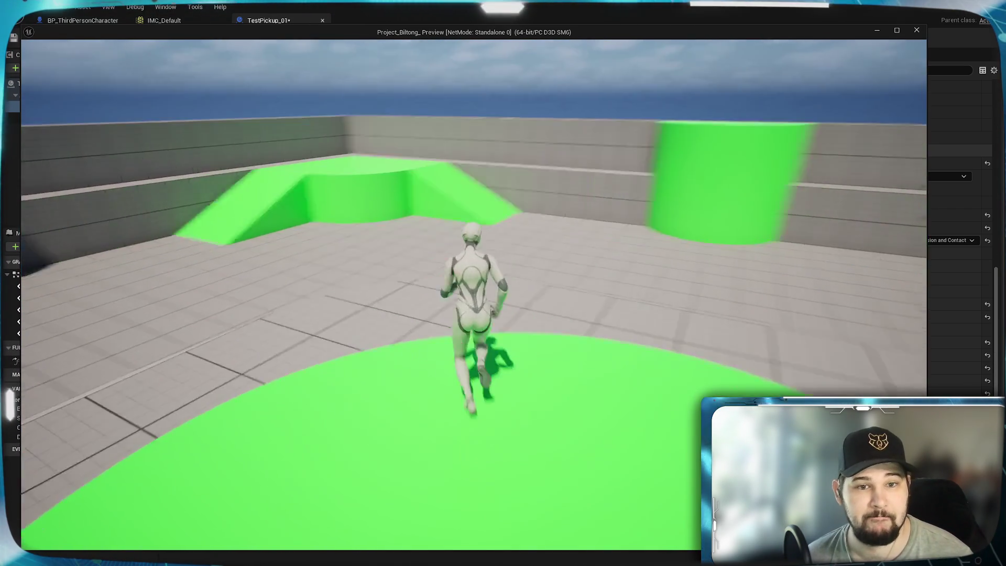
pyautogui.press('space')
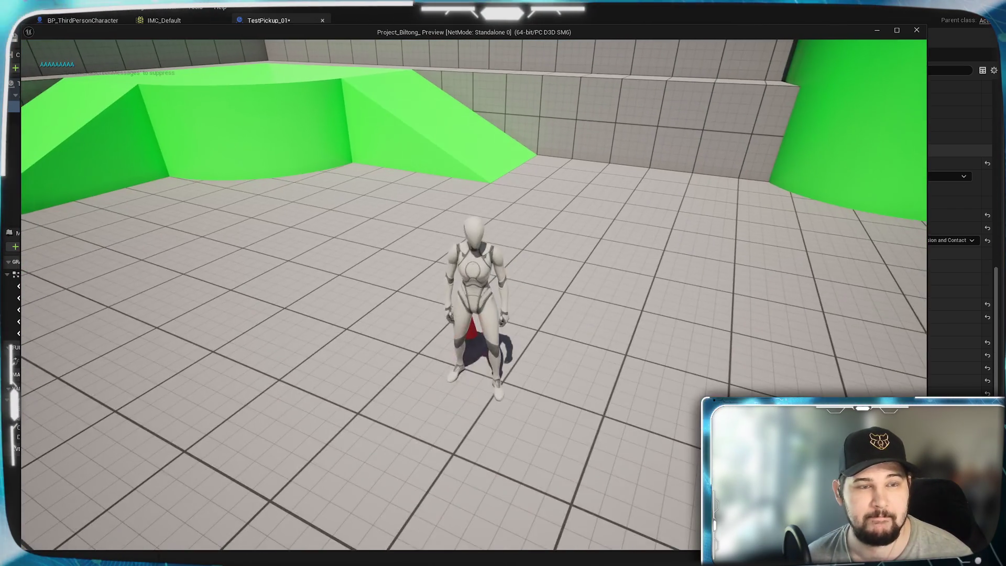
pyautogui.press('w')
pyautogui.press('Escape')
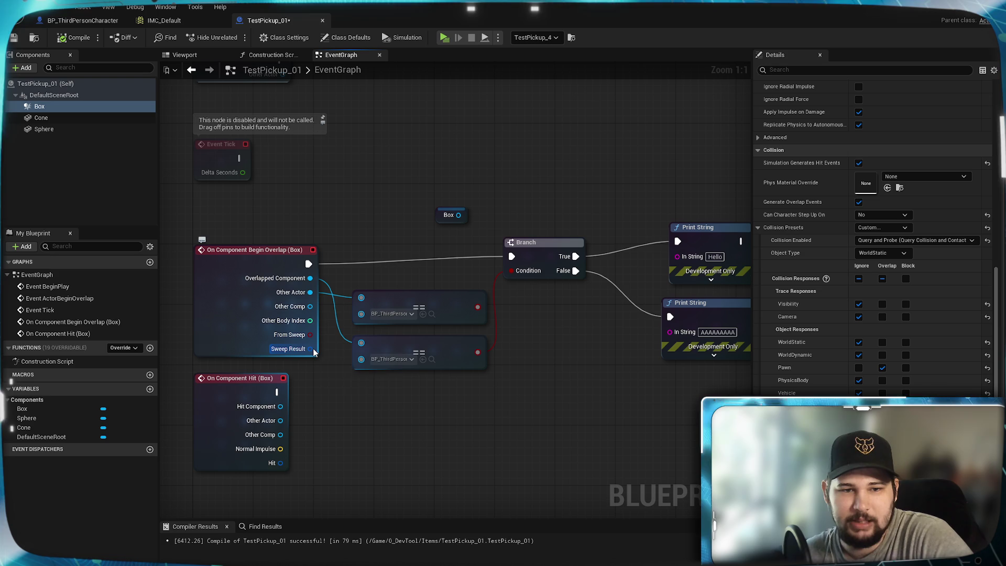
# Break Sweep Result into an expanded Break Hit Result and print the Hit Actor's display name
pyautogui.moveTo(312, 350)
pyautogui.mouseDown()
pyautogui.moveTo(392, 413)
pyautogui.moveTo(392, 395)
pyautogui.mouseUp()
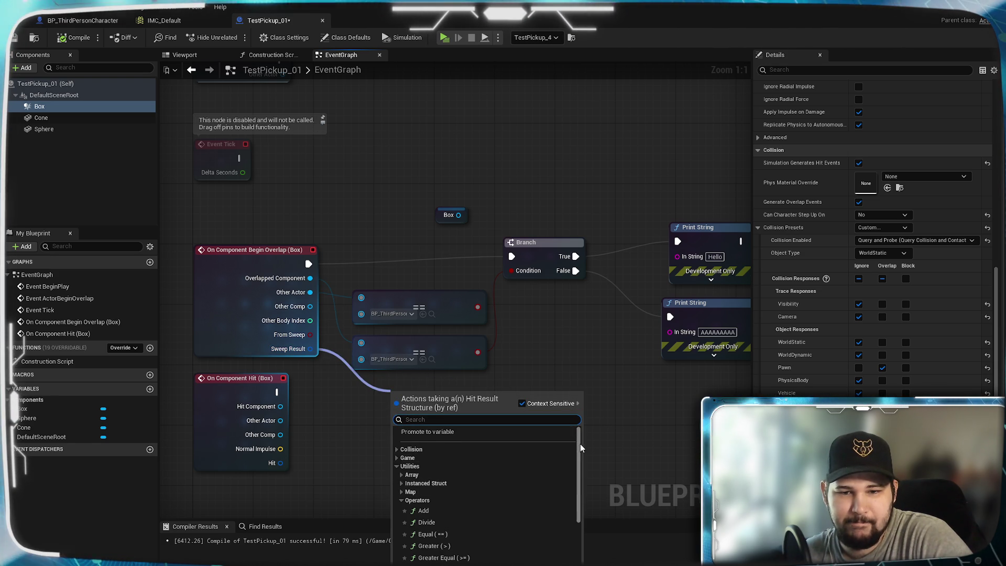
pyautogui.moveTo(581, 448); pyautogui.dragTo(581, 514)
pyautogui.click(429, 560)
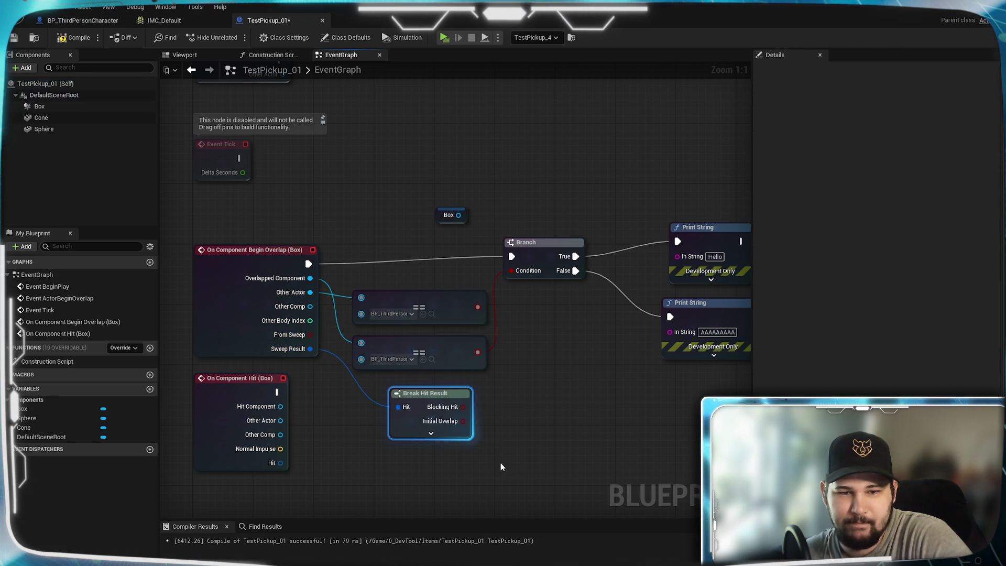
pyautogui.click(431, 432)
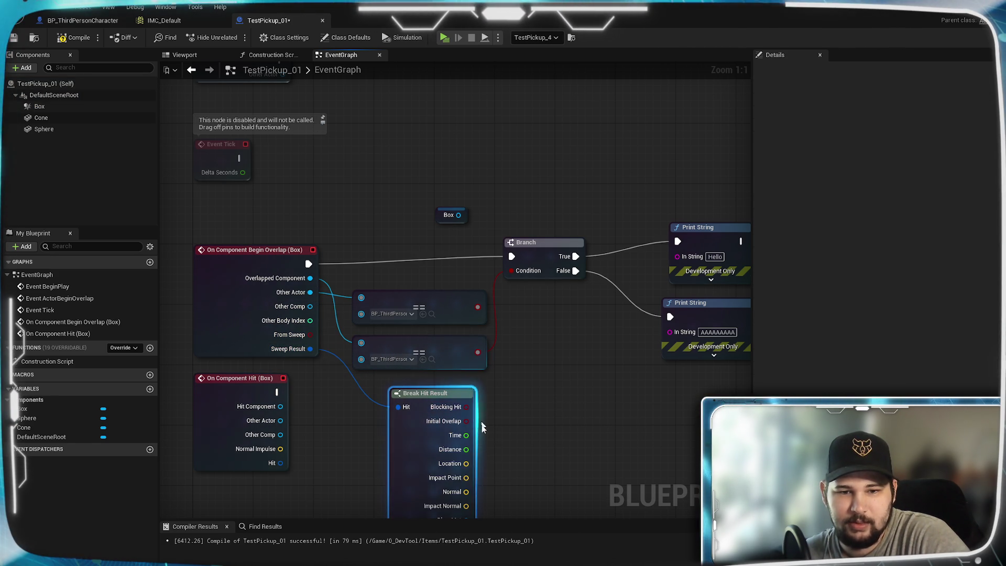
pyautogui.moveTo(584, 476)
pyautogui.mouseDown()
pyautogui.moveTo(544, 202)
pyautogui.moveTo(505, 265)
pyautogui.mouseUp()
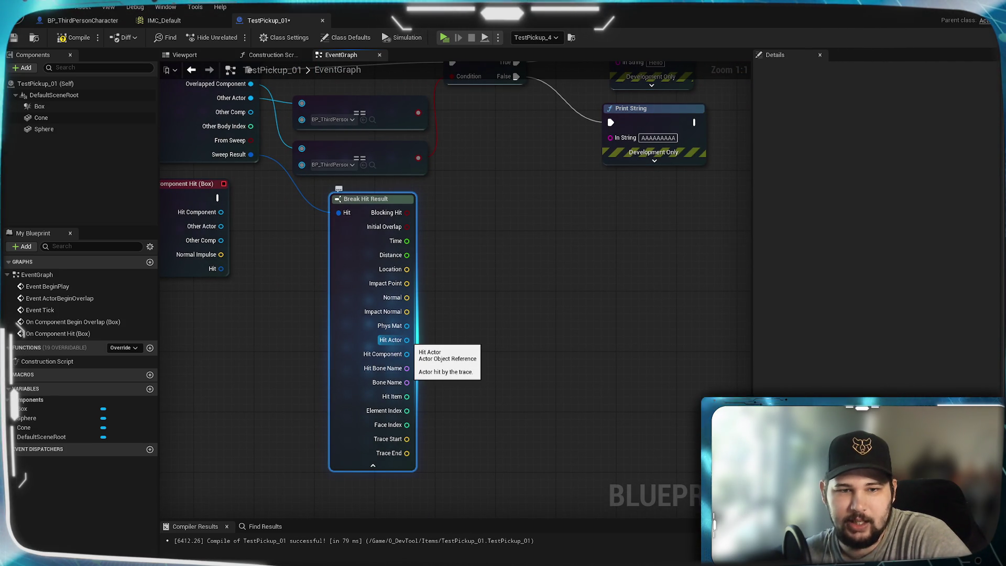
pyautogui.moveTo(406, 340)
pyautogui.mouseDown()
pyautogui.moveTo(658, 225)
pyautogui.moveTo(611, 130)
pyautogui.moveTo(615, 140)
pyautogui.mouseUp()
# Route the Begin Overlap exec straight to the lower Print String, bypassing the Branch, and compile
pyautogui.moveTo(580, 211)
pyautogui.mouseDown()
pyautogui.moveTo(548, 258)
pyautogui.moveTo(587, 340)
pyautogui.mouseUp()
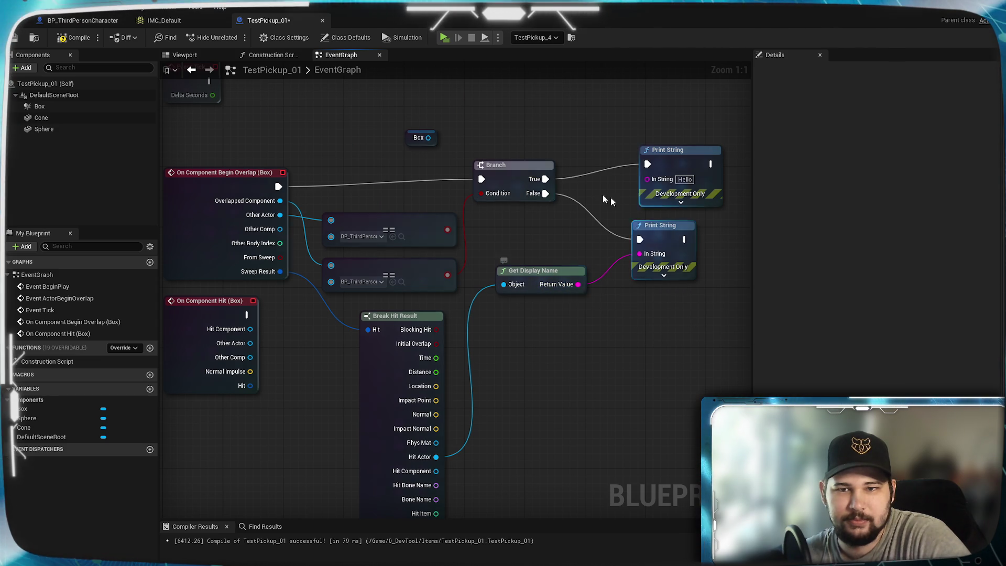
pyautogui.moveTo(481, 178)
pyautogui.mouseDown()
pyautogui.moveTo(662, 237)
pyautogui.moveTo(640, 239)
pyautogui.mouseUp()
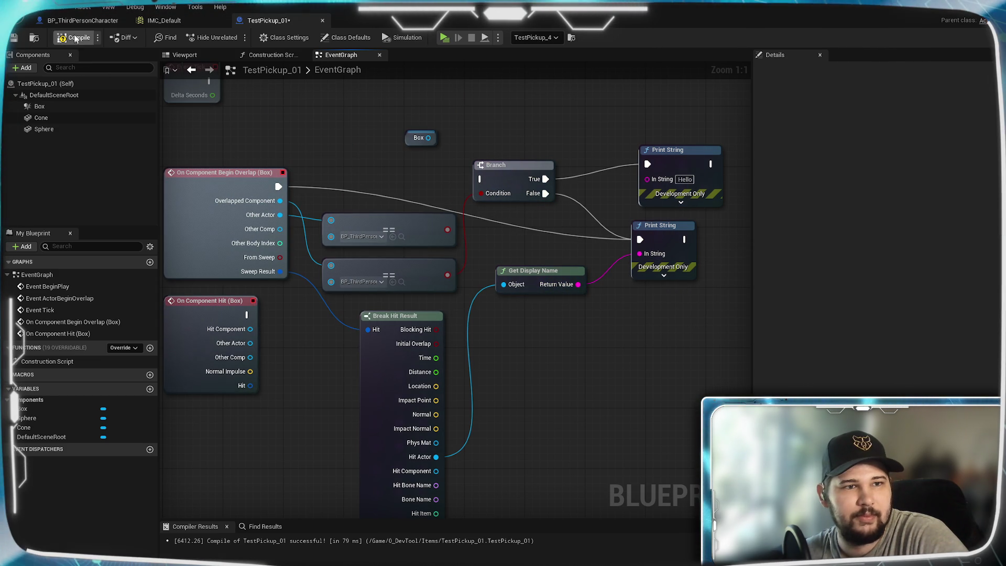
pyautogui.click(14, 38)
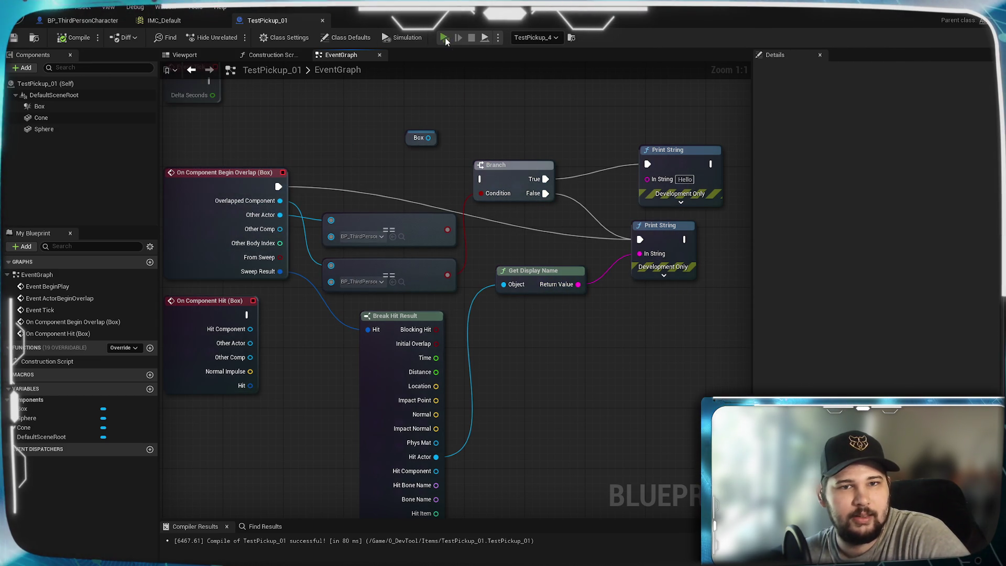
pyautogui.click(445, 36)
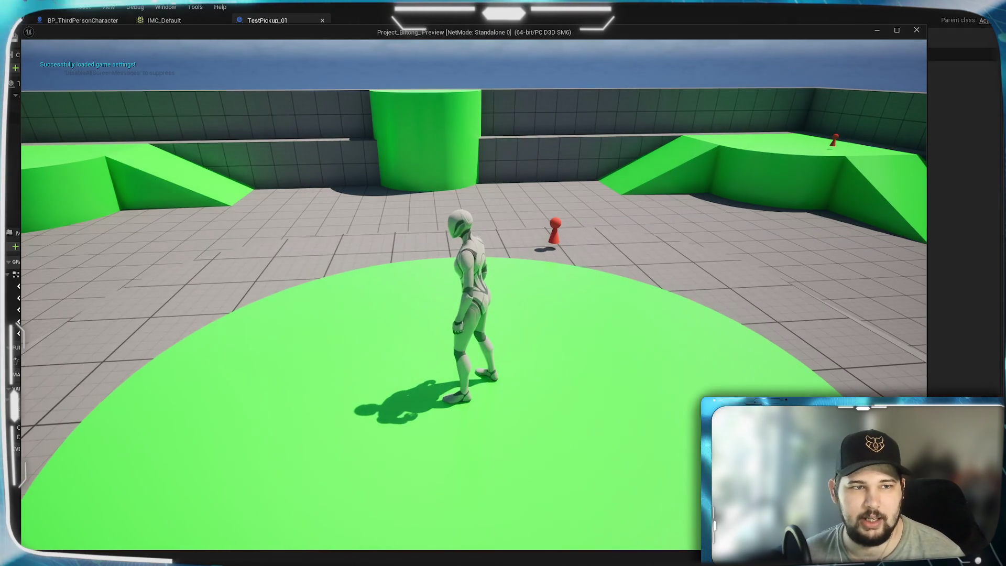
pyautogui.press('w')
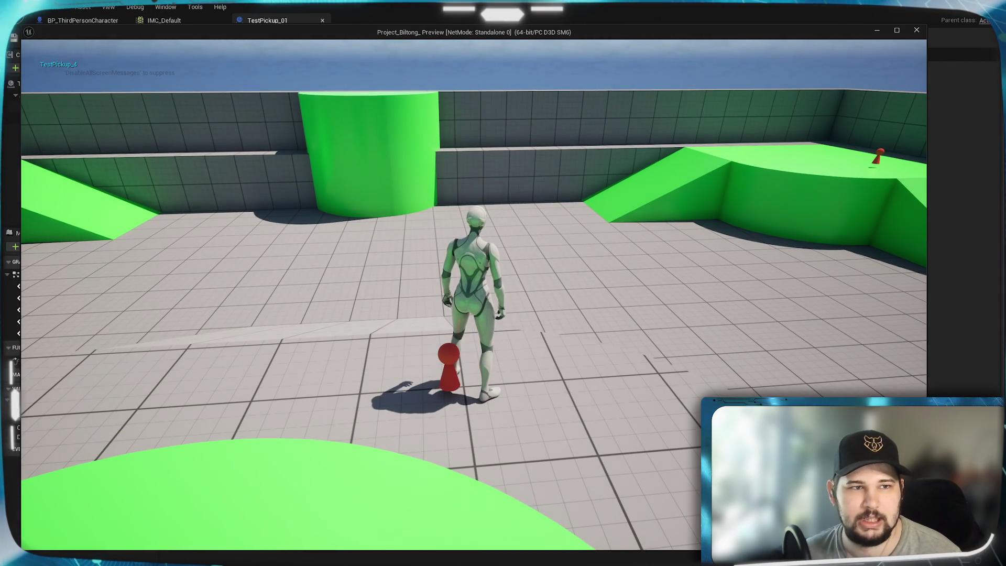
pyautogui.press('s')
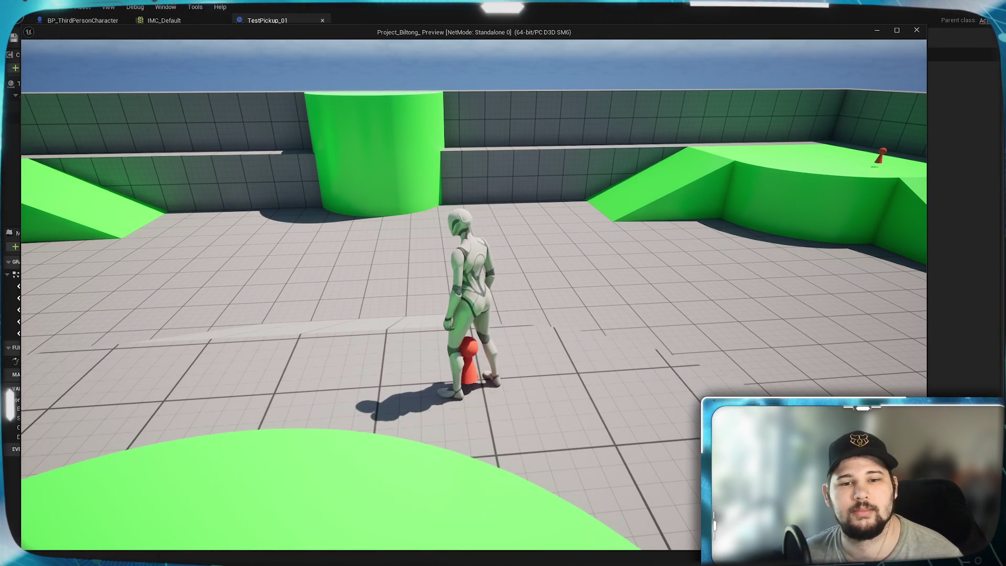
pyautogui.press('space')
pyautogui.press('Escape')
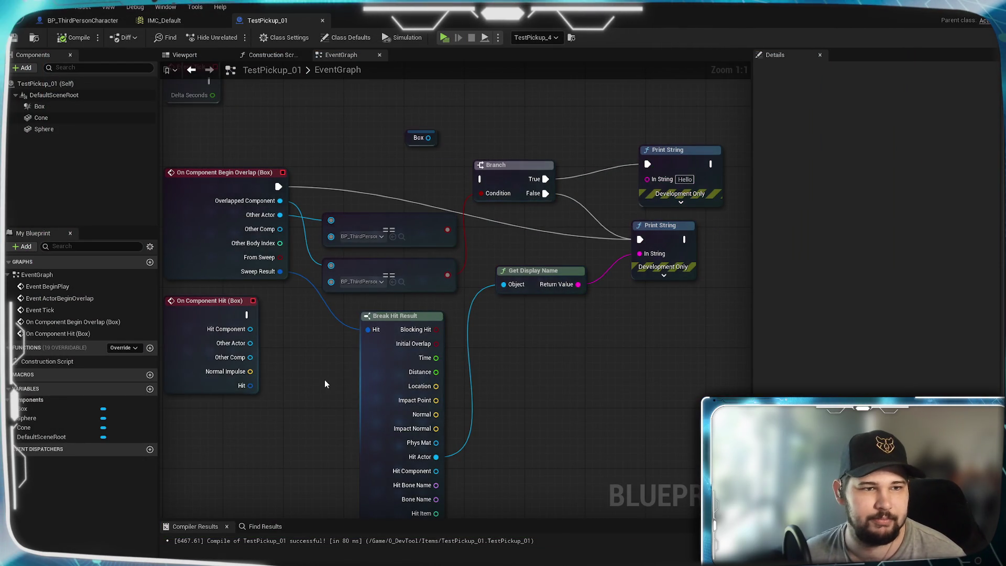
# Wire Break Hit Result's Hit Component into Get Display Name's Object pin in place of Hit Actor, then compile
pyautogui.moveTo(330, 381); pyautogui.dragTo(341, 202)
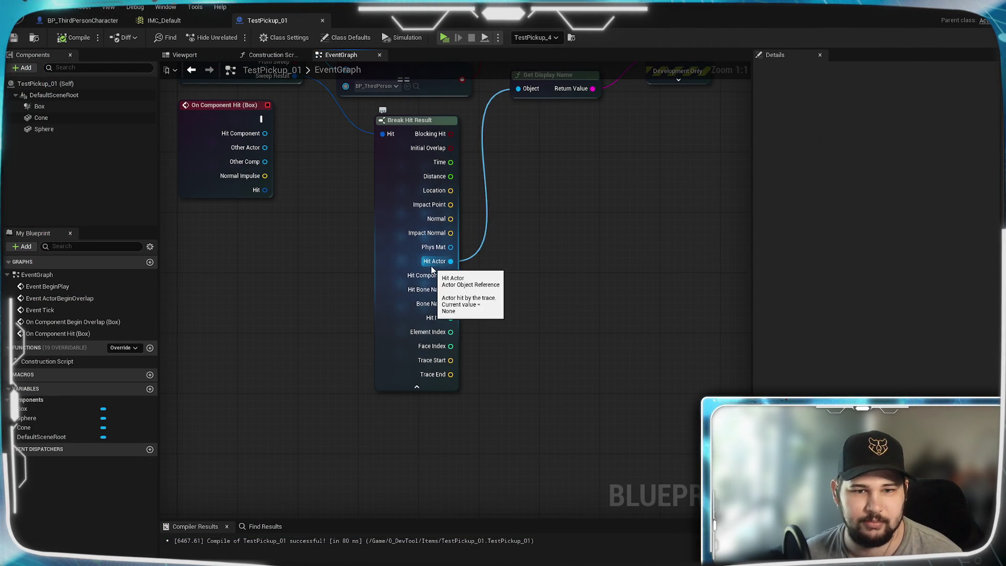
pyautogui.moveTo(350, 236)
pyautogui.mouseDown()
pyautogui.moveTo(283, 376)
pyautogui.moveTo(306, 284)
pyautogui.mouseUp()
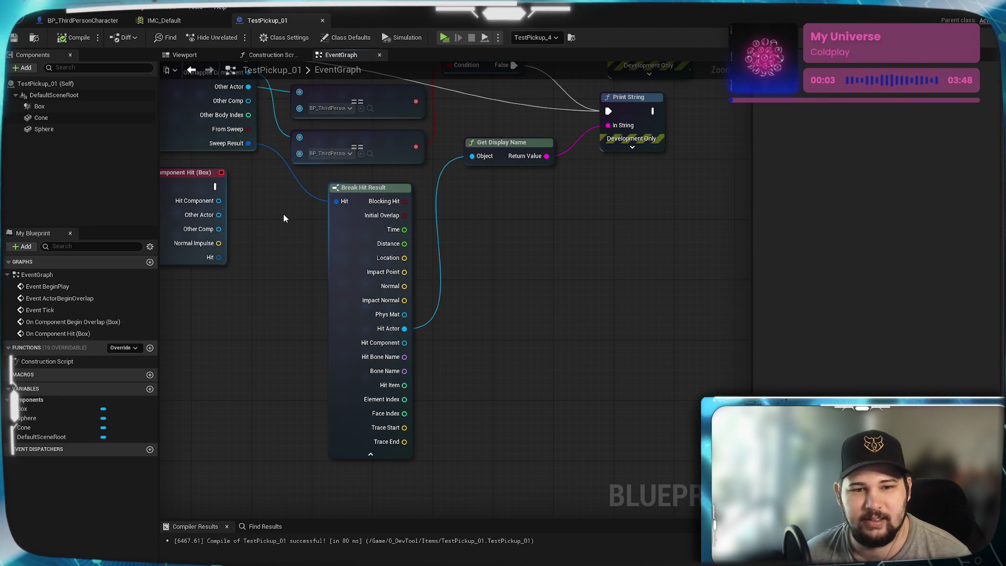
pyautogui.moveTo(284, 219); pyautogui.dragTo(271, 237)
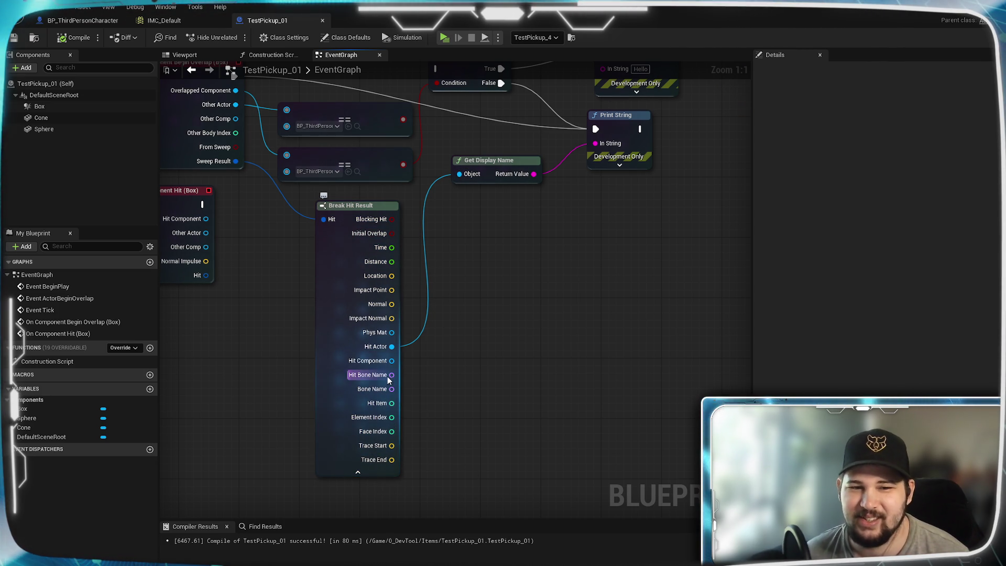
pyautogui.moveTo(392, 360)
pyautogui.mouseDown()
pyautogui.moveTo(447, 355)
pyautogui.moveTo(459, 174)
pyautogui.mouseUp()
pyautogui.click(76, 37)
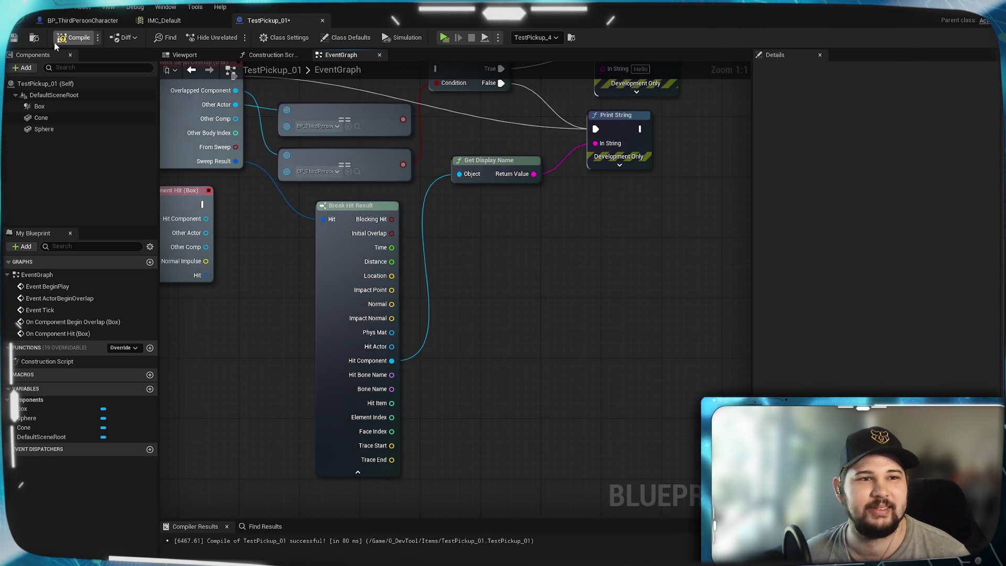
pyautogui.click(443, 36)
pyautogui.press('w')
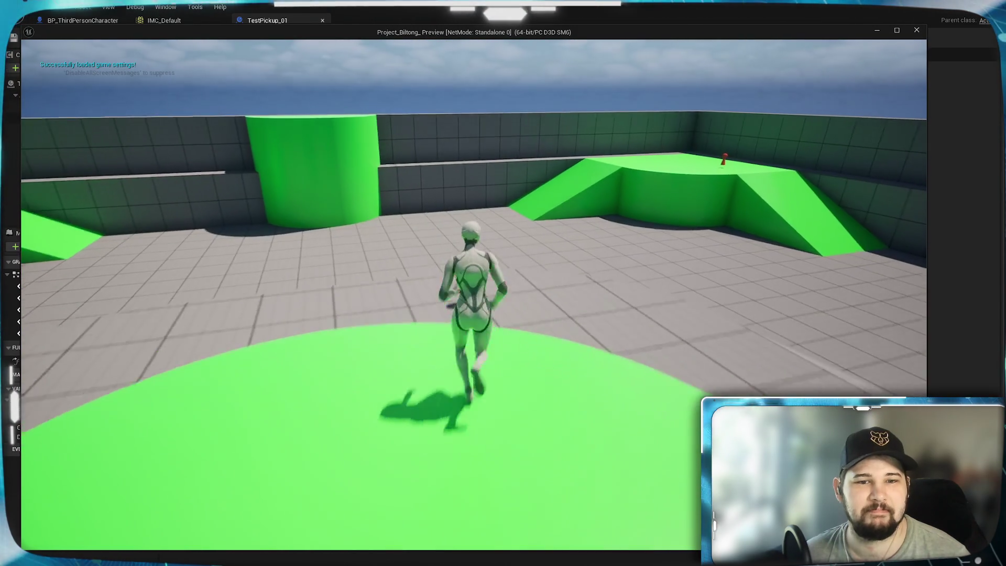
pyautogui.press('space')
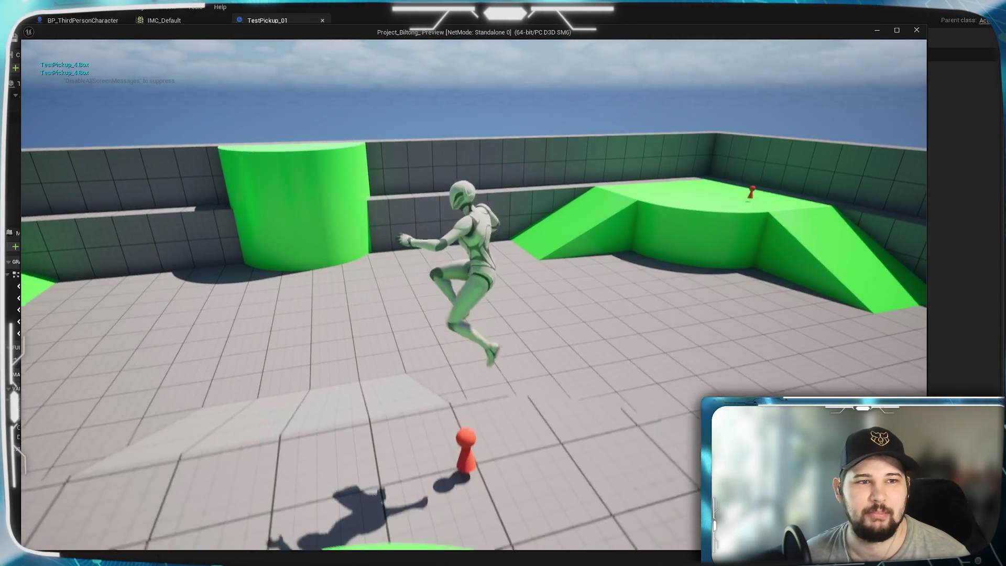
pyautogui.press('space')
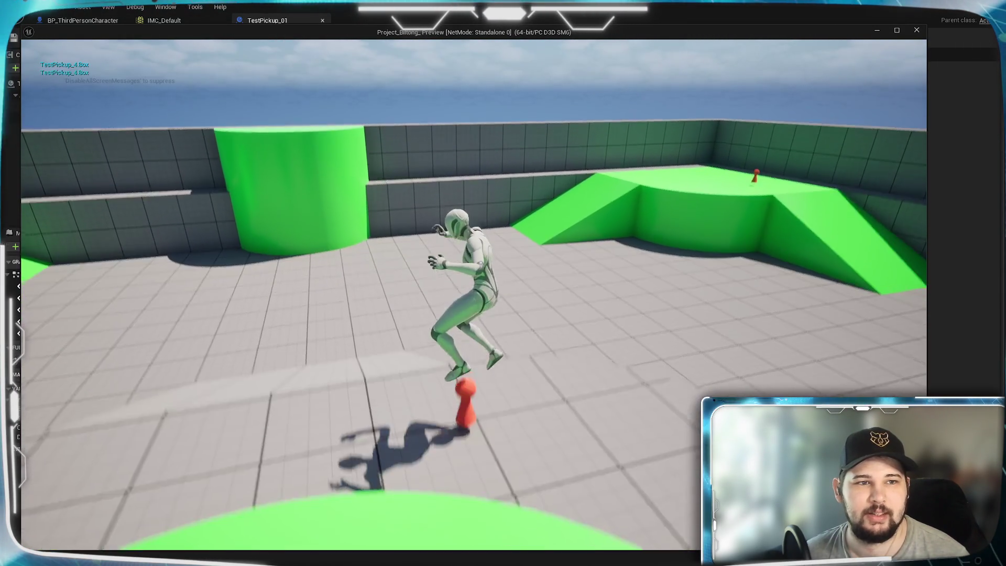
pyautogui.press('space')
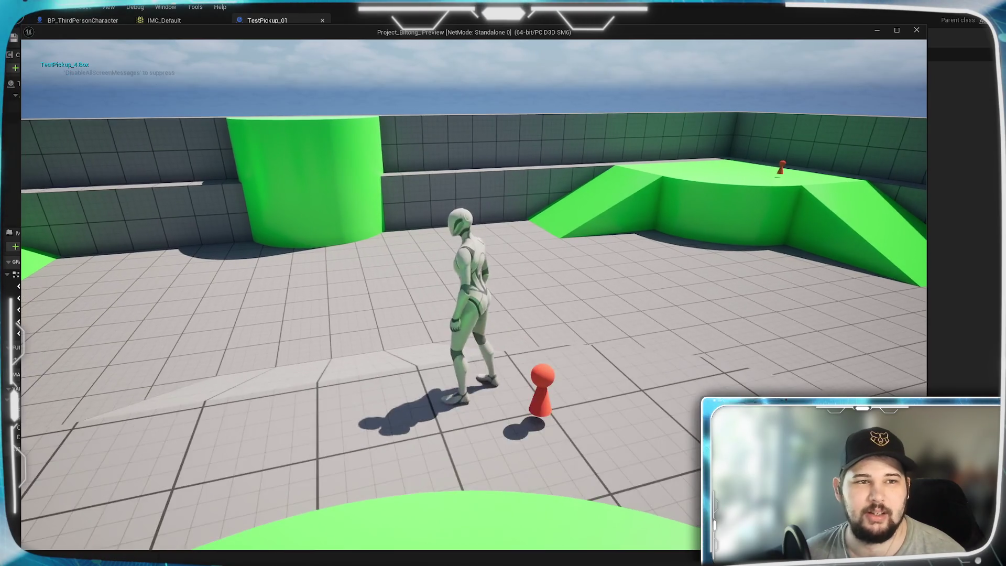
pyautogui.press('Escape')
# Connect the overlap event's Other Actor to Get Display Name's Object pin, then compile and save
pyautogui.moveTo(349, 427); pyautogui.dragTo(328, 411)
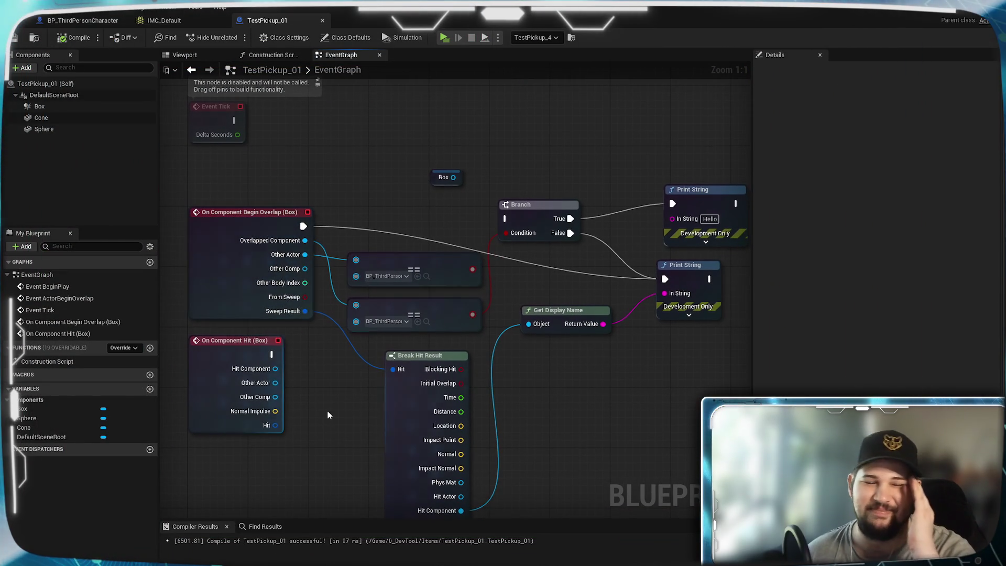
pyautogui.click(246, 231)
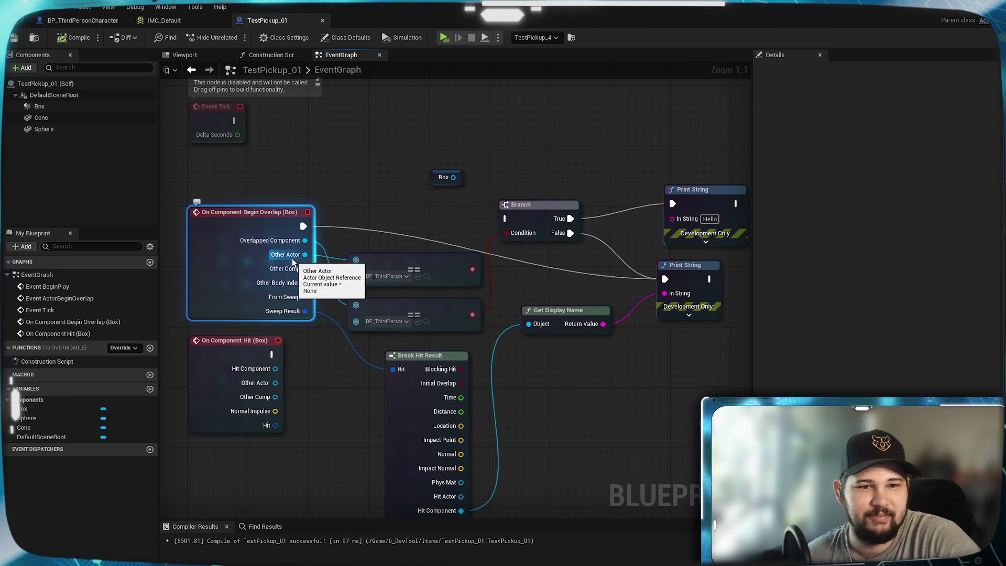
pyautogui.moveTo(292, 257)
pyautogui.mouseDown()
pyautogui.moveTo(505, 327)
pyautogui.moveTo(530, 326)
pyautogui.mouseUp()
pyautogui.click(75, 37)
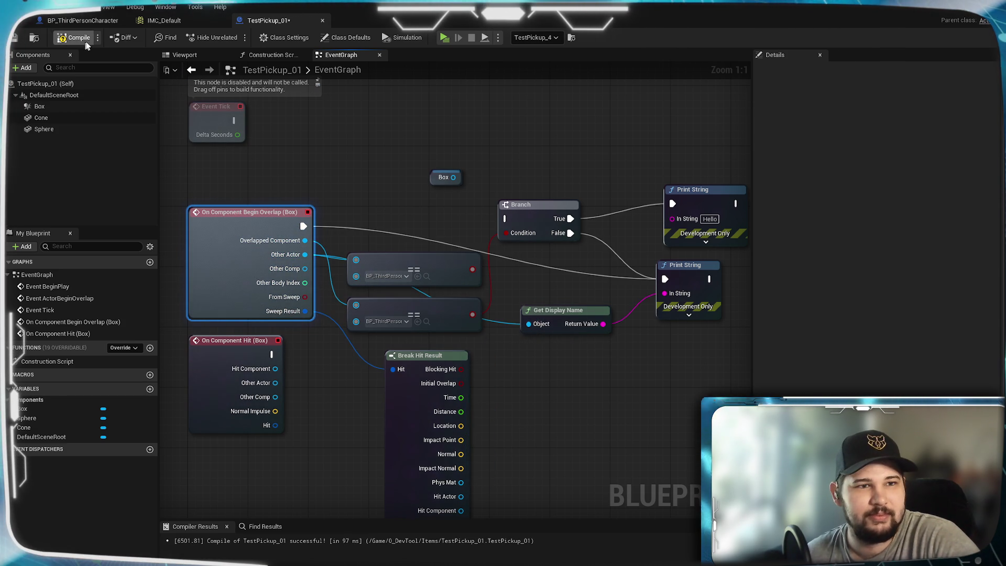
pyautogui.click(13, 38)
# Play the level, walk and jump onto the red pickup to print BP_ThirdPersonCharacter0, then stop
pyautogui.click(444, 37)
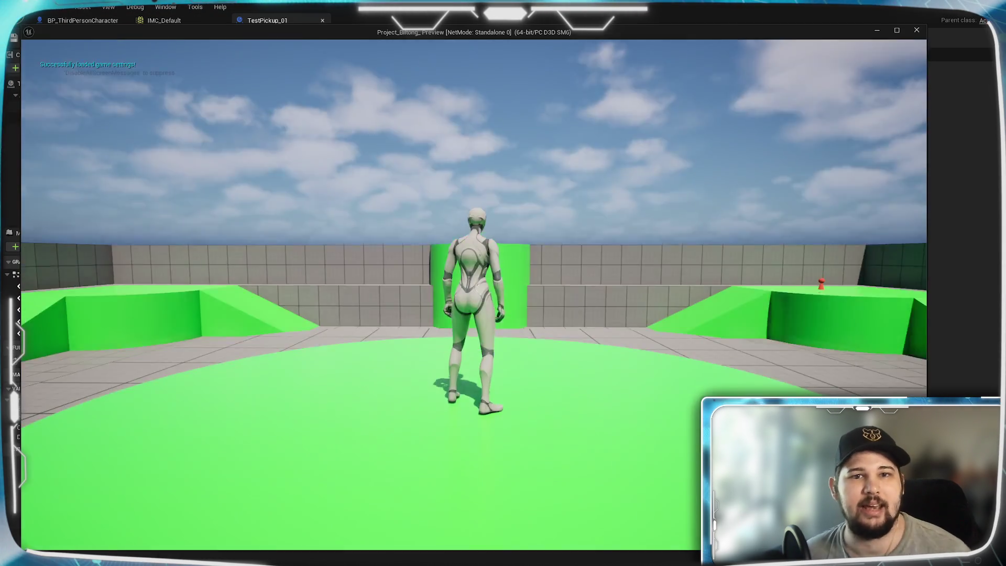
pyautogui.press('s')
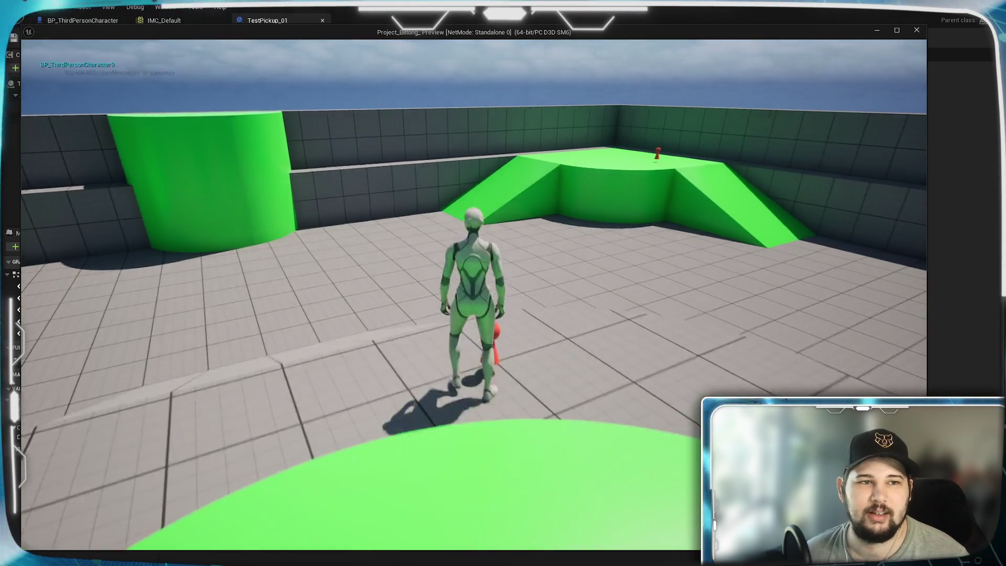
pyautogui.press('space')
pyautogui.press('s')
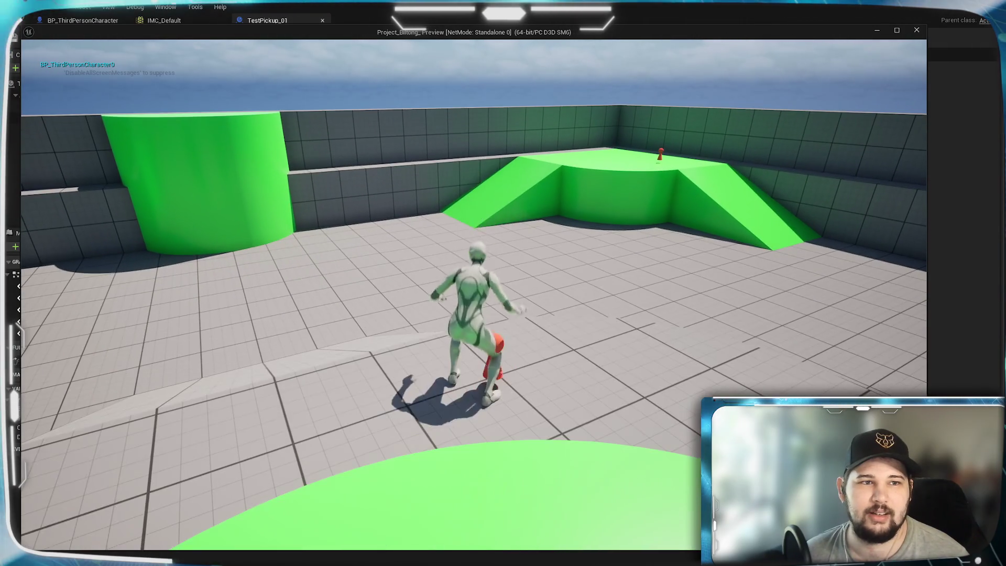
pyautogui.press('Escape')
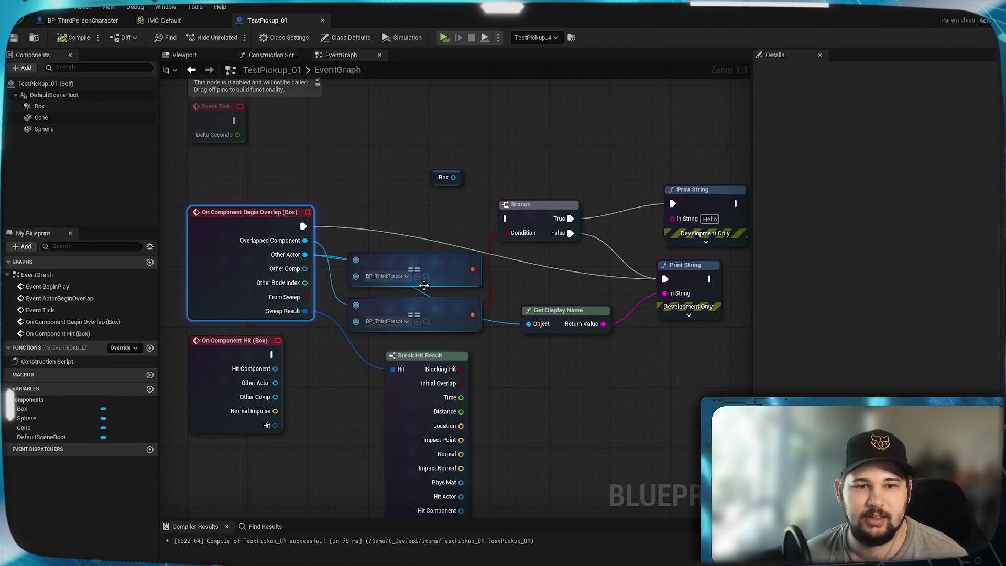
# Set the equality check's class to BP_ThirdPersonCharacter
pyautogui.click(404, 276)
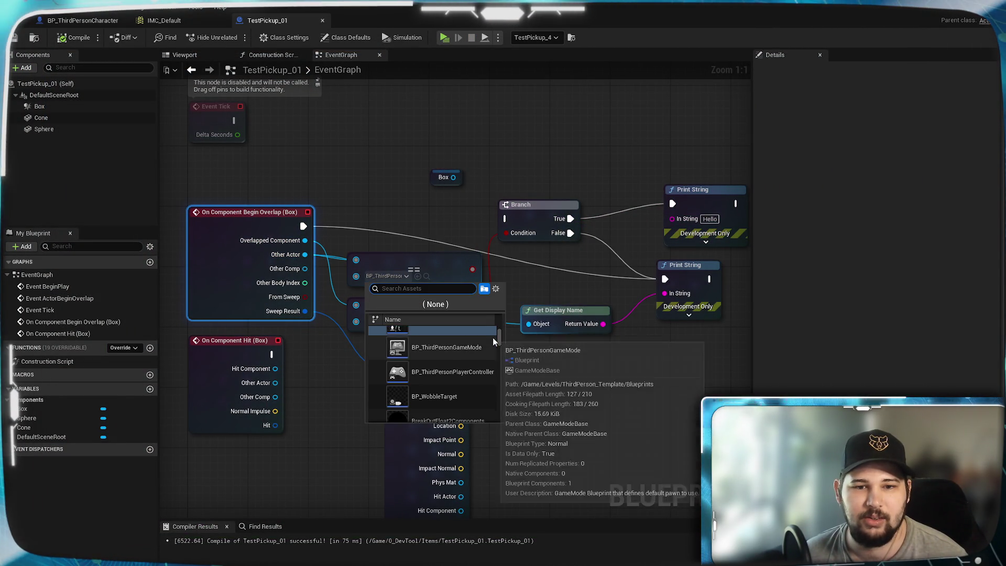
pyautogui.scroll(5, 493, 337)
pyautogui.scroll(-3, 493, 337)
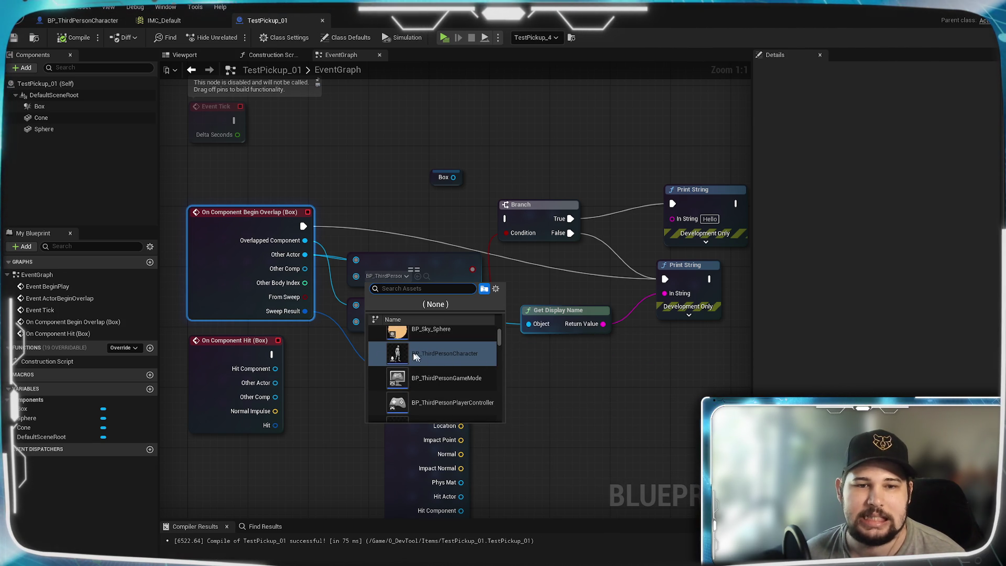
pyautogui.click(415, 356)
# Search the actions list off Other Actor and place an IsA (soft) node
pyautogui.moveTo(332, 267)
pyautogui.mouseDown()
pyautogui.moveTo(342, 191)
pyautogui.moveTo(338, 218)
pyautogui.moveTo(514, 331)
pyautogui.mouseUp()
pyautogui.write('i')
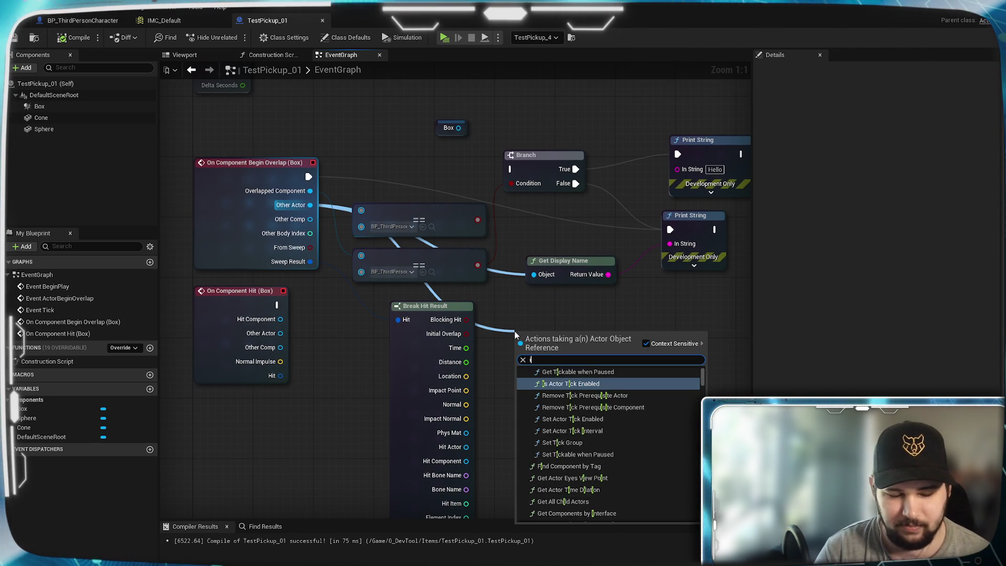
pyautogui.write('s inst')
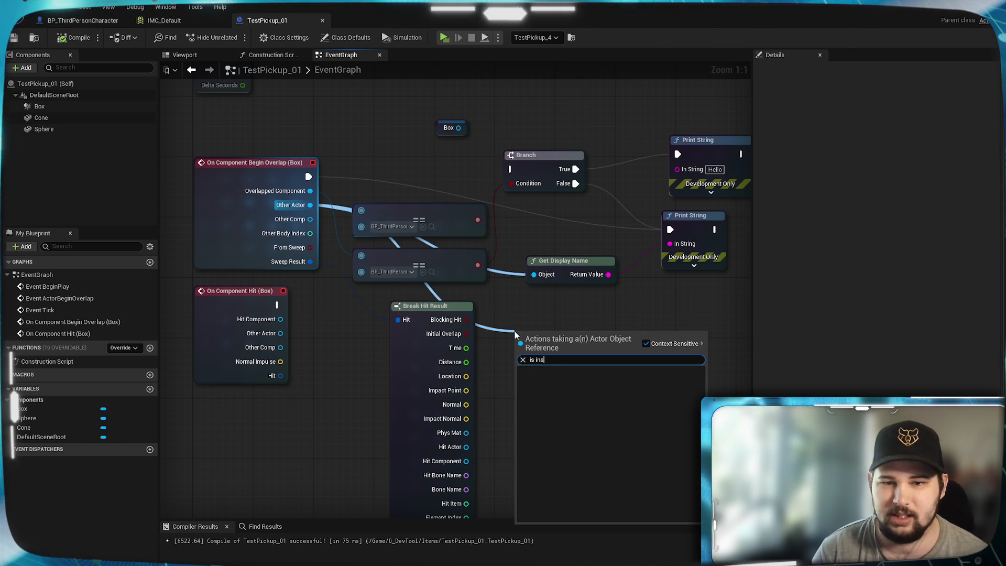
pyautogui.click(646, 343)
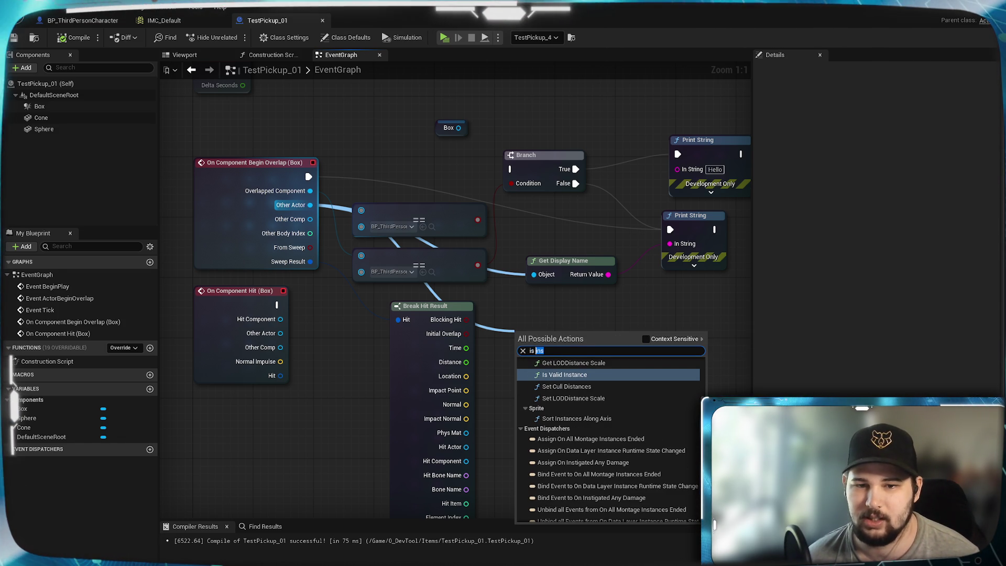
pyautogui.scroll(2, 594, 443)
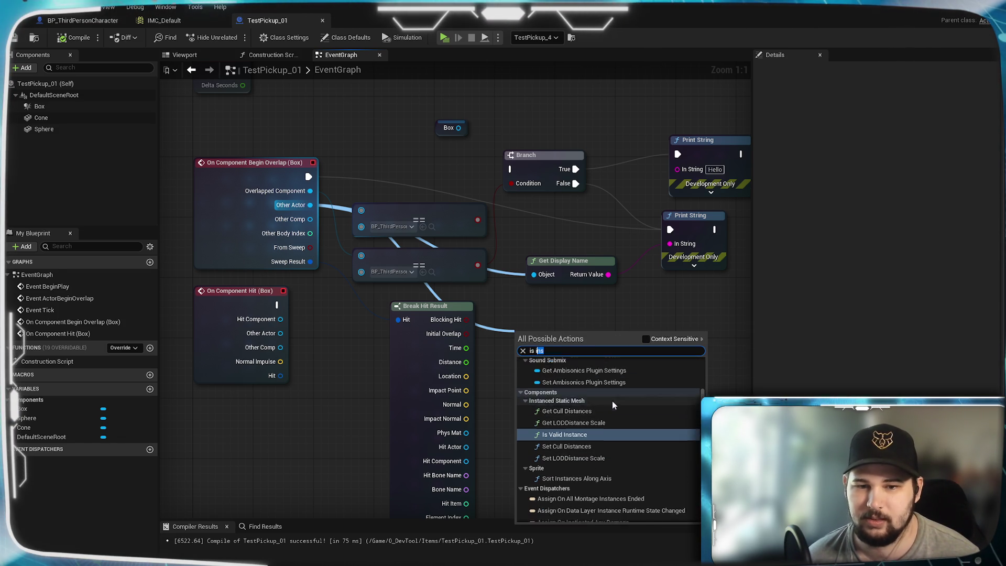
pyautogui.write('c')
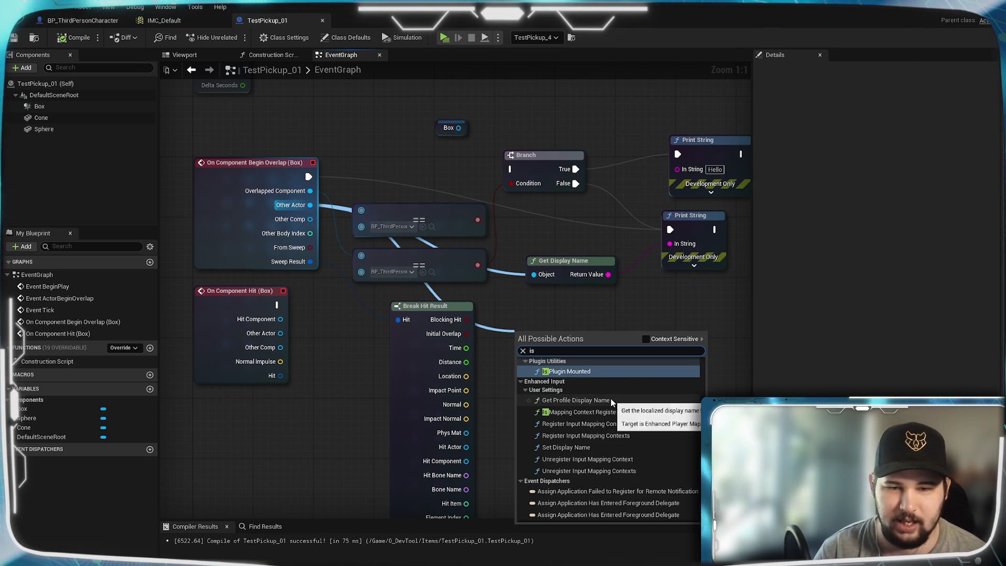
pyautogui.write('lass')
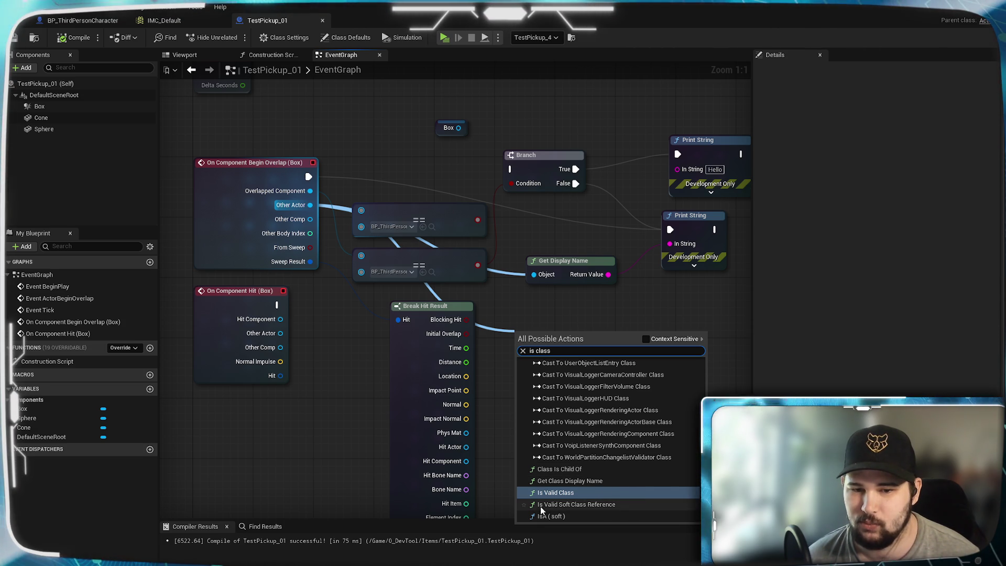
pyautogui.scroll(5, 601, 505)
pyautogui.scroll(10, 601, 505)
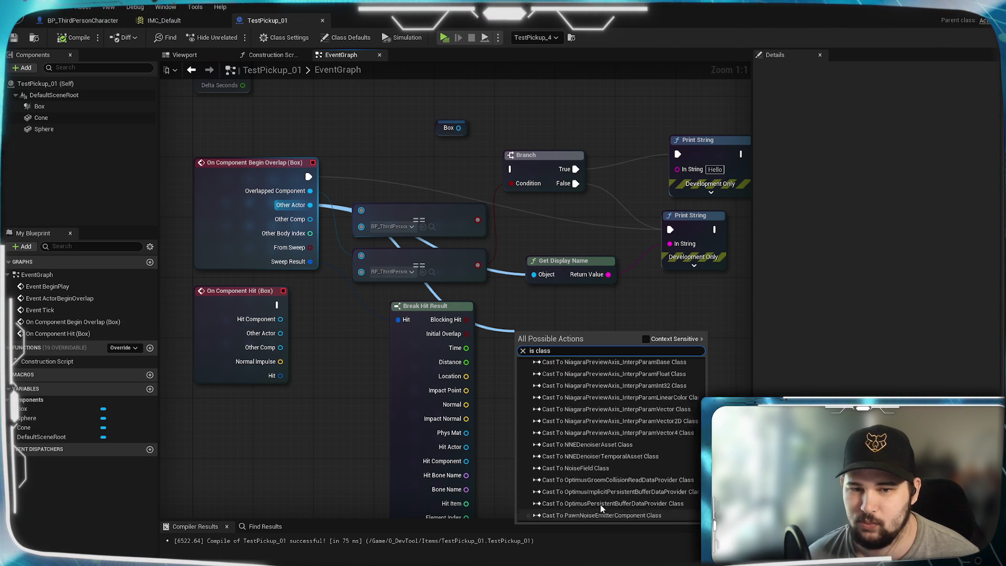
pyautogui.scroll(6, 665, 459)
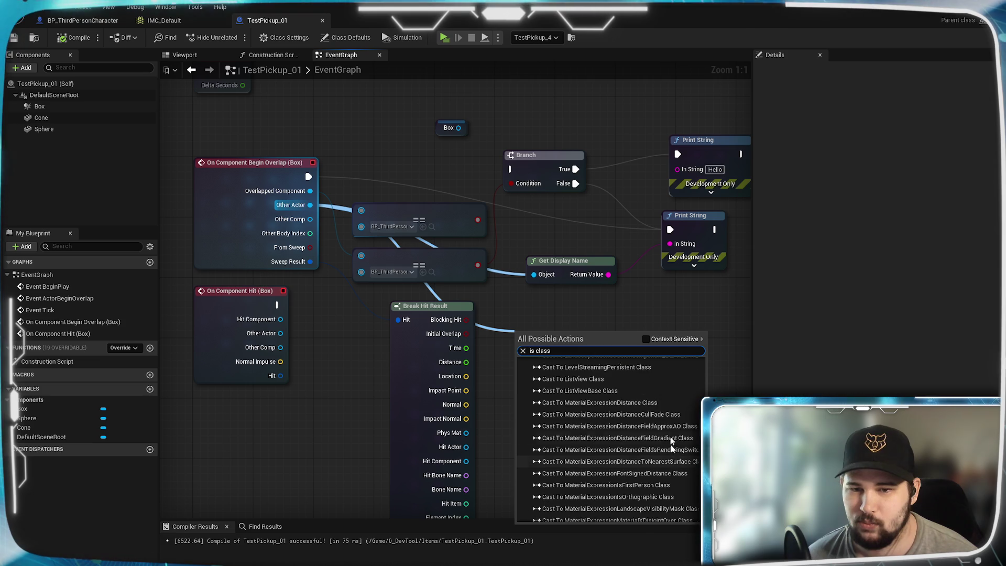
pyautogui.click(646, 339)
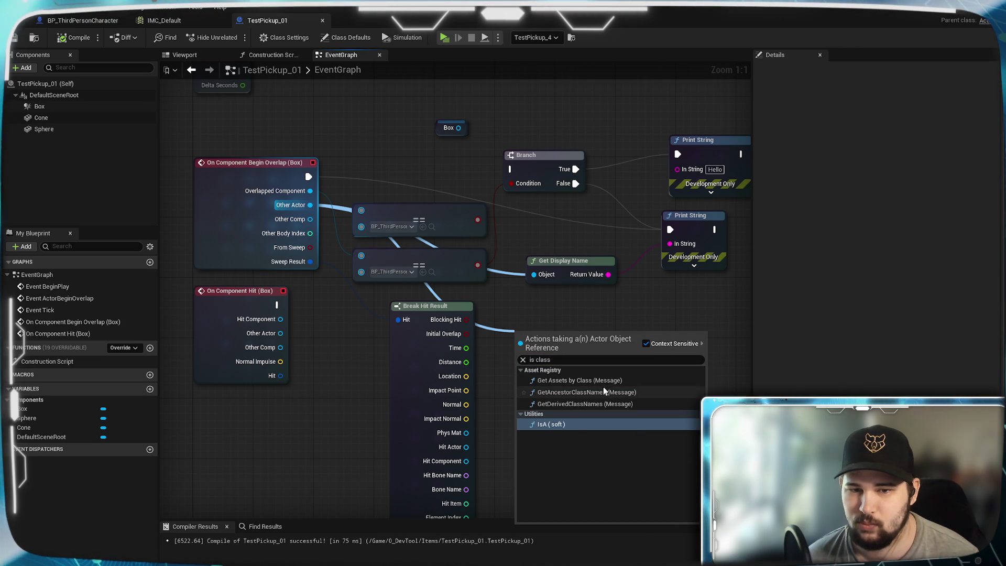
pyautogui.click(556, 423)
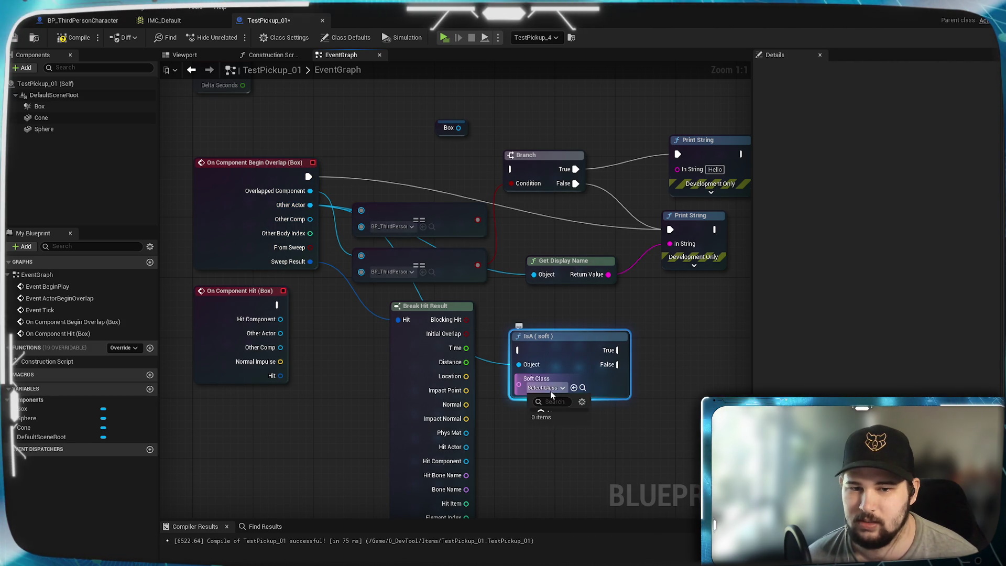
# Set the IsA (soft) node's Soft Class to BP_ThirdPersonCharacter
pyautogui.click(549, 389)
pyautogui.write('Per')
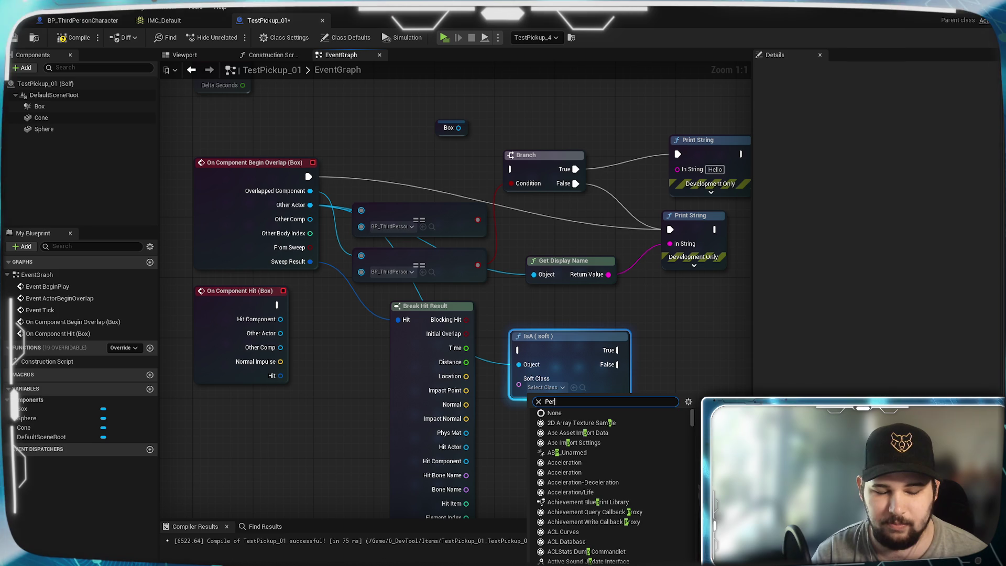
pyautogui.write('son')
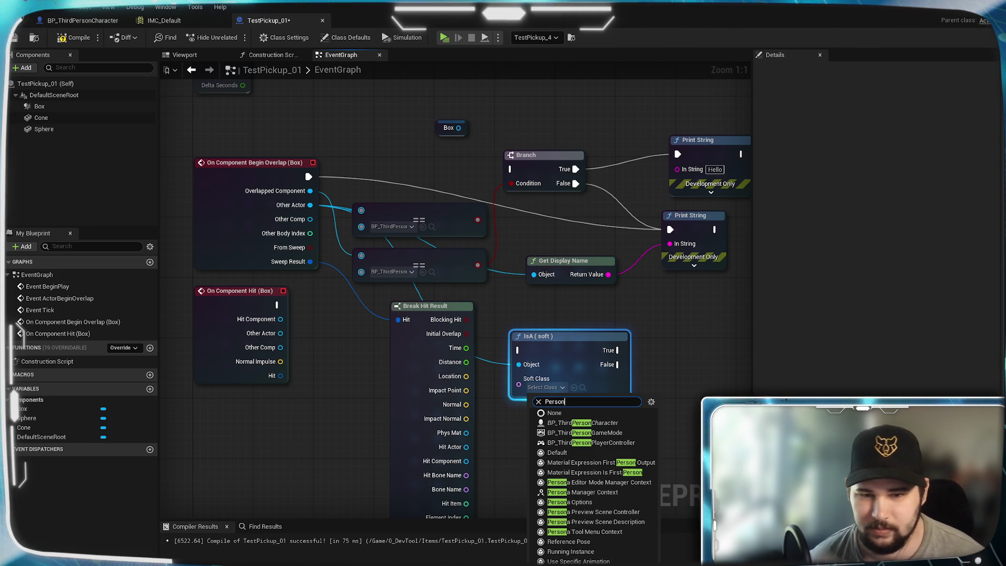
pyautogui.click(600, 423)
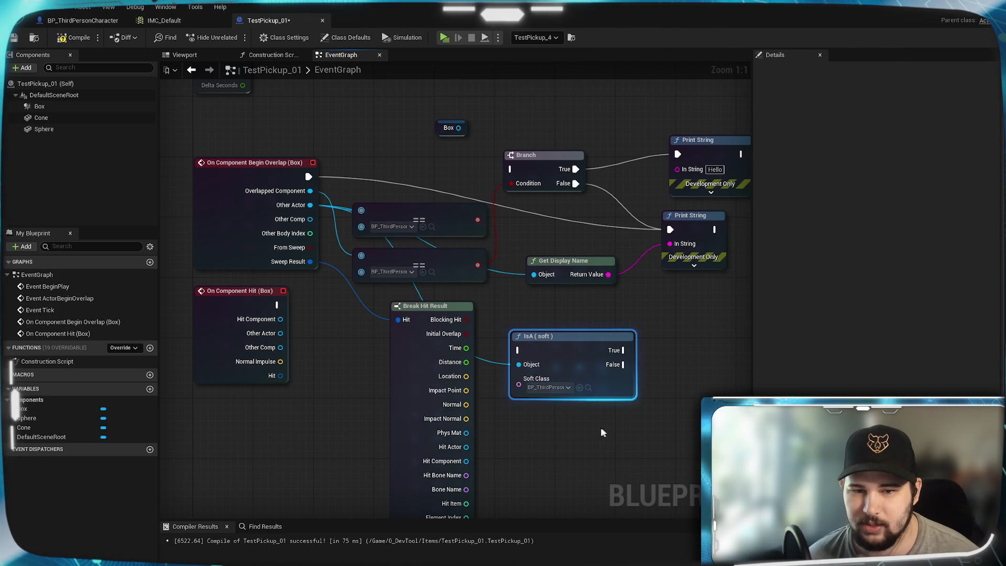
# Wire Begin Overlap into IsA, True to the Branch, False to the lower Print String, and compile
pyautogui.moveTo(571, 338)
pyautogui.mouseDown()
pyautogui.moveTo(455, 181)
pyautogui.moveTo(425, 162)
pyautogui.moveTo(397, 164)
pyautogui.mouseUp()
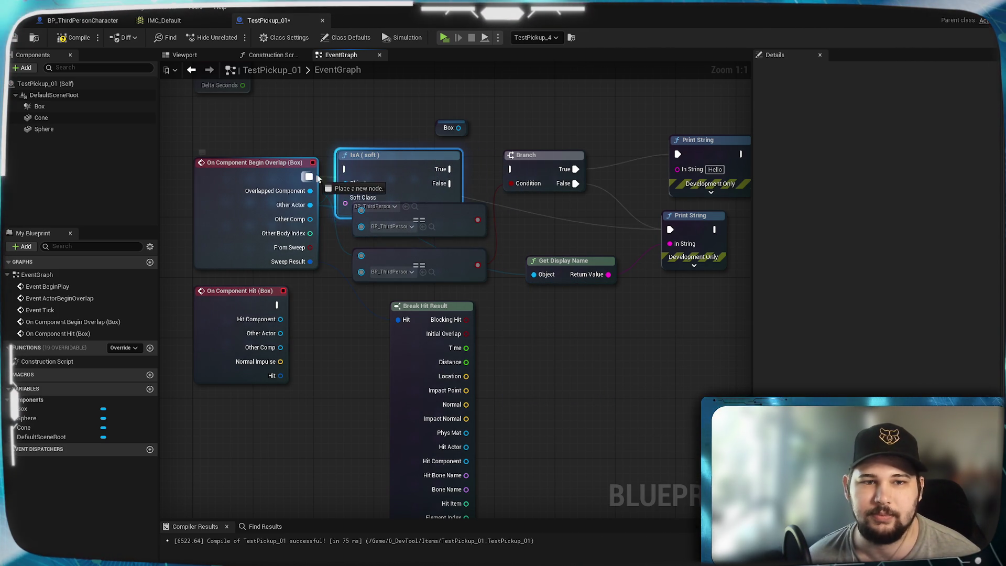
pyautogui.moveTo(314, 177); pyautogui.dragTo(406, 163)
pyautogui.moveTo(466, 177); pyautogui.dragTo(509, 169)
pyautogui.moveTo(676, 158); pyautogui.dragTo(676, 159)
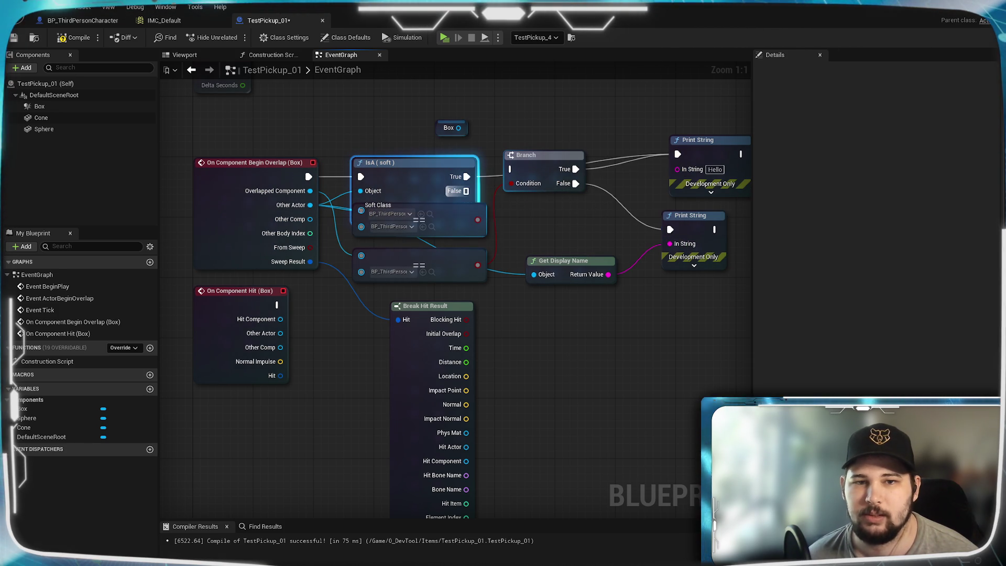
pyautogui.moveTo(464, 190)
pyautogui.mouseDown()
pyautogui.moveTo(517, 212)
pyautogui.moveTo(672, 232)
pyautogui.mouseUp()
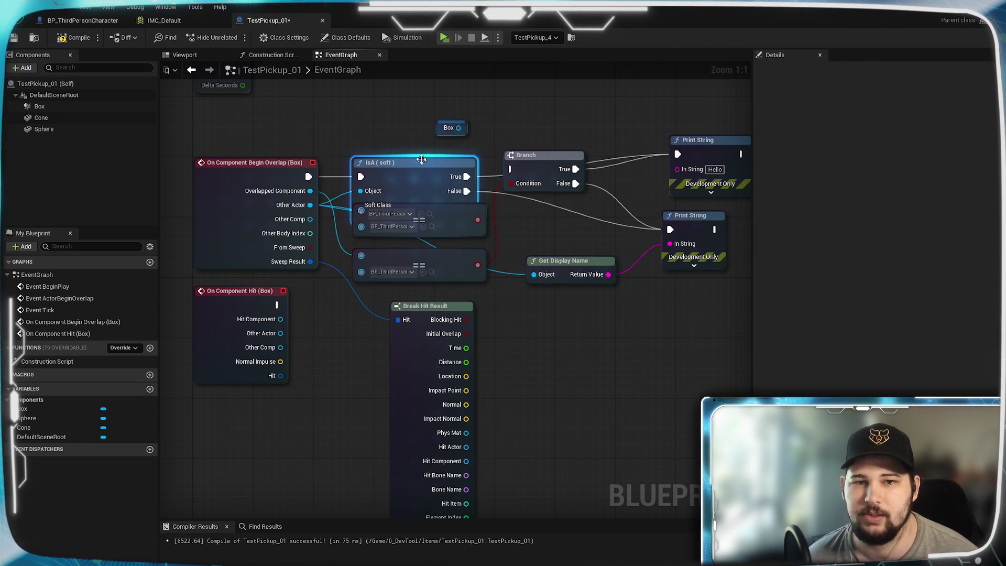
pyautogui.moveTo(401, 182)
pyautogui.mouseDown()
pyautogui.moveTo(386, 136)
pyautogui.moveTo(418, 150)
pyautogui.mouseUp()
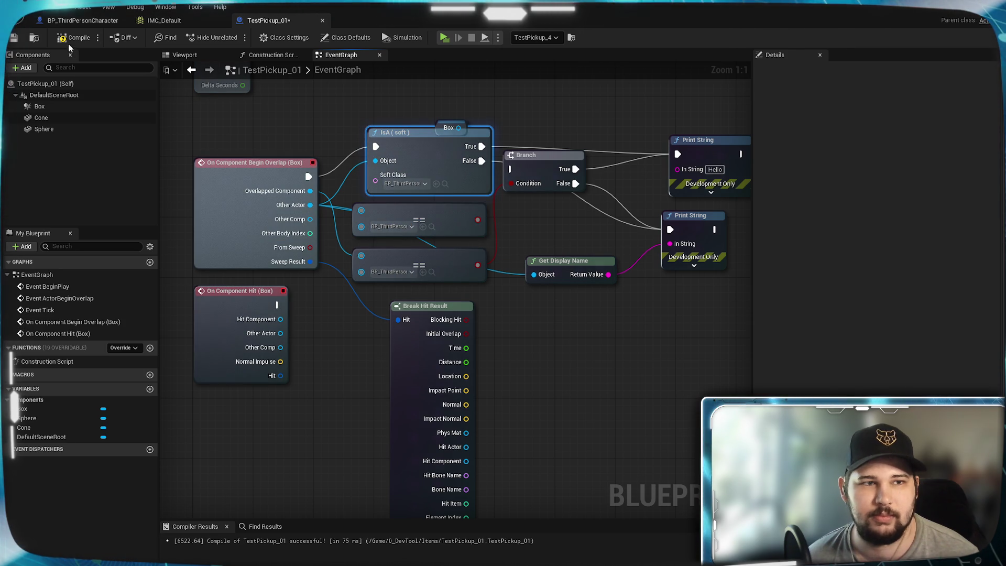
pyautogui.click(67, 39)
# Play test the game, jumping onto the red pickup to print Hello, then exit
pyautogui.click(444, 37)
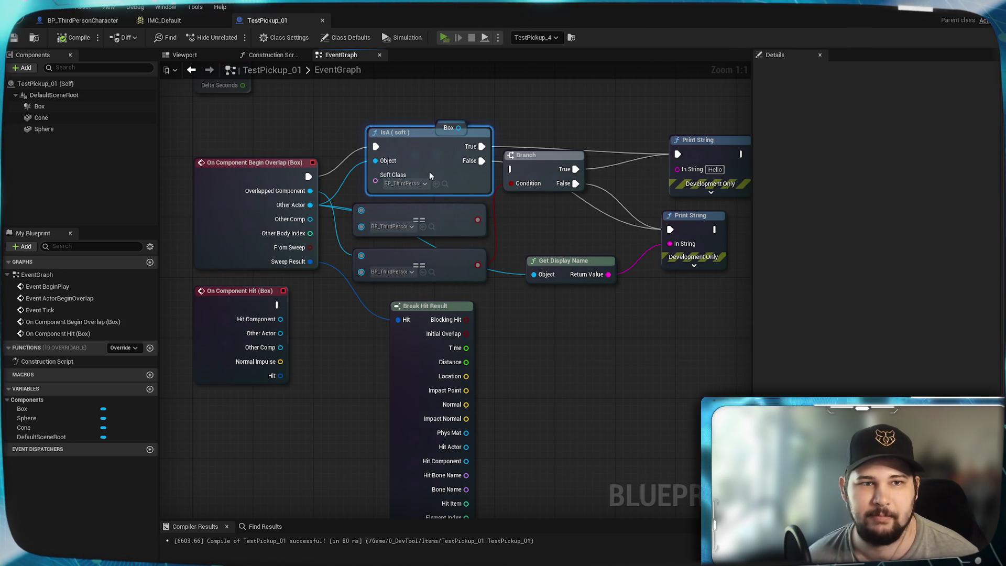
pyautogui.press('w')
pyautogui.press('space')
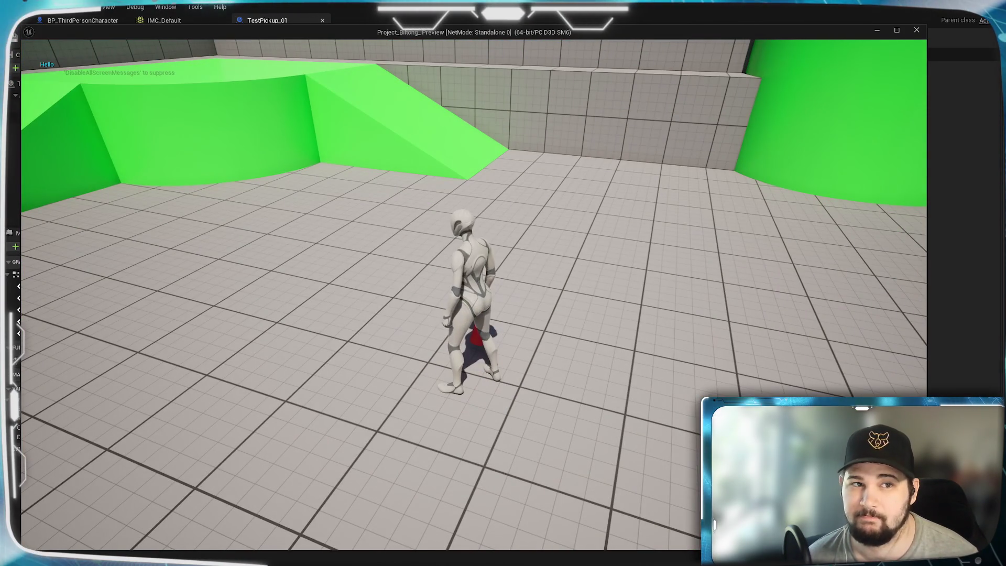
pyautogui.press('Escape')
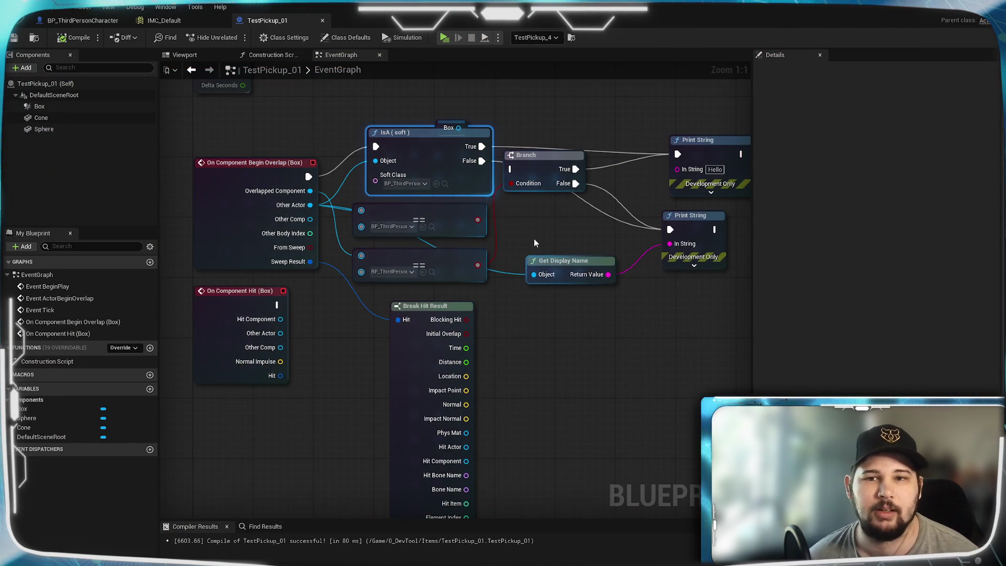
# Delete the Box variable, Branch, comparison and Get Display Name nodes
pyautogui.moveTo(533, 237)
pyautogui.mouseDown()
pyautogui.moveTo(562, 285)
pyautogui.moveTo(527, 267)
pyautogui.moveTo(323, 234)
pyautogui.mouseUp()
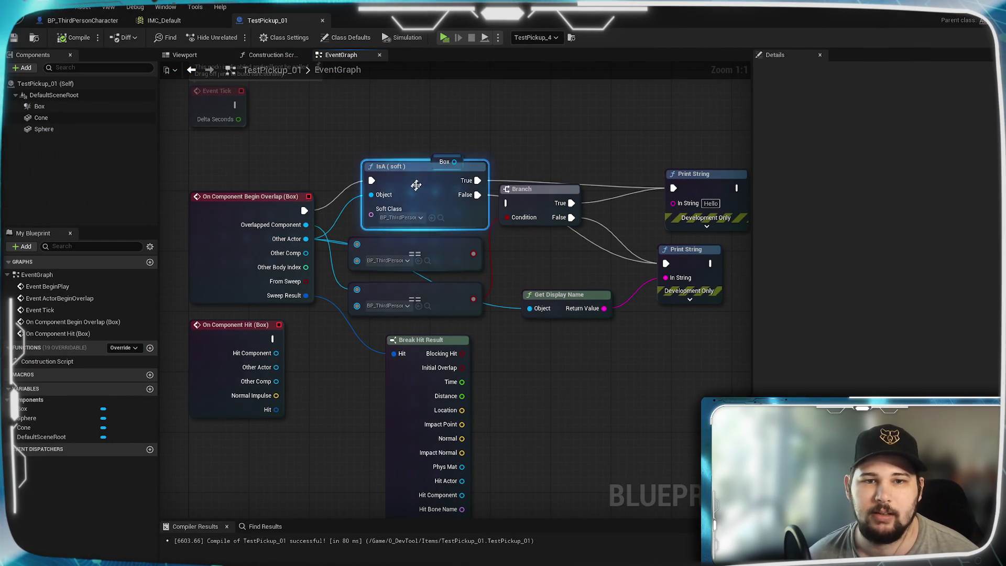
pyautogui.moveTo(422, 182)
pyautogui.mouseDown()
pyautogui.moveTo(404, 146)
pyautogui.moveTo(339, 117)
pyautogui.mouseUp()
pyautogui.click(446, 162)
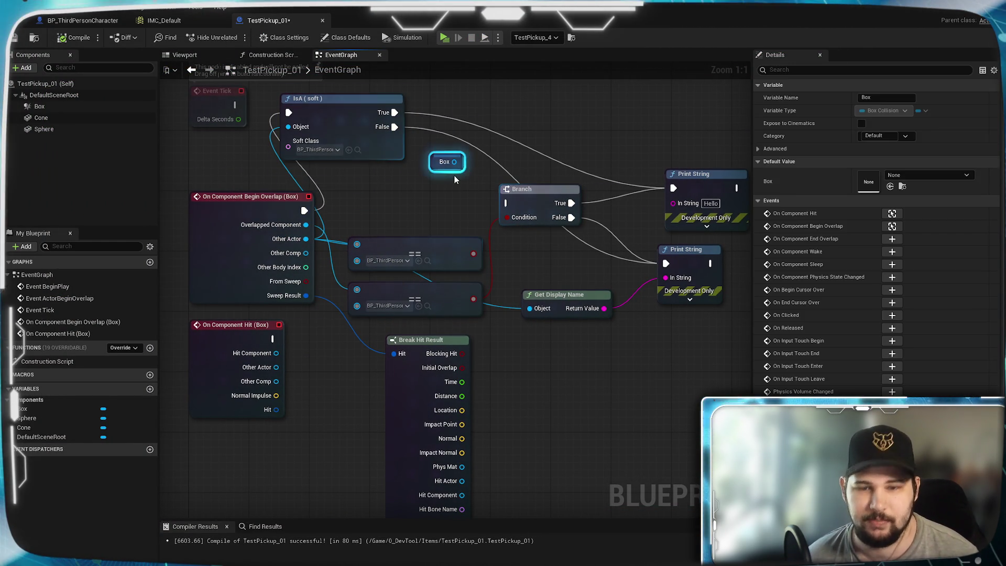
pyautogui.press('Delete')
pyautogui.moveTo(485, 253); pyautogui.dragTo(608, 322)
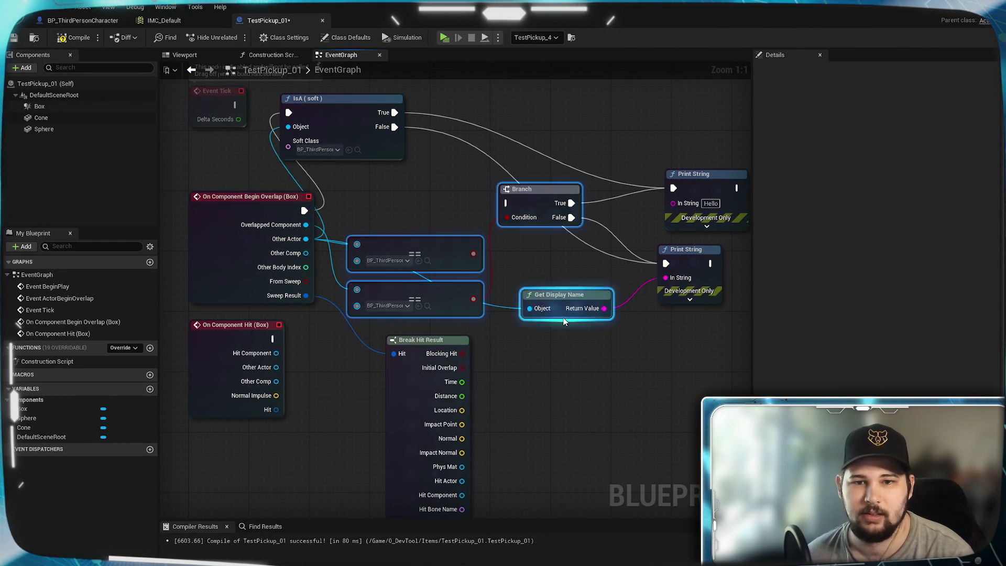
pyautogui.press('Delete')
# Delete the lower Print String and Break Hit Result, placing IsA beside Begin Overlap
pyautogui.click(674, 268)
pyautogui.press('Delete')
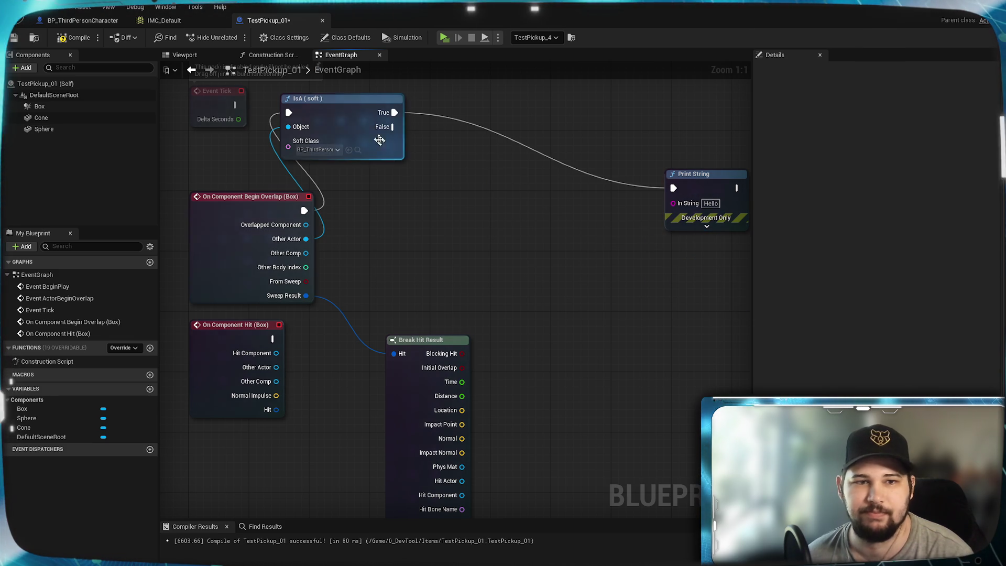
pyautogui.moveTo(338, 112)
pyautogui.mouseDown()
pyautogui.moveTo(495, 236)
pyautogui.moveTo(411, 209)
pyautogui.moveTo(426, 210)
pyautogui.mouseUp()
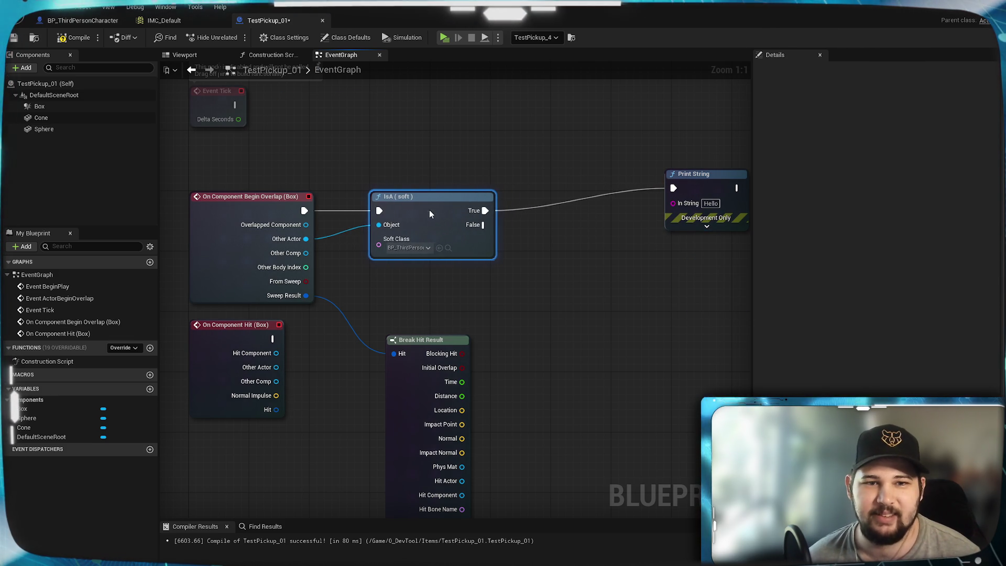
pyautogui.click(382, 142)
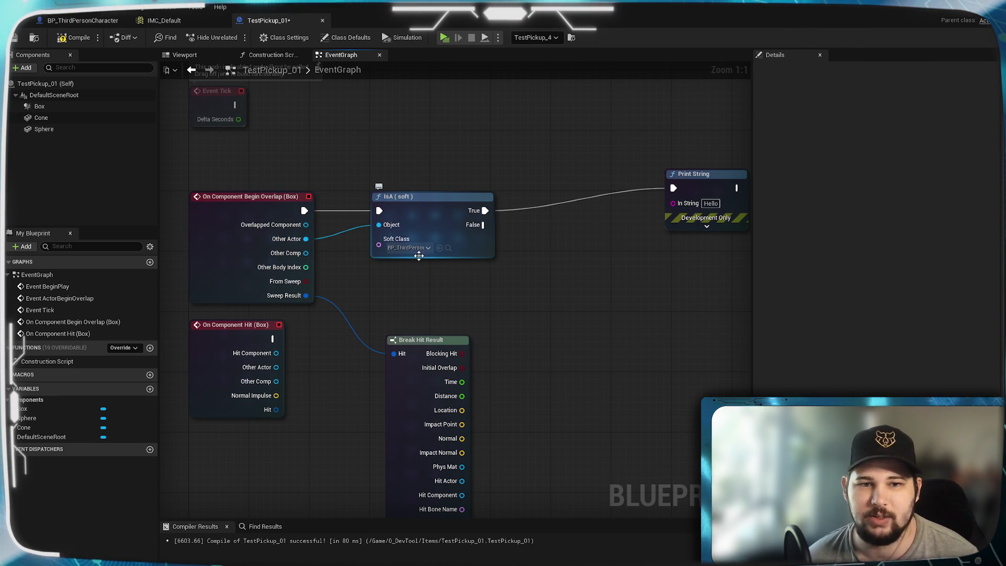
pyautogui.moveTo(425, 324)
pyautogui.mouseDown()
pyautogui.moveTo(471, 233)
pyautogui.moveTo(445, 280)
pyautogui.moveTo(431, 216)
pyautogui.mouseUp()
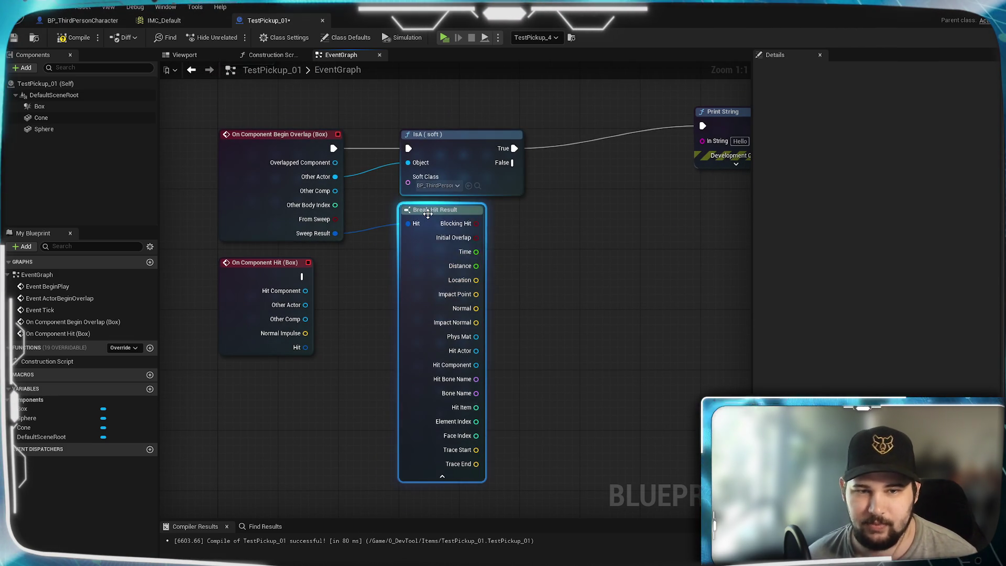
pyautogui.press('Delete')
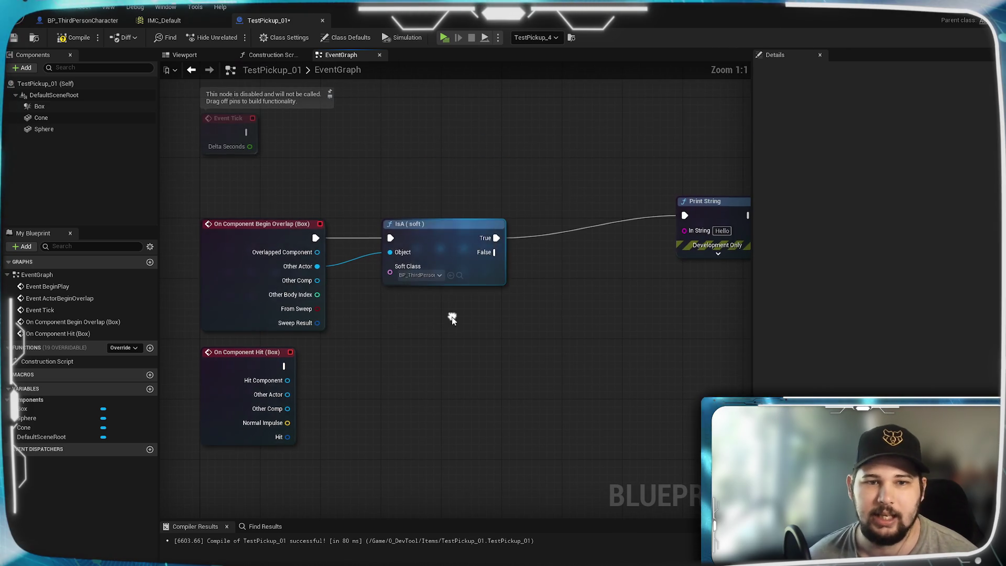
# Save the blueprint and move the Print String node closer to IsA (soft)
pyautogui.hotkey('ctrl', 's')
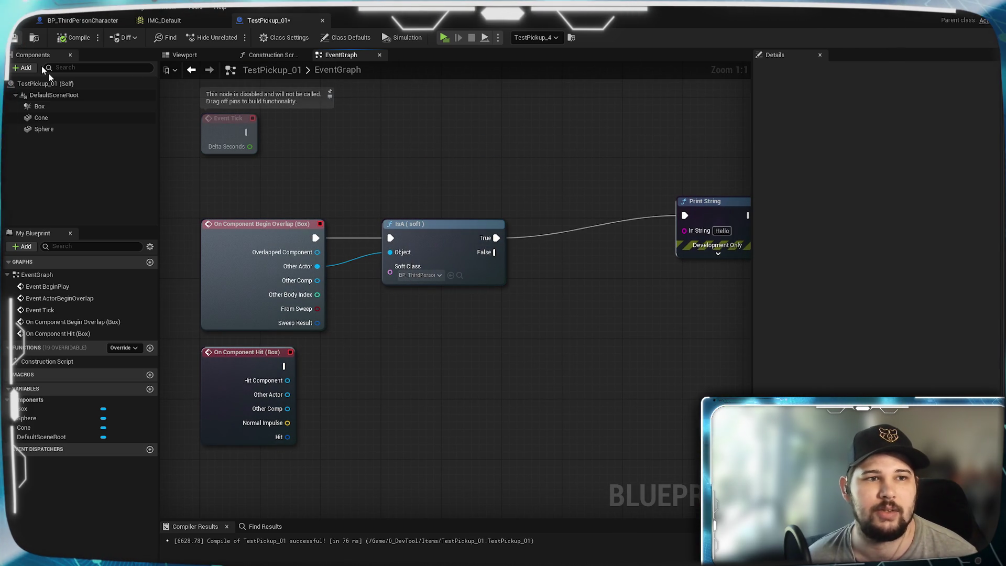
pyautogui.moveTo(463, 319); pyautogui.dragTo(411, 324)
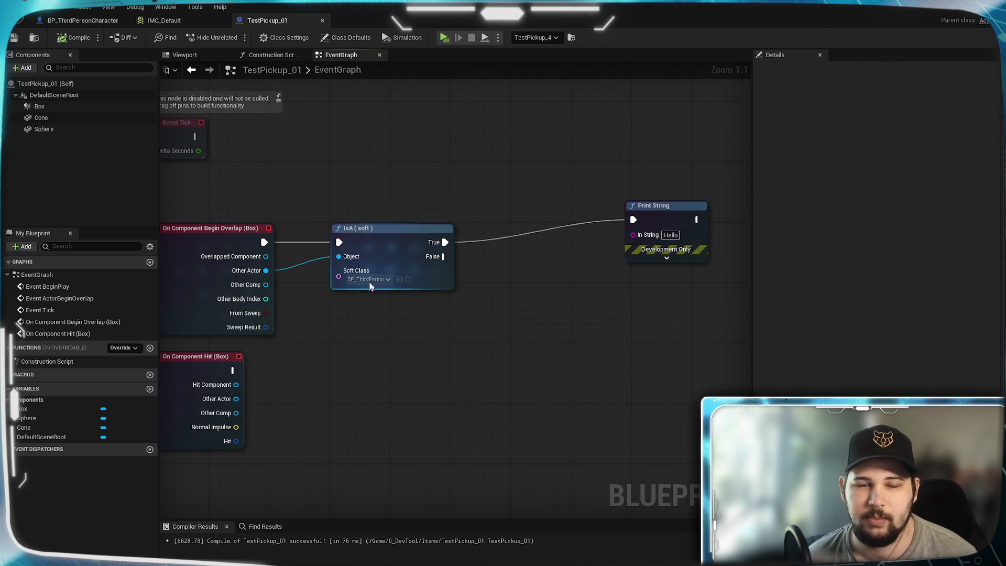
pyautogui.moveTo(669, 219); pyautogui.dragTo(616, 242)
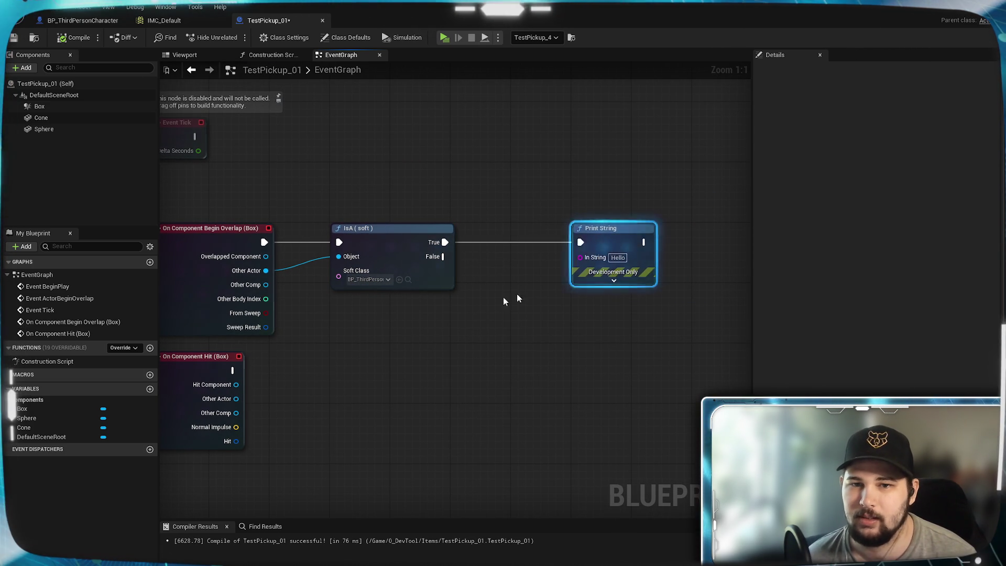
pyautogui.click(511, 288)
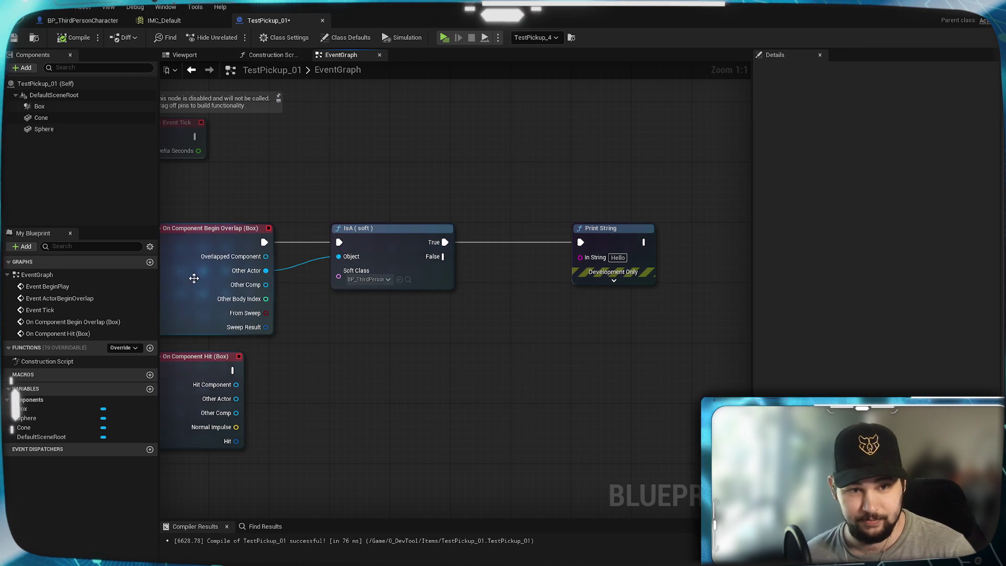
pyautogui.click(626, 241)
pyautogui.moveTo(618, 234)
pyautogui.mouseDown()
pyautogui.moveTo(583, 244)
pyautogui.moveTo(615, 239)
pyautogui.mouseUp()
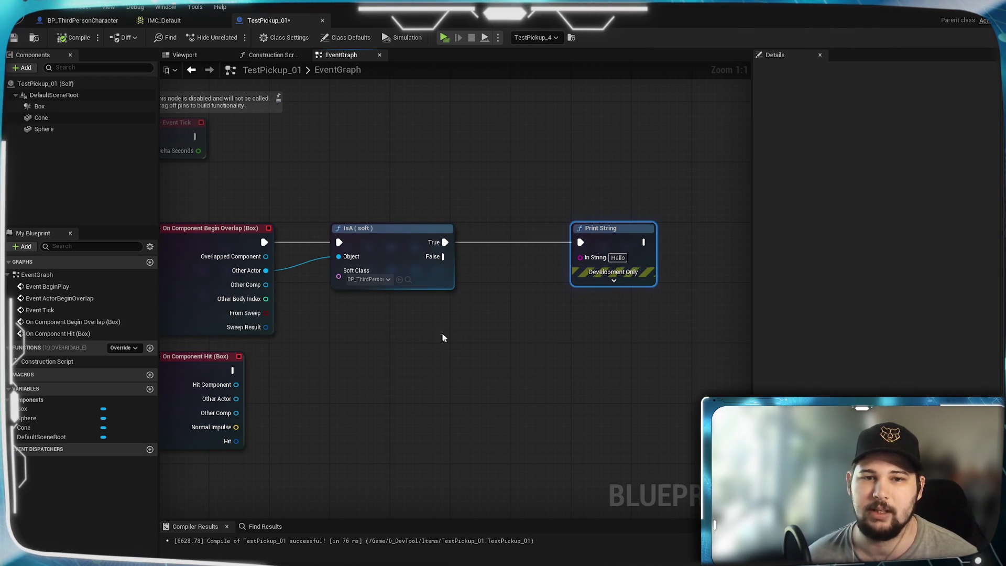
pyautogui.click(464, 337)
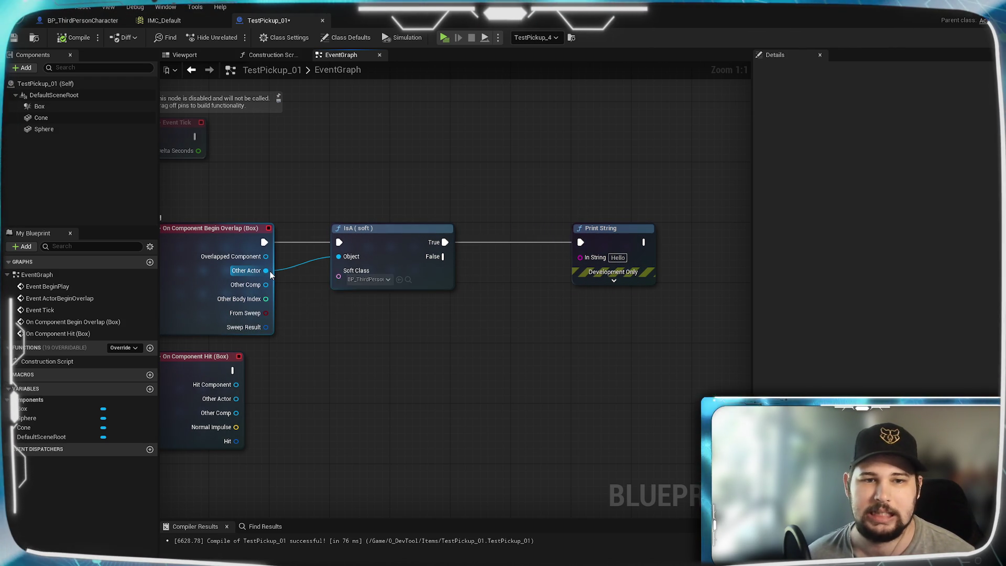
pyautogui.click(434, 249)
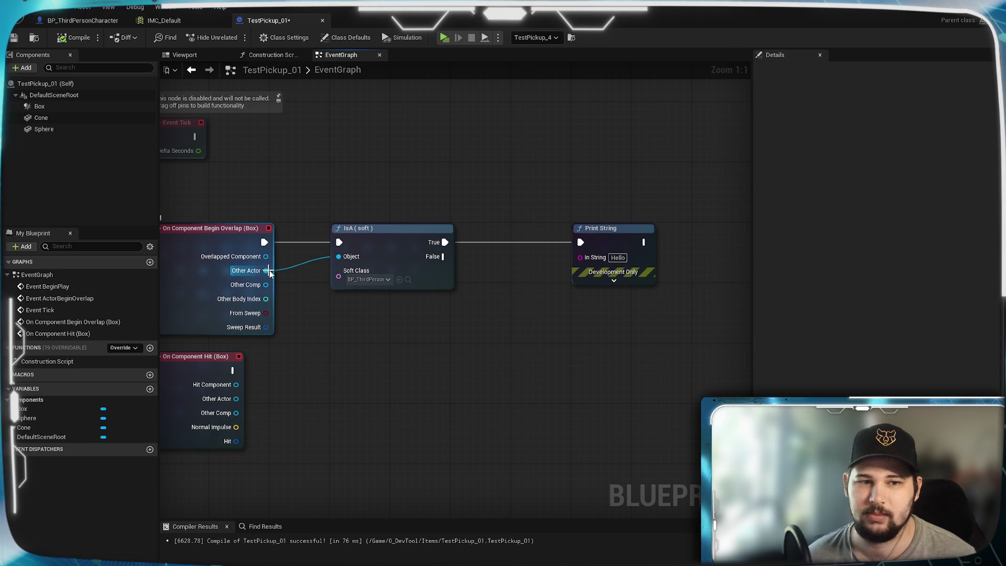
# Search all actions for 'send' from Other Actor, then cancel without adding a node
pyautogui.moveTo(265, 270); pyautogui.dragTo(506, 352)
pyautogui.write('send')
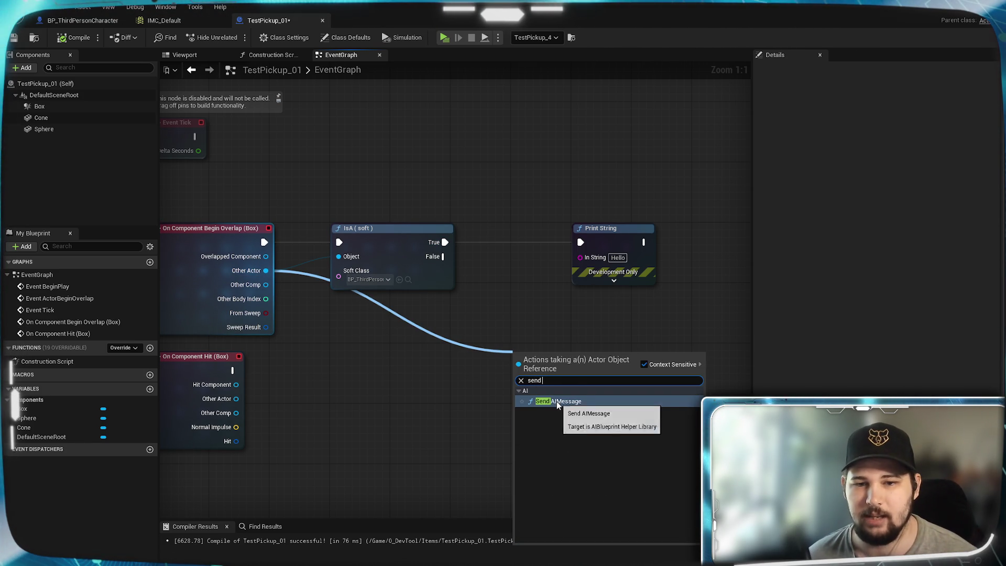
pyautogui.click(646, 364)
pyautogui.scroll(-5, 632, 426)
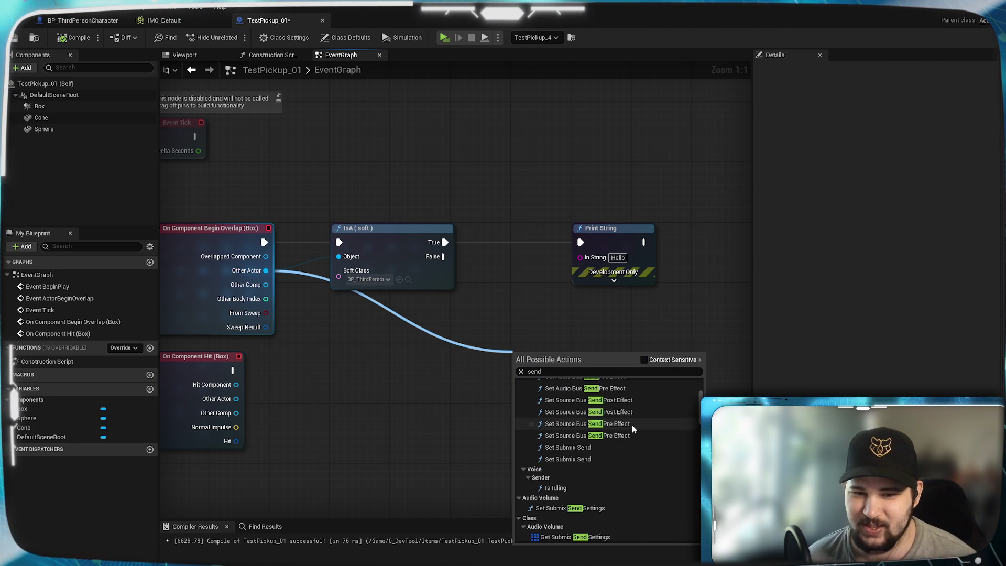
pyautogui.scroll(-4, 634, 430)
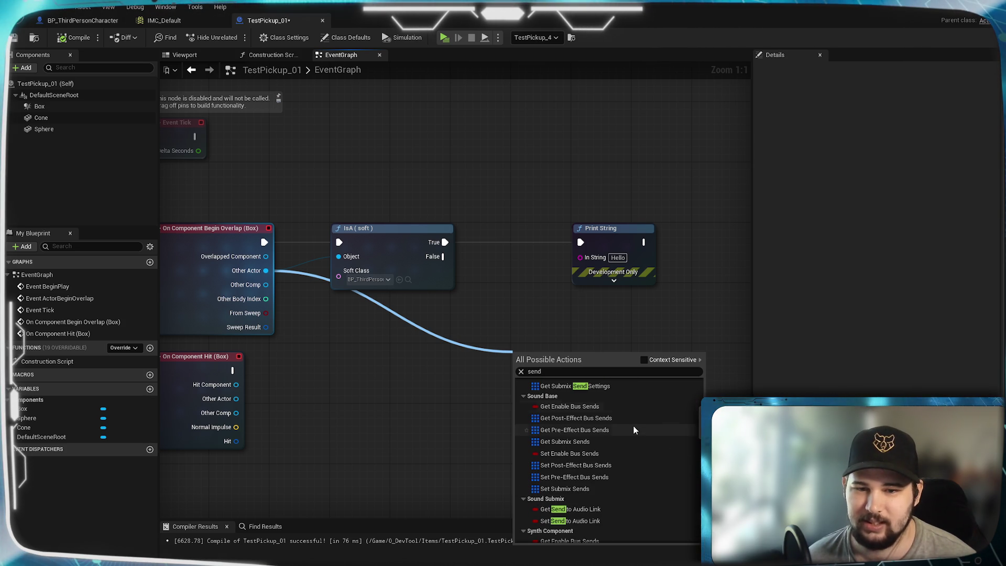
pyautogui.scroll(-6, 633, 427)
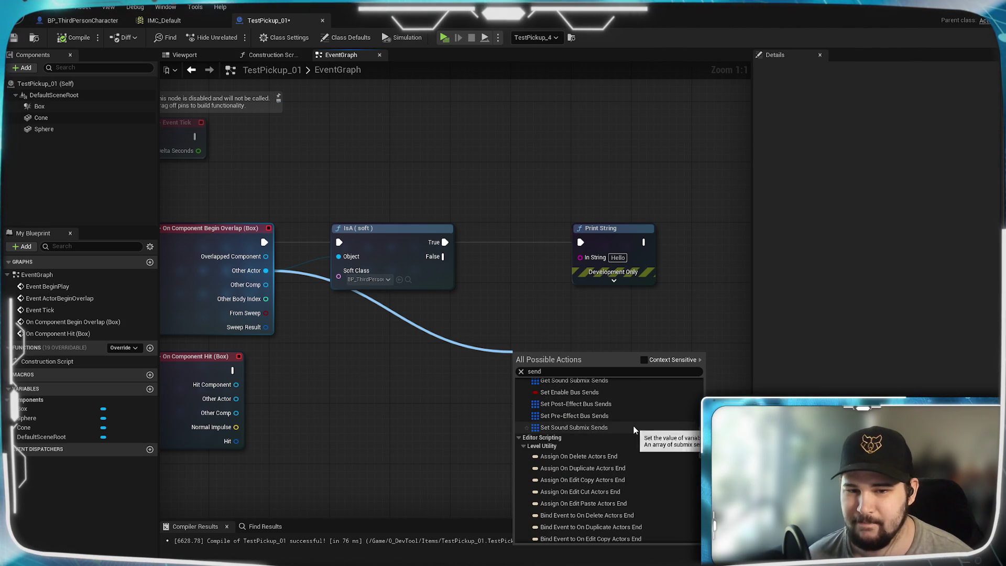
pyautogui.scroll(-10, 634, 429)
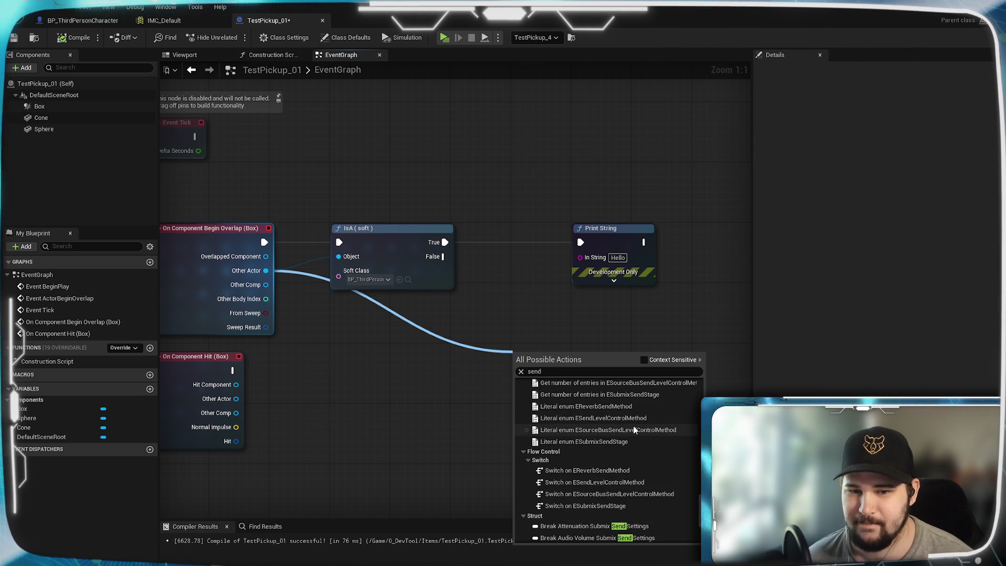
pyautogui.scroll(-10, 634, 429)
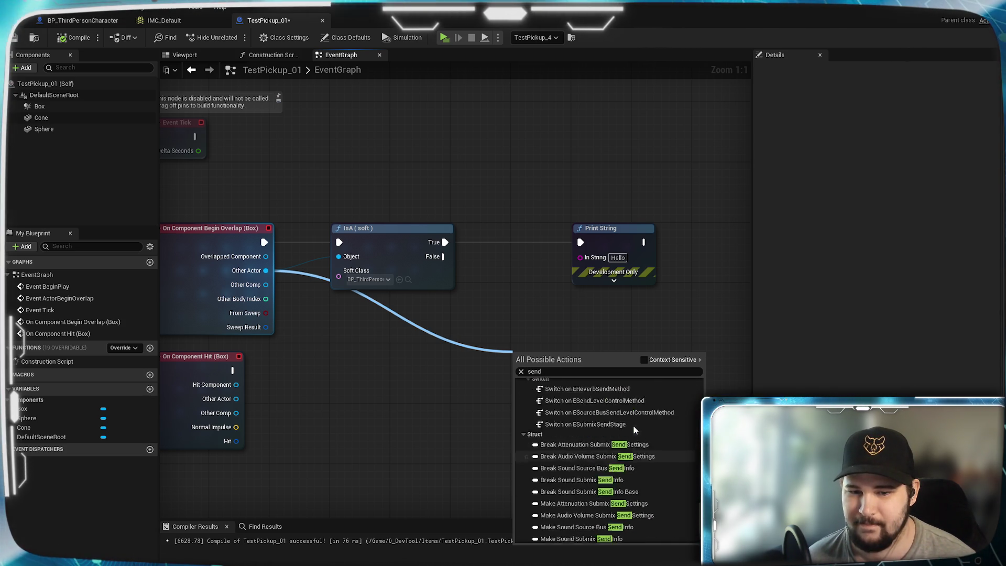
pyautogui.scroll(3, 632, 425)
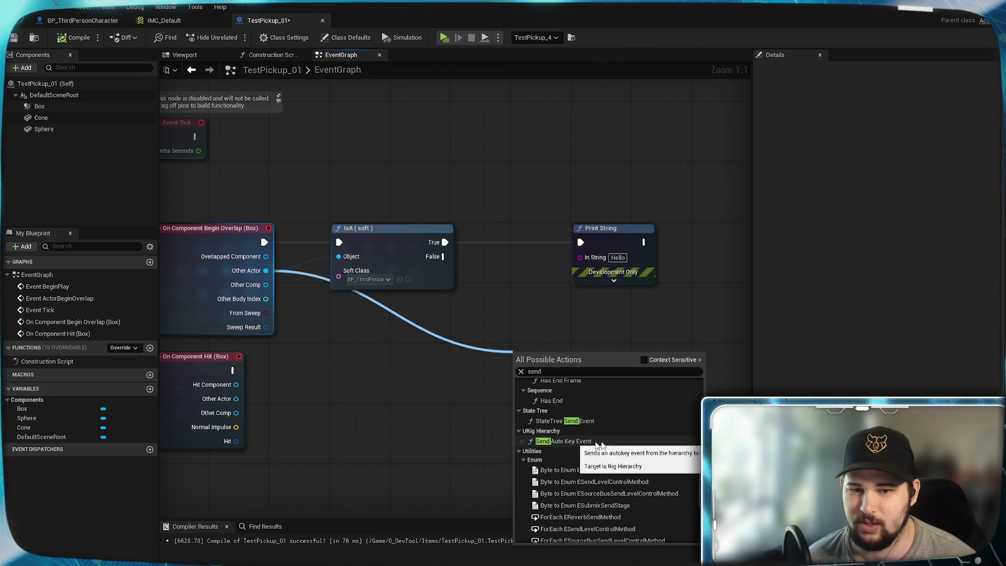
pyautogui.scroll(3, 646, 442)
pyautogui.press('Escape')
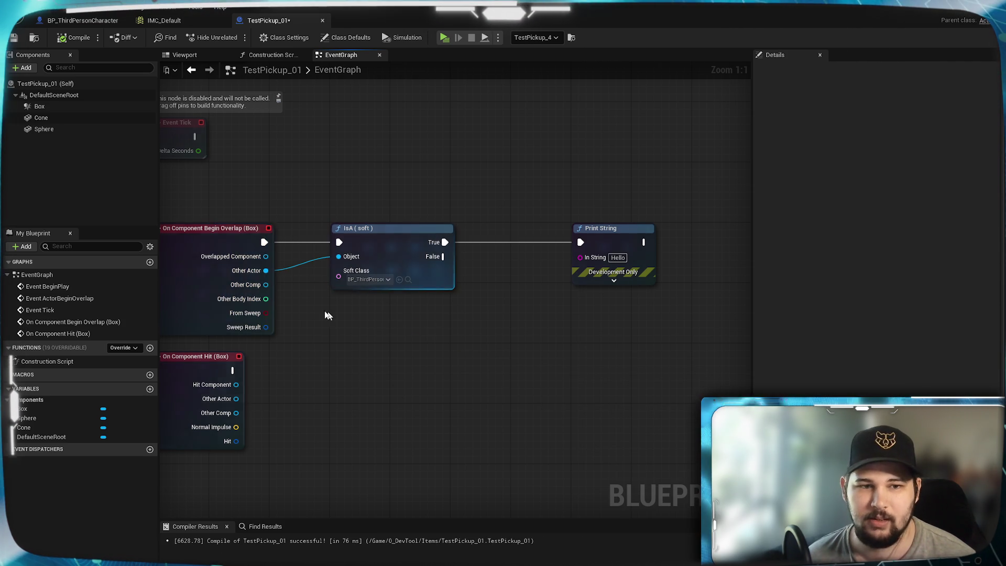
# Save TestPickup_01, then add a Boolean variable named Item_Nearby to BP_ThirdPersonCharacter
pyautogui.hotkey('ctrl', 's')
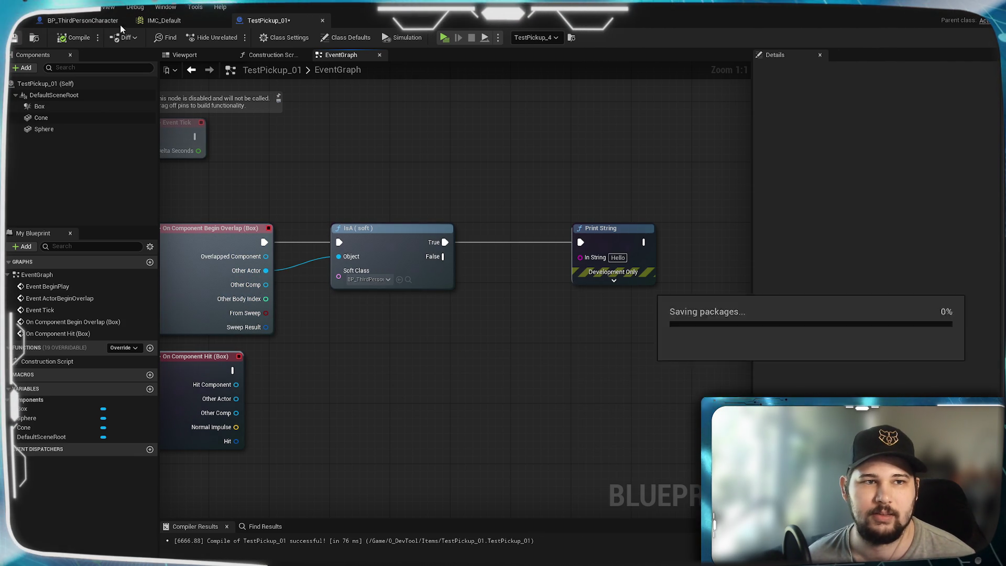
pyautogui.click(83, 21)
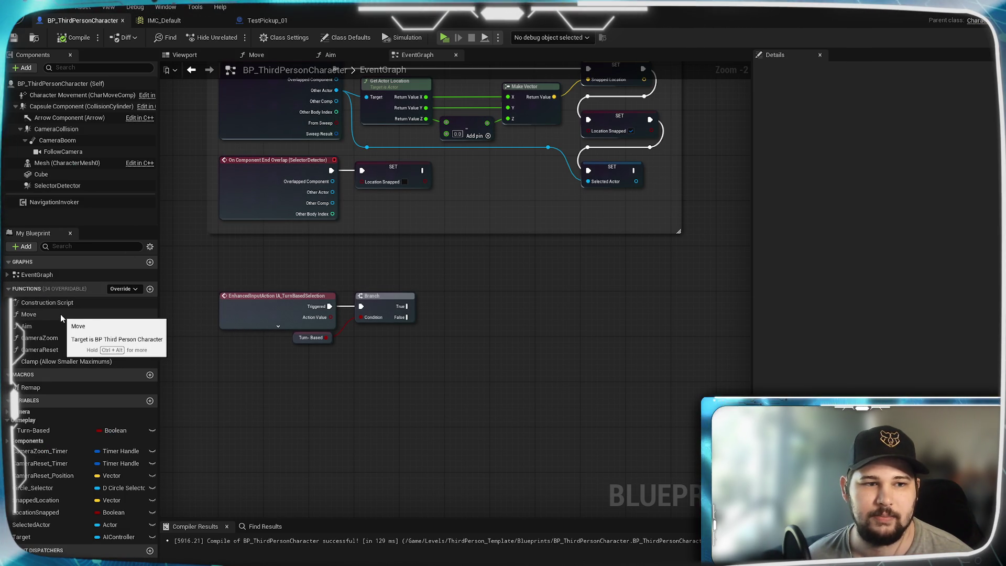
pyautogui.click(150, 401)
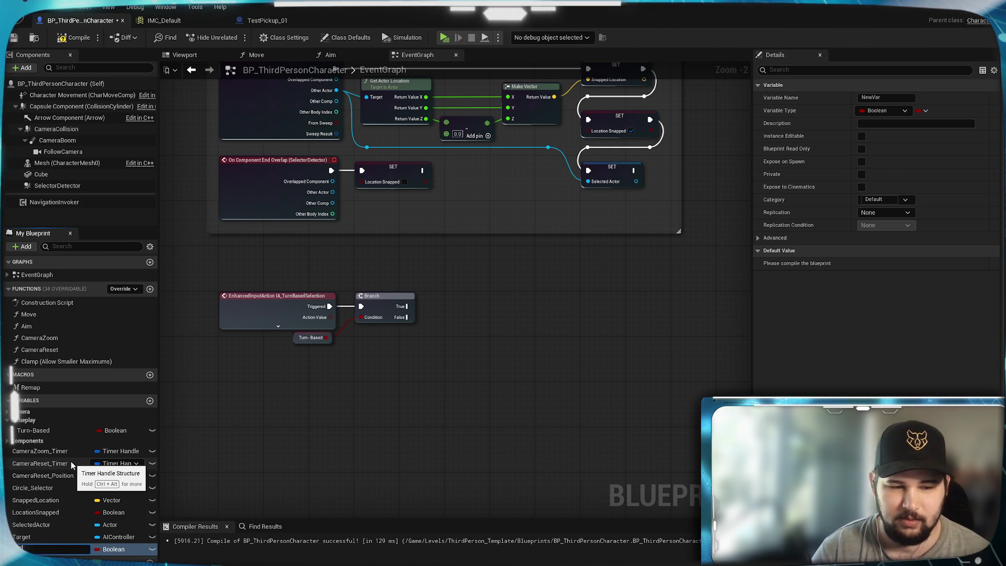
pyautogui.write('Selec')
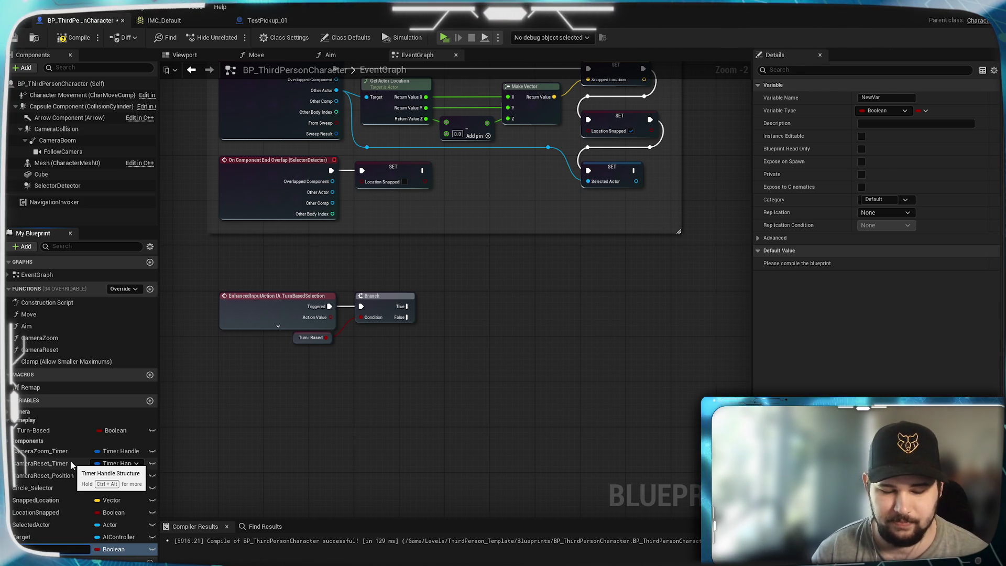
pyautogui.write('earby')
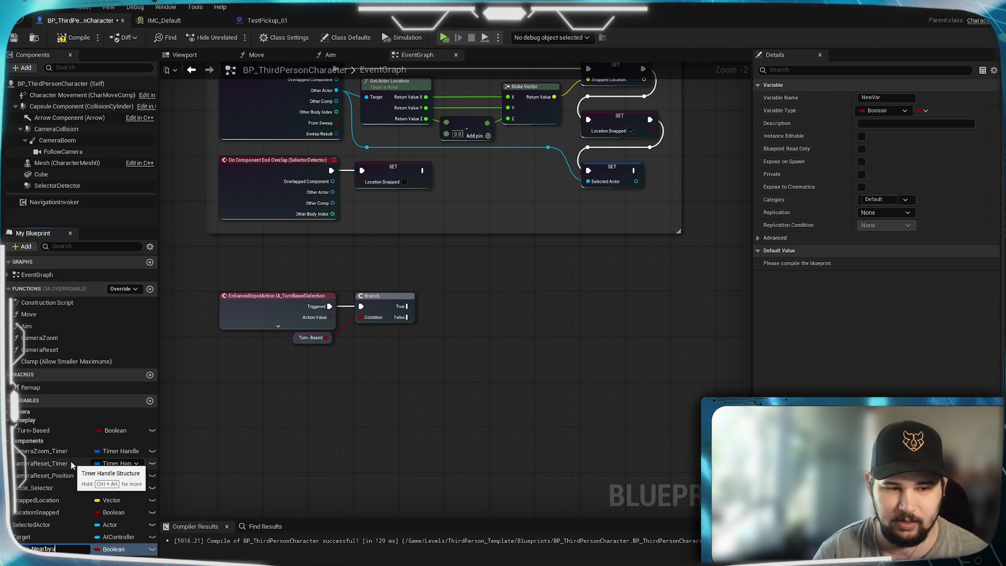
pyautogui.press('Return')
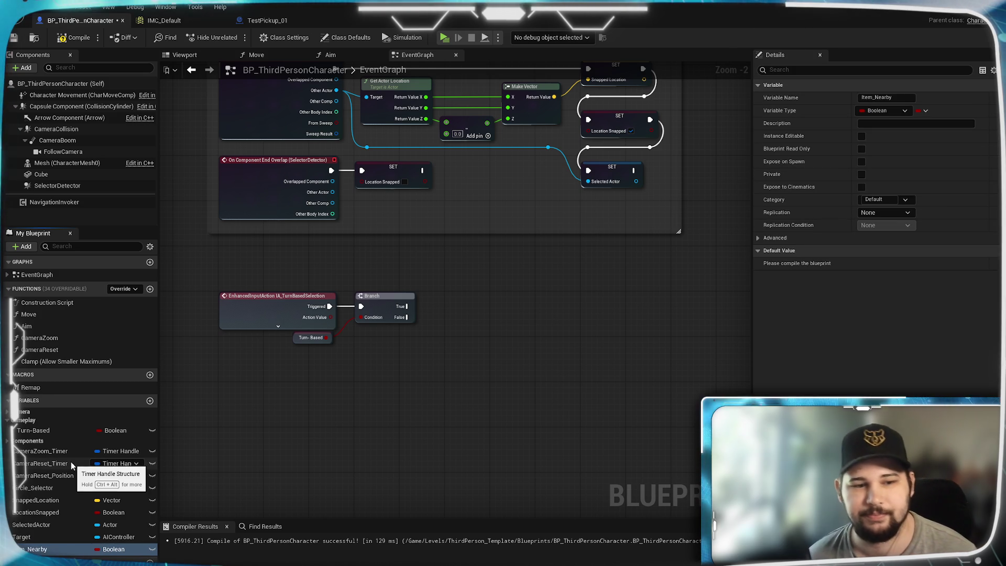
pyautogui.click(131, 549)
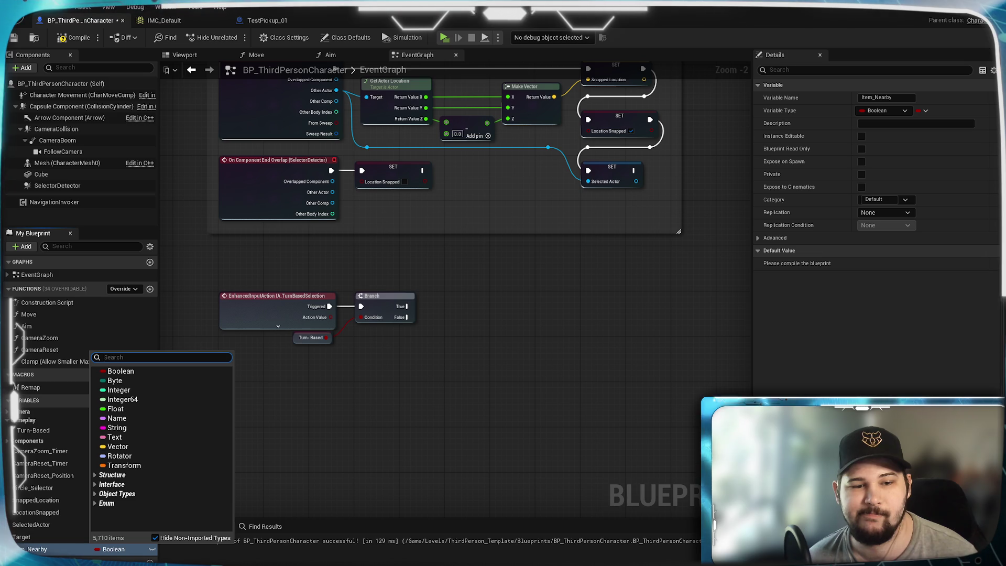
pyautogui.write('d')
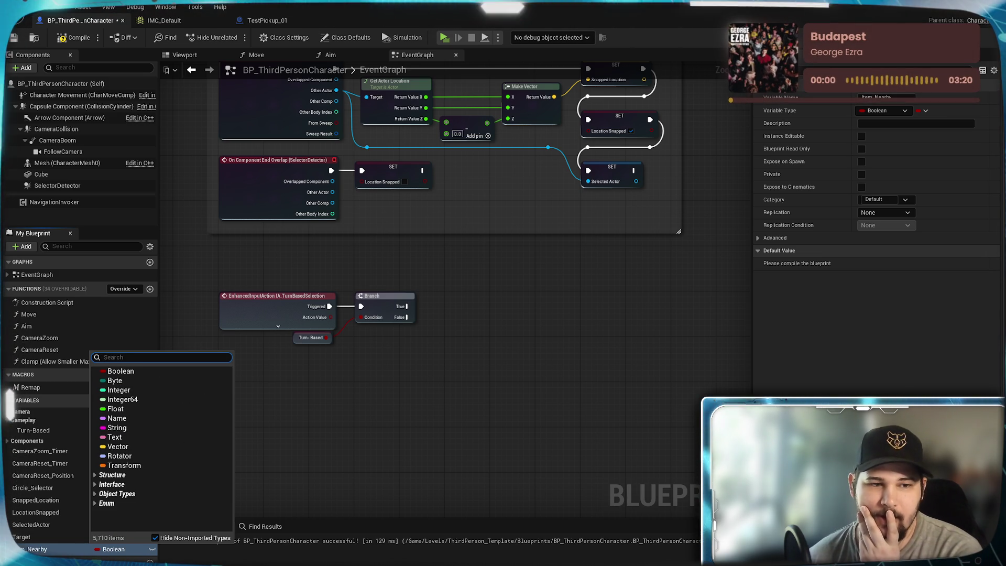
pyautogui.click(411, 421)
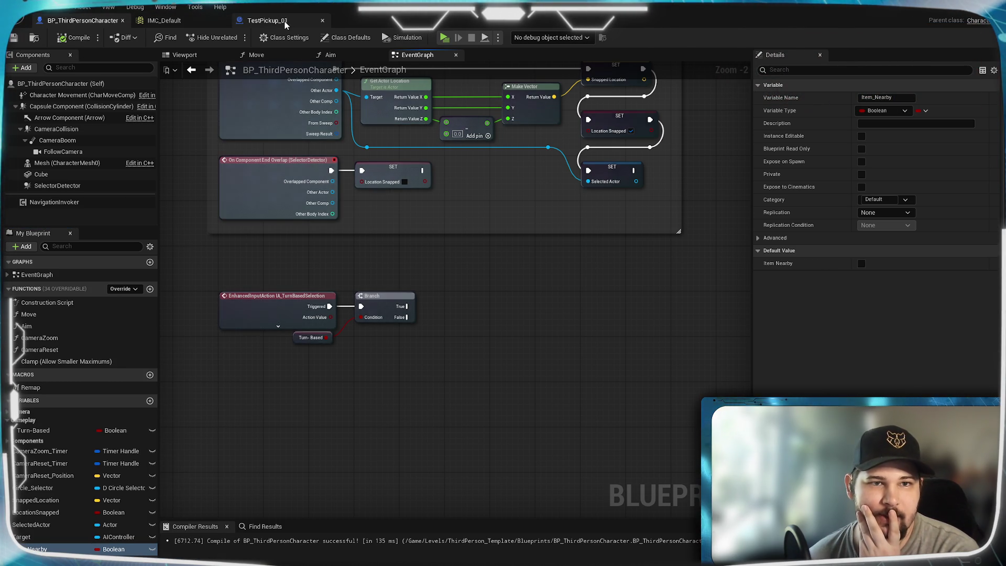
# Look over the TestPickup_01 event graph, then open the Content Browser on 0_DevTool/Items
pyautogui.click(267, 20)
pyautogui.moveTo(378, 334)
pyautogui.mouseDown()
pyautogui.moveTo(539, 296)
pyautogui.moveTo(396, 323)
pyautogui.moveTo(434, 330)
pyautogui.moveTo(390, 315)
pyautogui.moveTo(444, 341)
pyautogui.mouseUp()
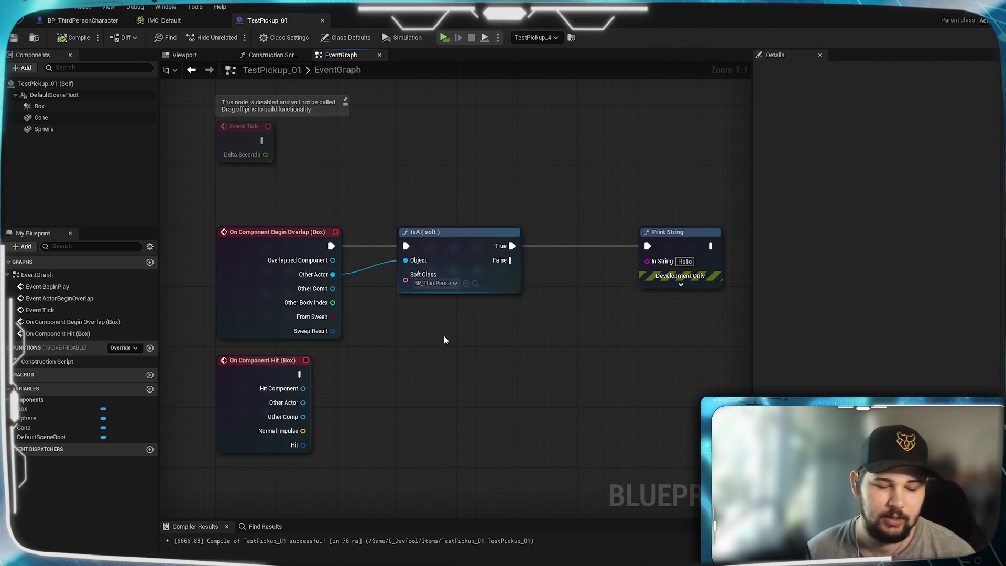
pyautogui.moveTo(457, 331)
pyautogui.mouseDown()
pyautogui.moveTo(366, 316)
pyautogui.moveTo(393, 299)
pyautogui.moveTo(402, 308)
pyautogui.mouseUp()
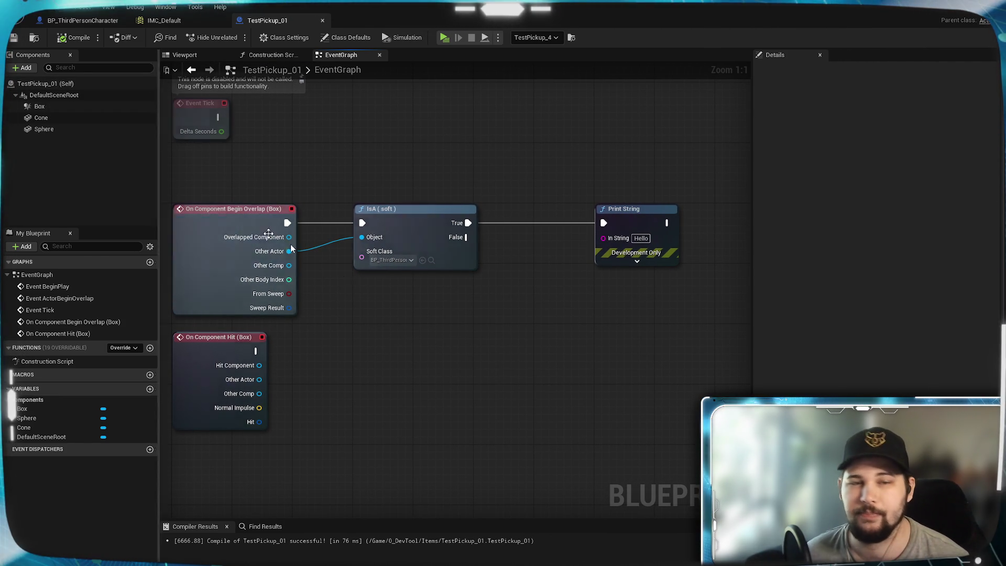
pyautogui.moveTo(421, 338); pyautogui.dragTo(462, 307)
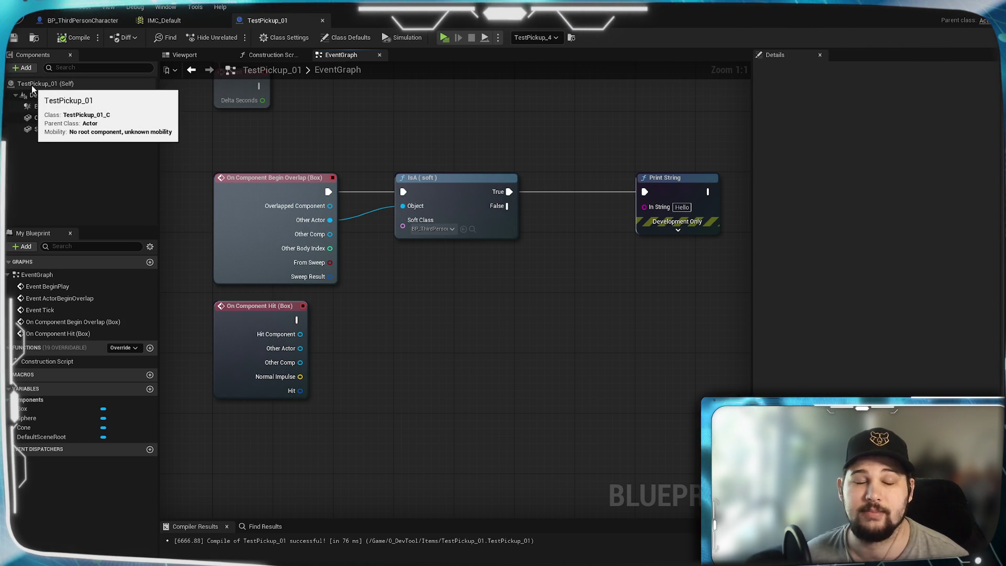
pyautogui.click(83, 21)
pyautogui.click(286, 24)
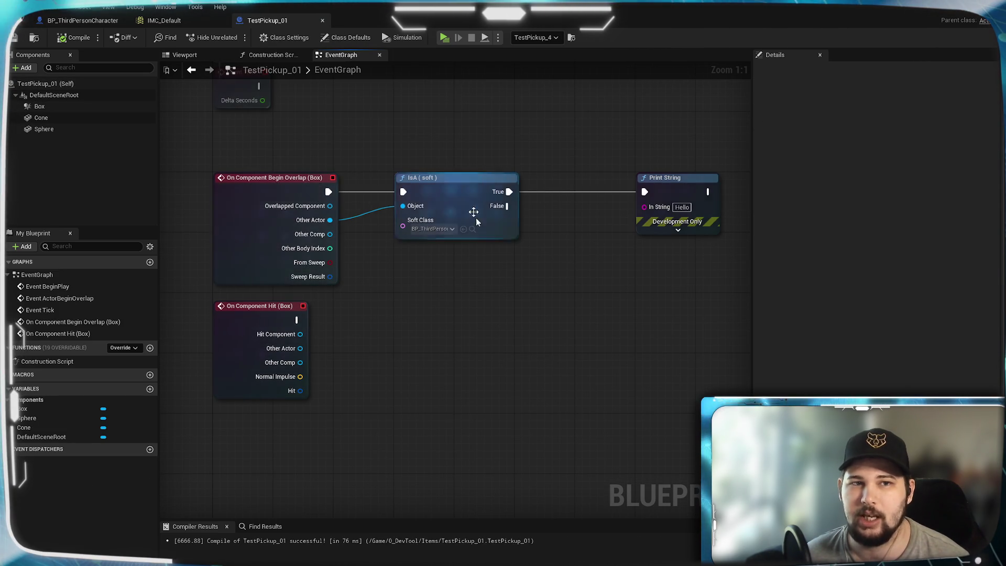
pyautogui.moveTo(483, 296)
pyautogui.mouseDown()
pyautogui.moveTo(427, 322)
pyautogui.moveTo(562, 294)
pyautogui.moveTo(489, 310)
pyautogui.moveTo(450, 305)
pyautogui.mouseUp()
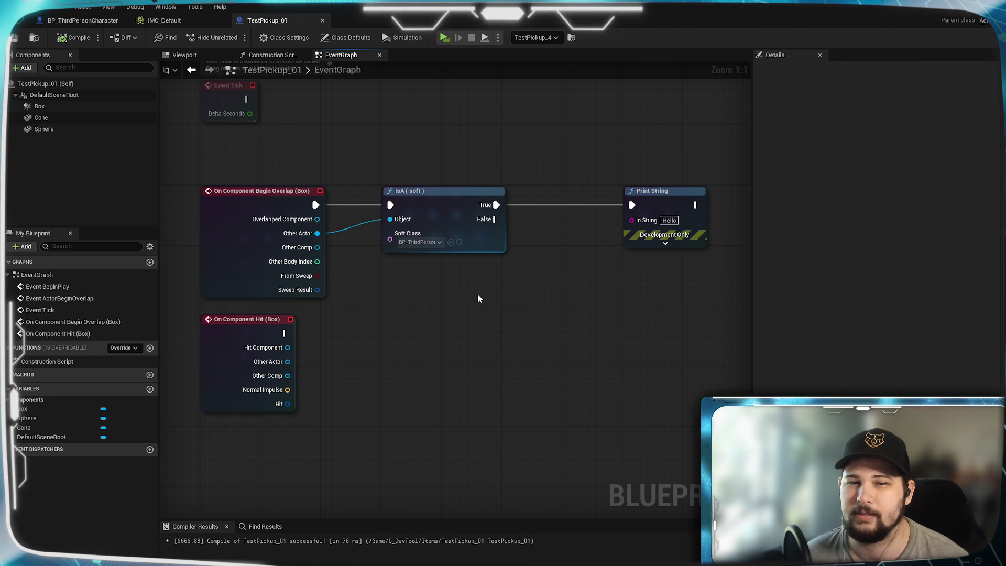
pyautogui.moveTo(477, 299)
pyautogui.mouseDown()
pyautogui.moveTo(463, 310)
pyautogui.moveTo(442, 294)
pyautogui.moveTo(460, 308)
pyautogui.moveTo(445, 305)
pyautogui.mouseUp()
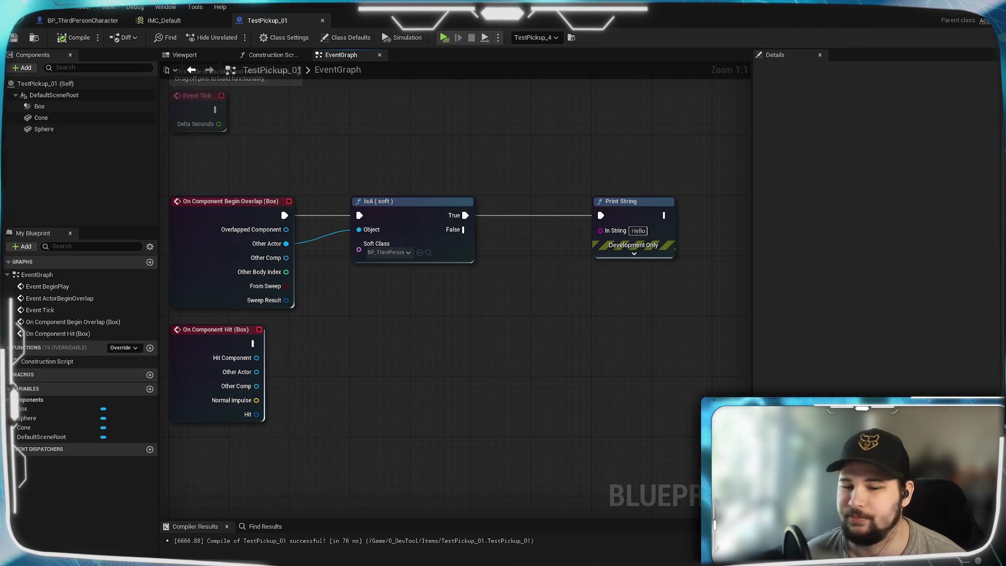
pyautogui.hotkey('ctrl', 'space')
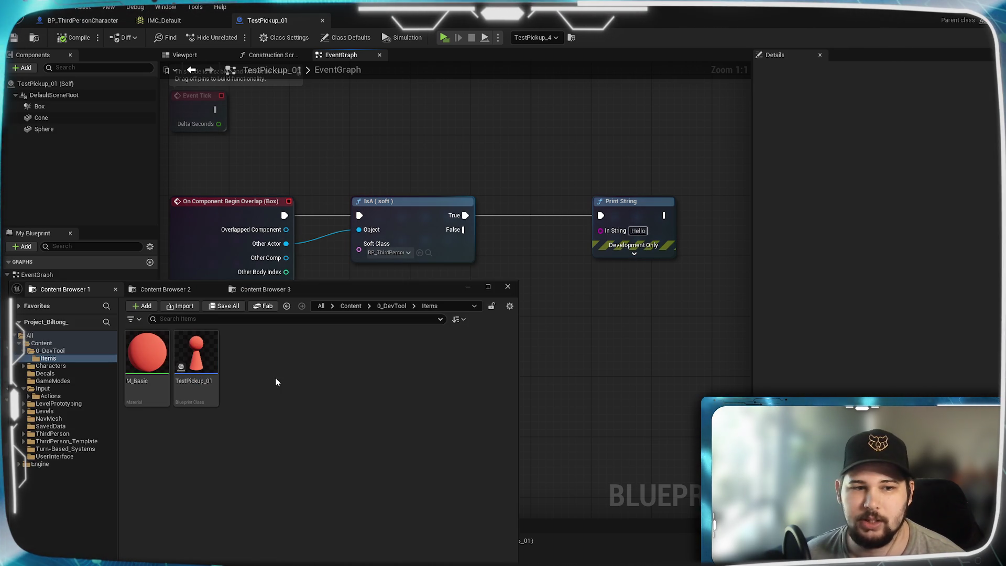